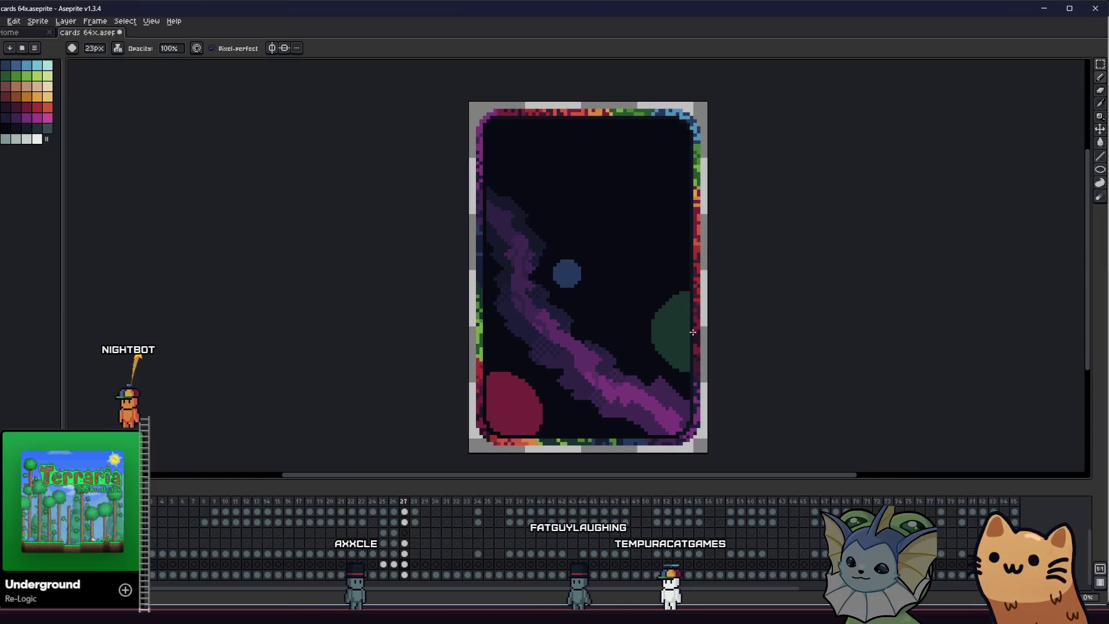
scroll(692, 331, "up", 3)
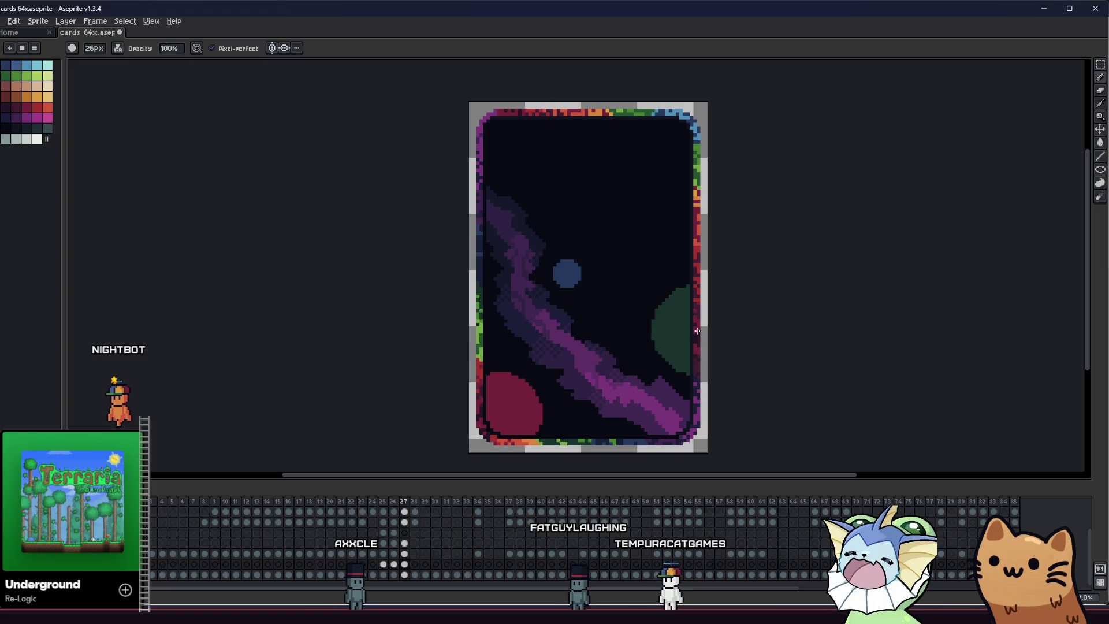
mouse_move(469, 331)
left_mouse_down()
mouse_move(544, 367)
mouse_move(408, 333)
left_mouse_up()
Place a small star dot on the right of the sky, undoing a stray light-blue mark
right_click(585, 370)
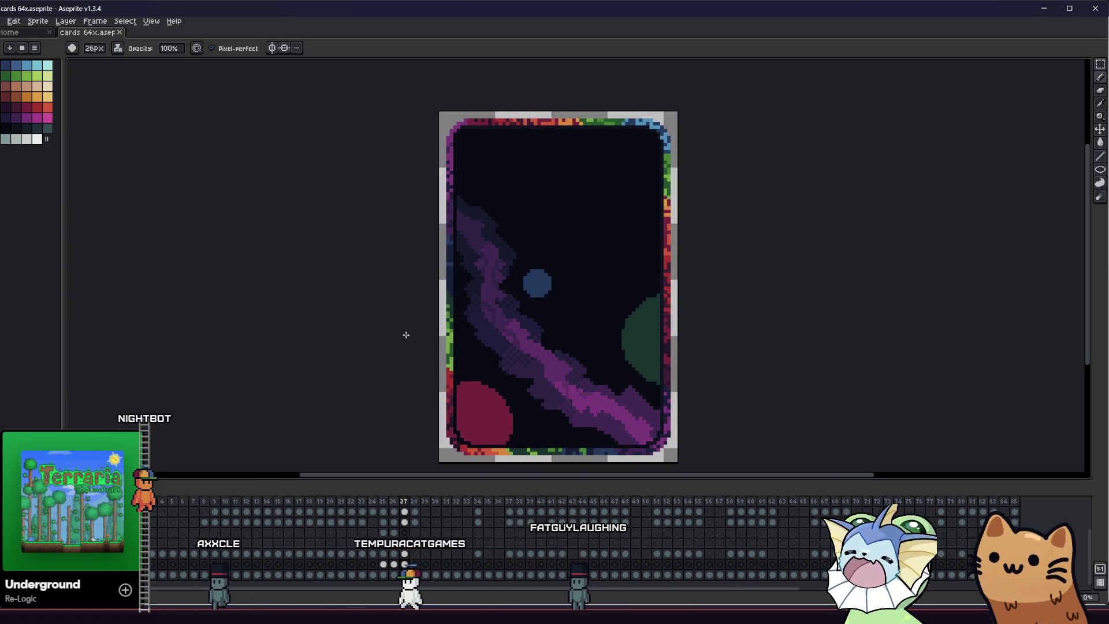
scroll(503, 329, "up", 1)
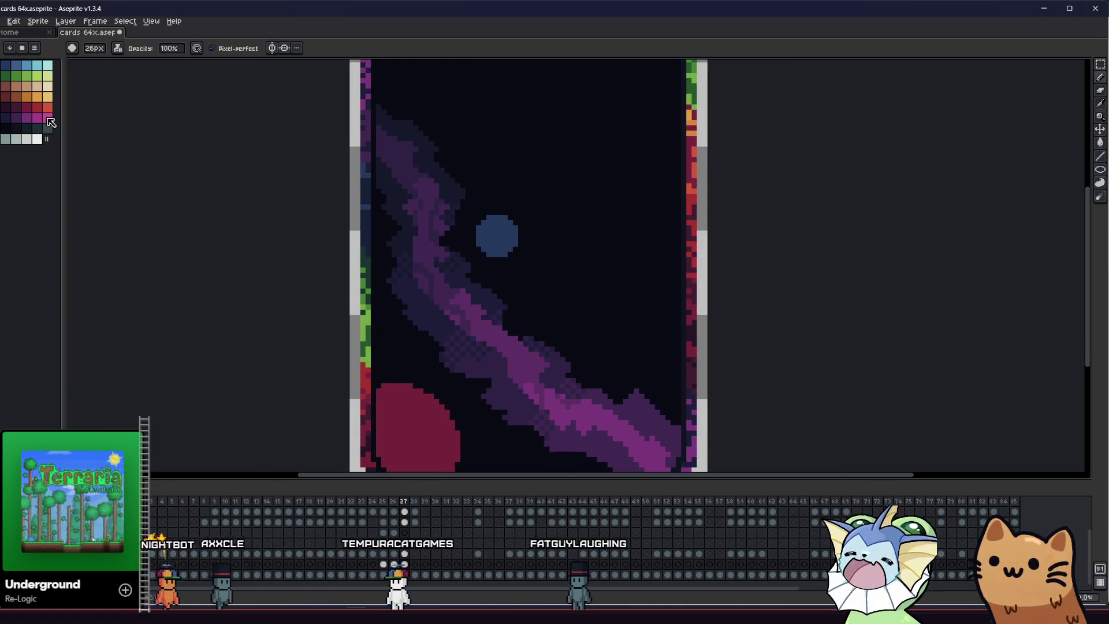
left_click(37, 108)
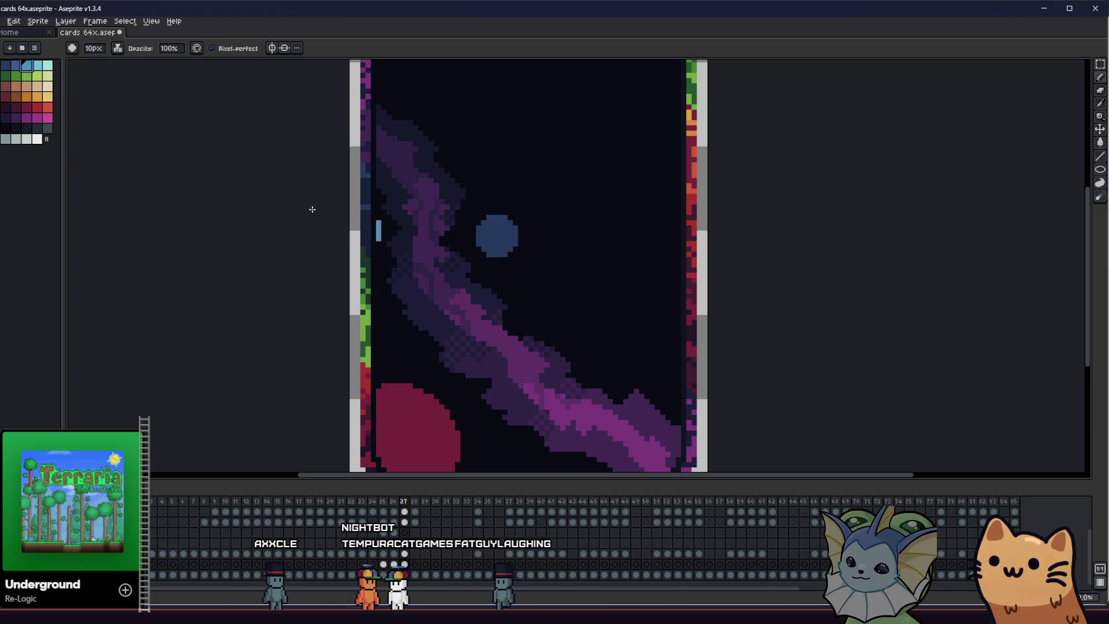
scroll(545, 282, "down", 1)
left_click_drag(563, 294, 563, 264)
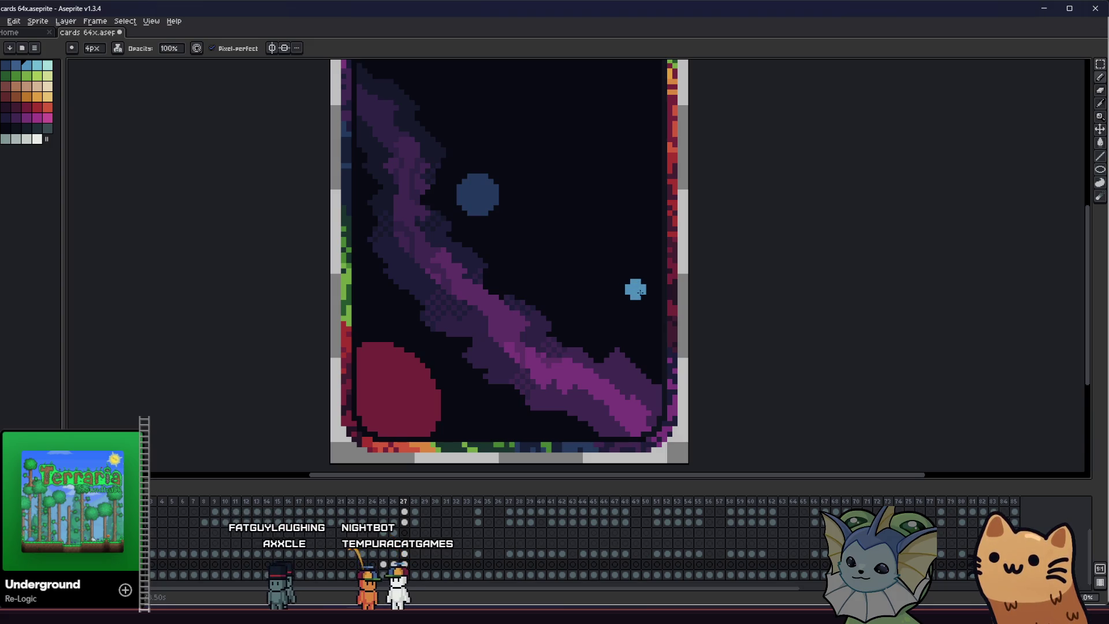
key("ctrl+z")
left_click(35, 115)
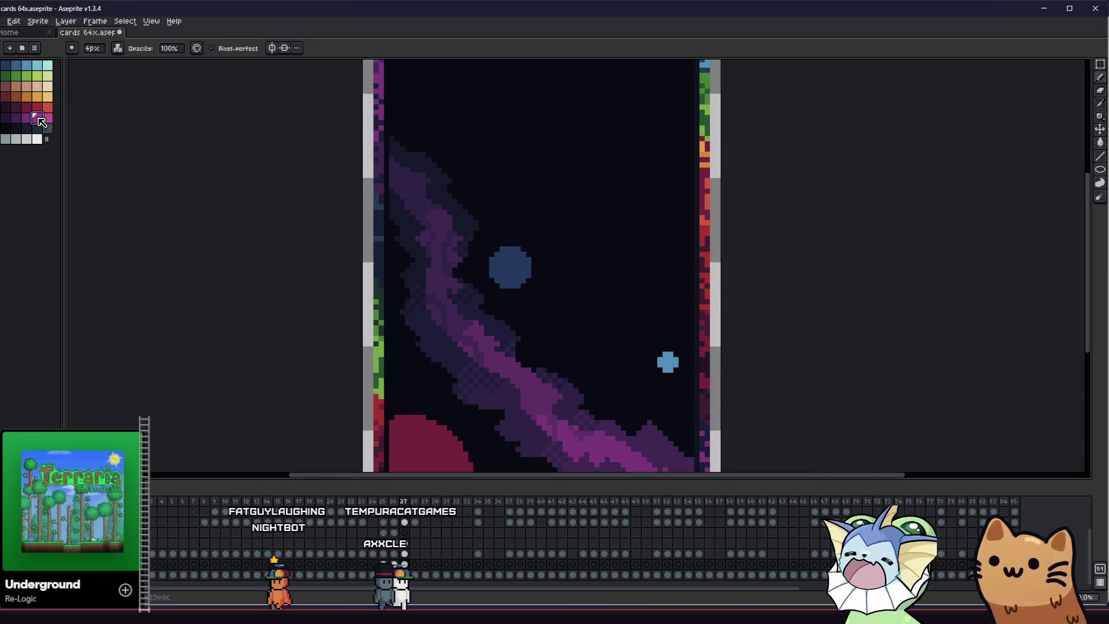
Undo a pink dot, then recolour the blue dot and add an orange star near the top
left_click(457, 280)
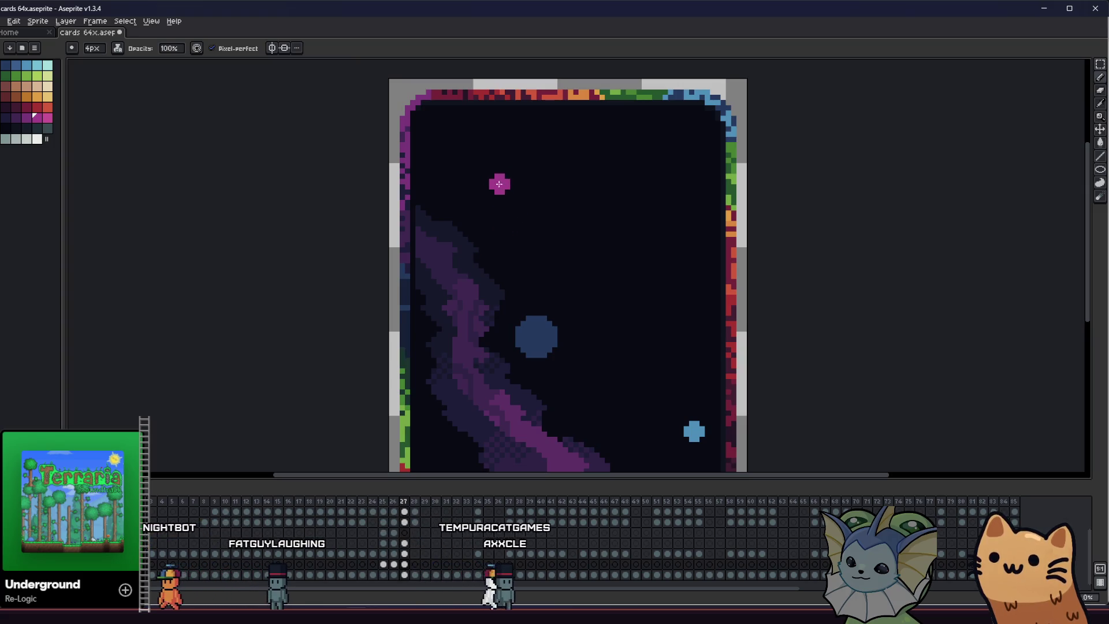
key("ctrl+z")
left_click(678, 396)
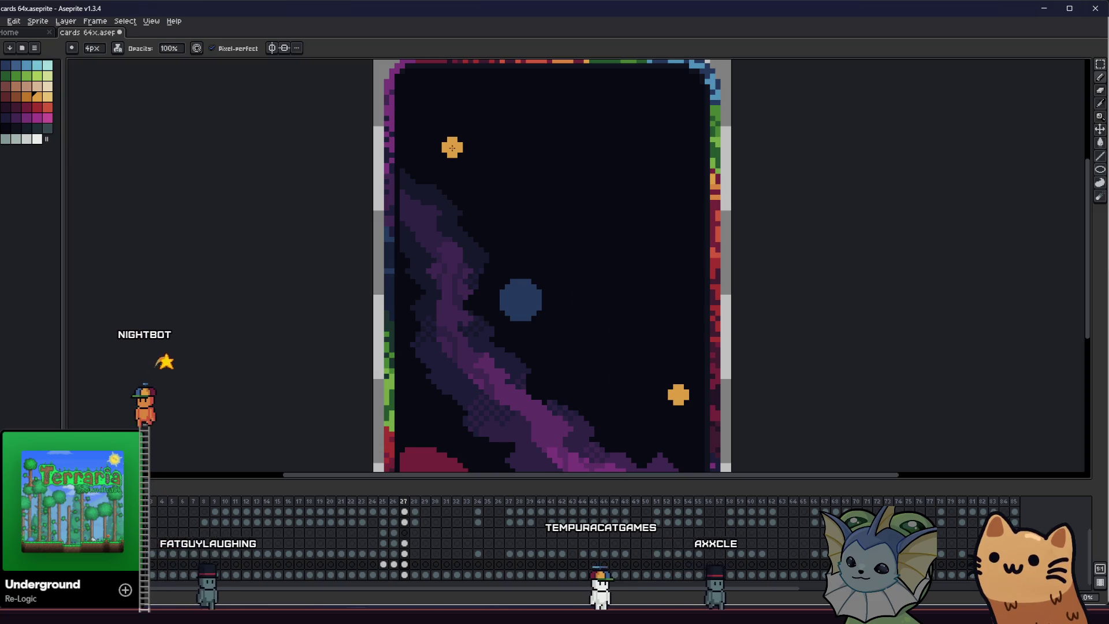
left_click(452, 147)
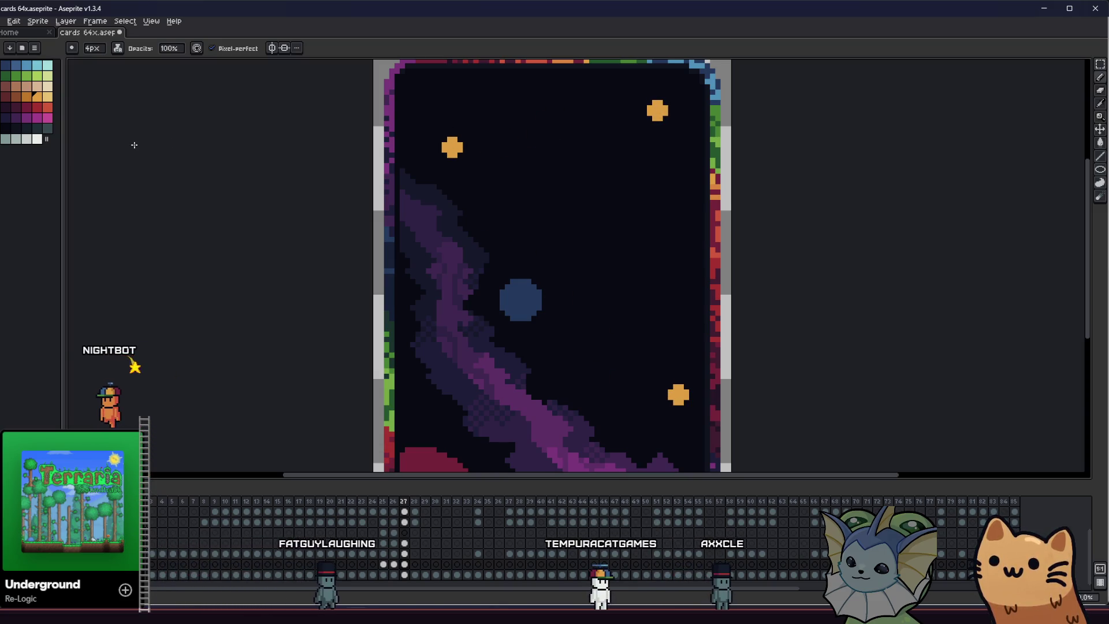
Repaint the upper star dots in lighter orange and nudge the top-right one into place
left_click(48, 97)
left_click(453, 151)
left_click_drag(655, 110, 658, 110)
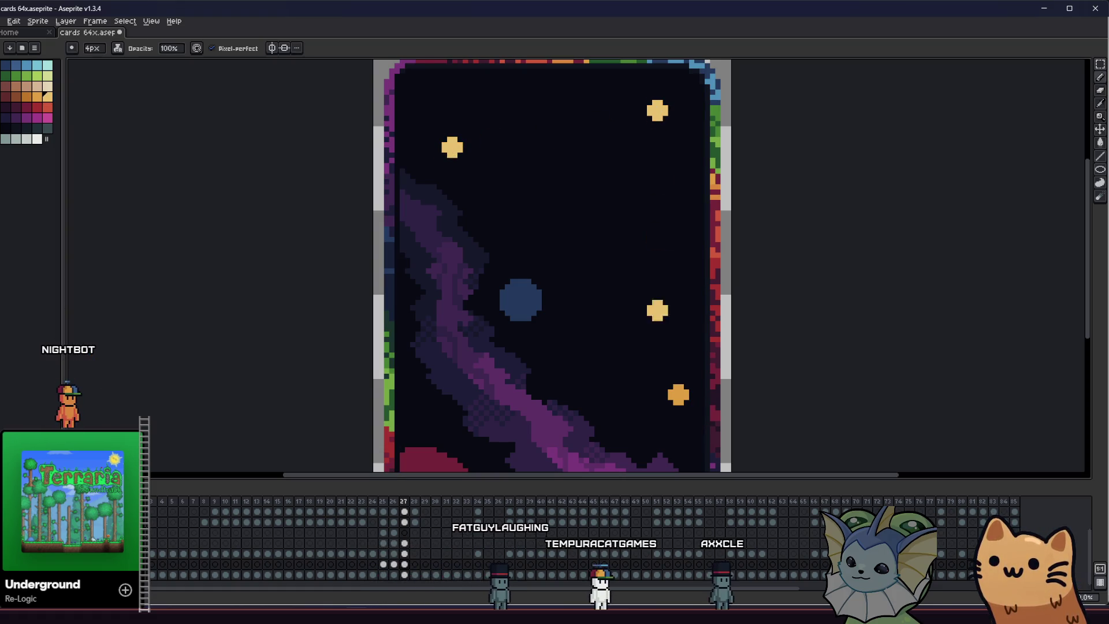
key("plus")
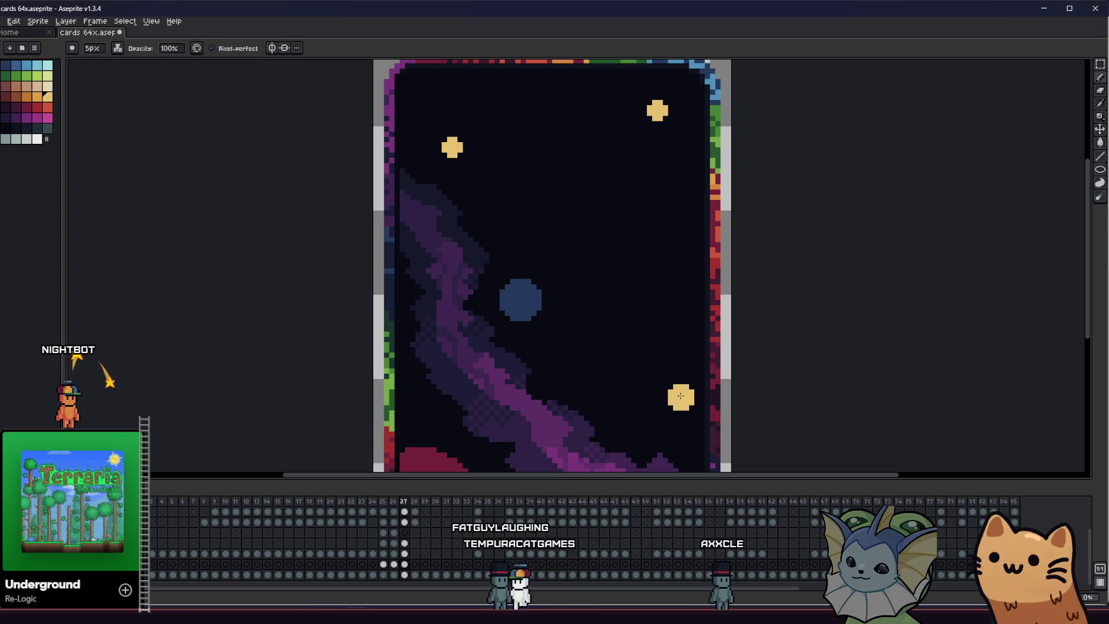
key("minus")
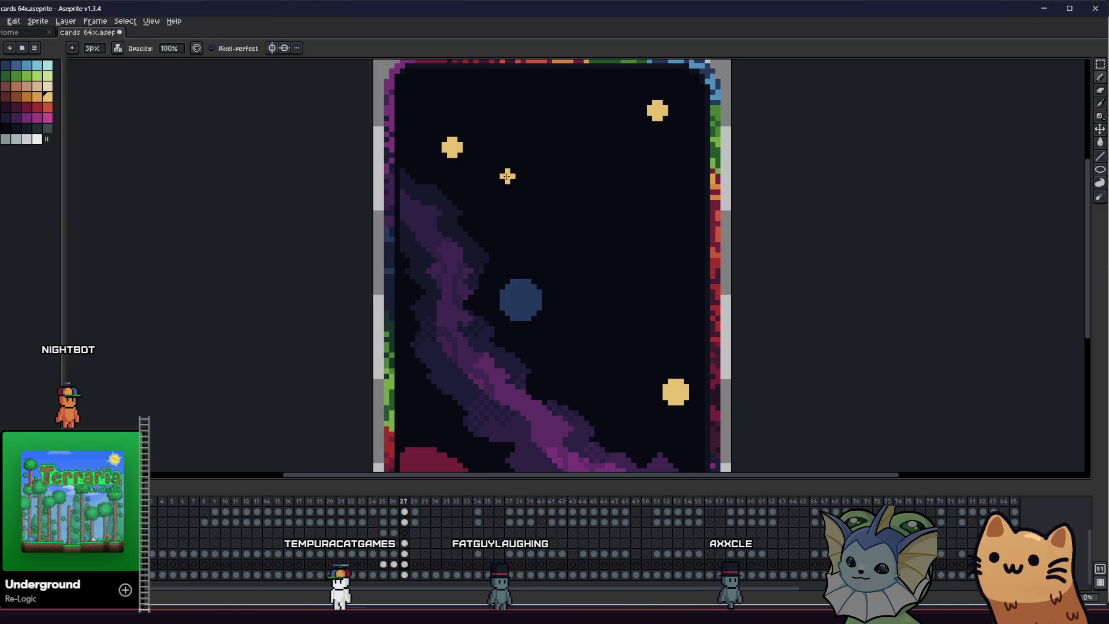
scroll(555, 277, "down", 3)
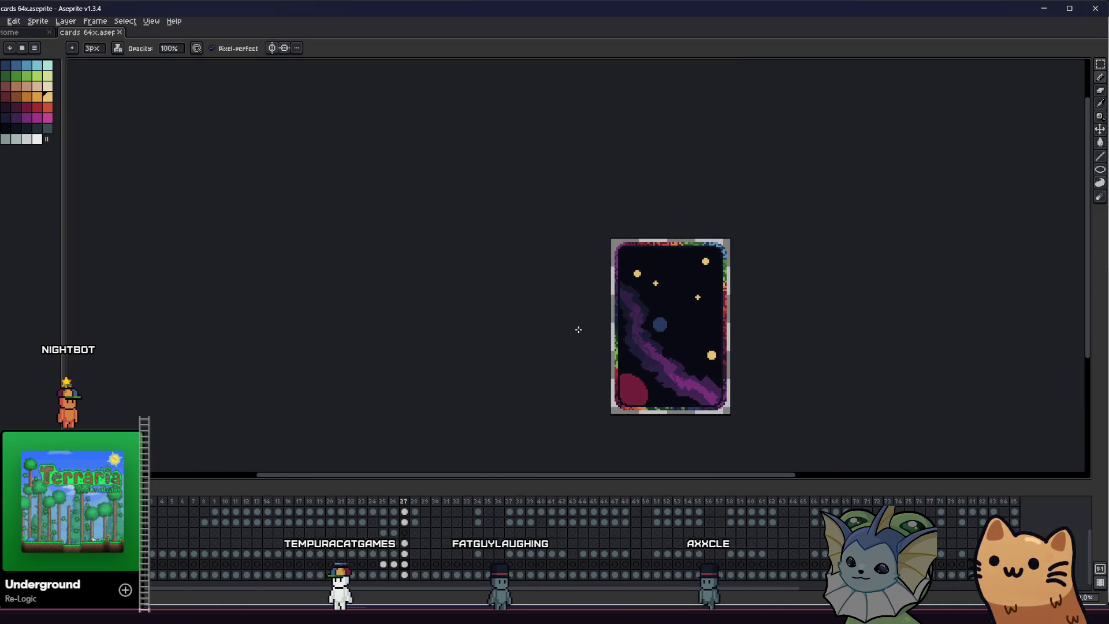
Extend the small cross downward with a 1px line and two dotted ray pixels
left_click_drag(577, 329, 352, 297)
scroll(475, 278, "down", 1)
scroll(474, 277, "up", 4)
key("minus")
key("minus")
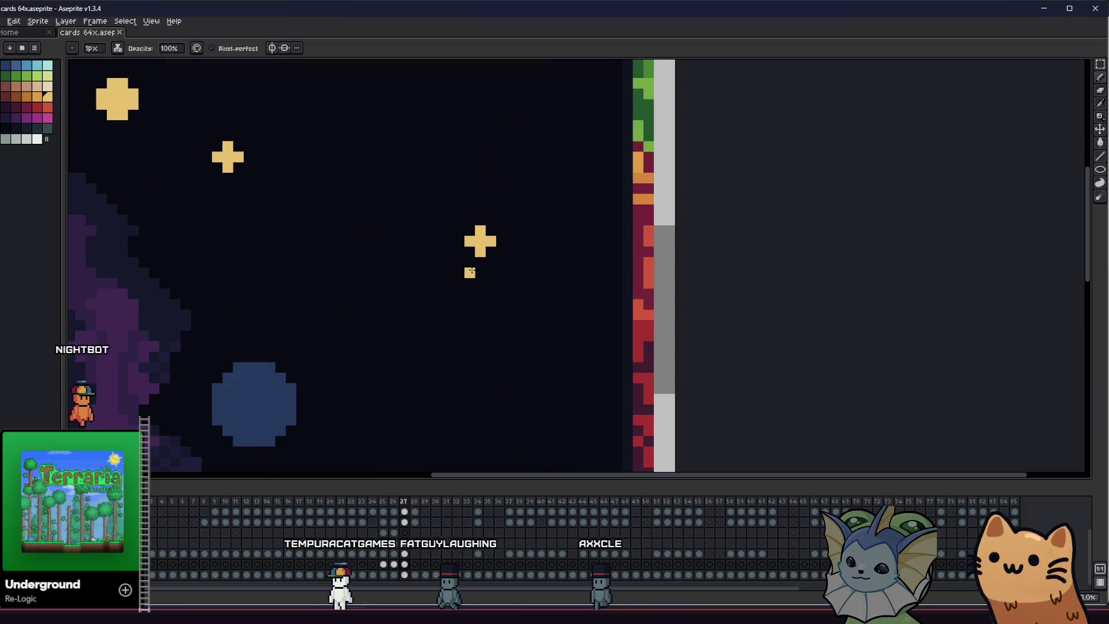
left_click_drag(480, 257, 480, 275)
left_click(480, 294)
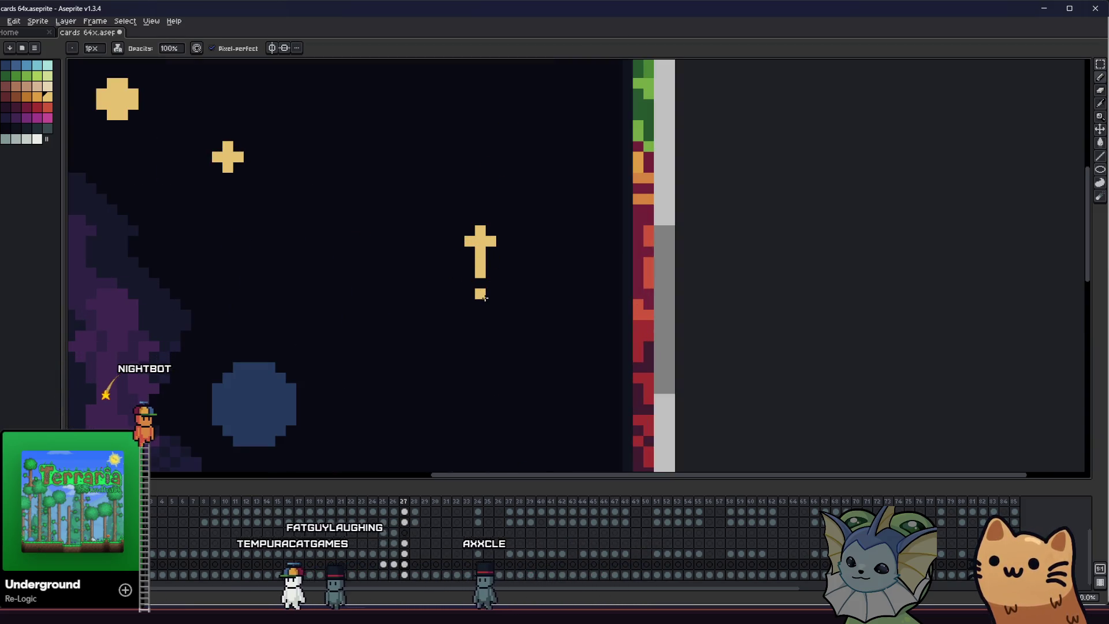
left_click(480, 315)
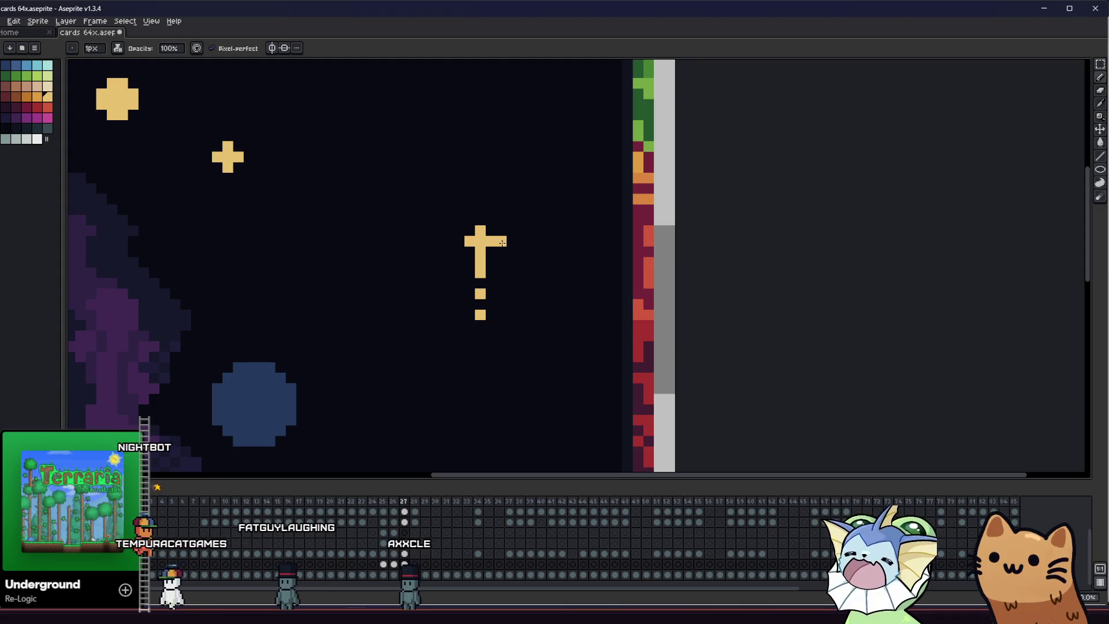
Extend the cross's right arm, undo a stray part, and pick an orange swatch
left_click_drag(498, 242, 521, 242)
key("ctrl+z")
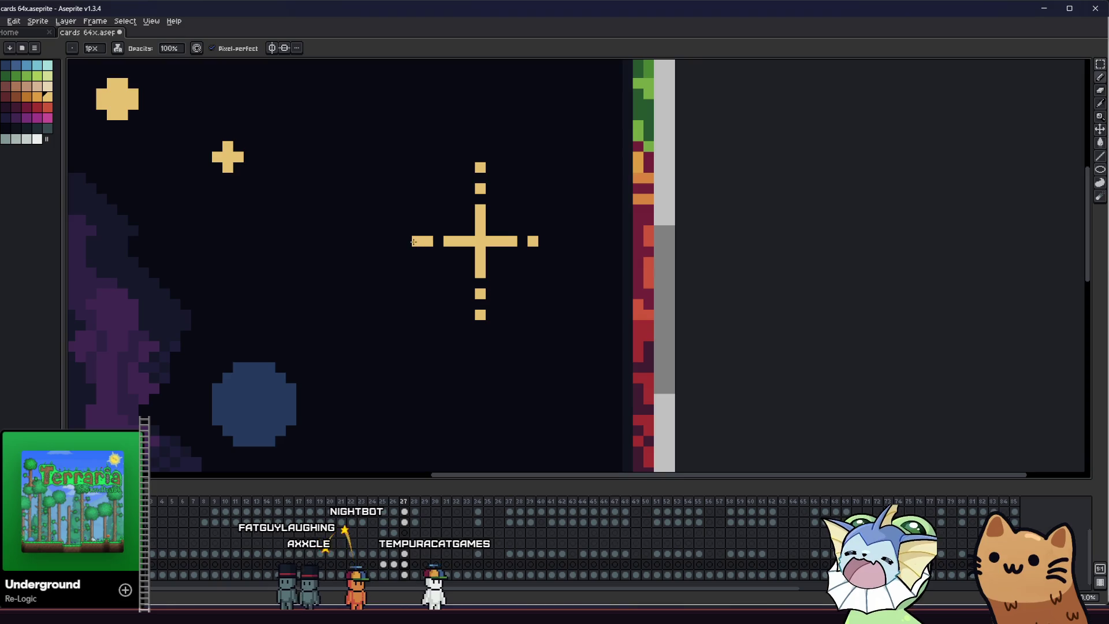
right_click(515, 276)
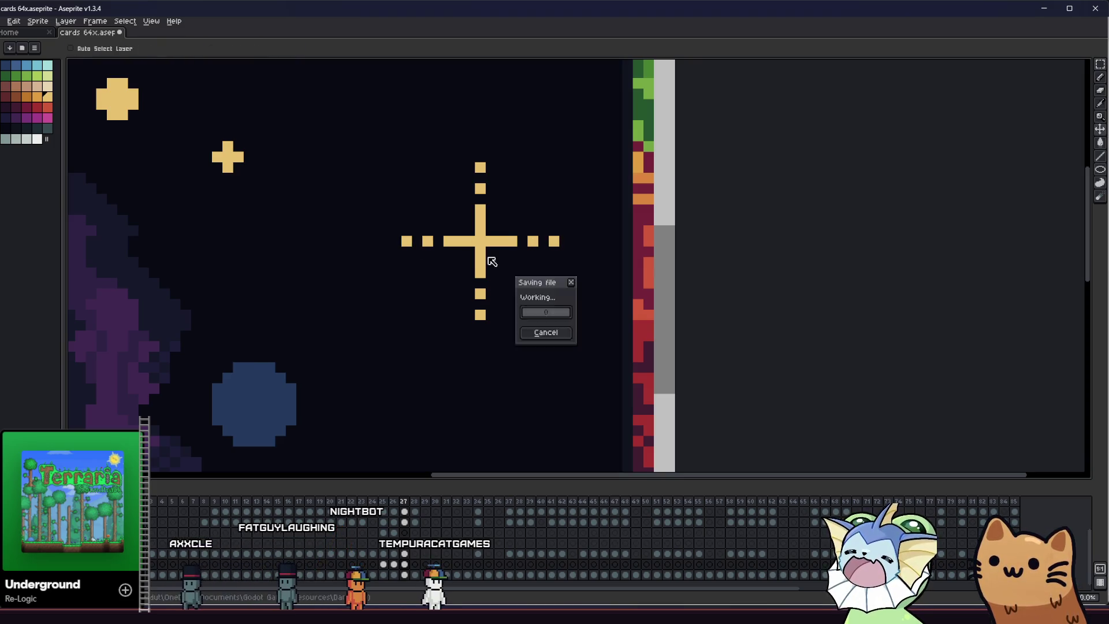
scroll(515, 276, "down", 3)
mouse_move(365, 285)
left_mouse_down()
mouse_move(570, 353)
mouse_move(329, 297)
left_mouse_up()
scroll(390, 287, "up", 3)
left_click(34, 97)
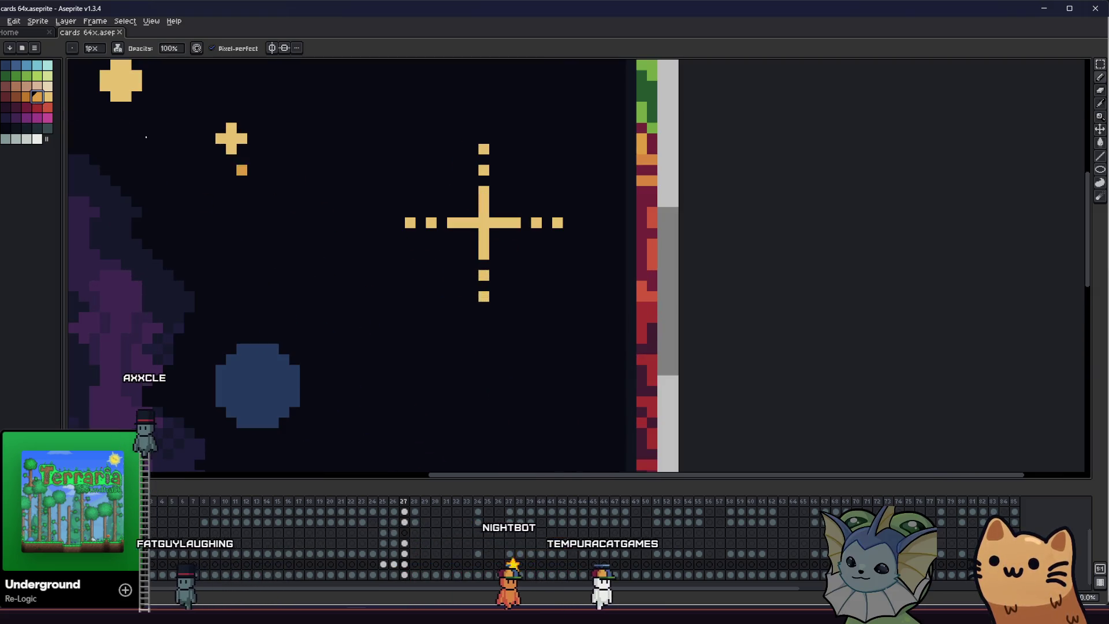
Recolour the sparkle's ray pixels orange on all four arms, undoing one stray pixel
left_click(483, 150)
left_click(484, 169)
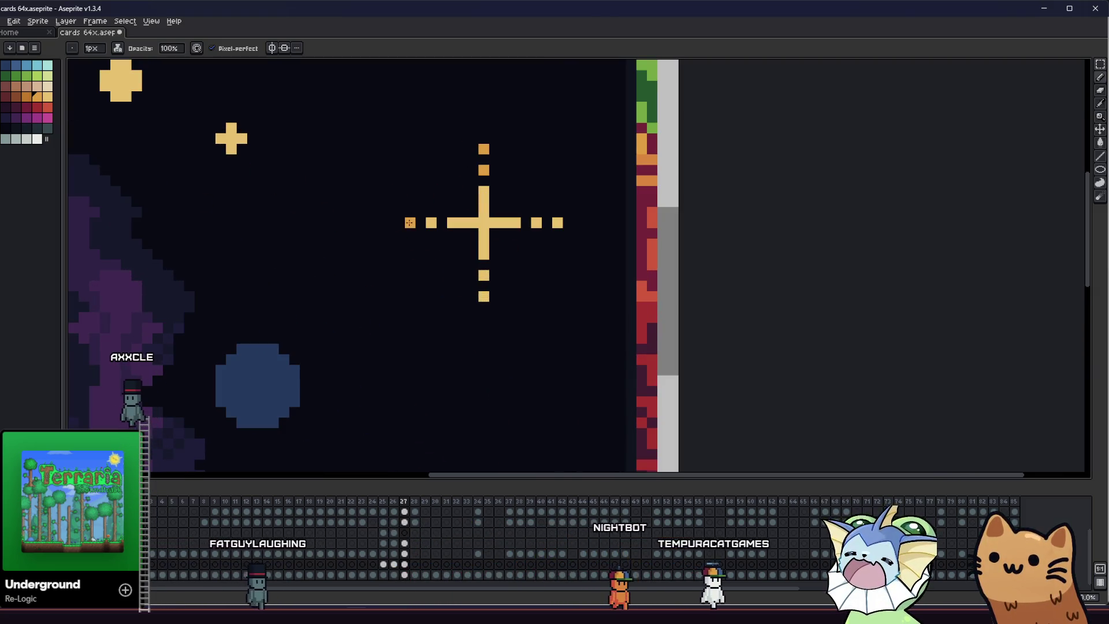
left_click(558, 223)
left_click(506, 223)
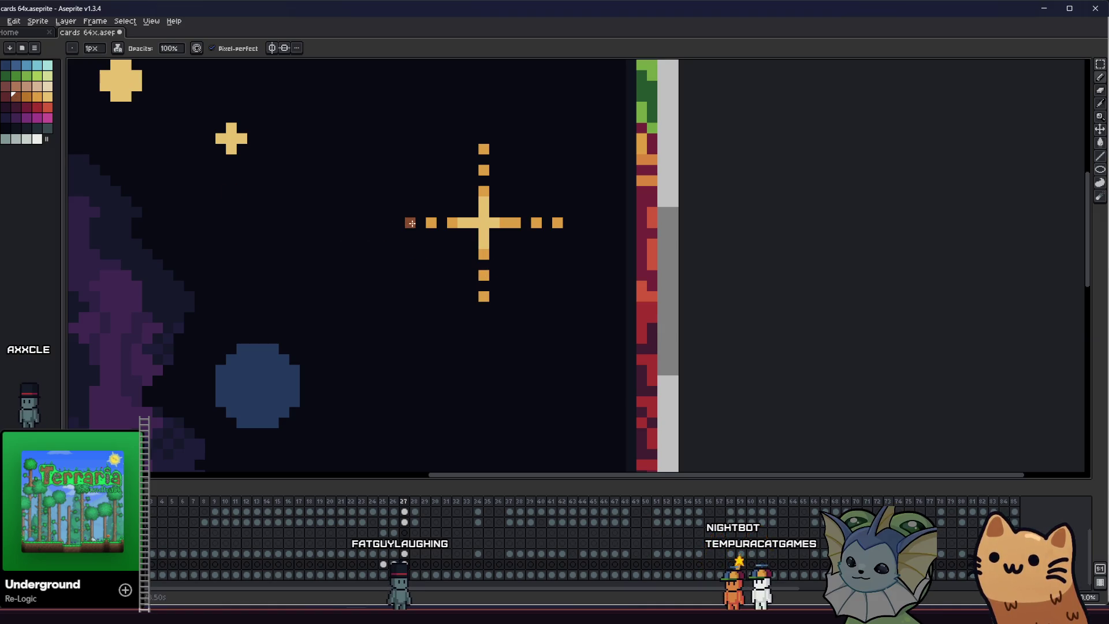
left_click(431, 223)
left_click(484, 149)
left_click(483, 170)
left_click(484, 275)
left_click(483, 297)
left_click(494, 275)
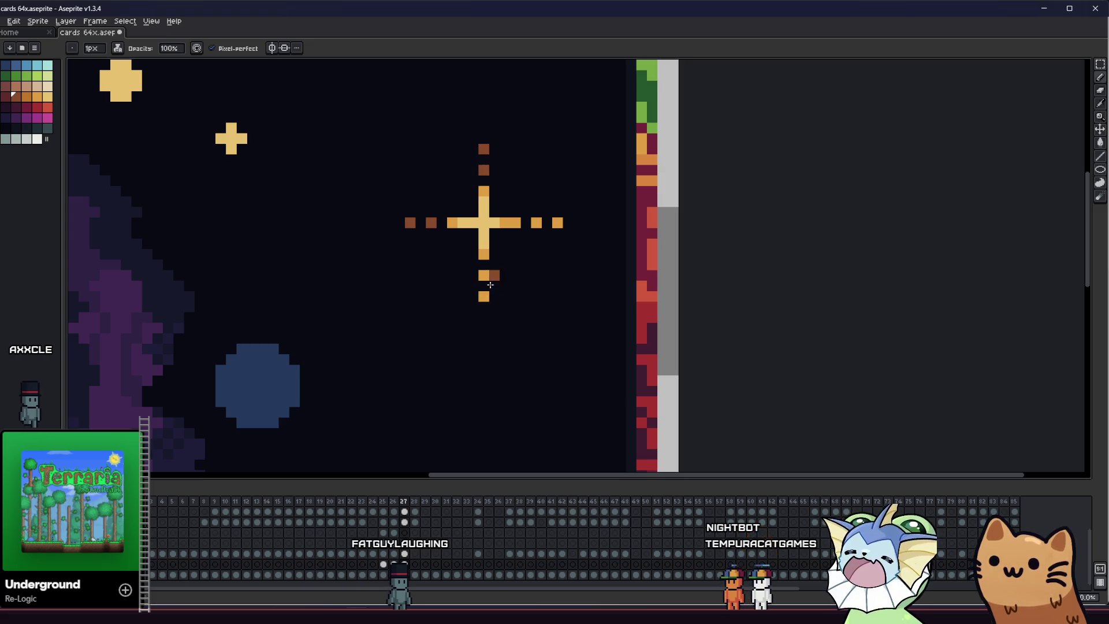
key("ctrl+z")
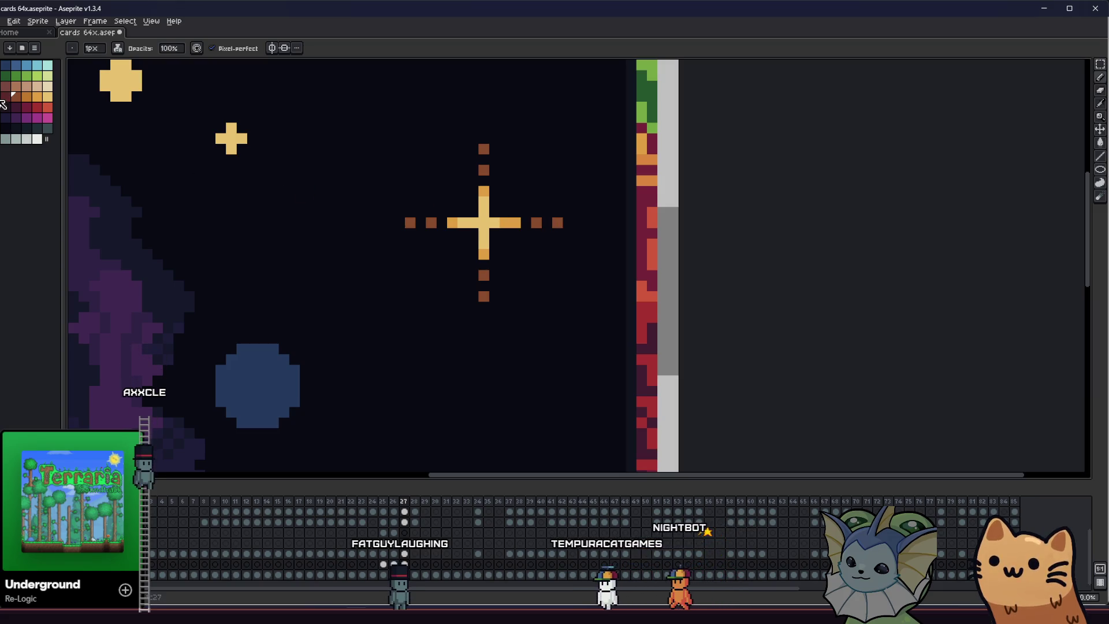
Darken the outer ray tips of the sparkle to dark maroon
left_click(4, 100)
left_click(484, 150)
left_click(547, 234)
left_click(558, 223)
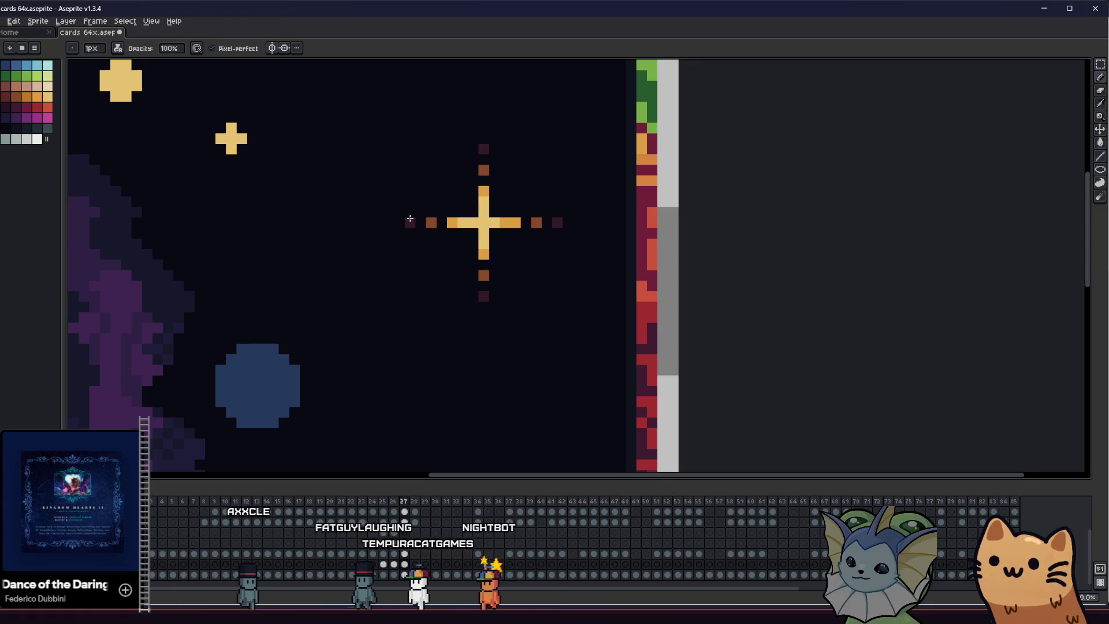
scroll(381, 268, "down", 5)
mouse_move(382, 268)
left_mouse_down()
mouse_move(639, 308)
mouse_move(597, 285)
left_mouse_up()
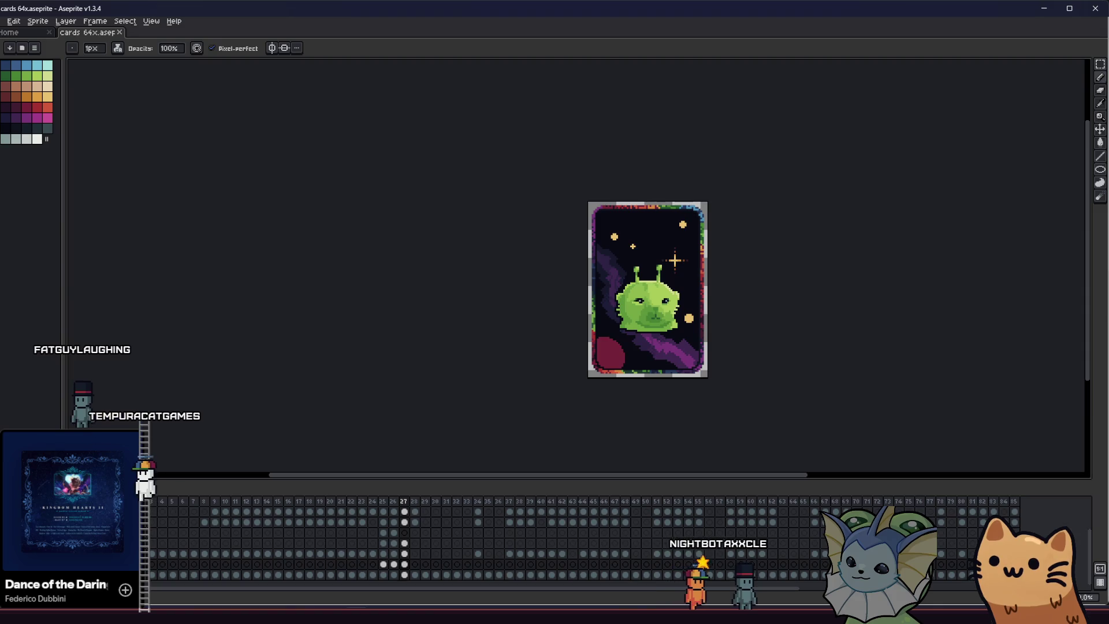
scroll(598, 321, "up", 2)
Centre the enlarged card with the green alien in the view
mouse_move(597, 321)
left_mouse_down()
mouse_move(441, 335)
mouse_move(446, 368)
left_mouse_up()
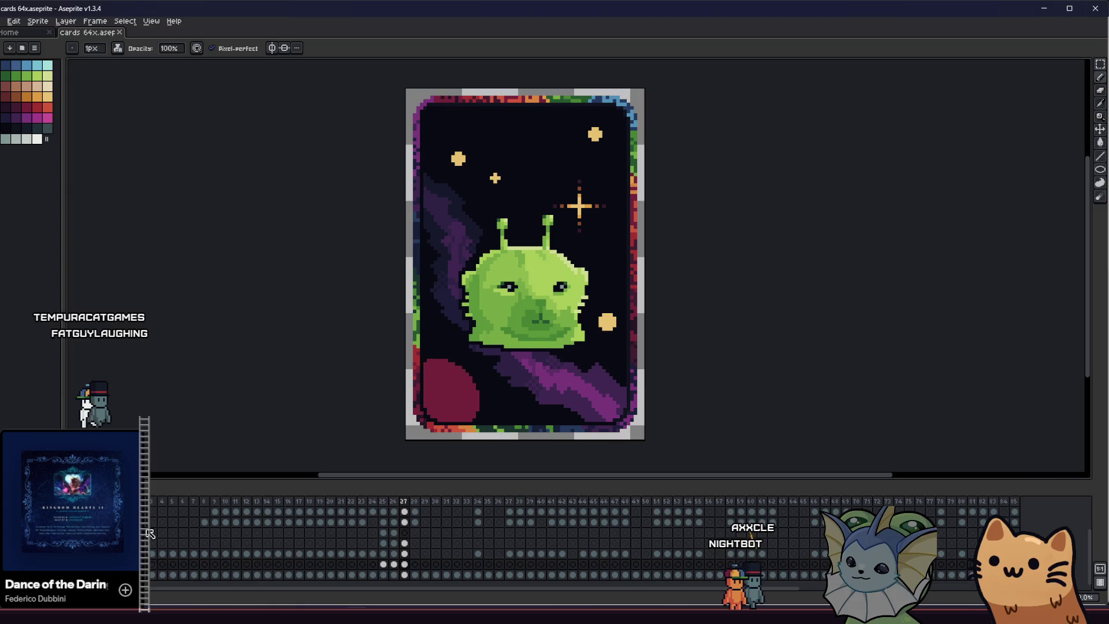
Switch between the card's layer cels in the timeline, hiding the green alien layer
left_click(404, 543)
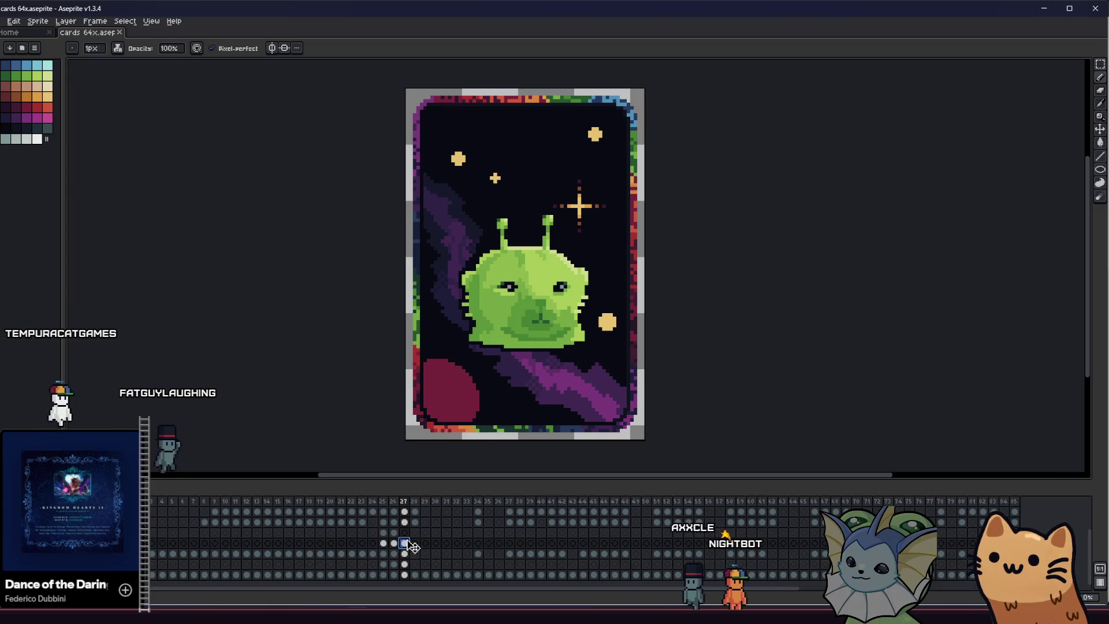
mouse_move(411, 542)
left_mouse_down()
mouse_move(405, 554)
mouse_move(404, 542)
left_mouse_up()
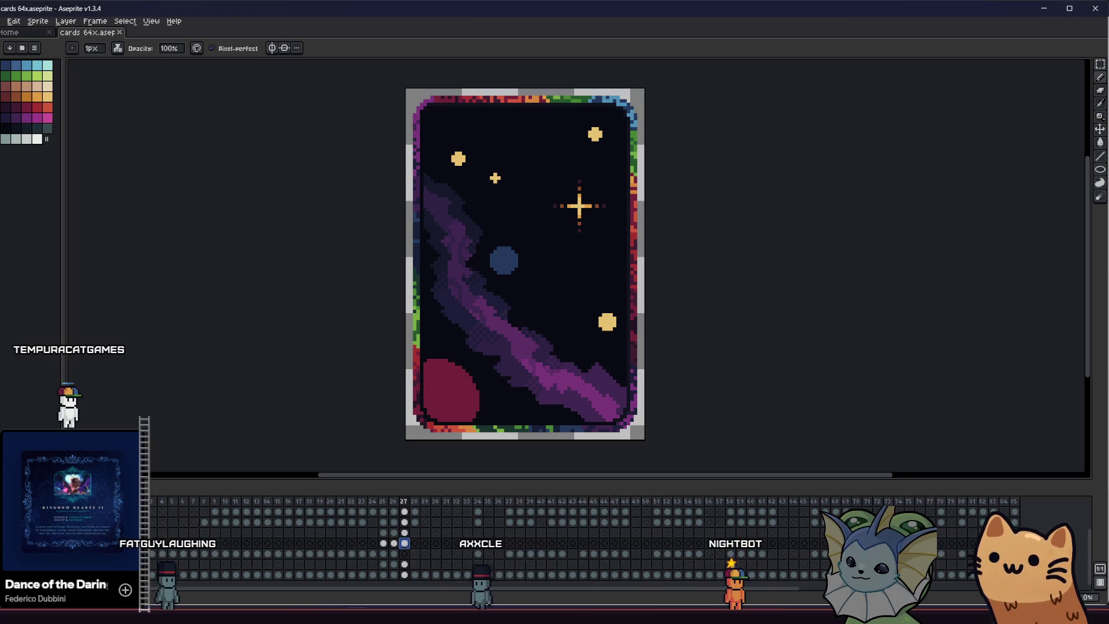
left_click(406, 565)
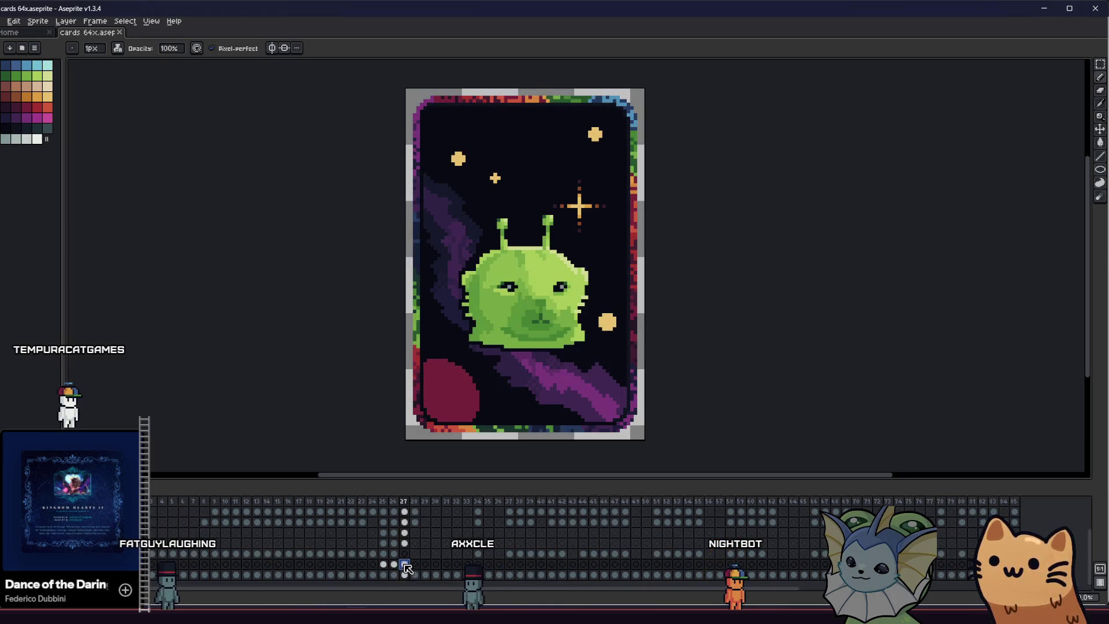
left_click(405, 565)
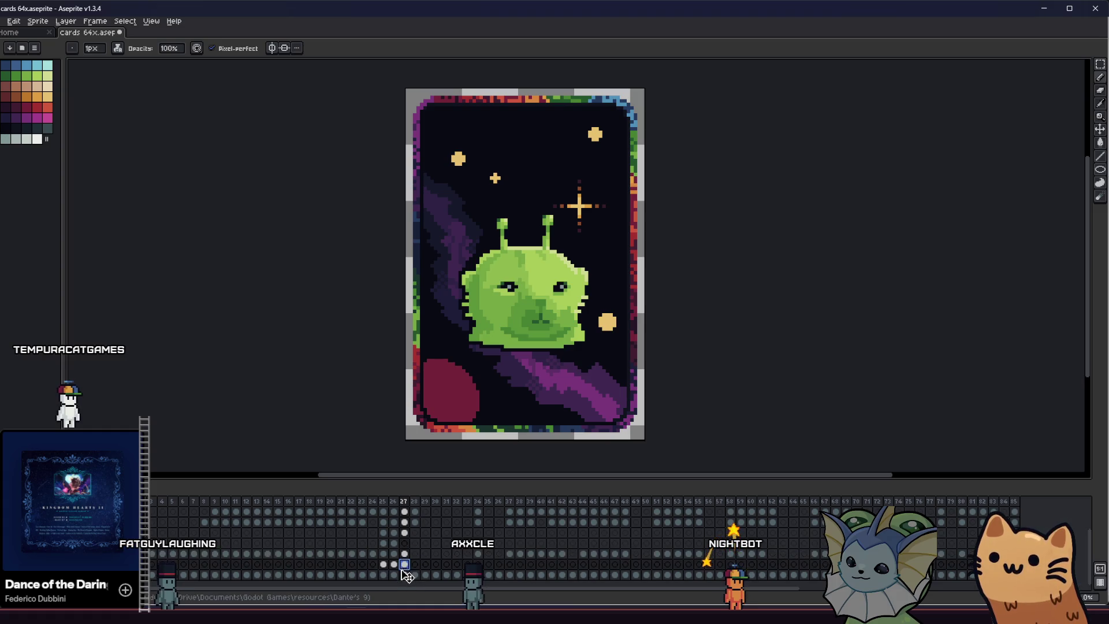
left_click(405, 555)
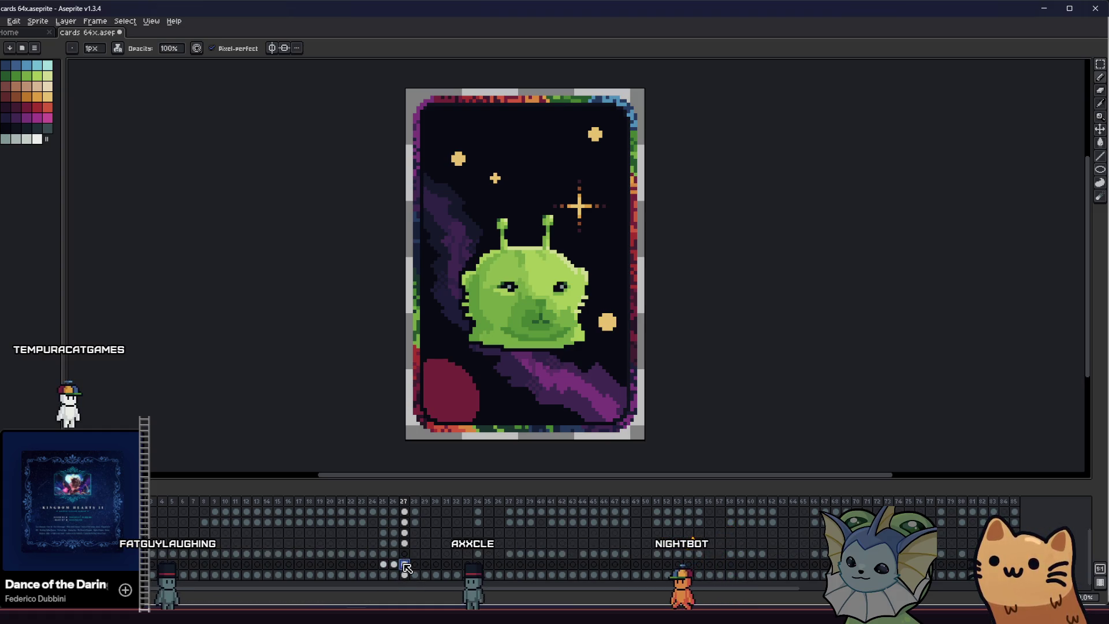
left_click(405, 565)
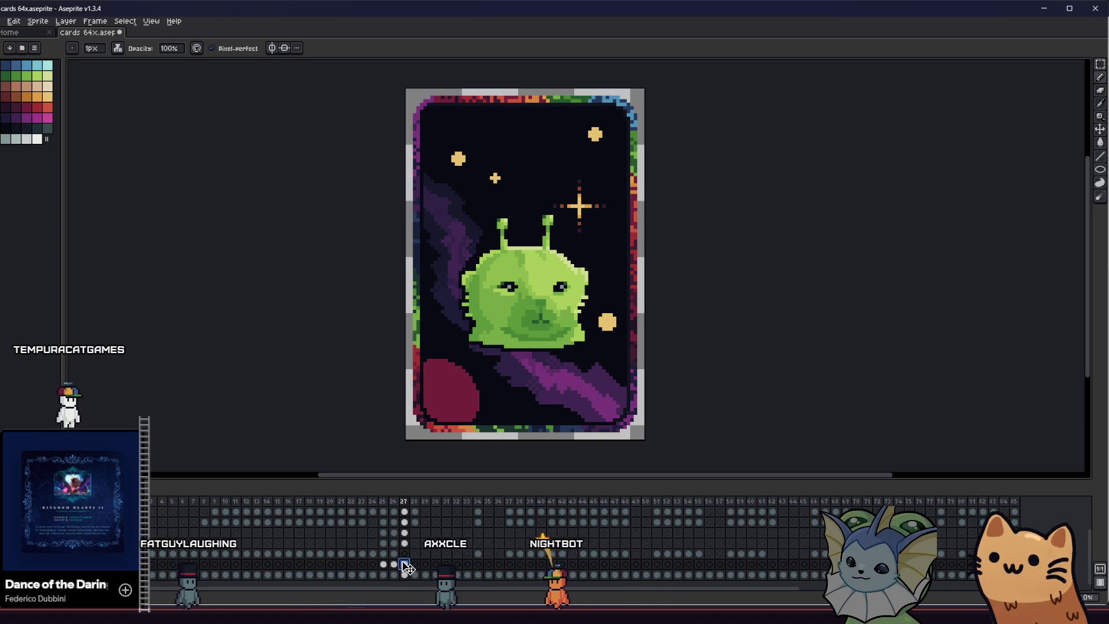
Step to the neighbouring water card frame, then return to the alien card with the Magic Wand
key("Left")
key("Up")
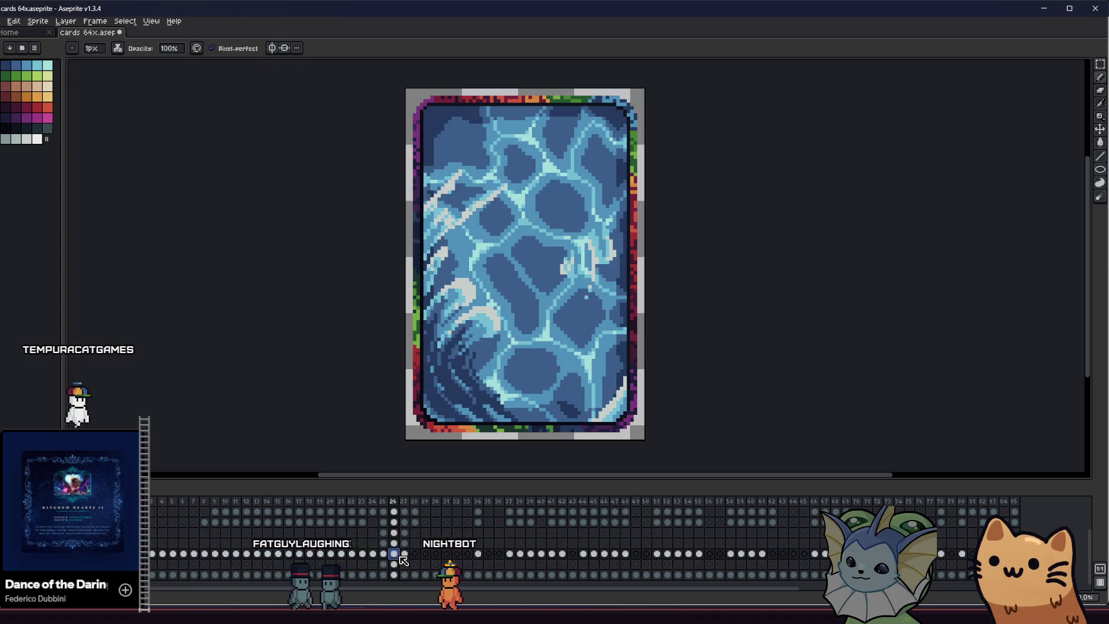
key("w")
left_click(404, 553)
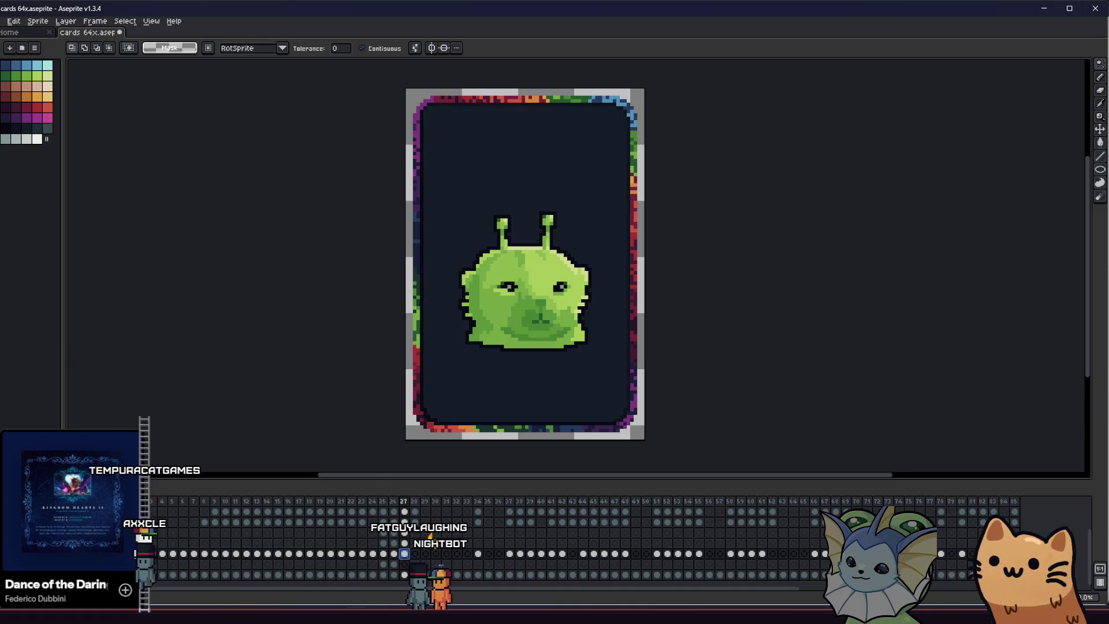
Magic-wand select the dark card background around the alien artwork
left_click(512, 407)
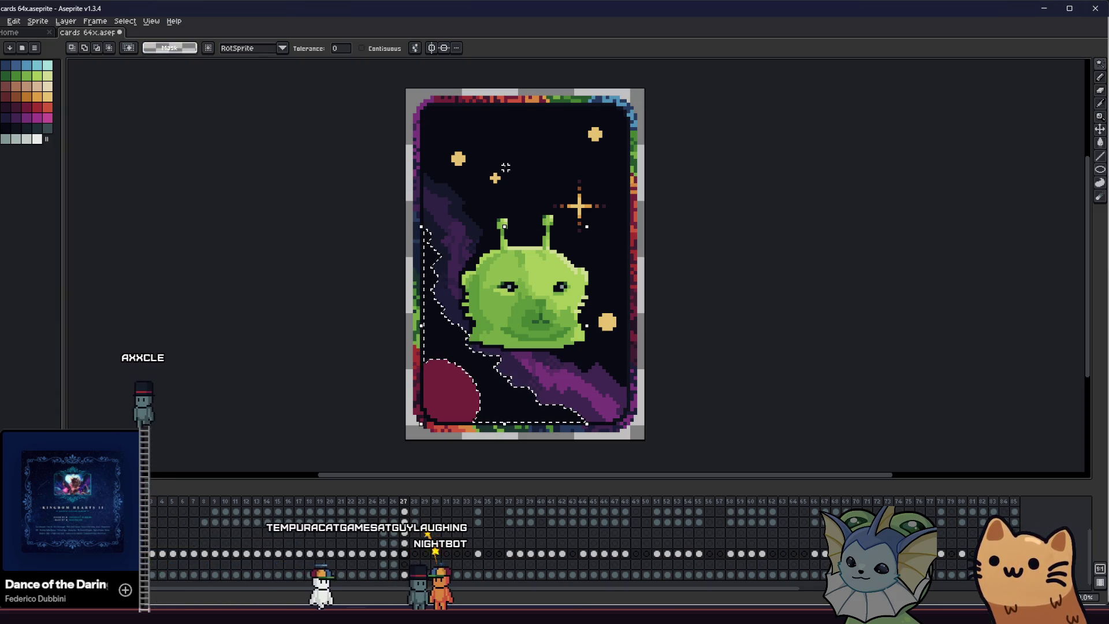
key("ctrl+d")
left_click_drag(426, 285, 434, 279)
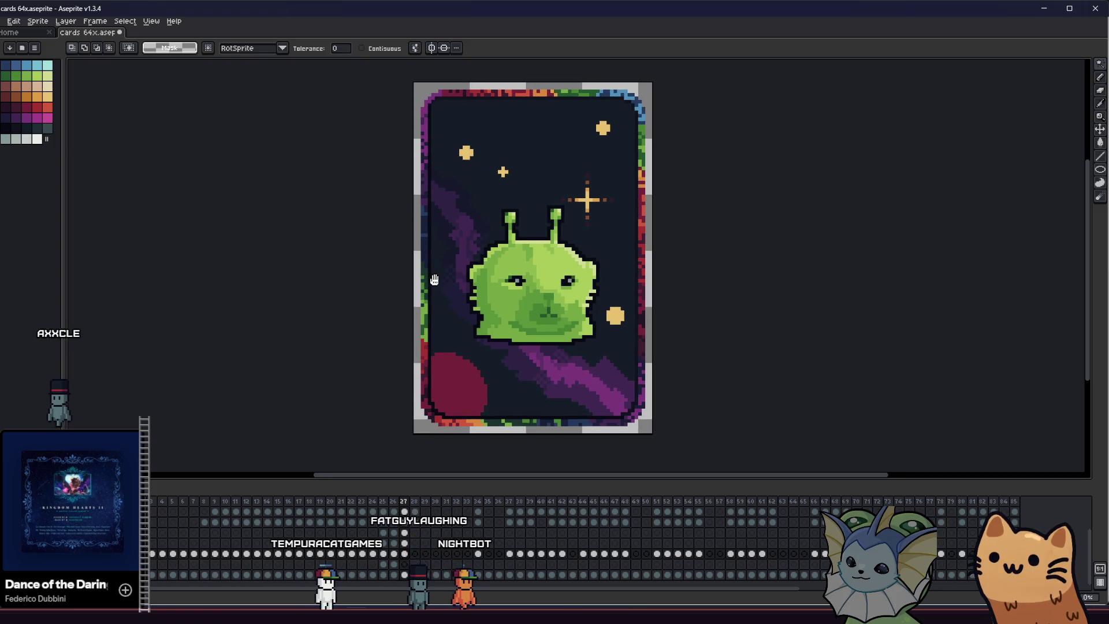
left_click(440, 298)
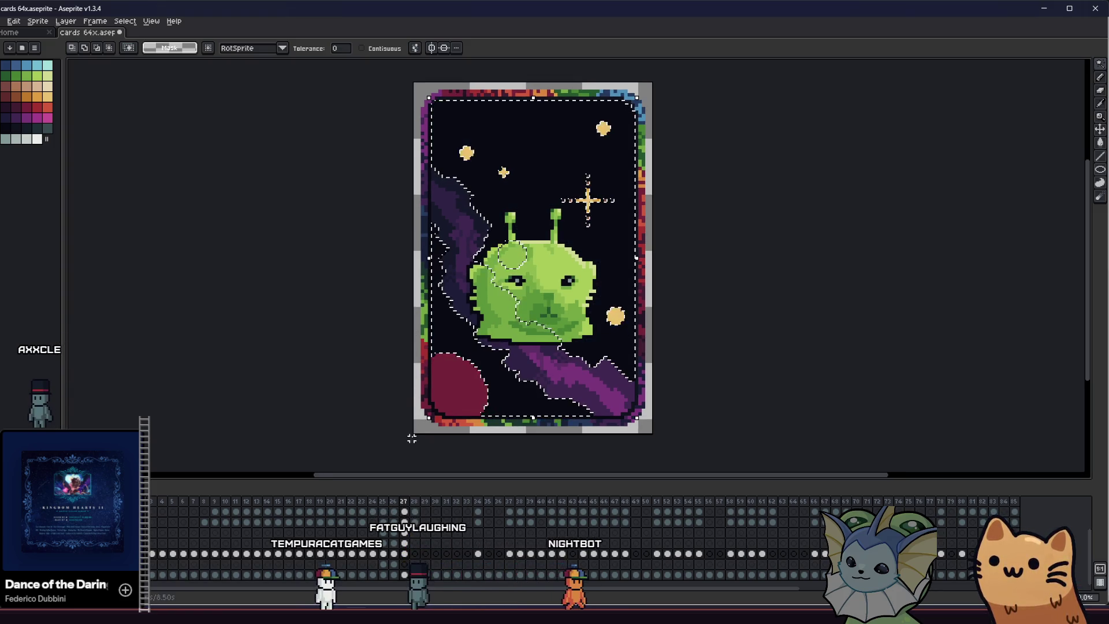
Undo an accidental erase, deselect, and dim the stars, planet and nebula to dark grey
key("Delete")
key("ctrl+z")
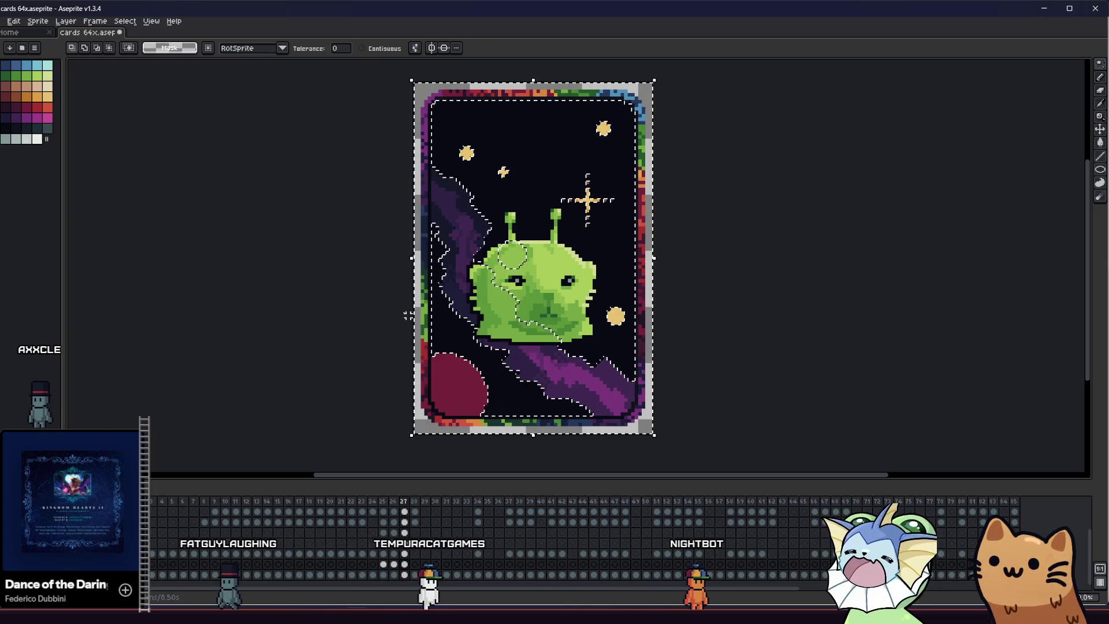
left_click(496, 297)
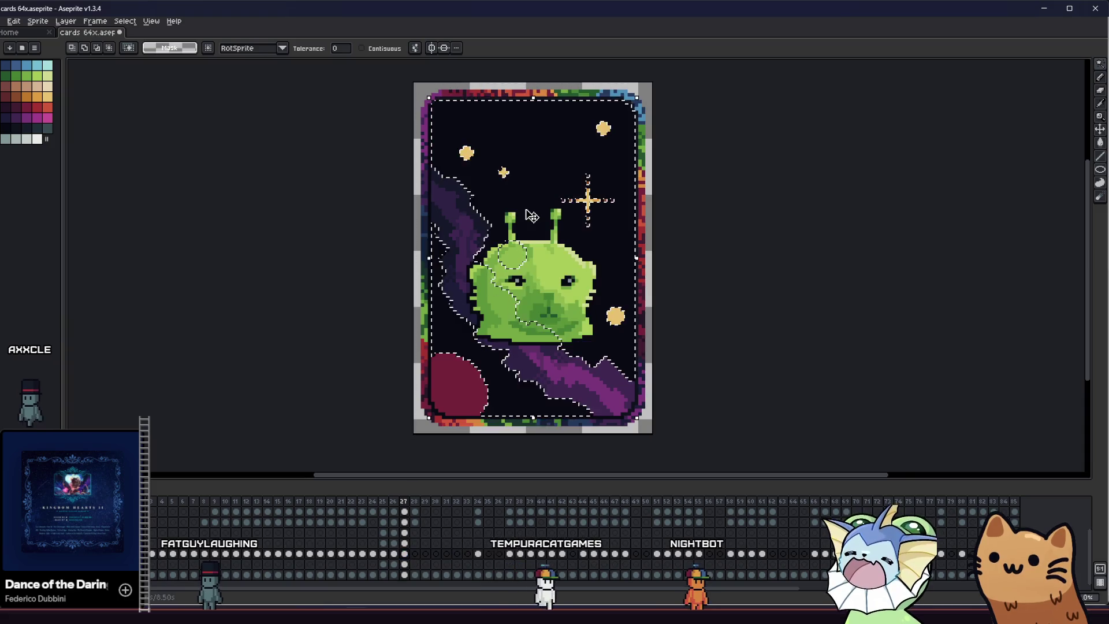
key("ctrl+d")
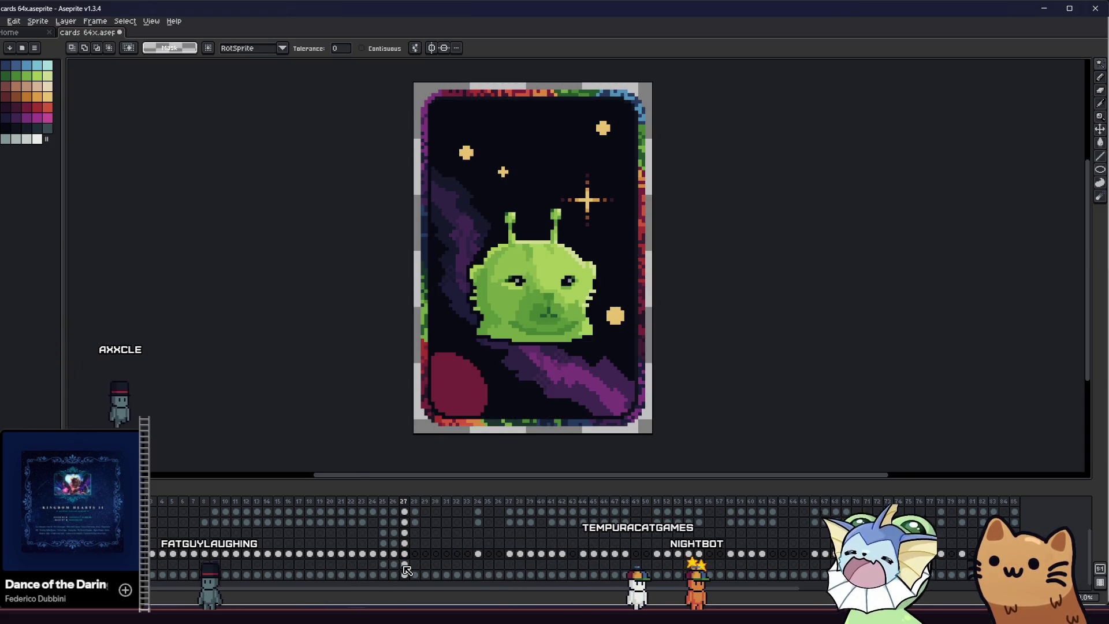
key("i")
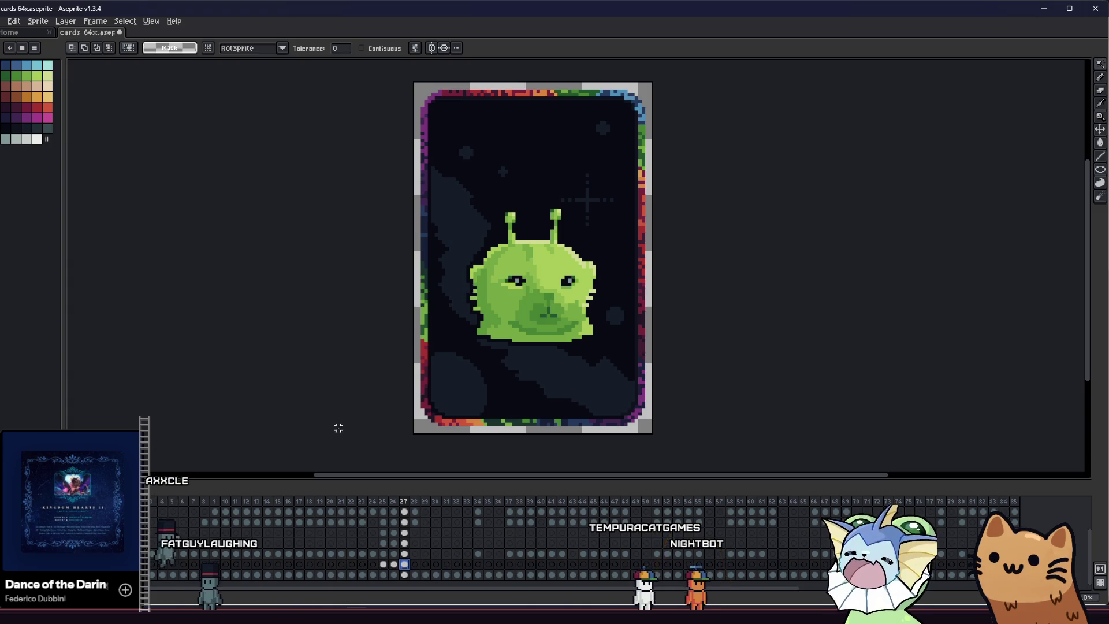
scroll(457, 391, "up", 1)
scroll(457, 392, "up", 1)
Set the pencil to Simple Ink with the lower card in view
key("b")
scroll(373, 295, "up", 1)
scroll(369, 286, "up", 1)
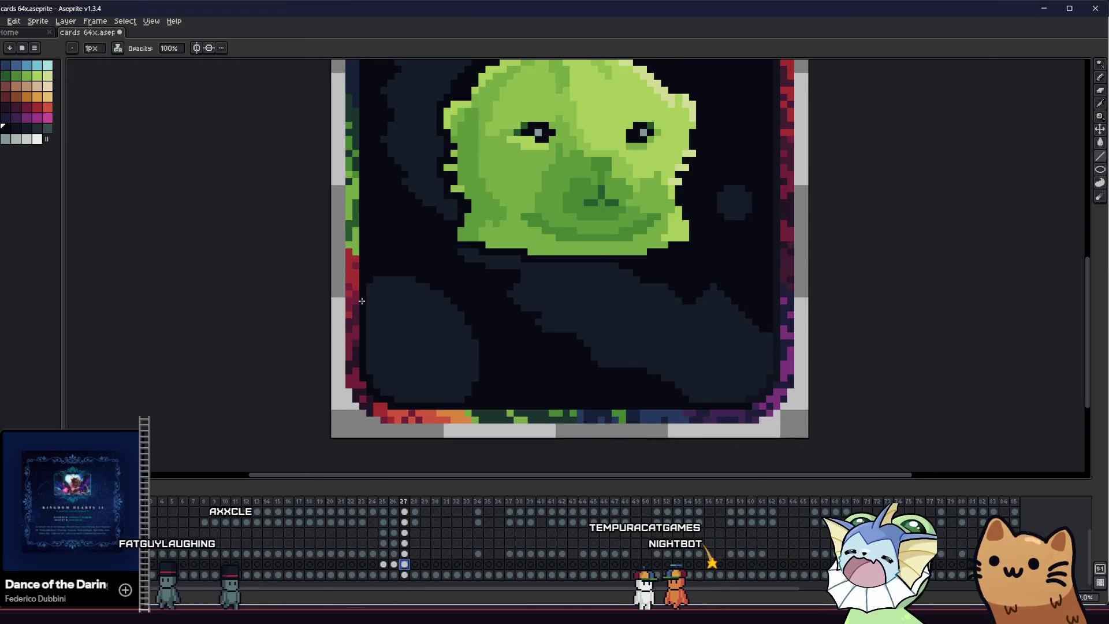
scroll(370, 283, "up", 1)
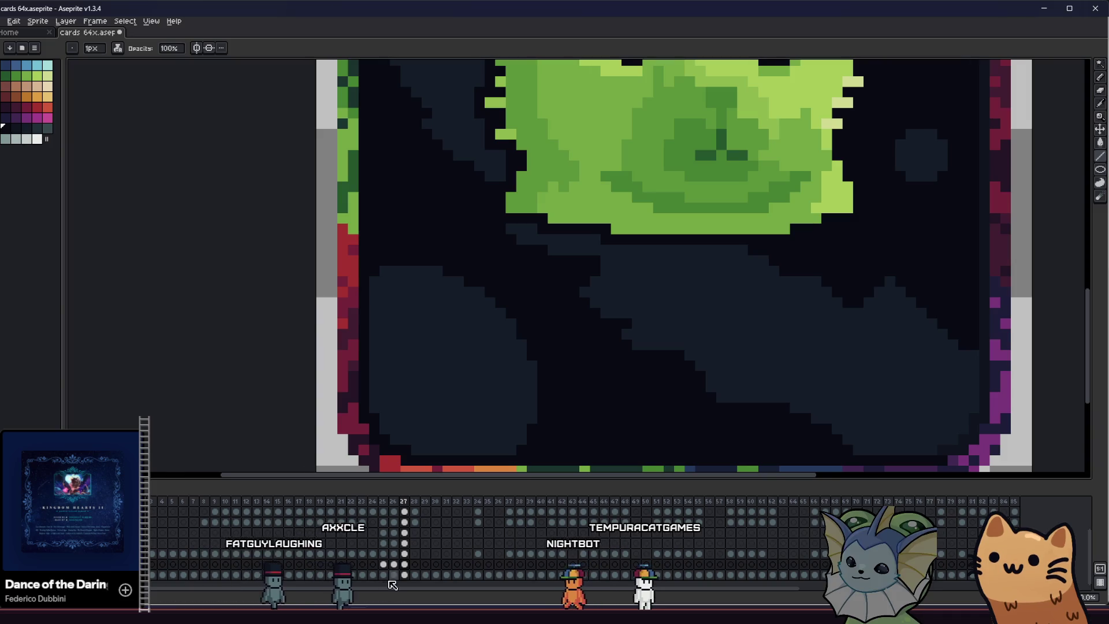
left_click_drag(379, 280, 334, 245)
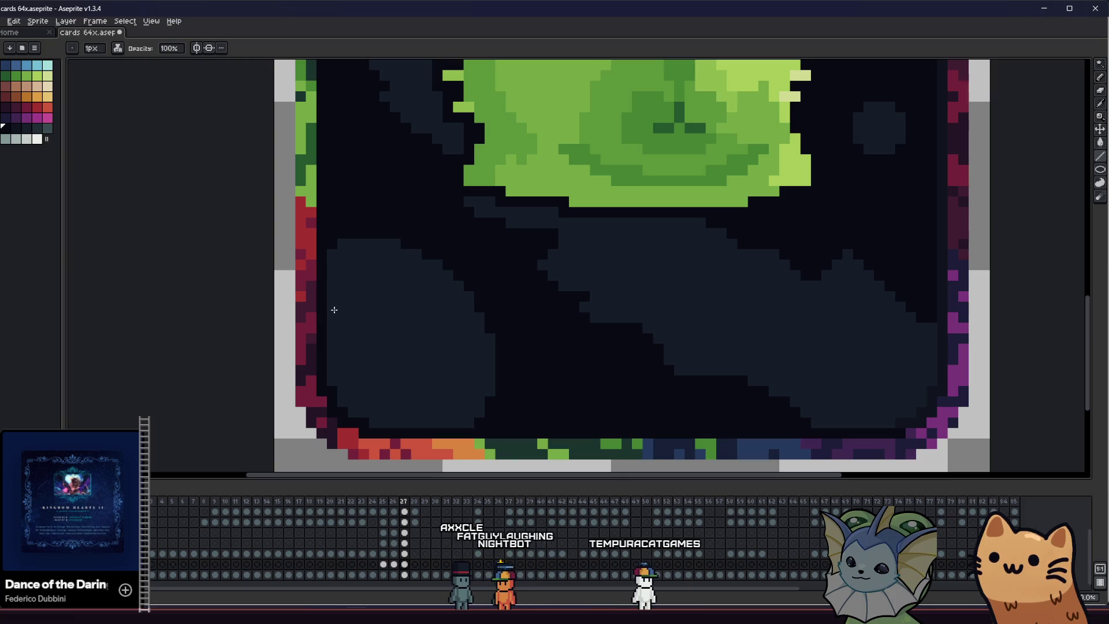
left_click(118, 48)
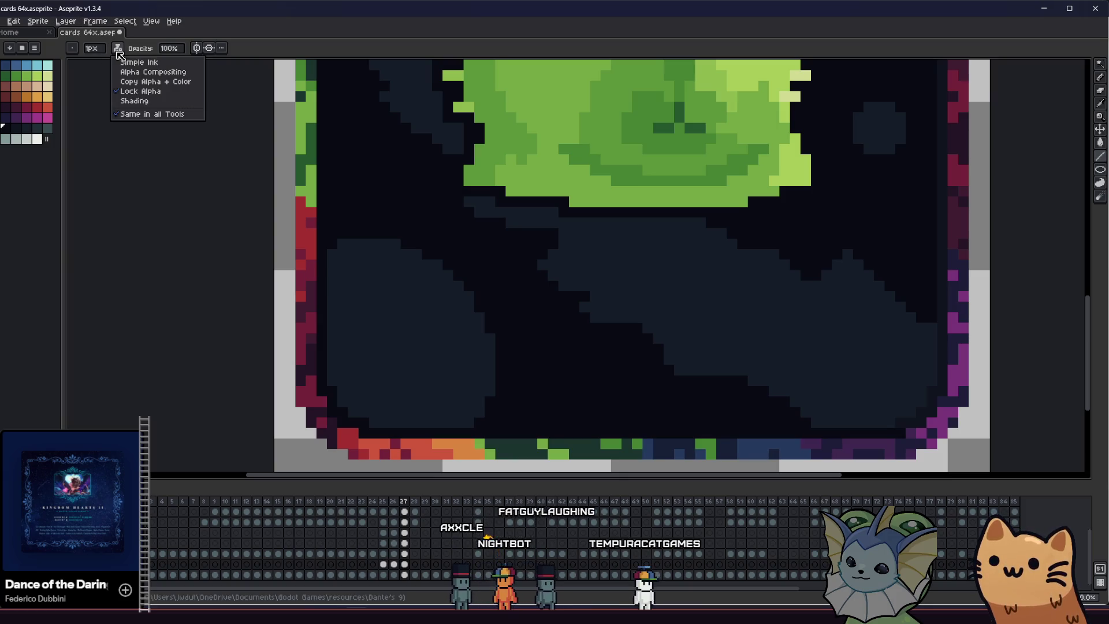
left_click(144, 64)
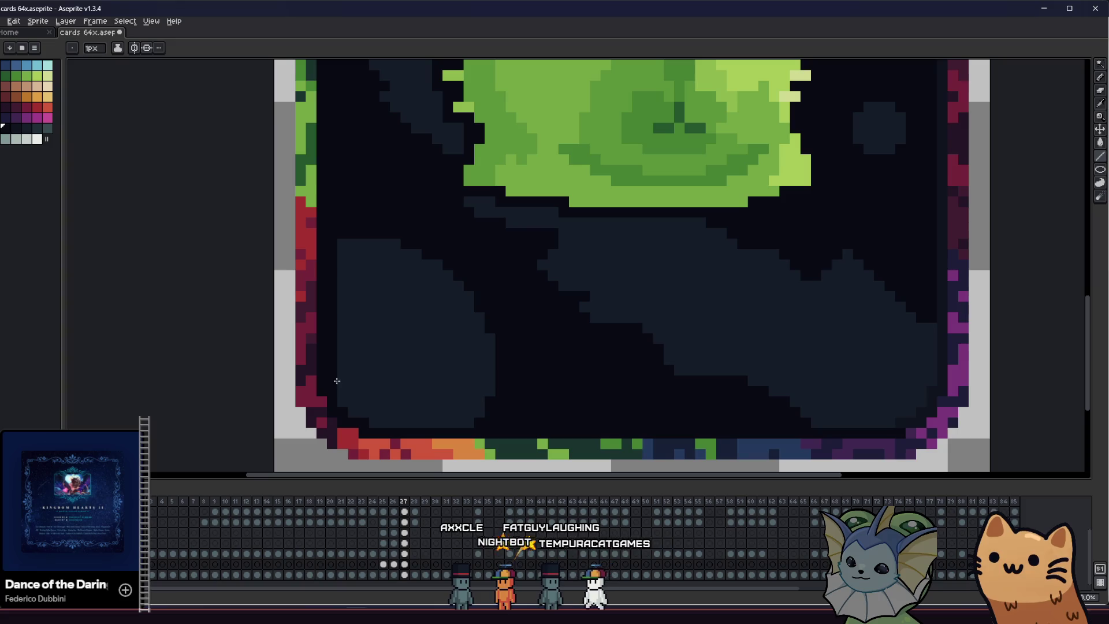
Bucket-fill grey shapes with the darkest colour, undo it, and touch up near the right border
key("g")
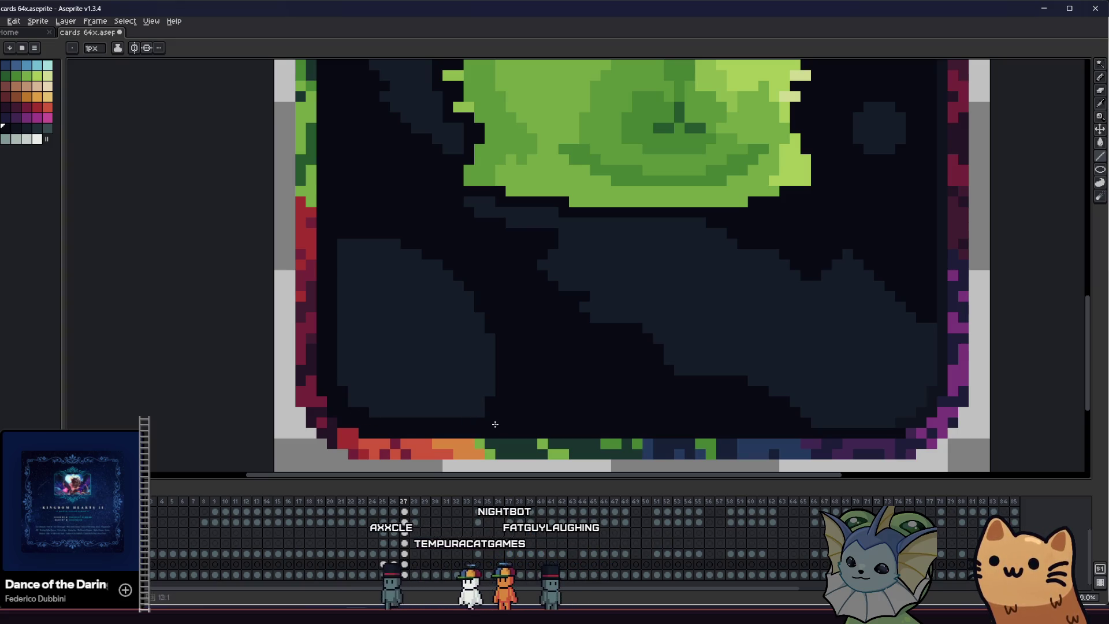
left_click(463, 377)
left_click(814, 422)
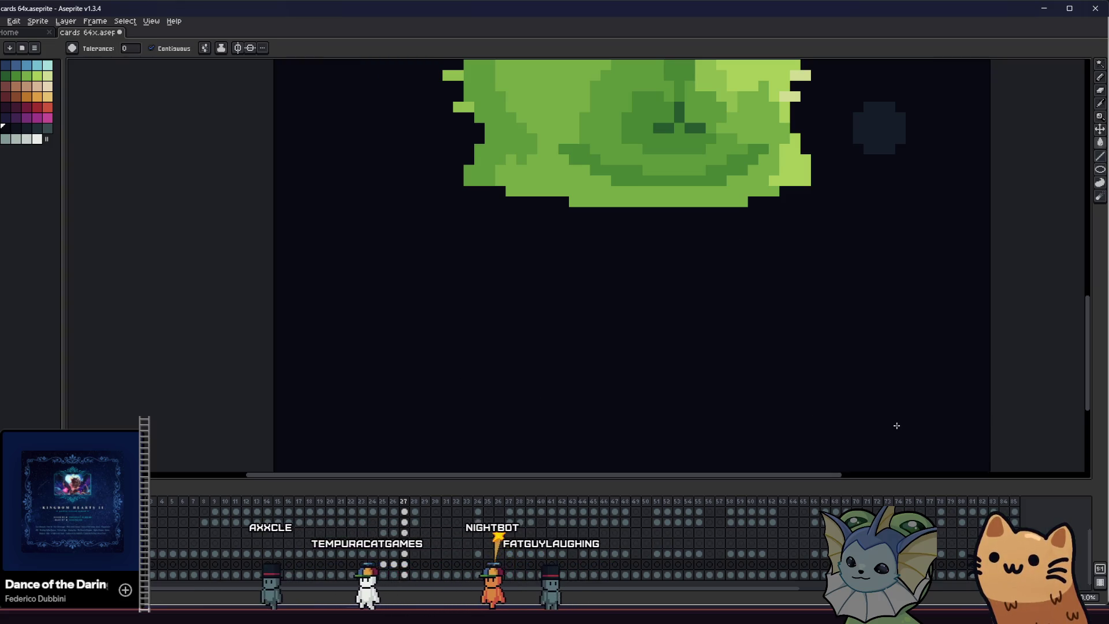
key("b")
key("ctrl+z")
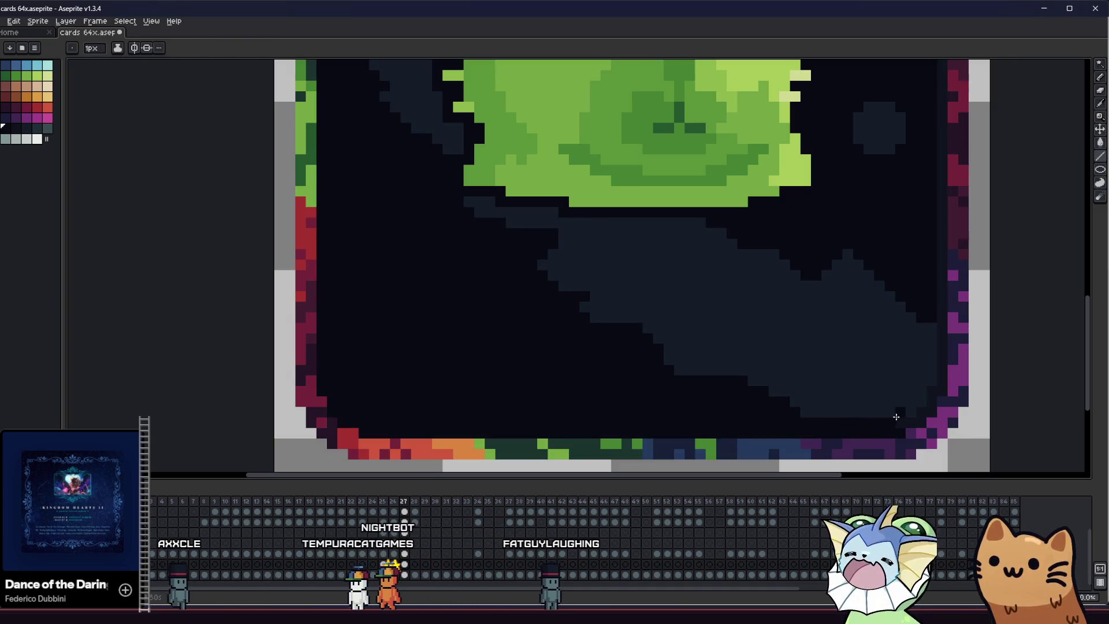
left_click_drag(919, 411, 922, 368)
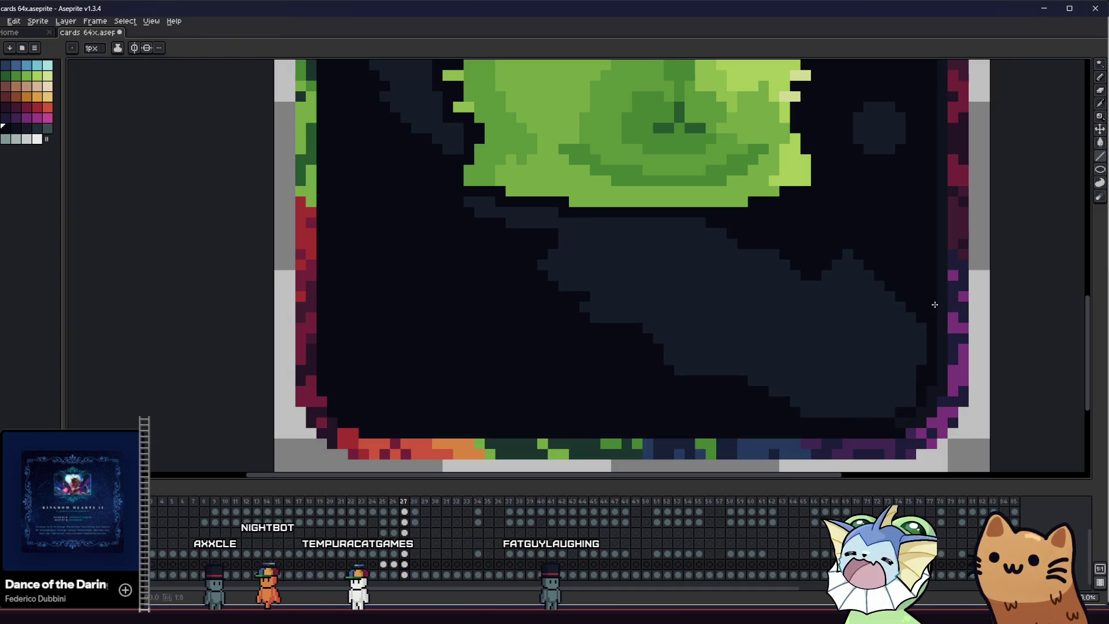
scroll(936, 303, "down", 2)
scroll(604, 344, "up", 1)
scroll(560, 107, "up", 1)
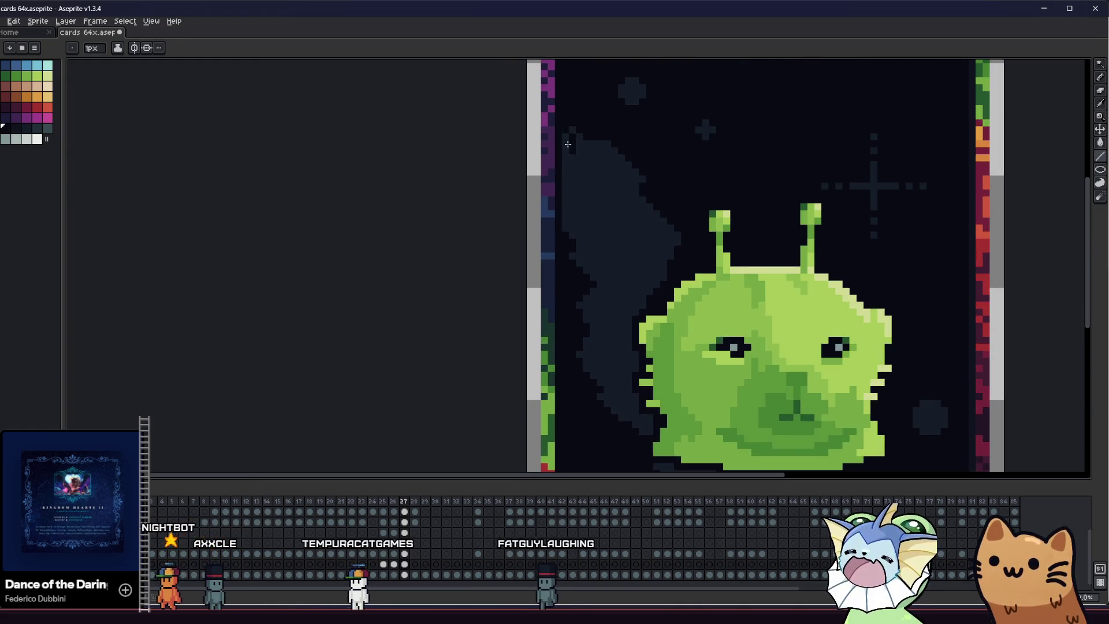
Bucket-fill the grey nebula, small circle, crosses and star shapes with background colour
key("g")
left_click(569, 229)
left_click(633, 90)
left_click(705, 131)
left_click(877, 185)
key("b")
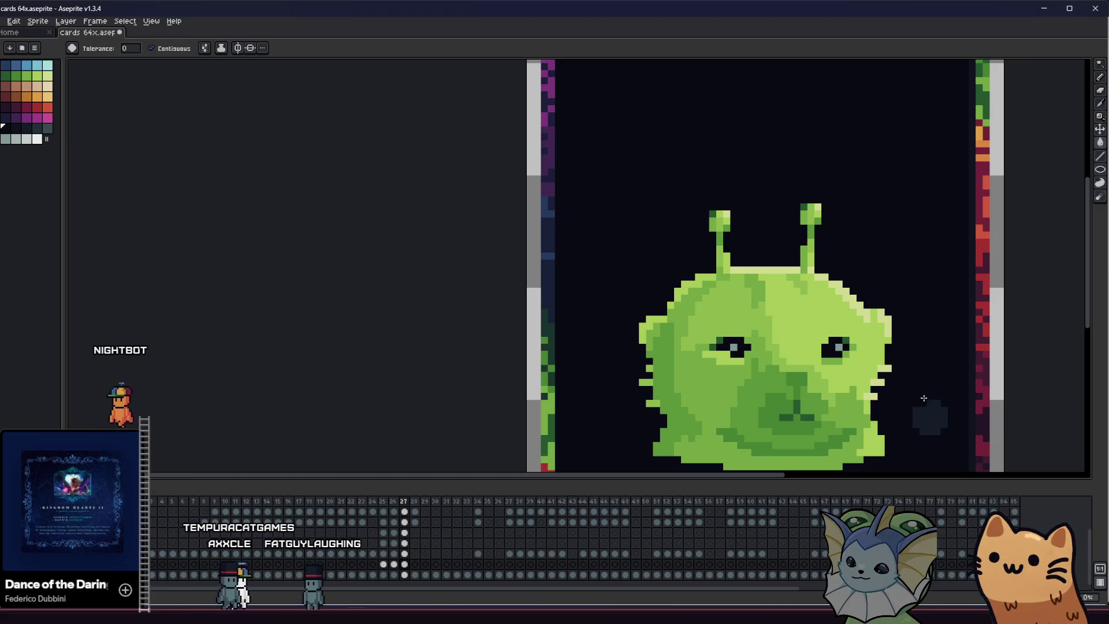
scroll(924, 398, "down", 1)
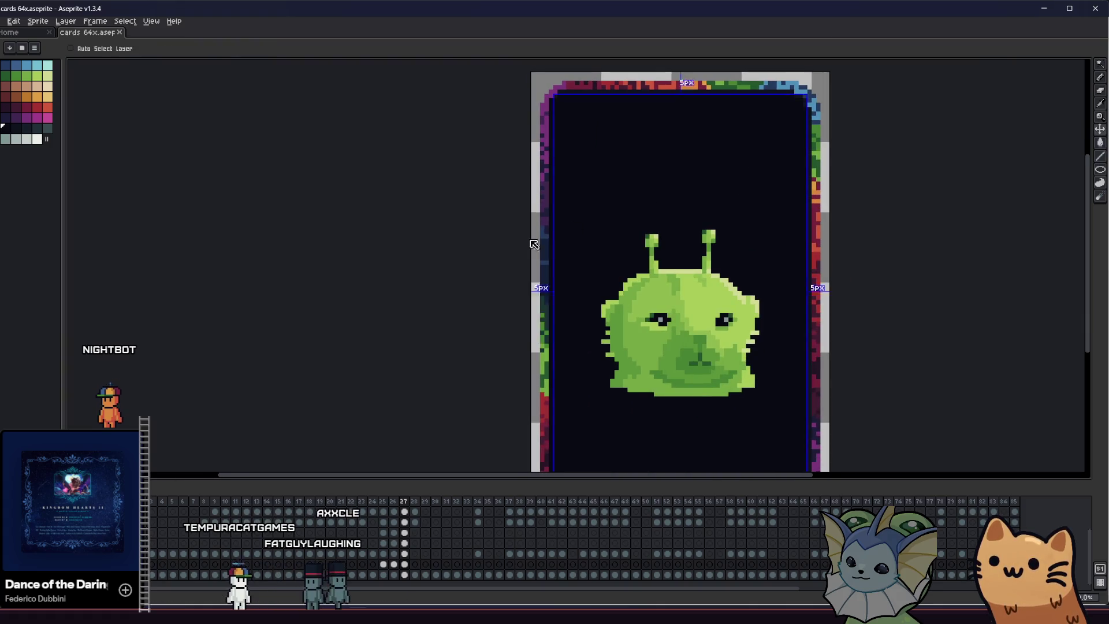
scroll(534, 245, "down", 2)
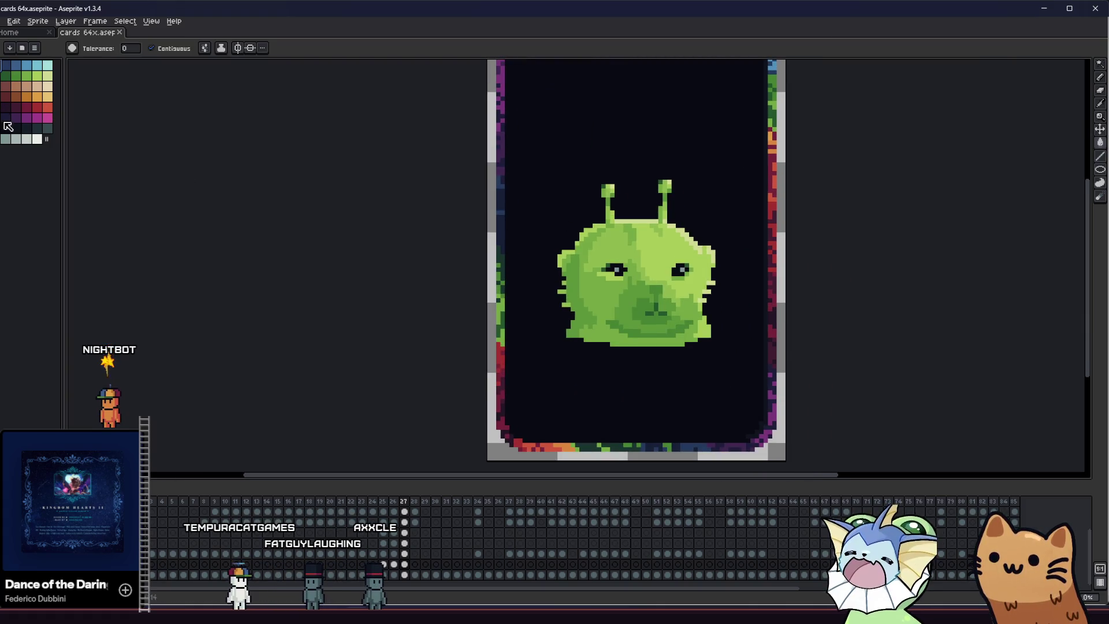
Save the card, switch to alpha compositing ink, and undo faint background strokes
key("b")
left_click_drag(533, 195, 437, 212)
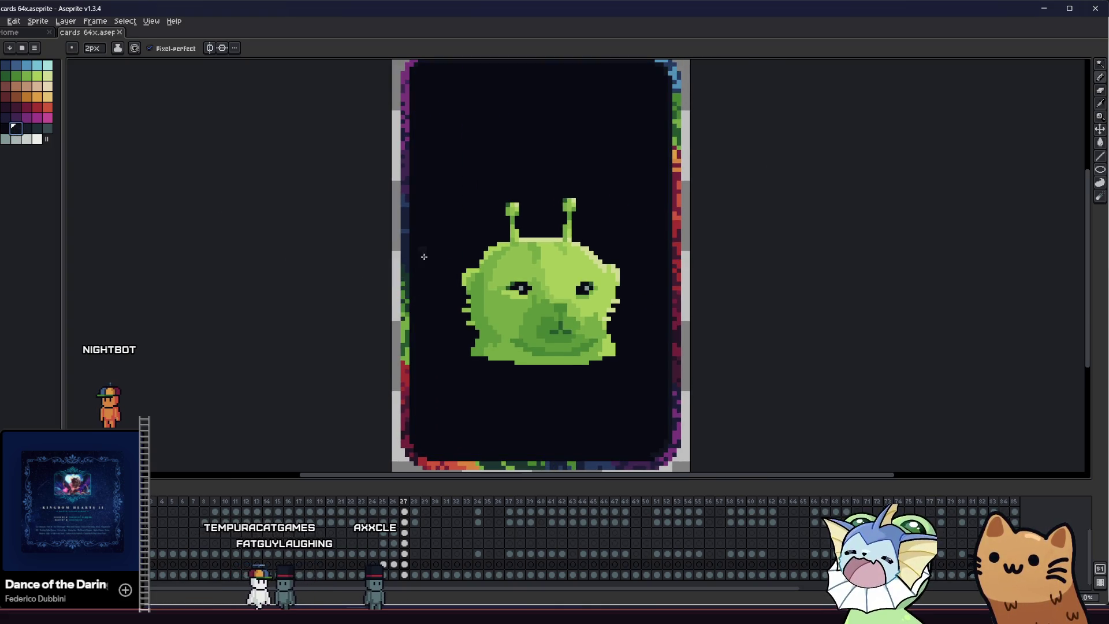
scroll(389, 184, "up", 1)
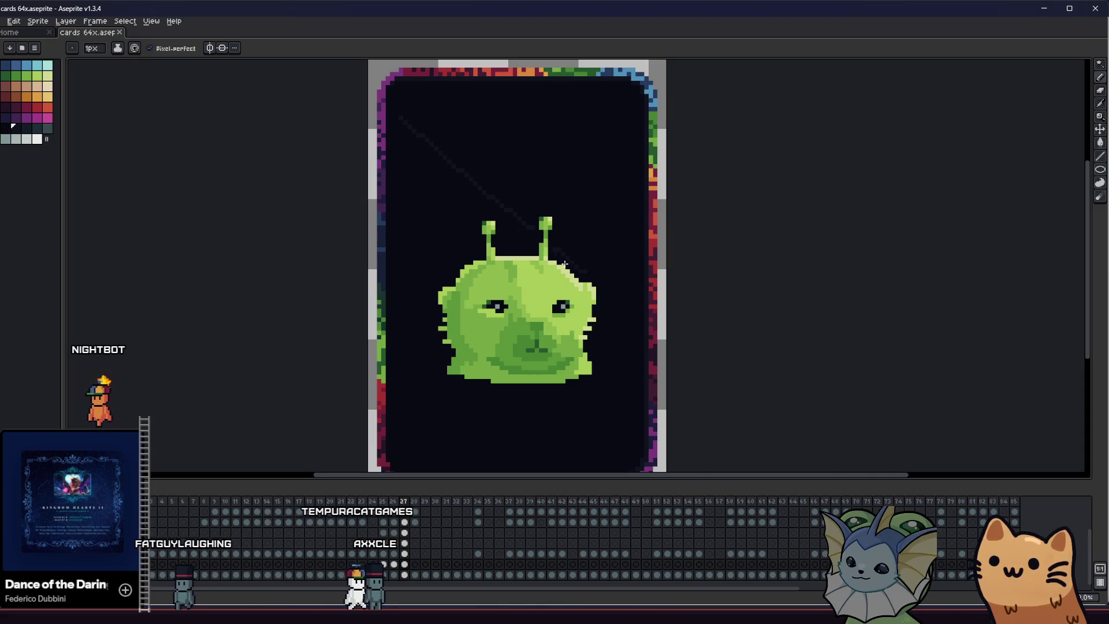
key("ctrl+s")
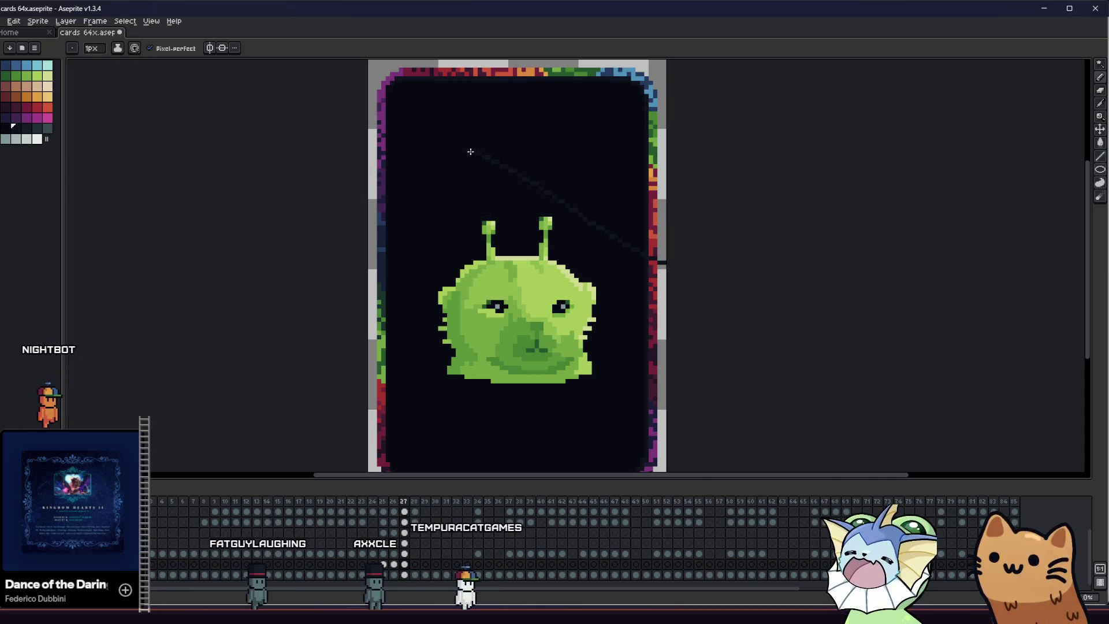
left_click(117, 48)
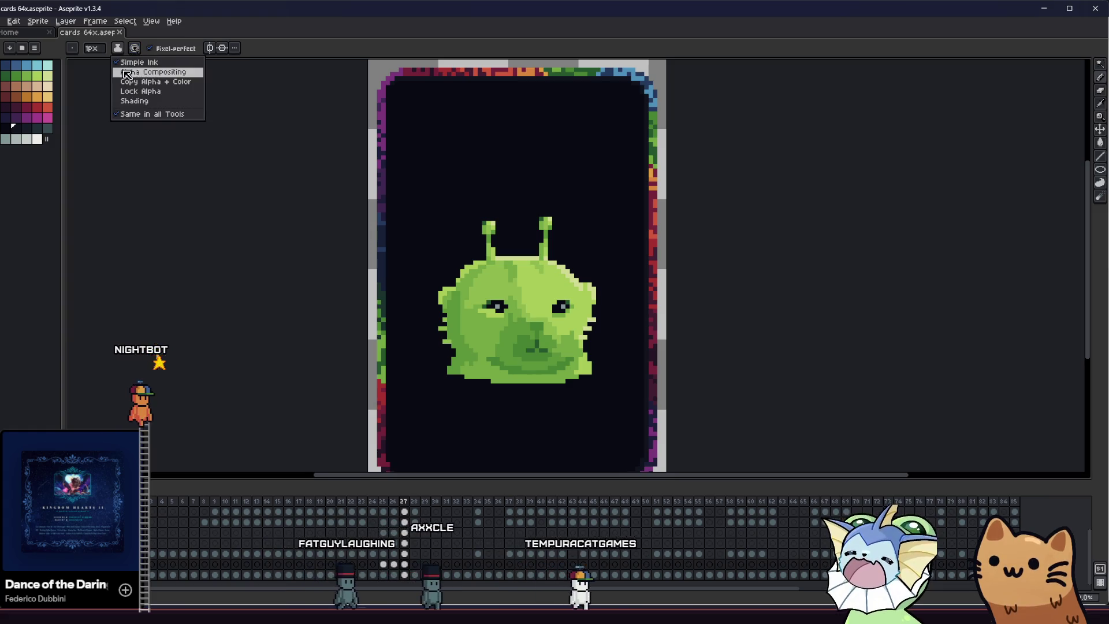
left_click(138, 91)
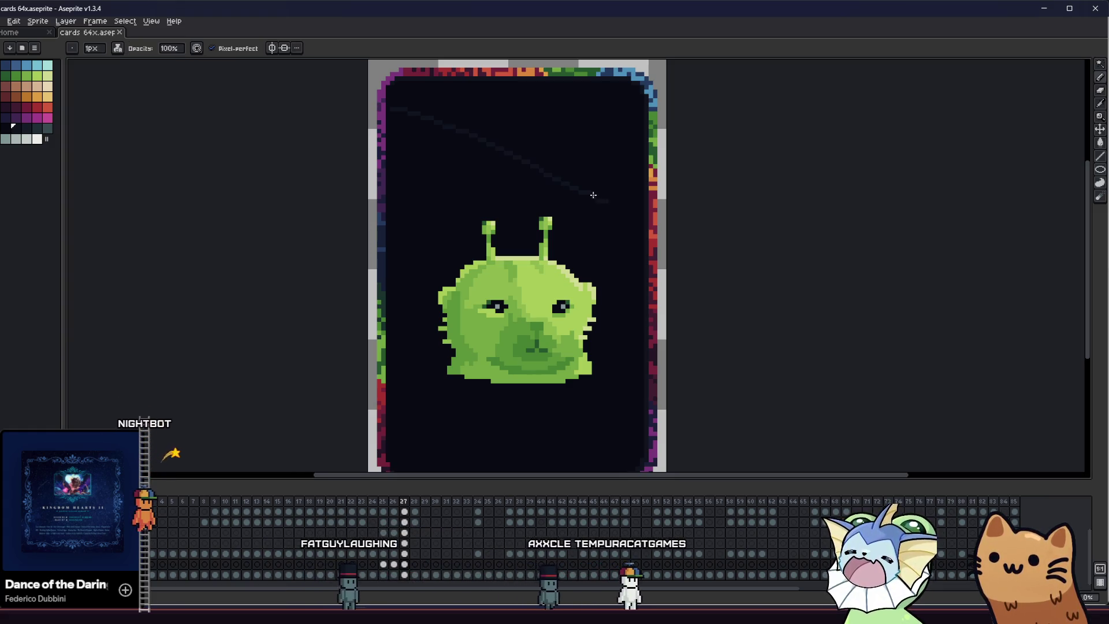
key("ctrl+z")
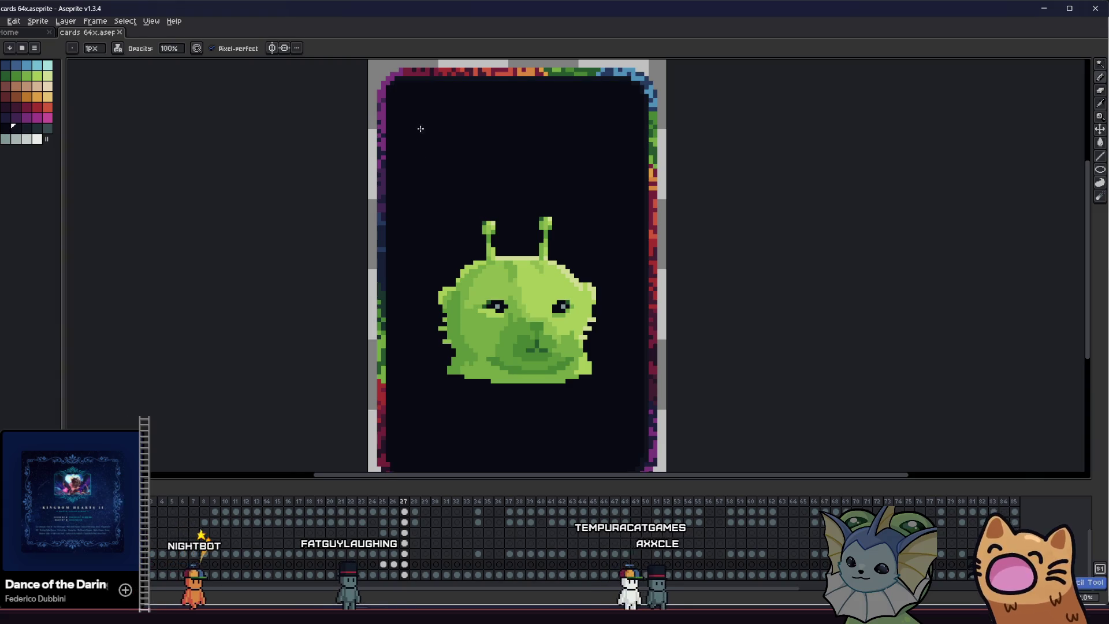
Undo a filled dark shape above the creature and lower painting opacity to 25%
left_click_drag(442, 141, 441, 142)
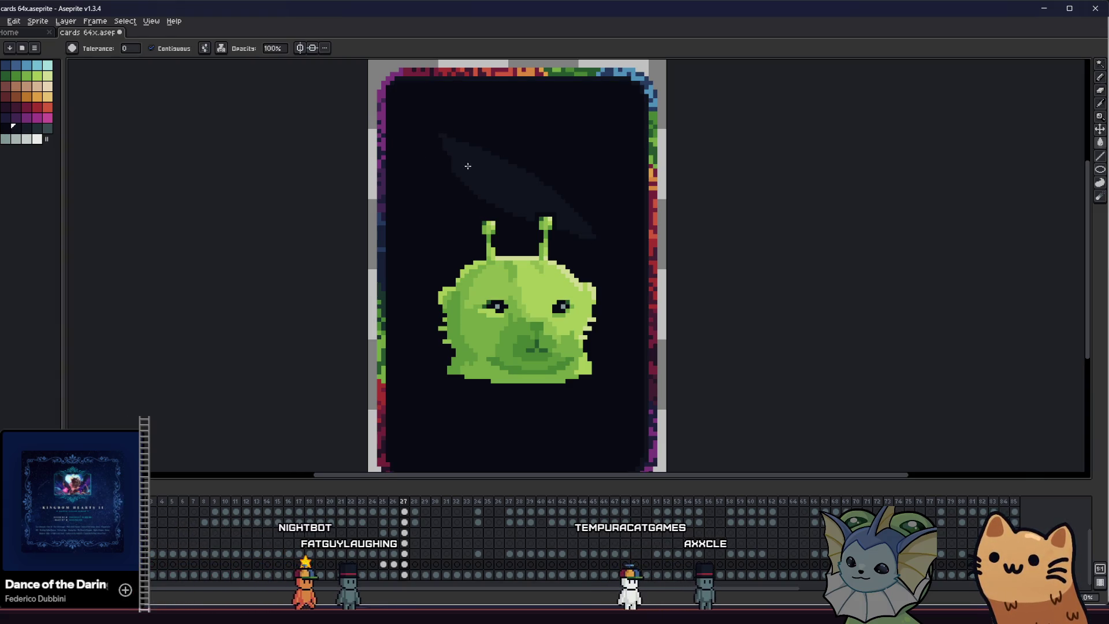
key("ctrl+z")
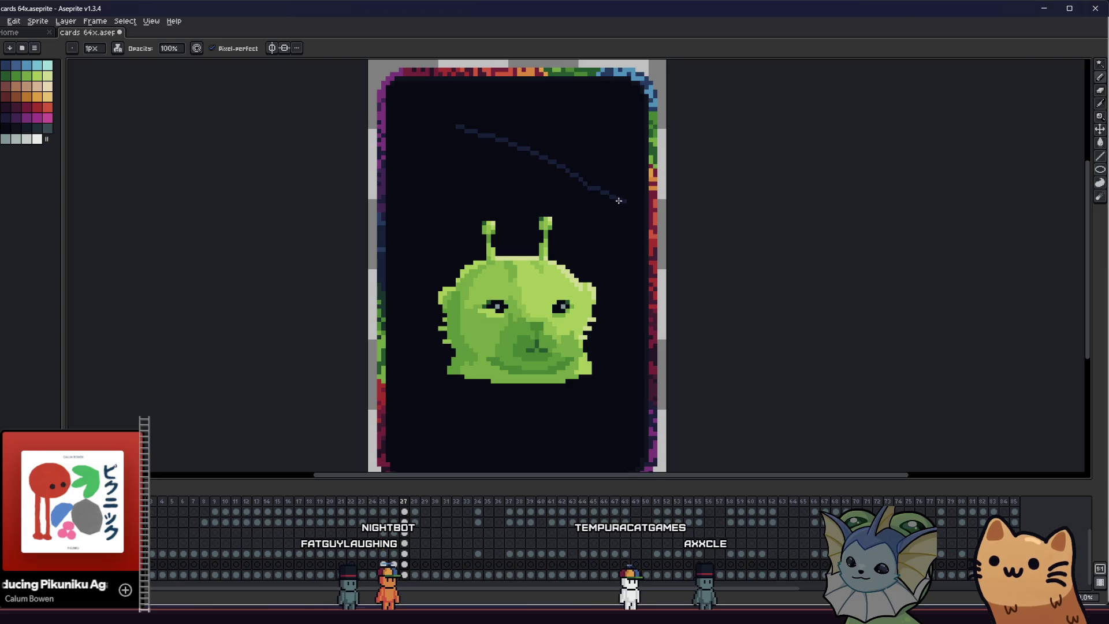
key("ctrl+z")
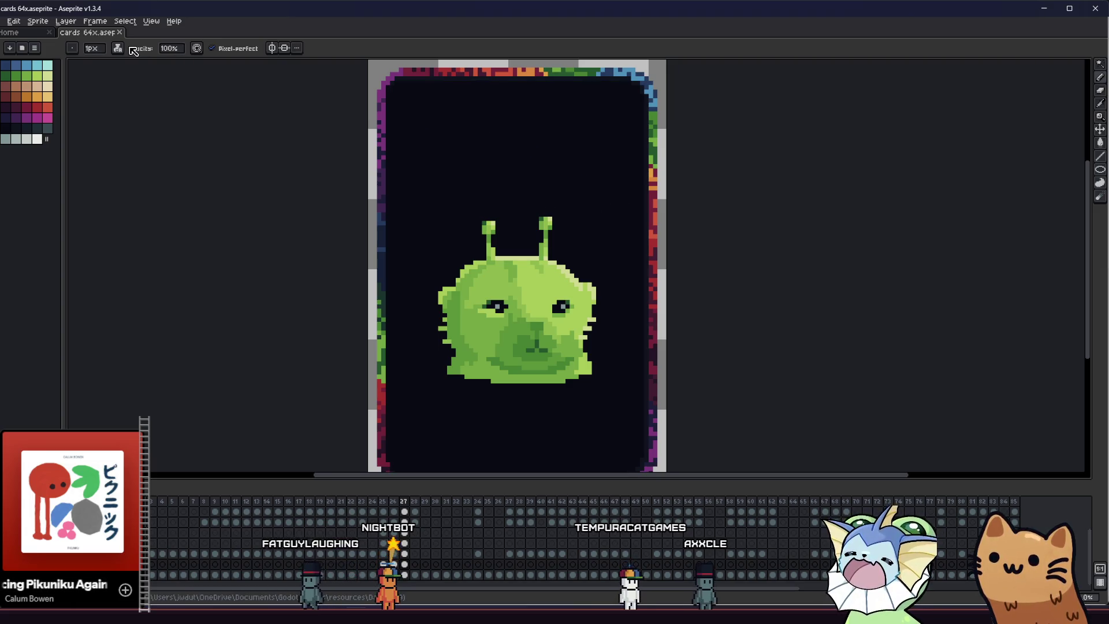
left_click(118, 49)
left_click(132, 73)
left_click_drag(173, 49, 164, 48)
Outline and fill a translucent diagonal streak above the creature, then undo it
left_click_drag(459, 137, 612, 223)
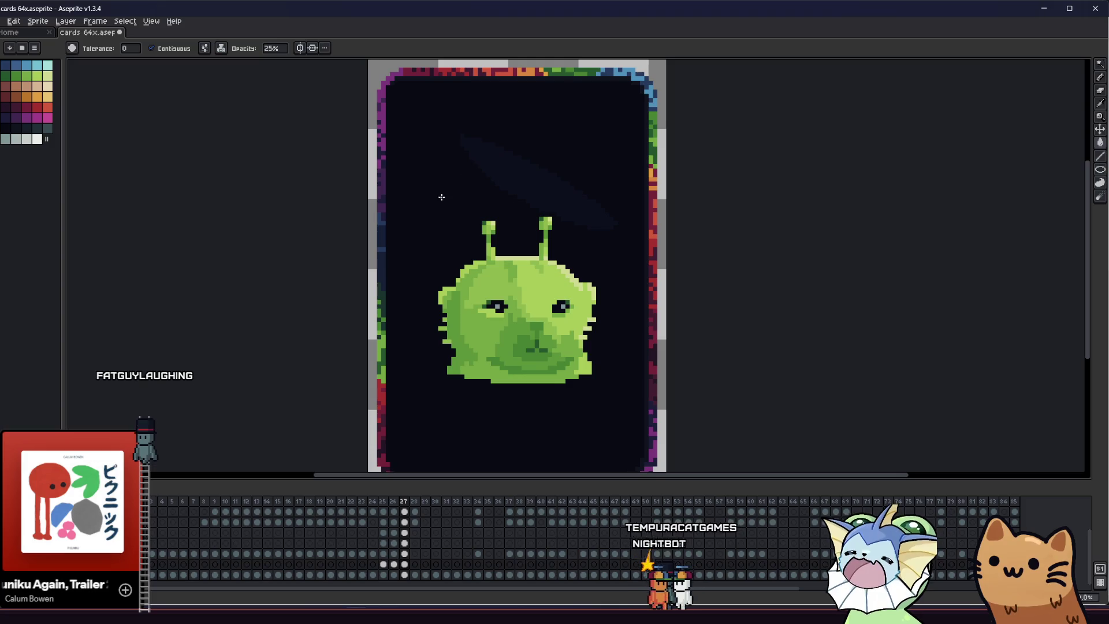
left_click_drag(462, 141, 459, 137)
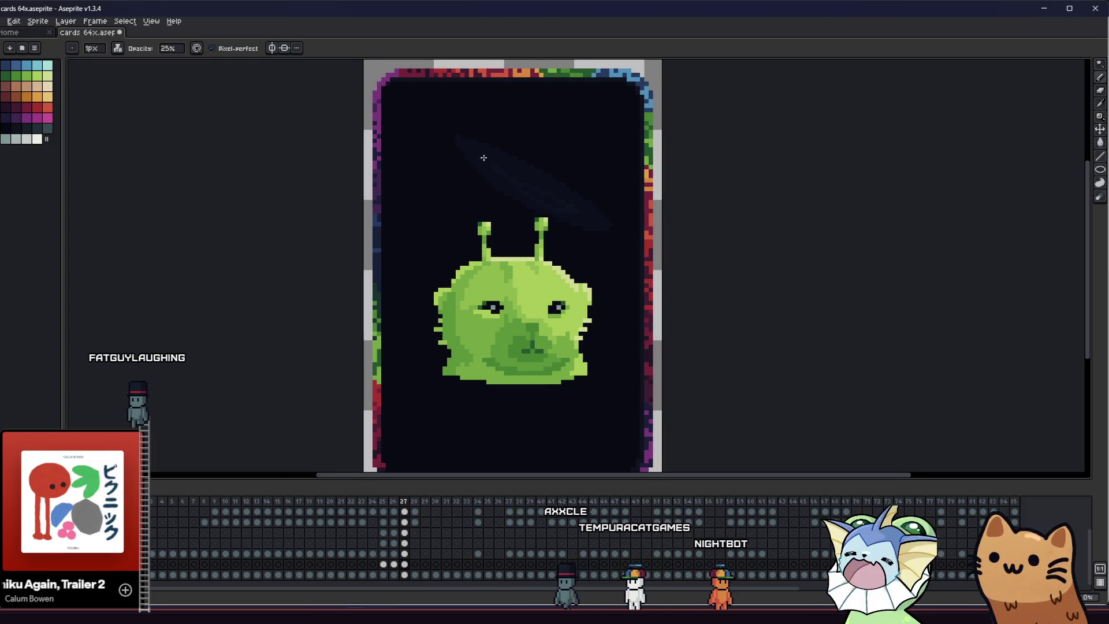
left_click_drag(439, 205, 411, 233)
scroll(412, 234, "down", 1)
key("ctrl+z")
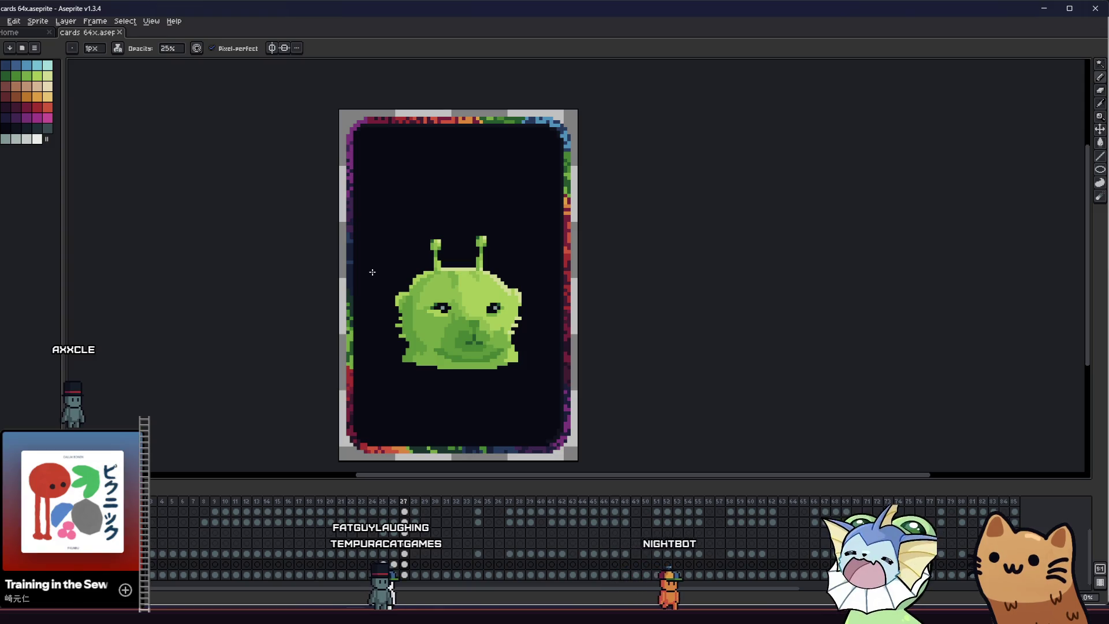
left_click_drag(354, 268, 378, 228)
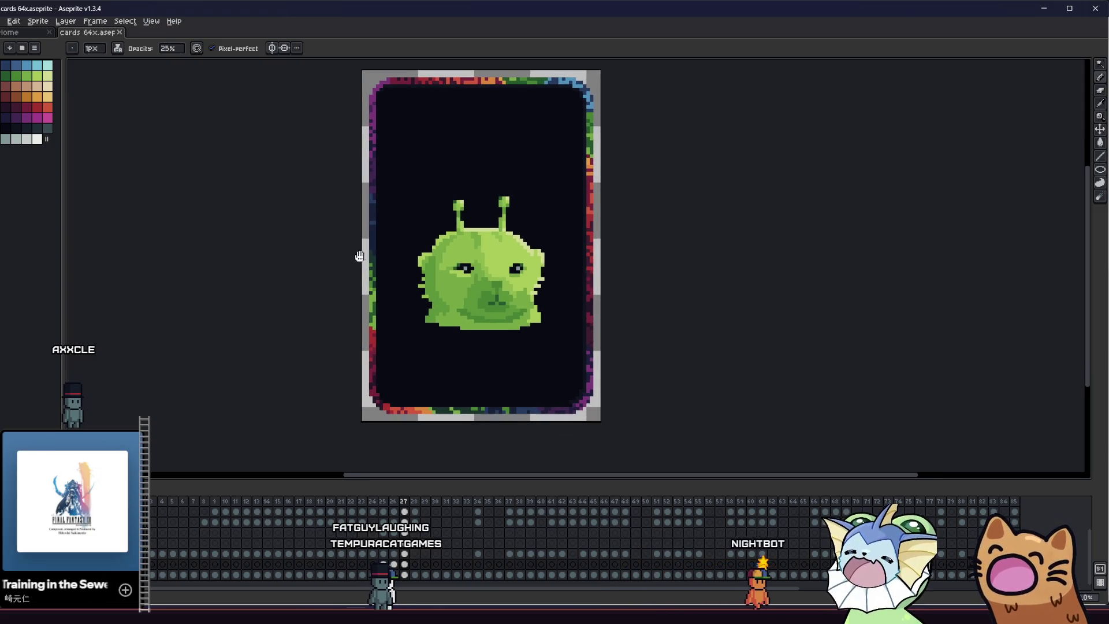
scroll(398, 291, "up", 1)
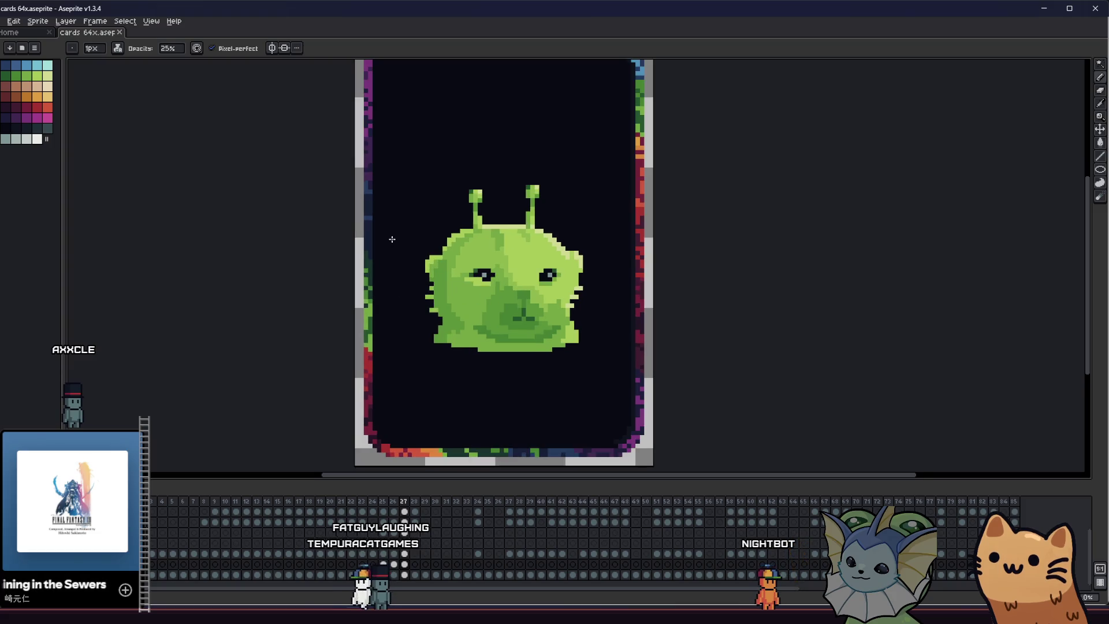
Hide the green creature and eyedrop the dark background colour for filling
left_click_drag(389, 240, 410, 235)
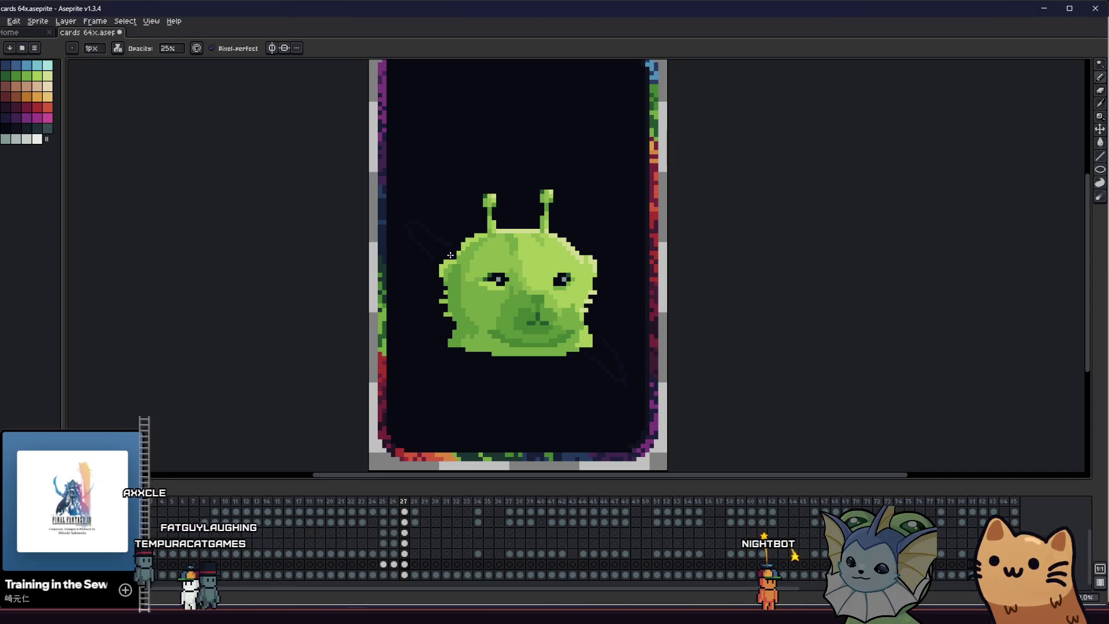
key("g")
scroll(412, 229, "up", 2)
scroll(417, 242, "down", 1)
scroll(410, 254, "down", 1)
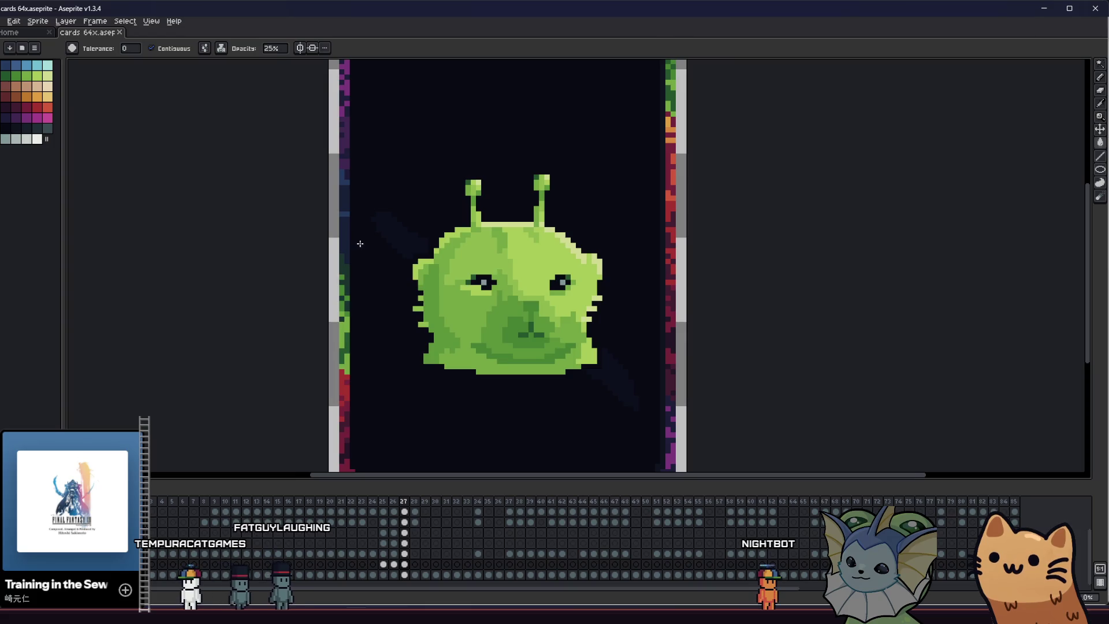
scroll(390, 250, "down", 1)
scroll(369, 245, "up", 1)
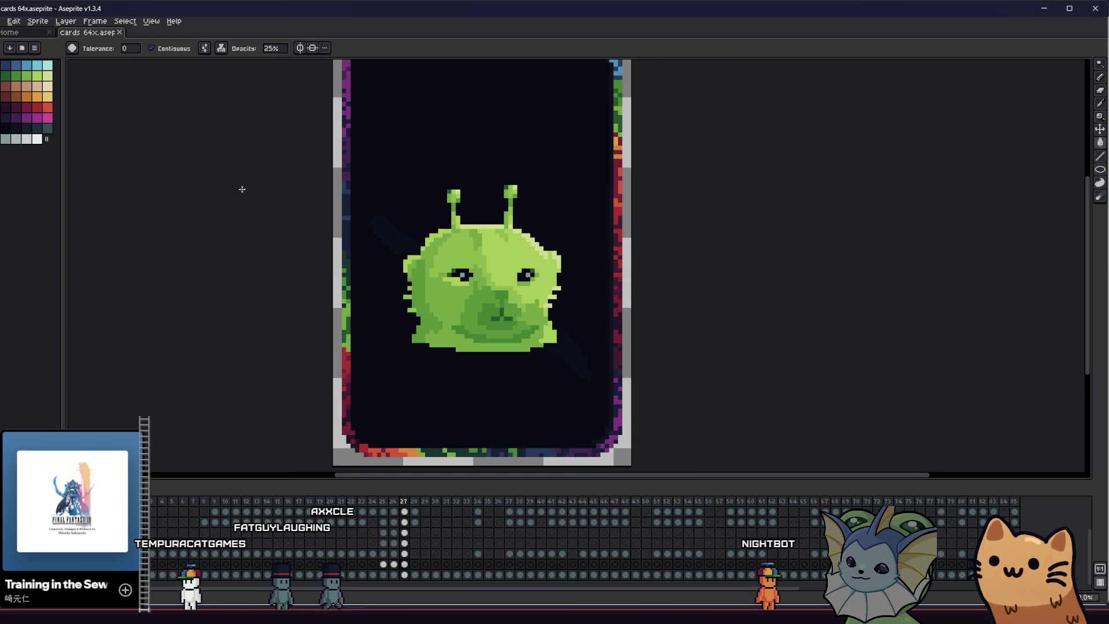
key("b")
scroll(382, 228, "up", 1)
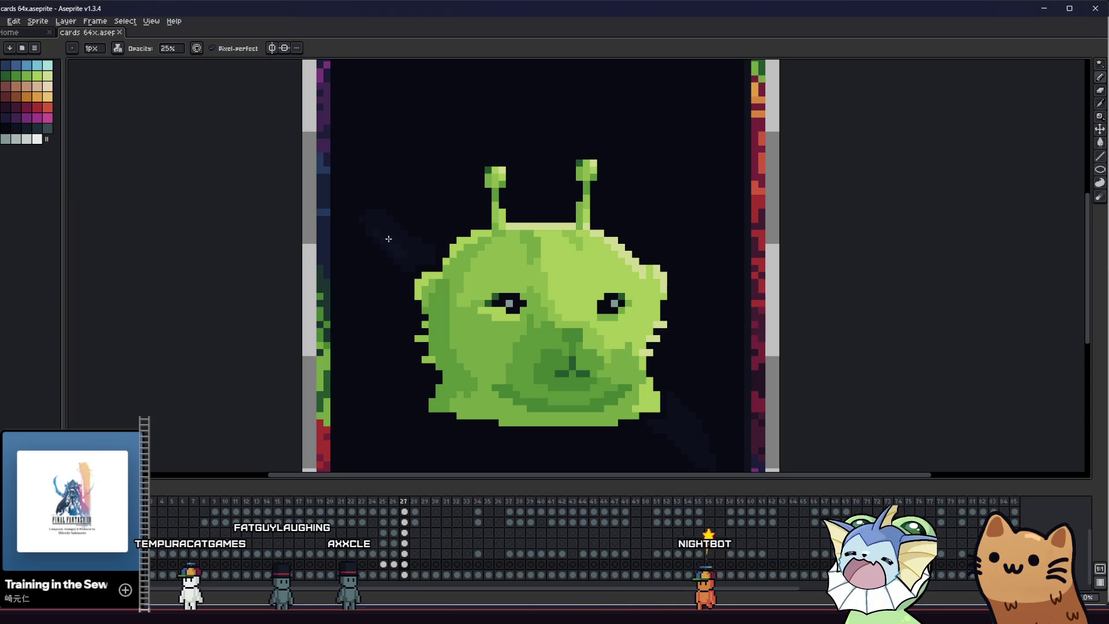
scroll(366, 234, "down", 1)
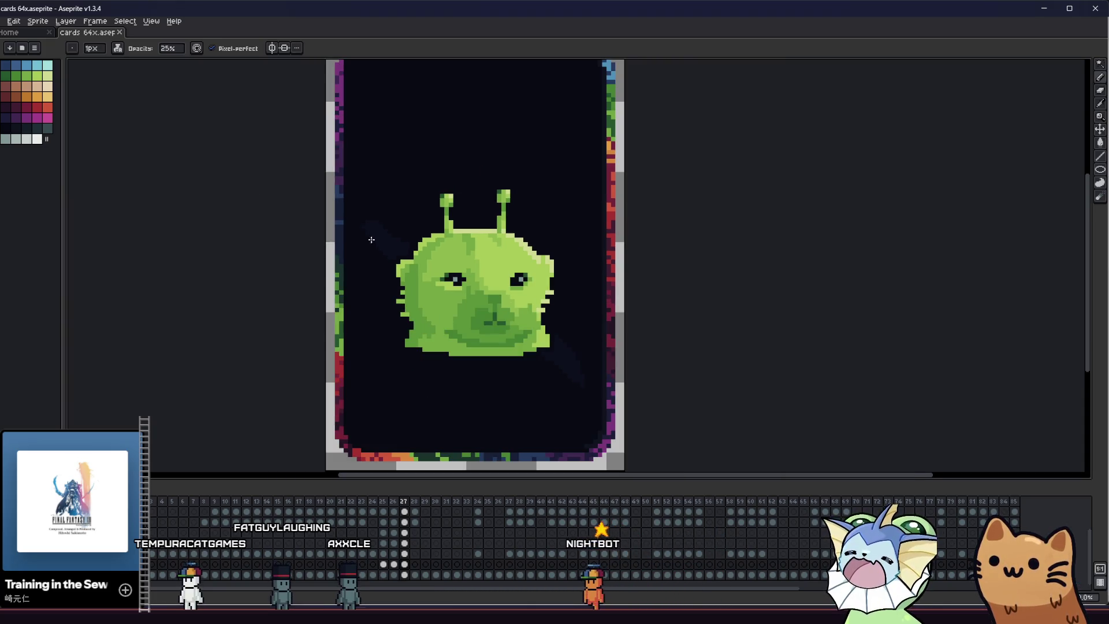
key("ctrl+z")
scroll(394, 298, "up", 1)
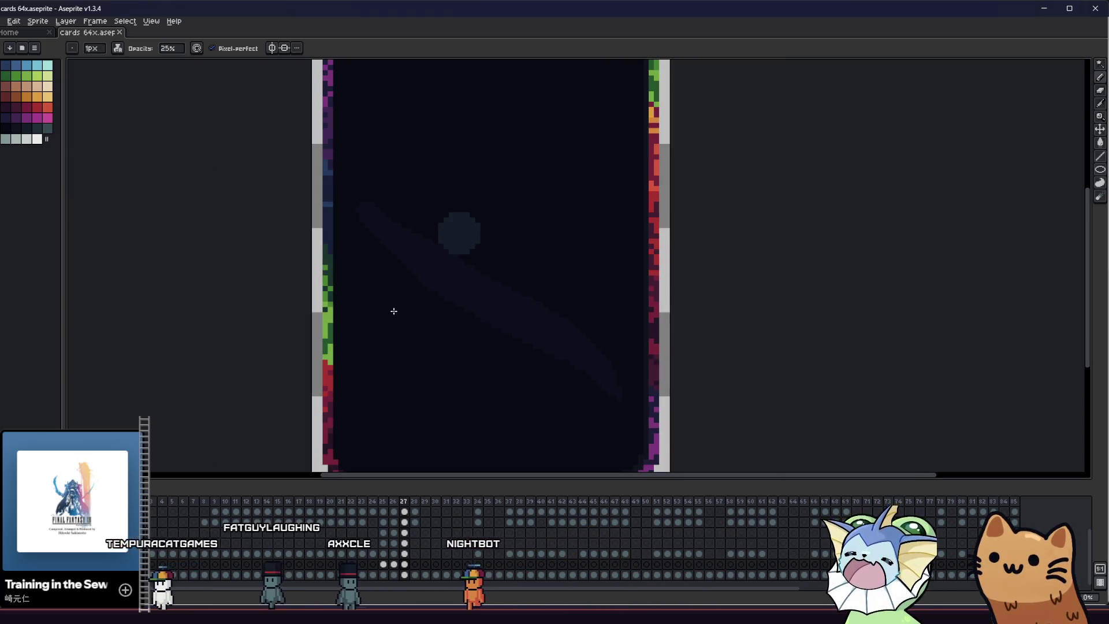
left_click(422, 186, "alt")
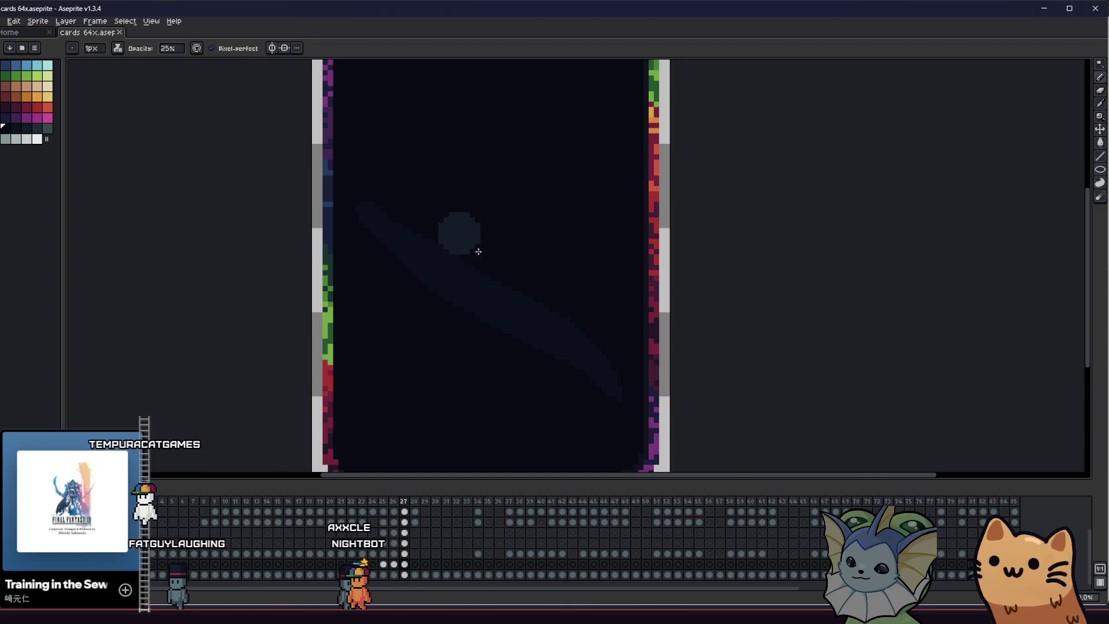
scroll(468, 243, "up", 1)
key("g")
Change the bucket's ink type and paint over the faint circle with background colour
left_click(222, 48)
left_click(244, 82)
left_click(448, 229)
left_click(205, 48)
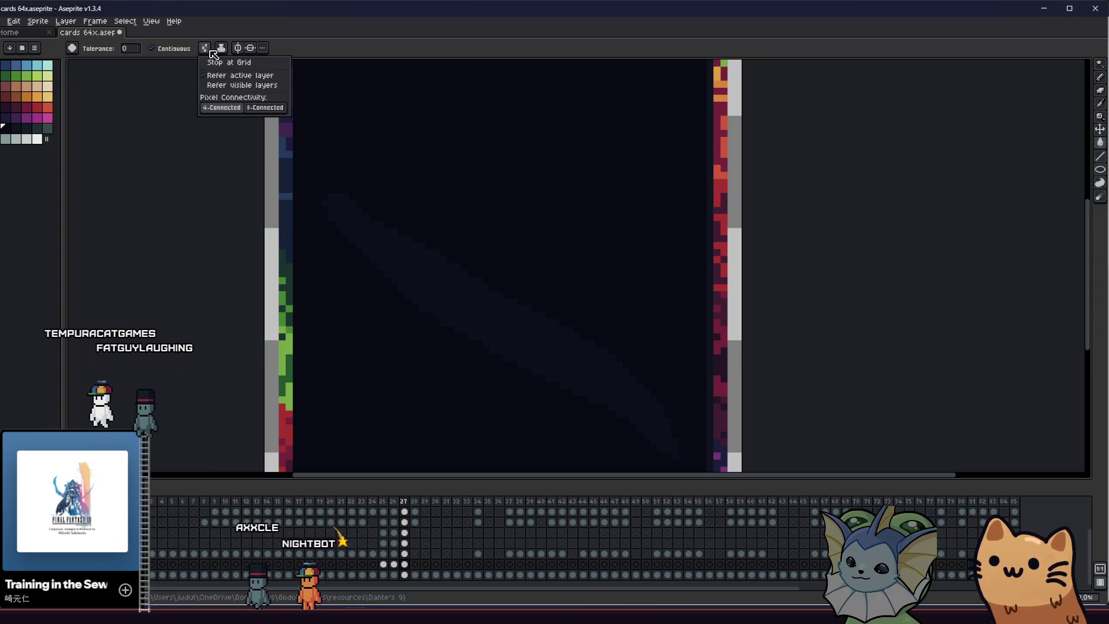
left_click(221, 48)
left_click(239, 91)
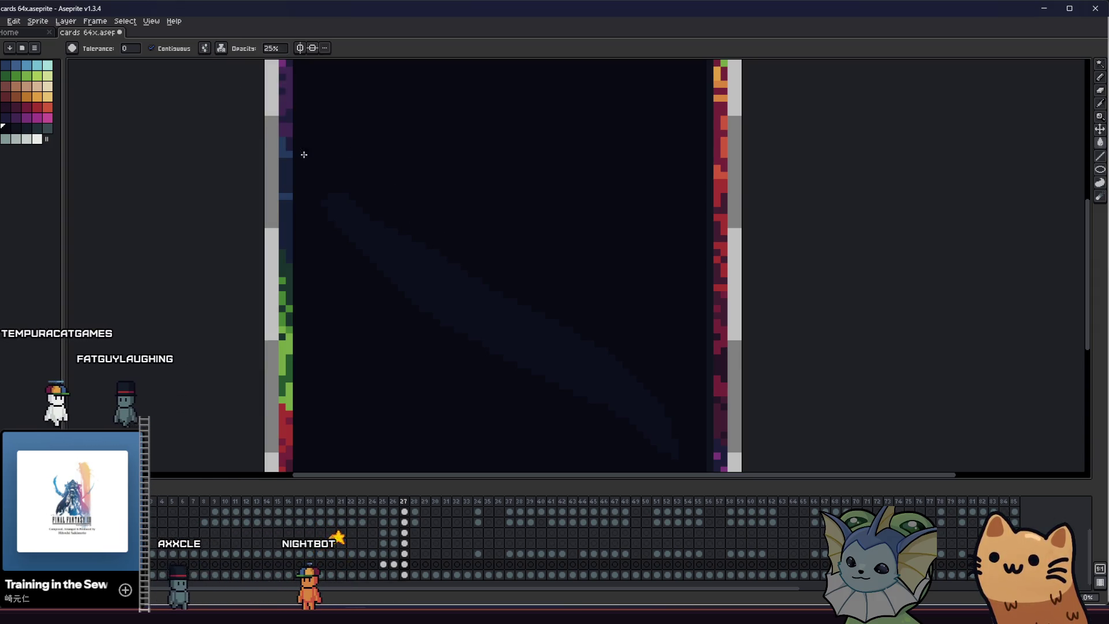
Switch back to the Pencil to brighten the middle of the diagonal streak with faint strokes
key("b")
scroll(372, 211, "down", 2)
scroll(391, 243, "up", 1)
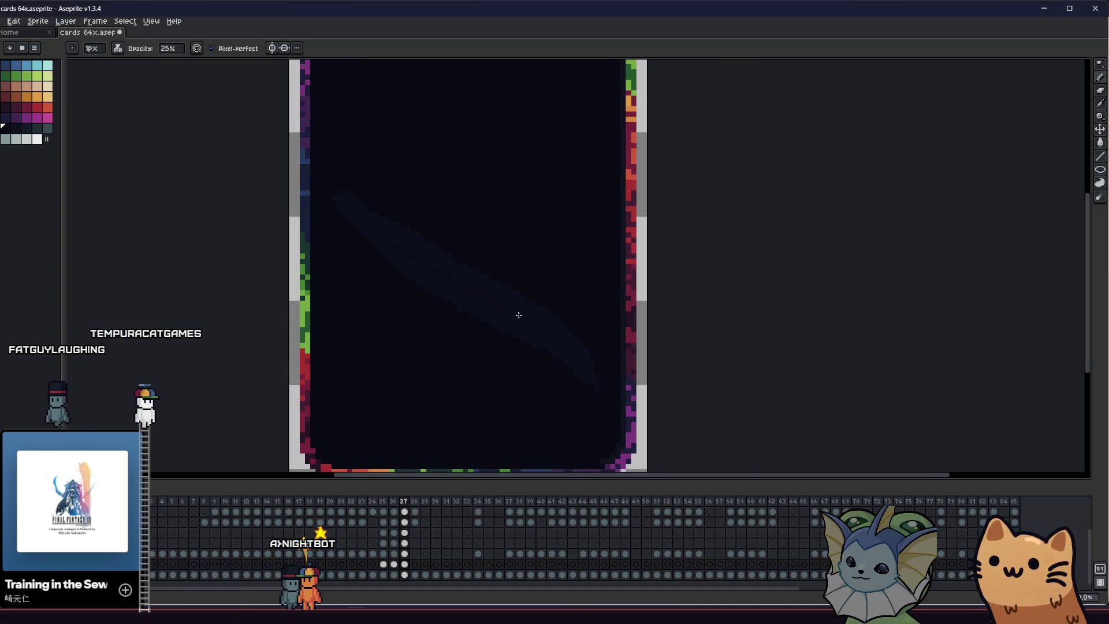
scroll(392, 247, "up", 2)
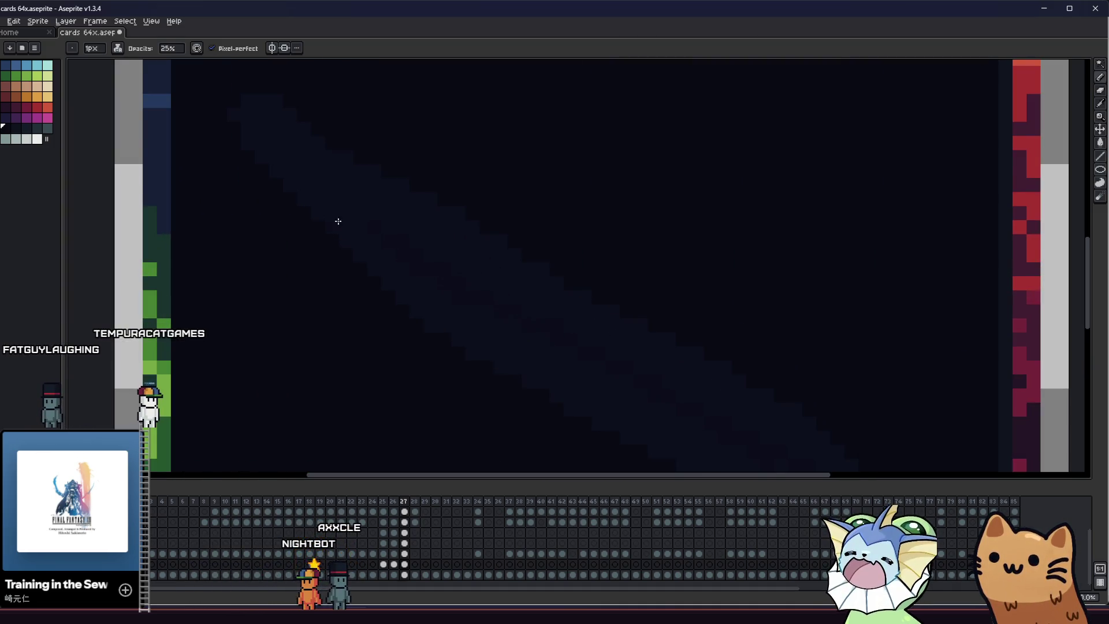
scroll(339, 221, "down", 1)
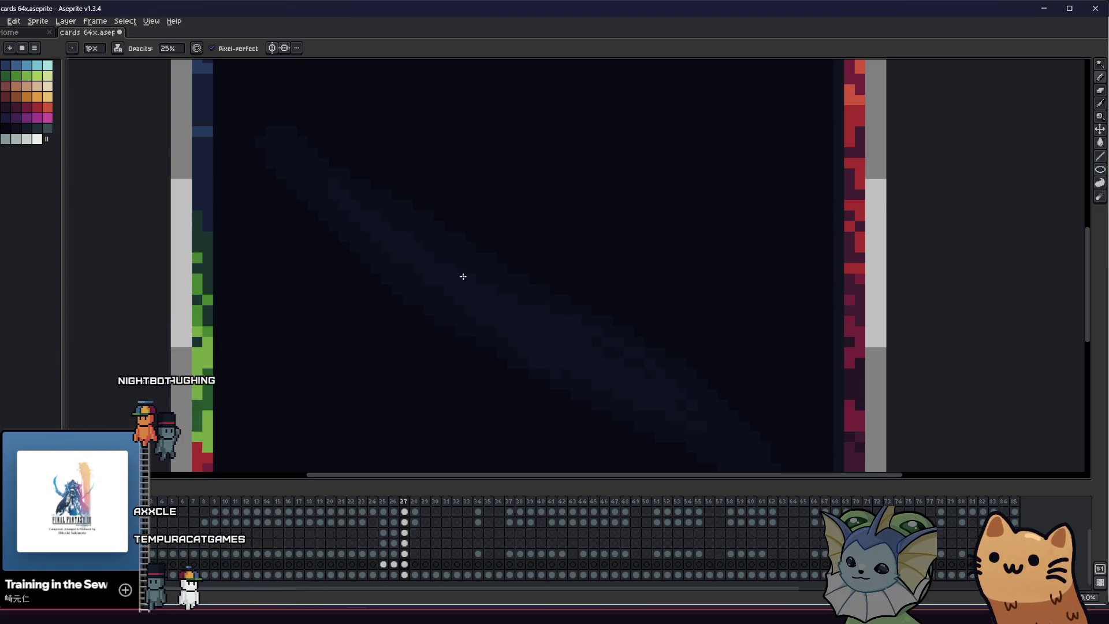
scroll(319, 185, "down", 1)
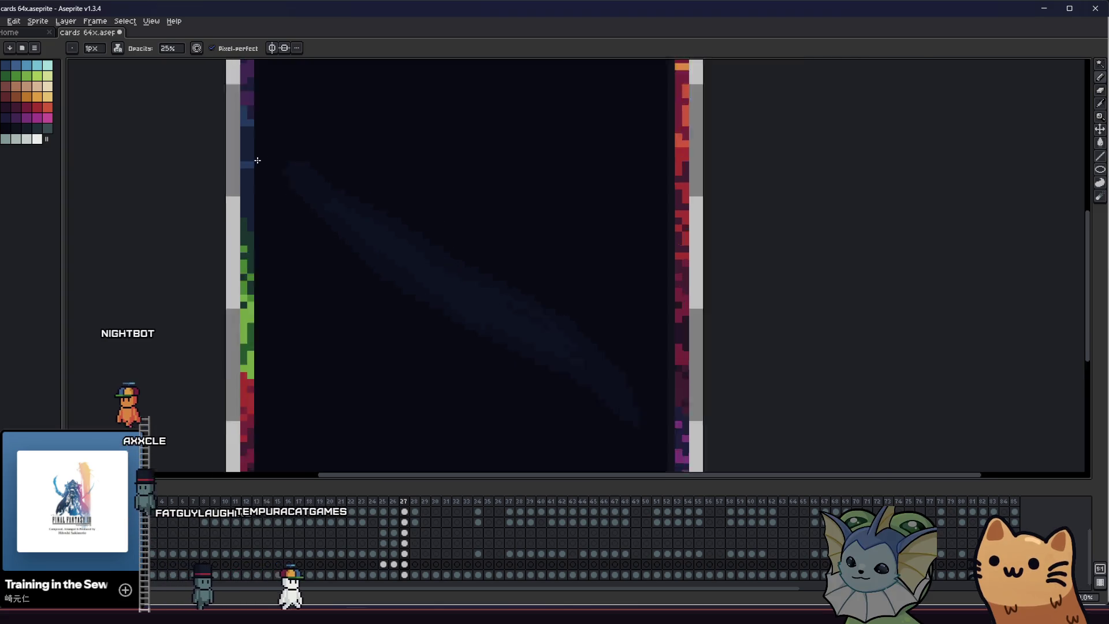
scroll(297, 166, "up", 1)
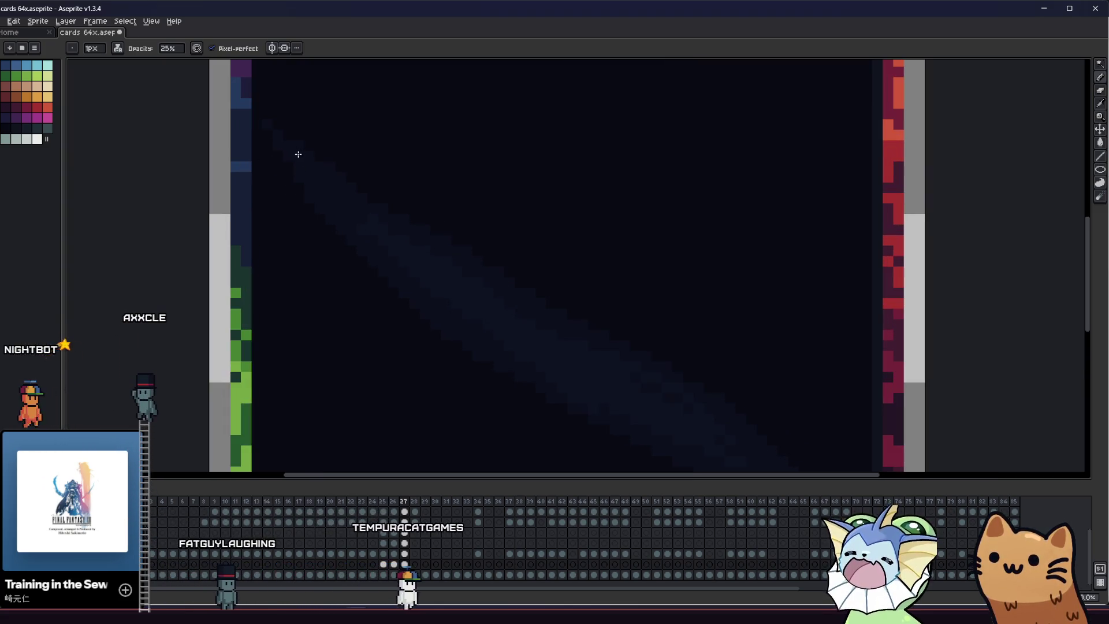
scroll(260, 190, "up", 1)
scroll(294, 278, "down", 3)
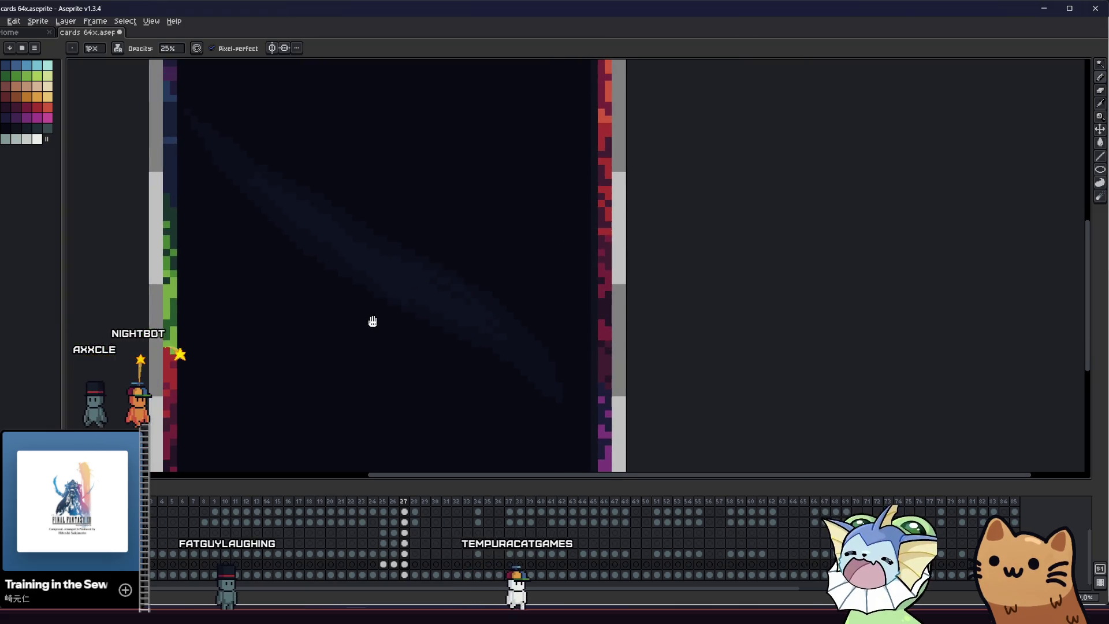
scroll(254, 230, "up", 2)
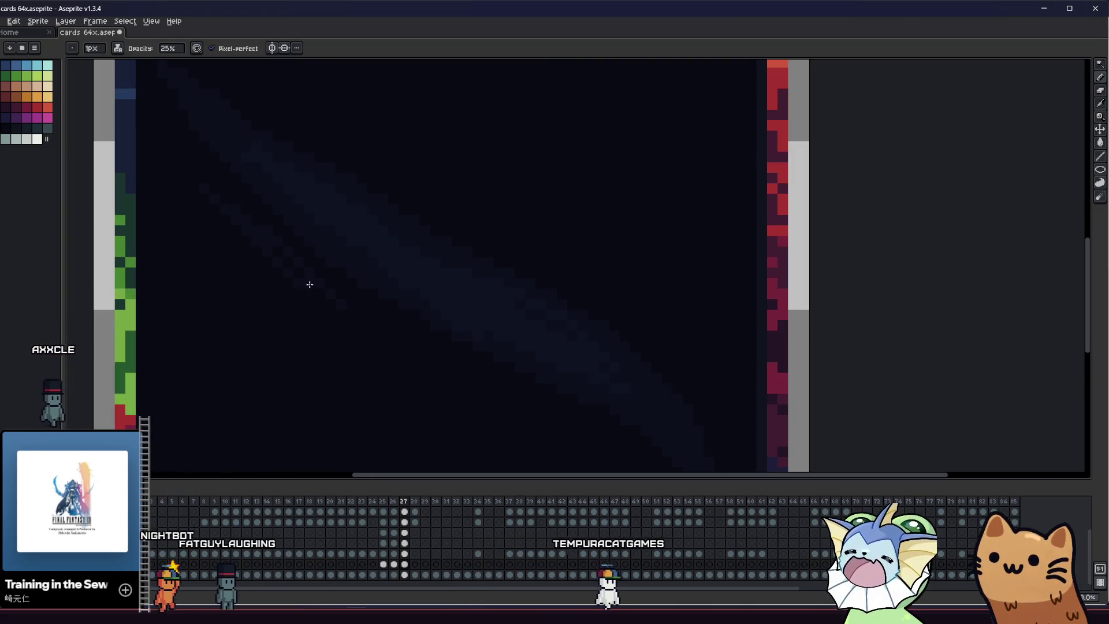
scroll(313, 290, "down", 2)
scroll(344, 245, "up", 2)
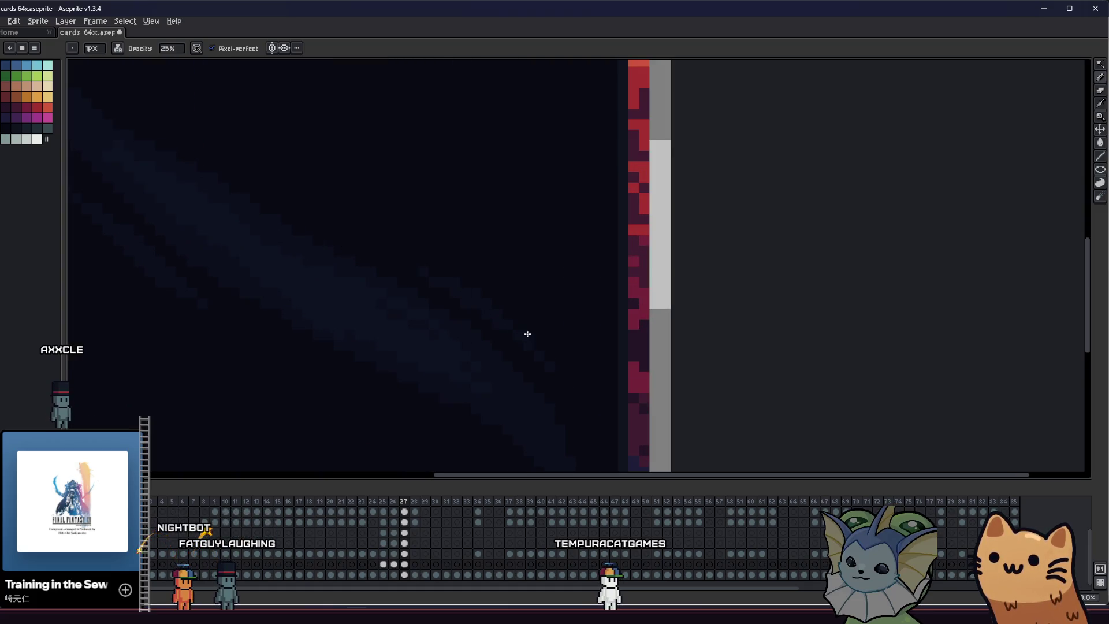
scroll(545, 350, "up", 1)
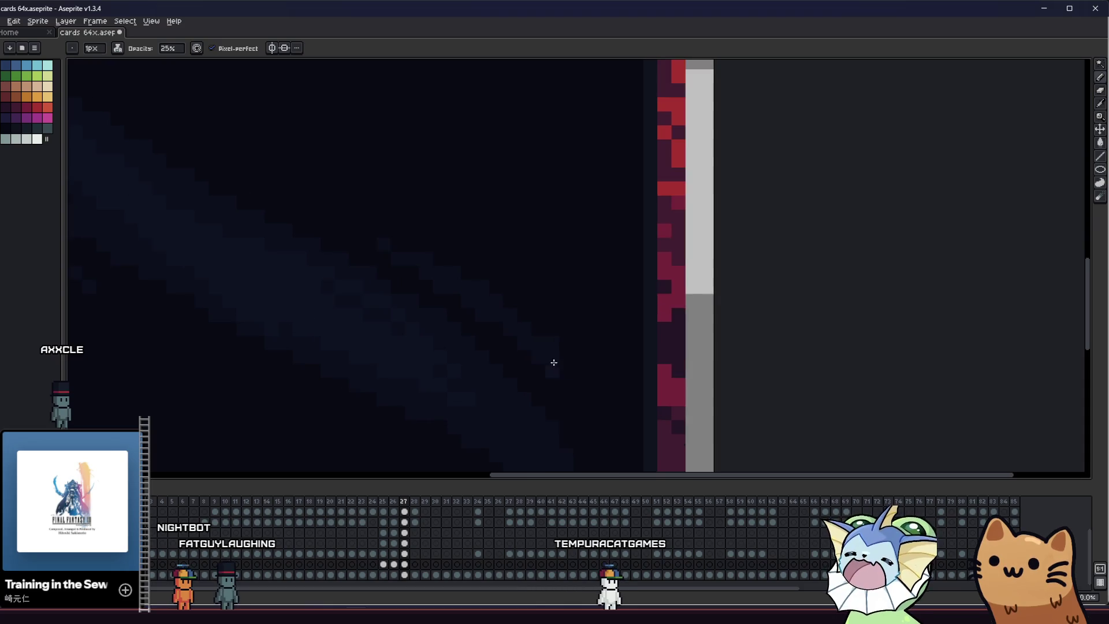
scroll(565, 374, "down", 2)
scroll(474, 347, "up", 1)
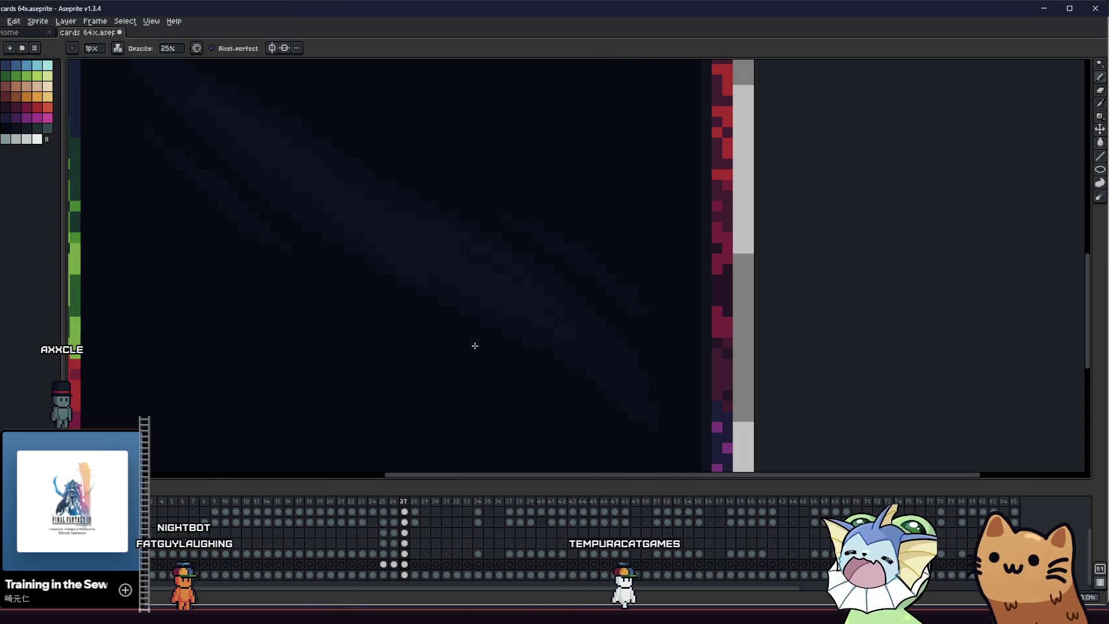
scroll(540, 382, "down", 2)
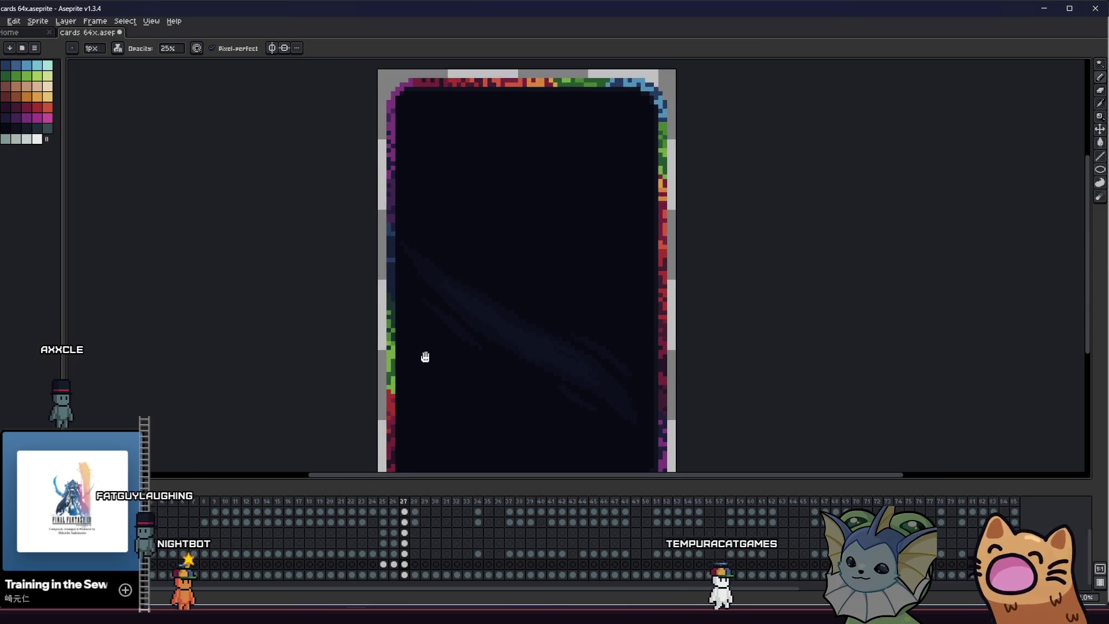
Dab faint 25%-opacity blue streaks and a curl onto the navy background near the upper left
left_click_drag(393, 314, 418, 330)
scroll(418, 330, "down", 1)
scroll(438, 330, "up", 2)
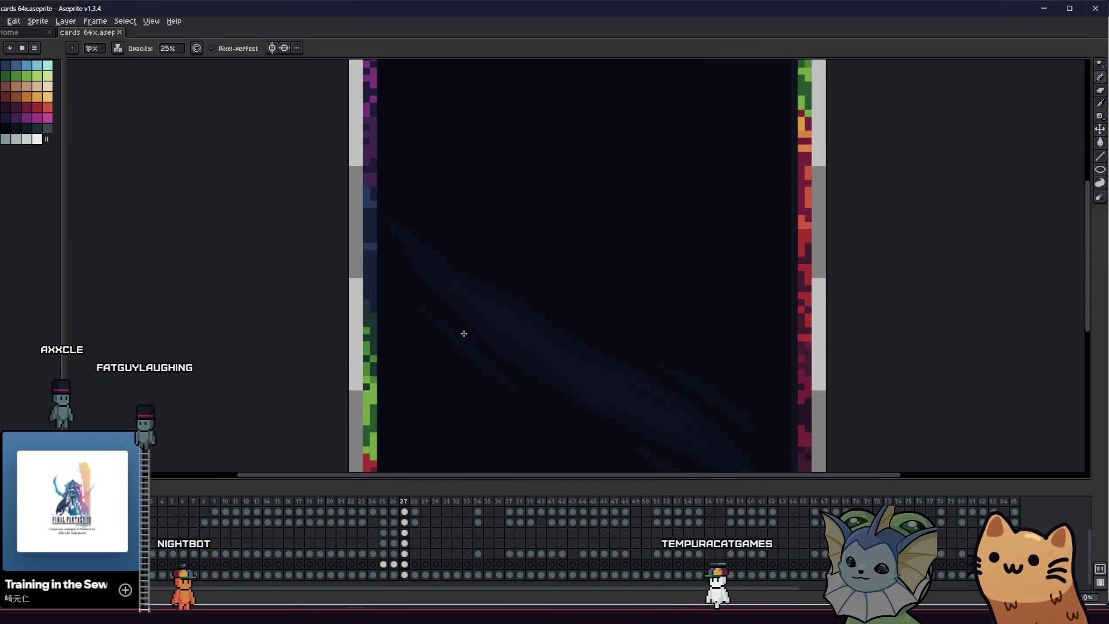
scroll(464, 329, "up", 1)
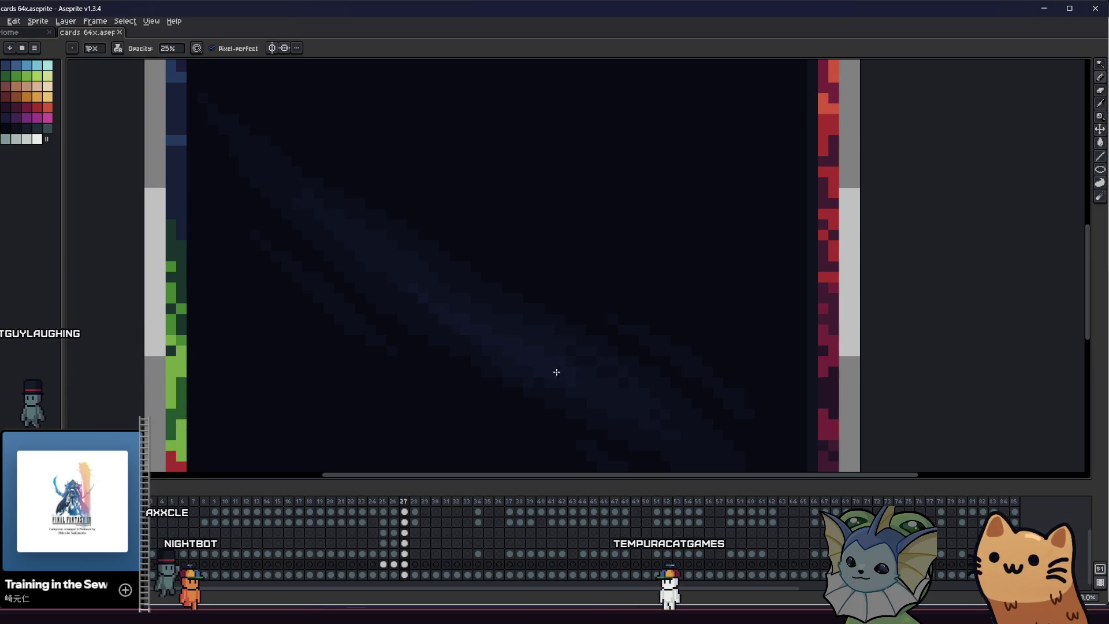
scroll(590, 389, "down", 2)
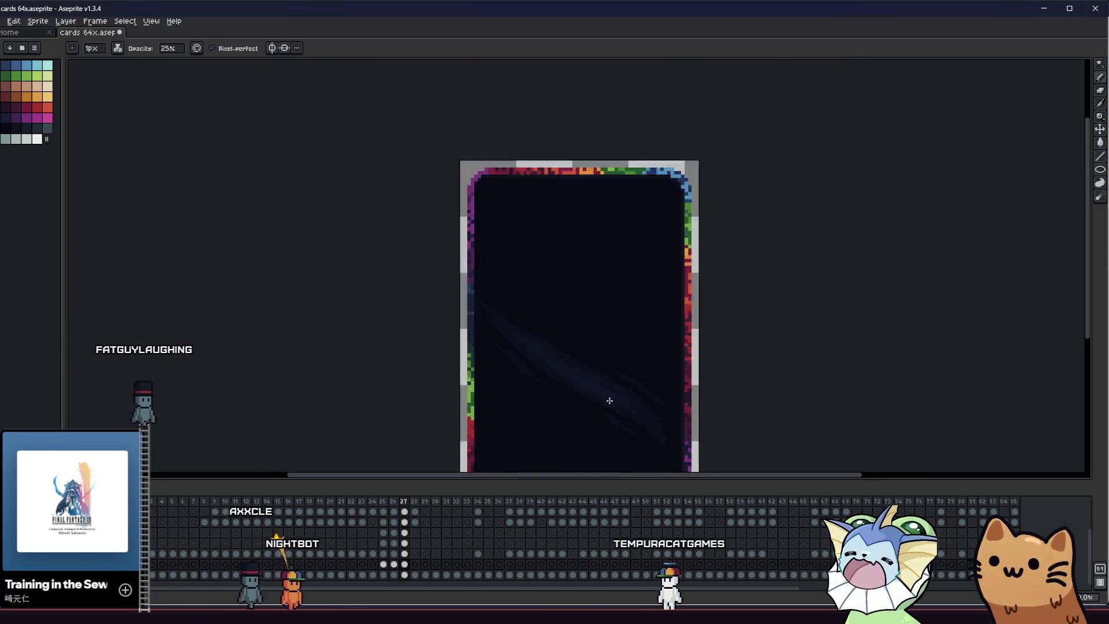
left_click_drag(610, 402, 431, 368)
scroll(424, 355, "up", 1)
scroll(478, 349, "up", 1)
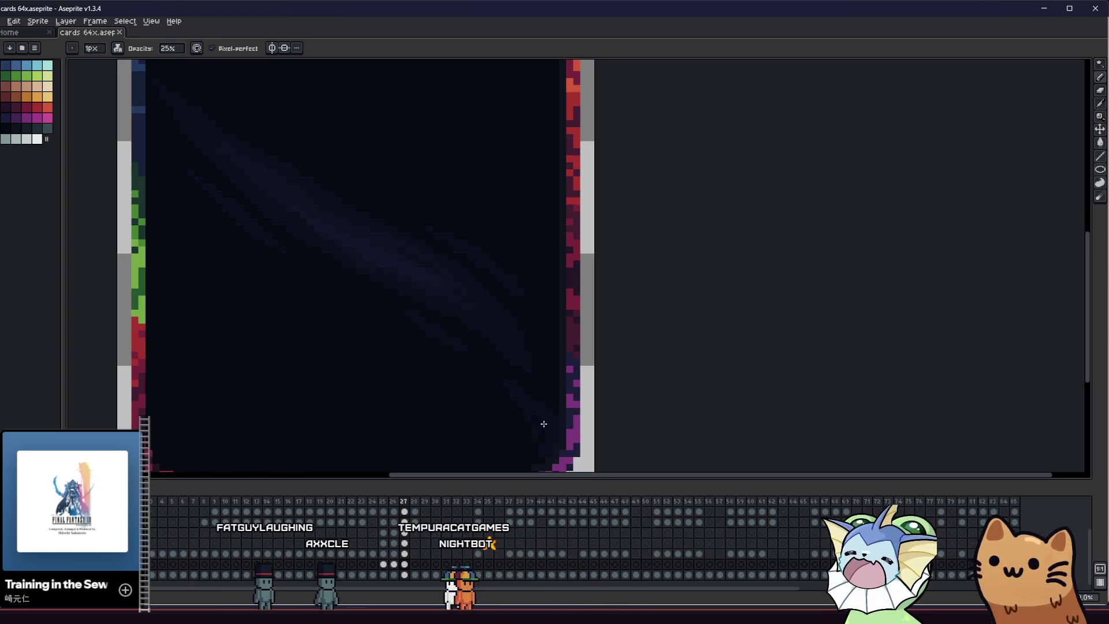
scroll(535, 413, "down", 2)
scroll(495, 370, "up", 1)
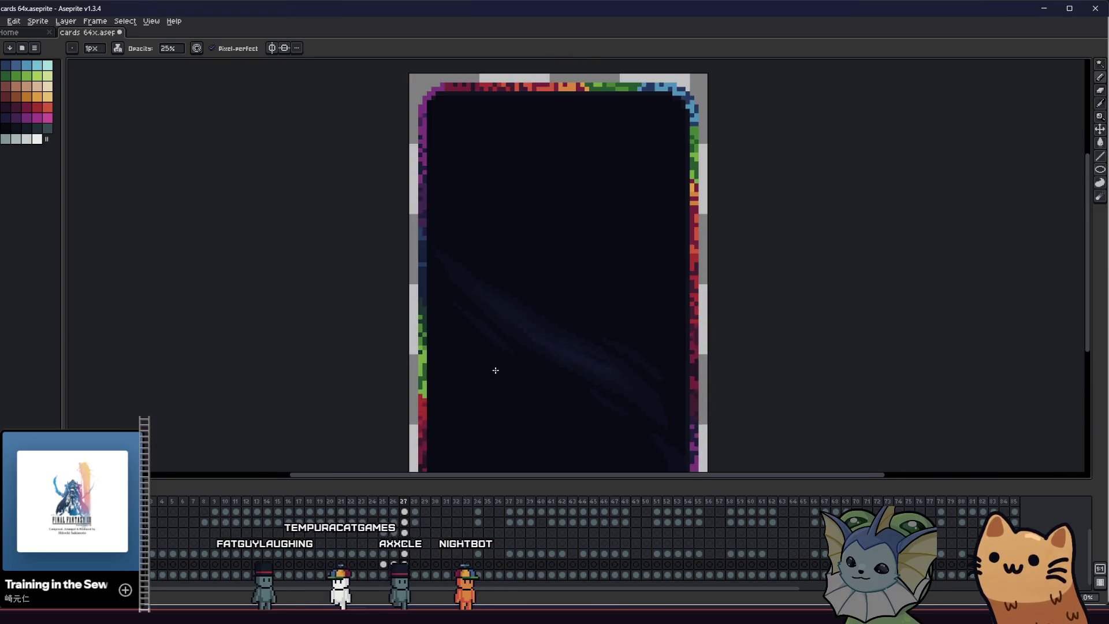
scroll(379, 260, "up", 2)
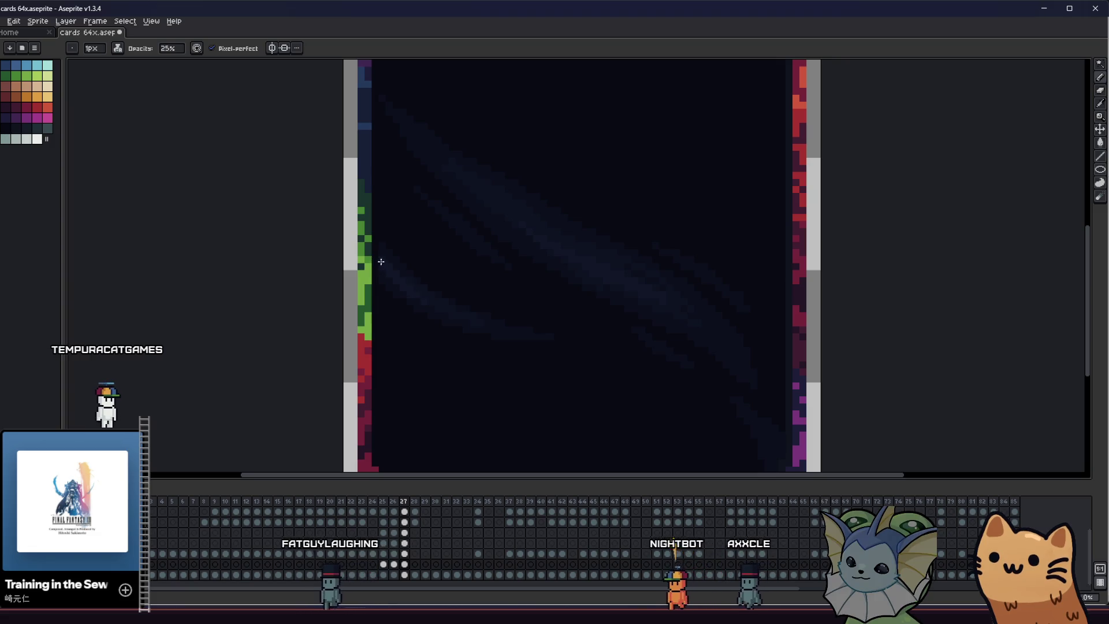
scroll(405, 287, "down", 2)
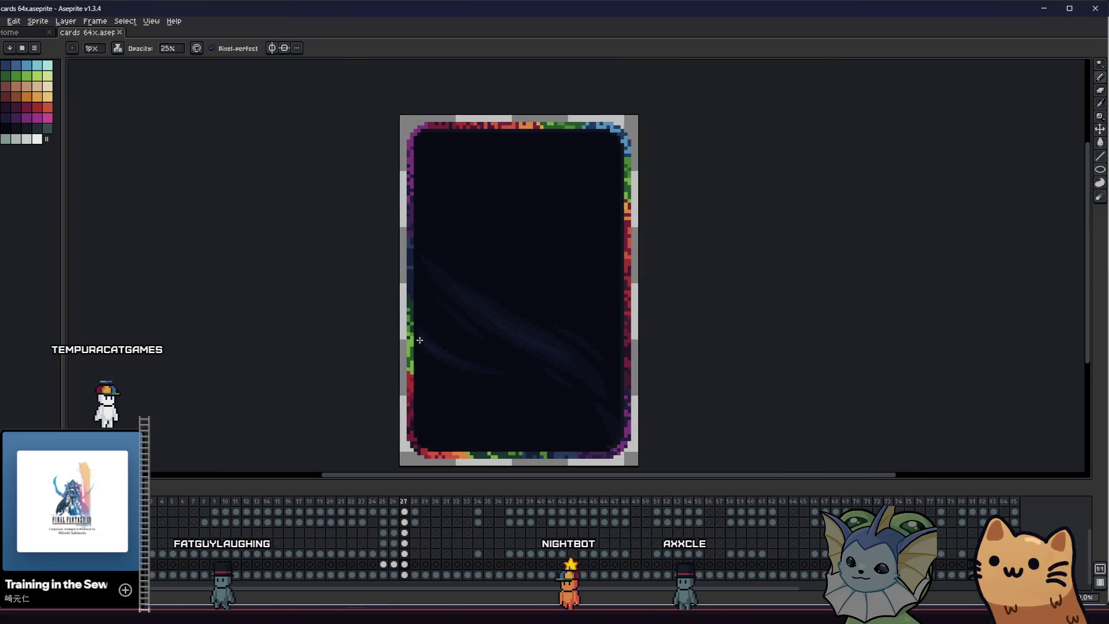
scroll(478, 364, "up", 1)
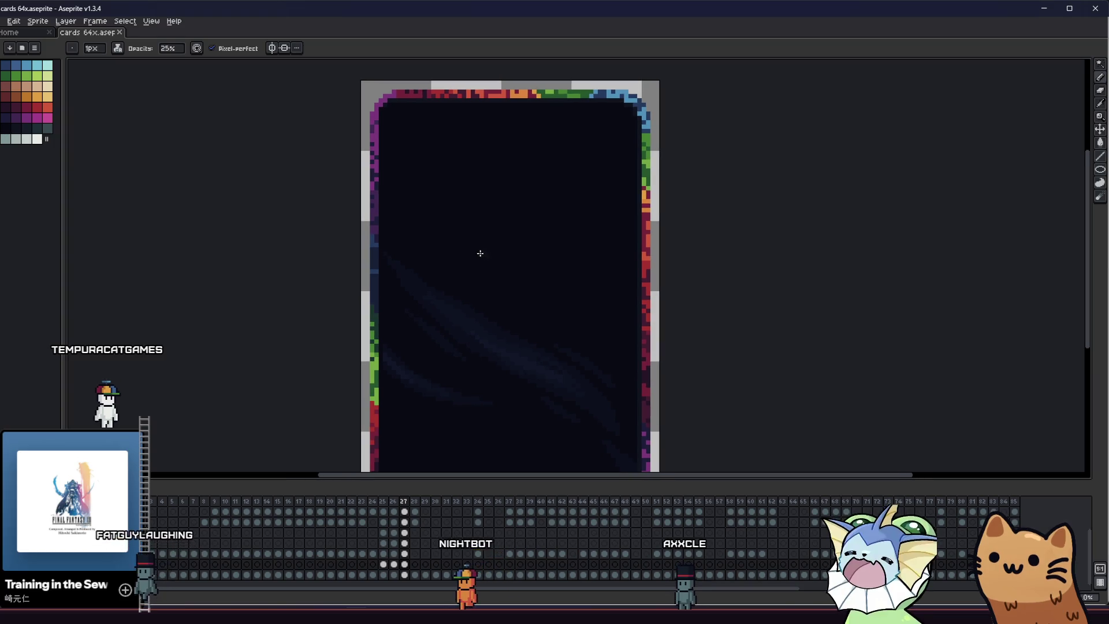
scroll(430, 121, "up", 1)
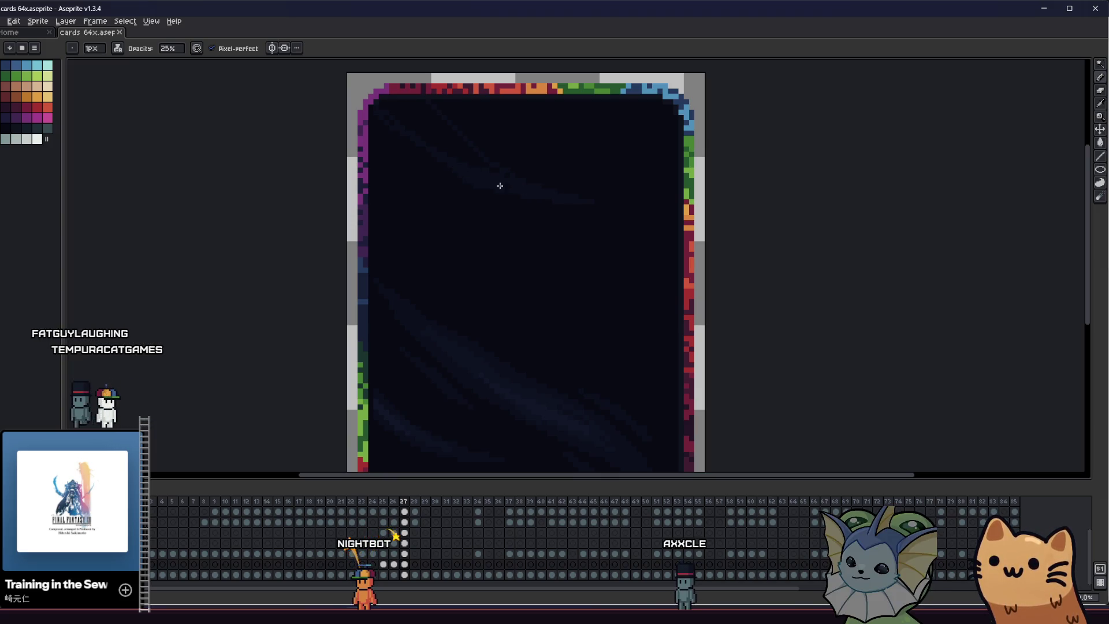
left_click(428, 138)
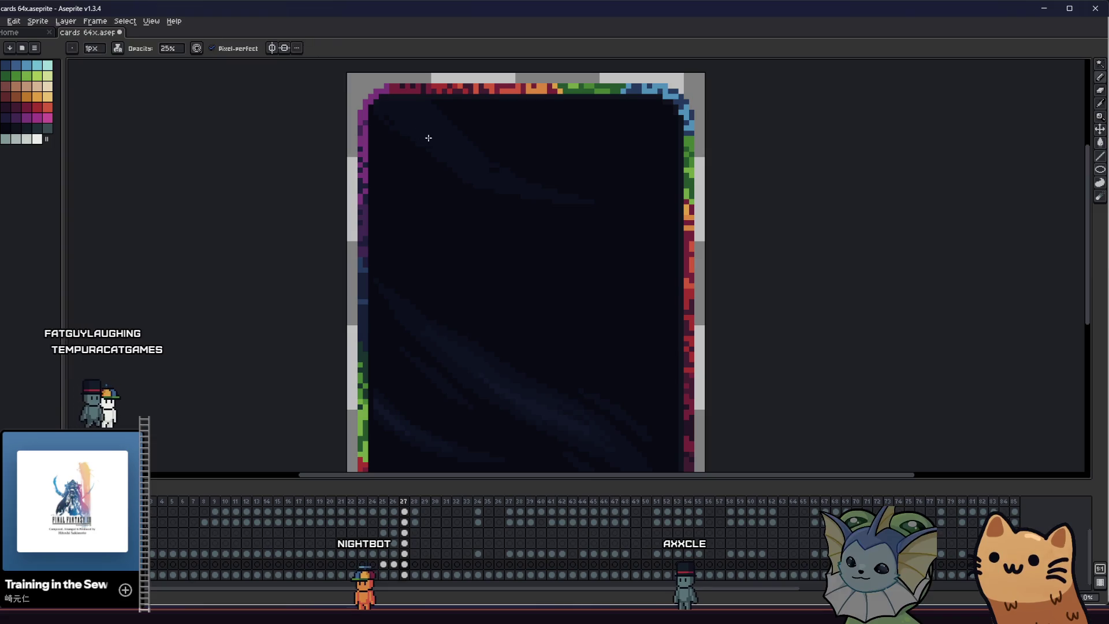
scroll(382, 117, "up", 1)
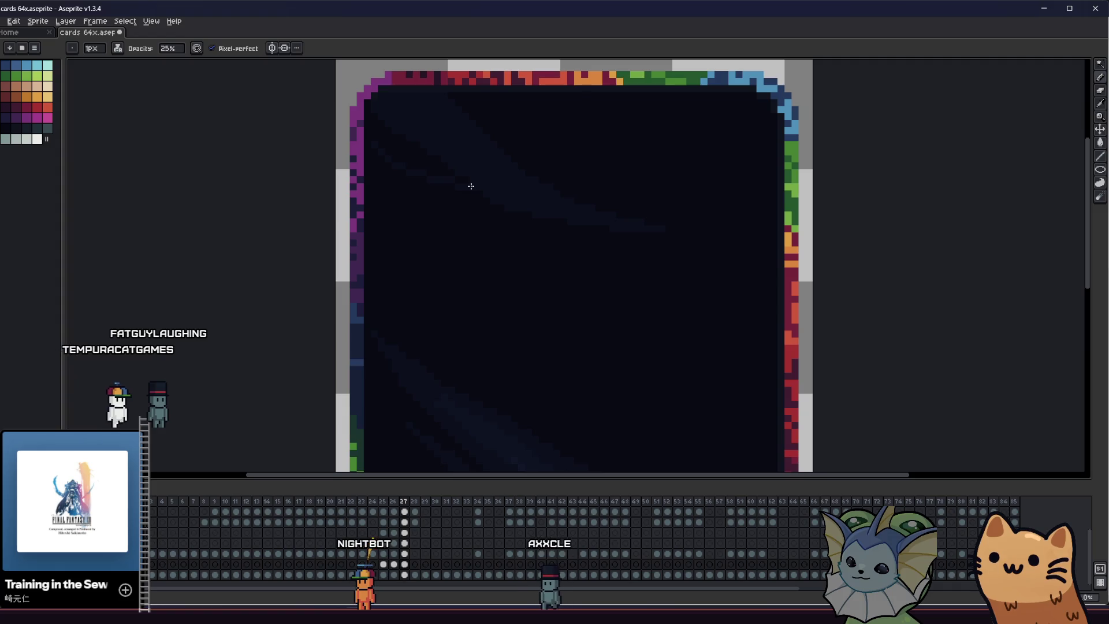
key("g")
key("b")
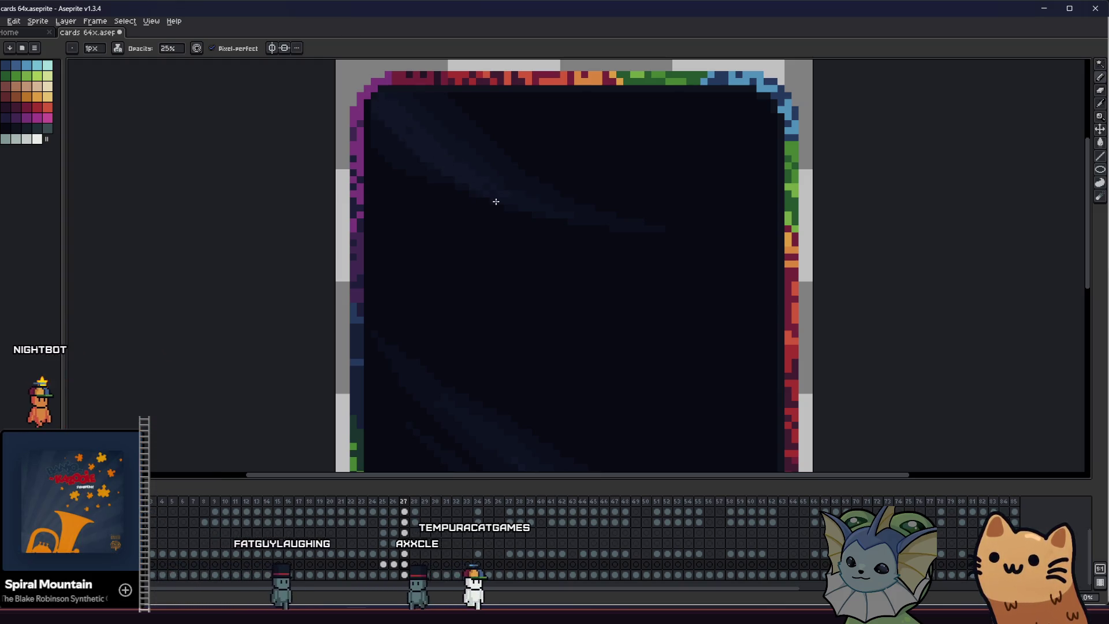
scroll(389, 243, "down", 1)
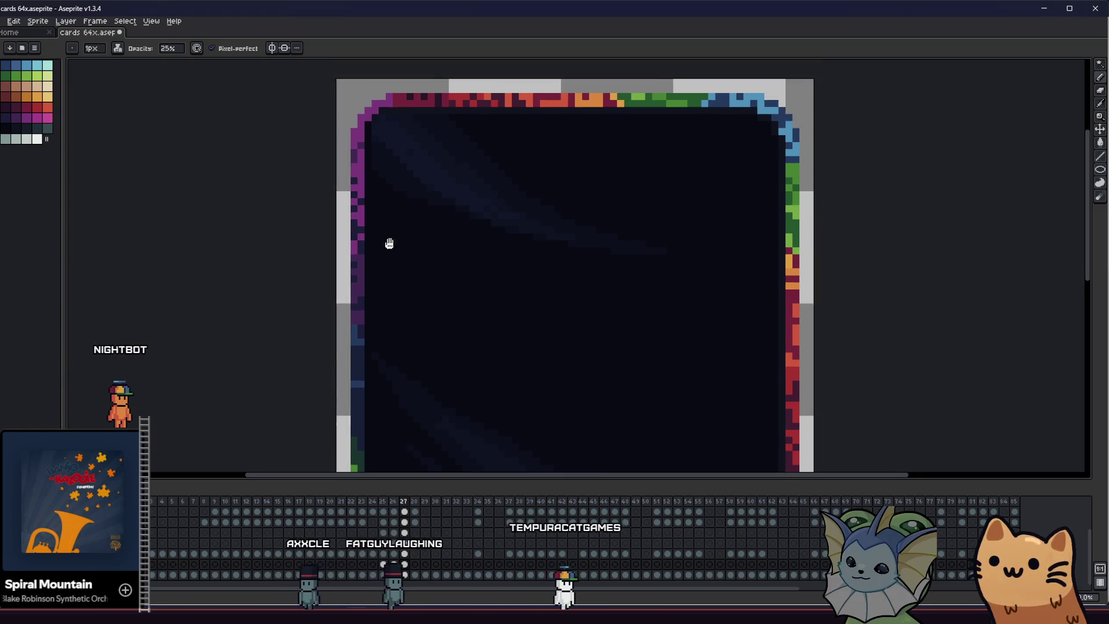
scroll(401, 285, "down", 1)
scroll(383, 231, "down", 1)
scroll(385, 266, "down", 2)
scroll(384, 266, "up", 1)
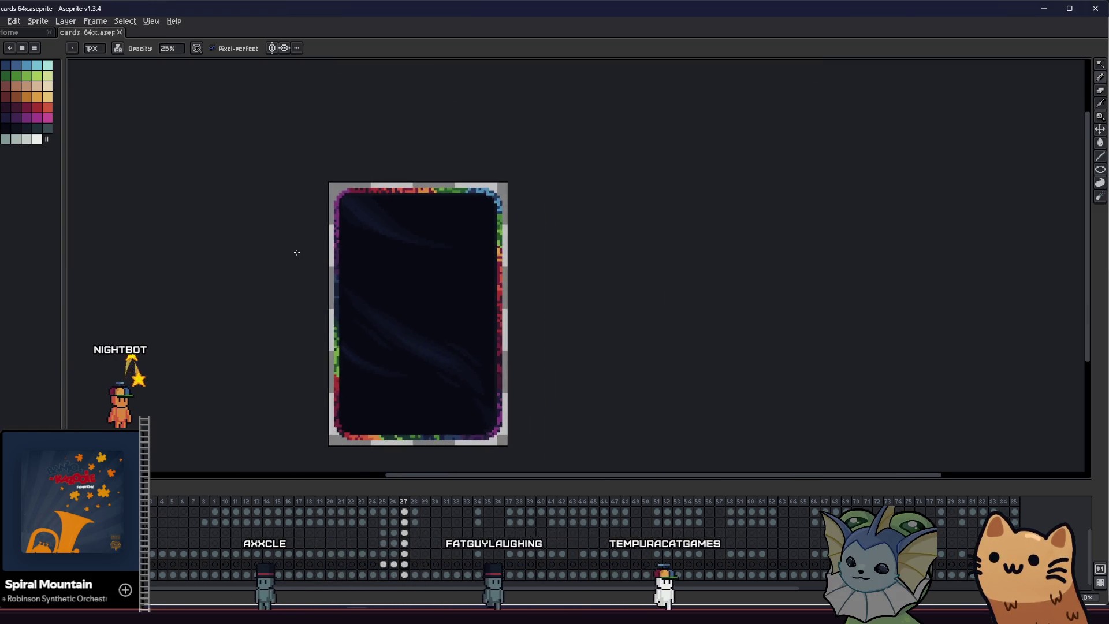
scroll(385, 243, "up", 1)
scroll(386, 216, "up", 1)
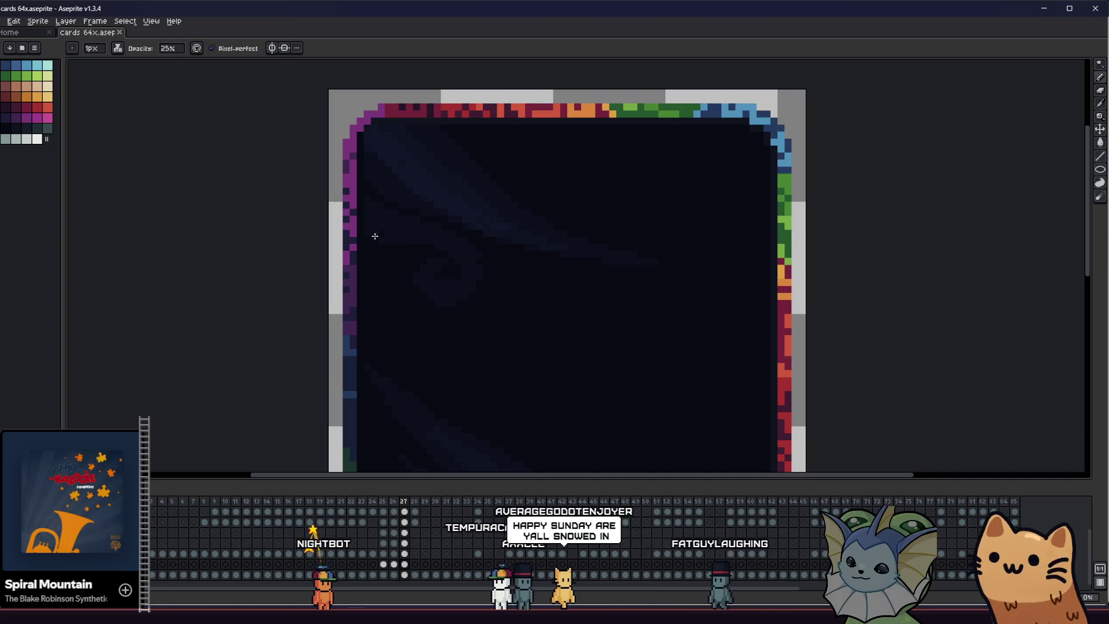
Paint another faint blue wisp across the middle of the background and recentre the card
left_click_drag(420, 242, 409, 265)
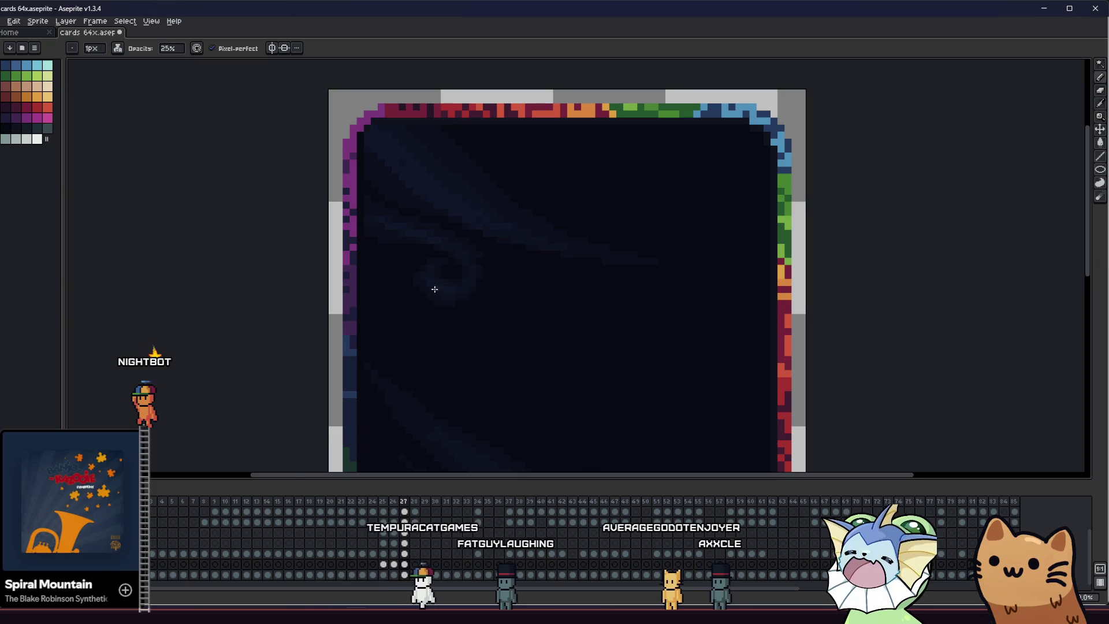
scroll(434, 288, "down", 1)
scroll(419, 300, "down", 1)
scroll(332, 322, "down", 1)
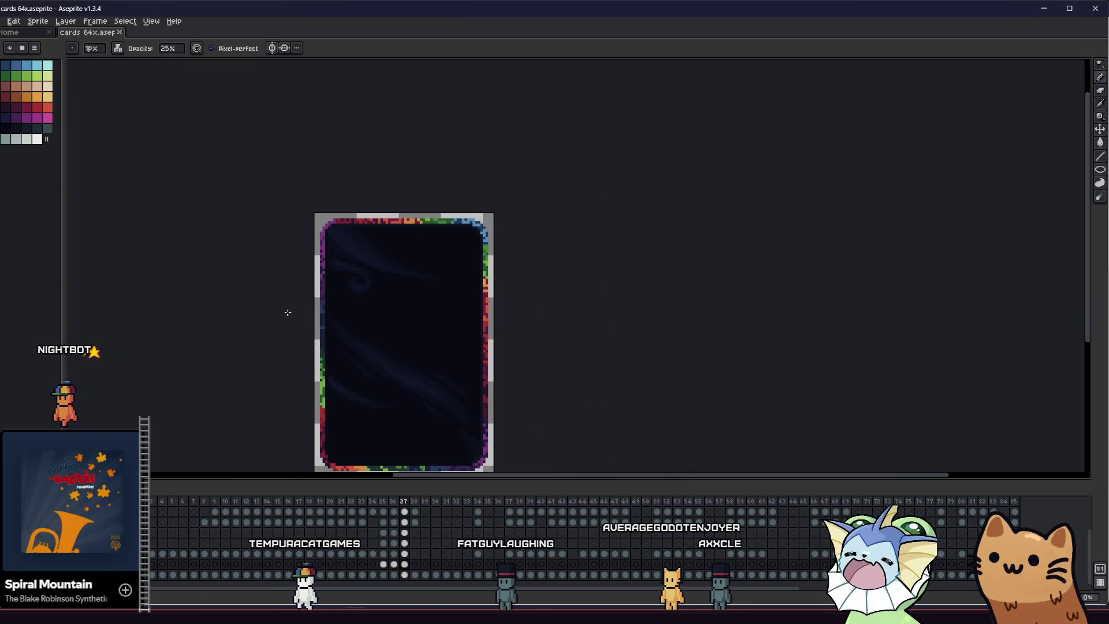
scroll(226, 260, "up", 3)
scroll(308, 199, "down", 1)
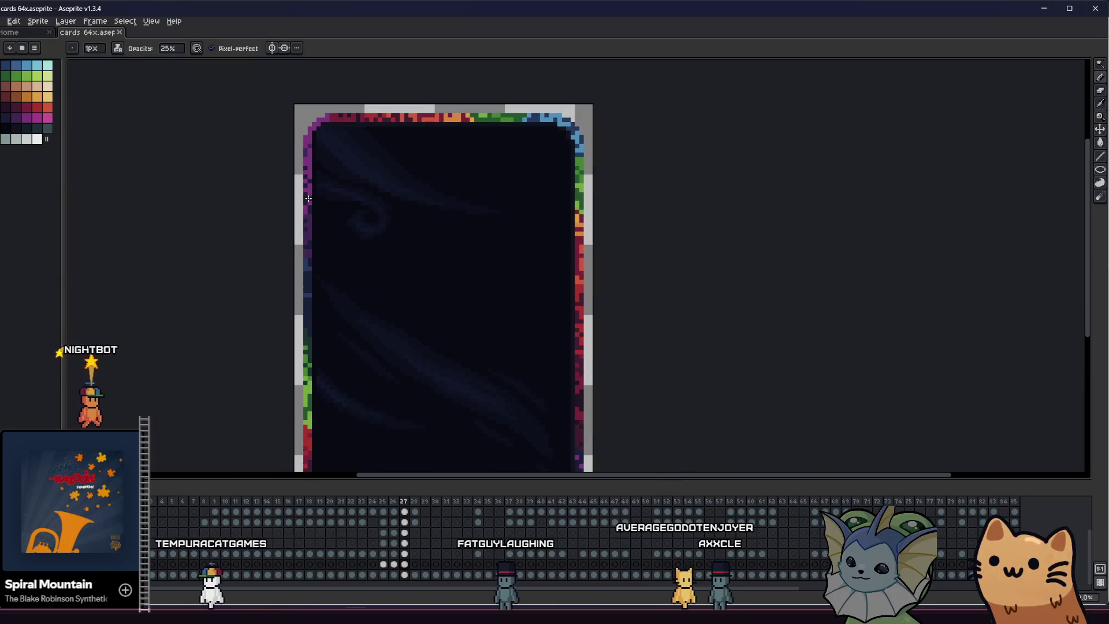
scroll(308, 199, "up", 2)
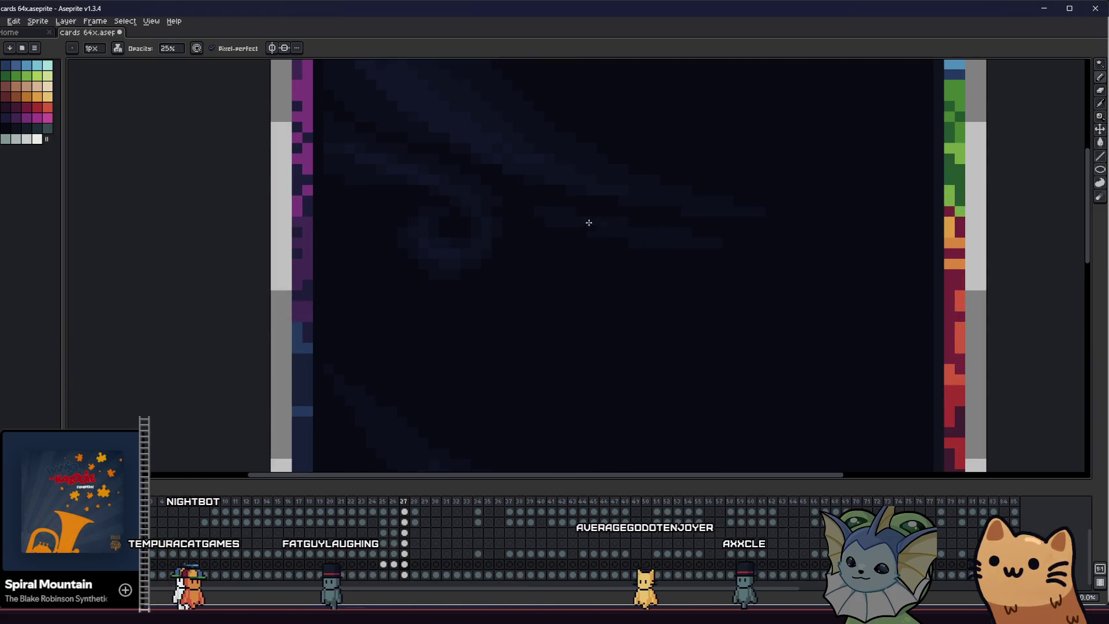
scroll(586, 222, "down", 2)
mouse_move(587, 222)
left_mouse_down()
mouse_move(166, 268)
mouse_move(339, 269)
left_mouse_up()
scroll(338, 269, "down", 1)
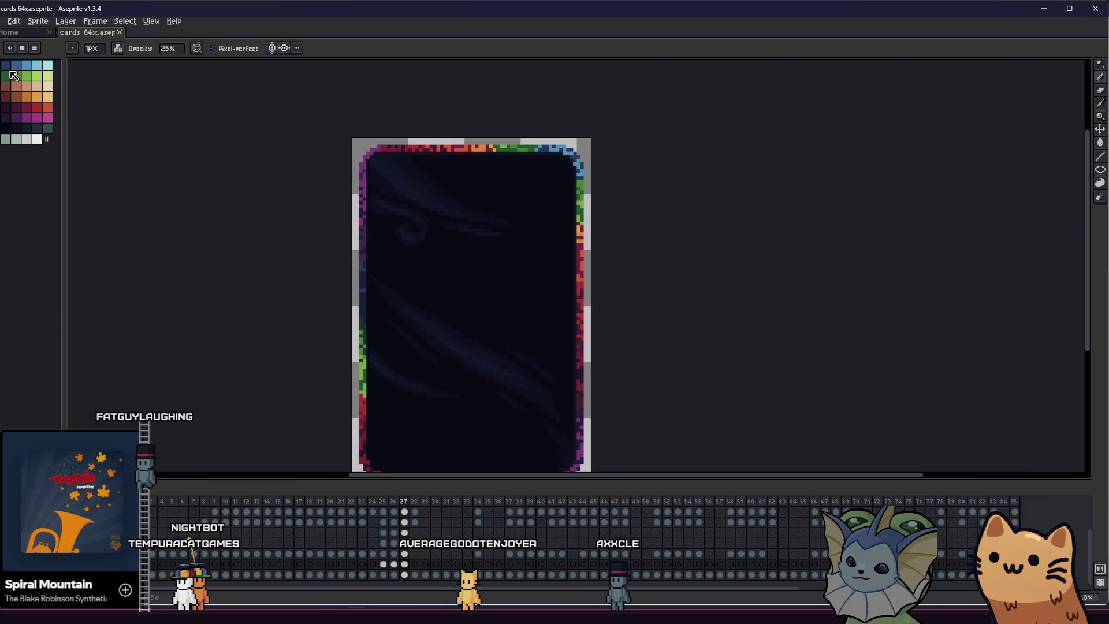
scroll(385, 174, "up", 2)
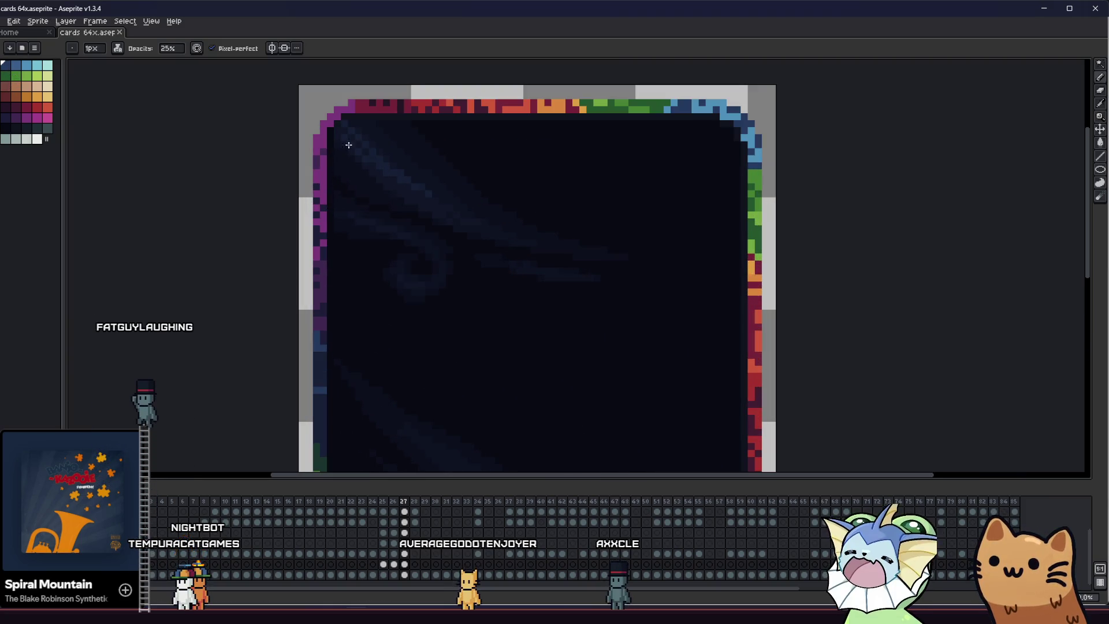
scroll(334, 262, "down", 4)
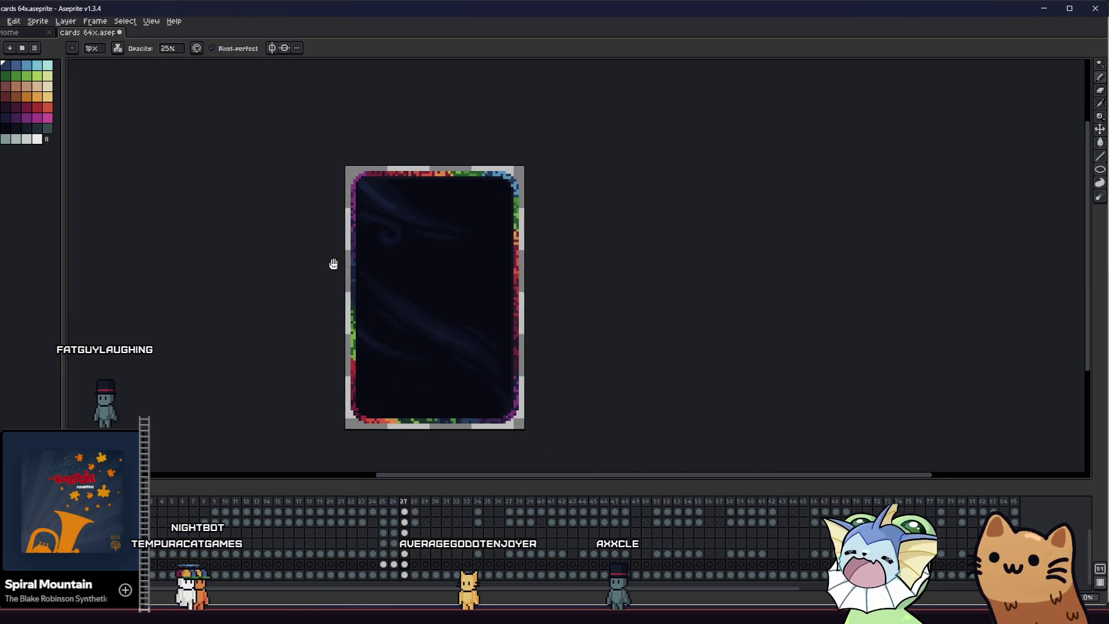
scroll(413, 322, "up", 2)
scroll(414, 297, "up", 1)
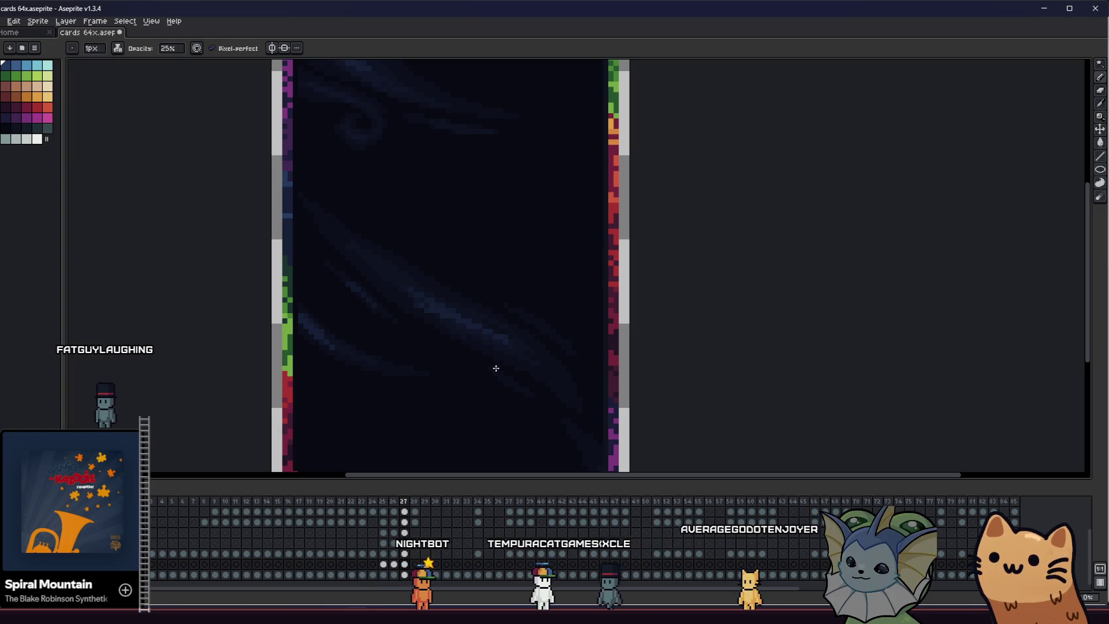
scroll(490, 377, "down", 2)
scroll(512, 347, "down", 1)
scroll(417, 297, "up", 3)
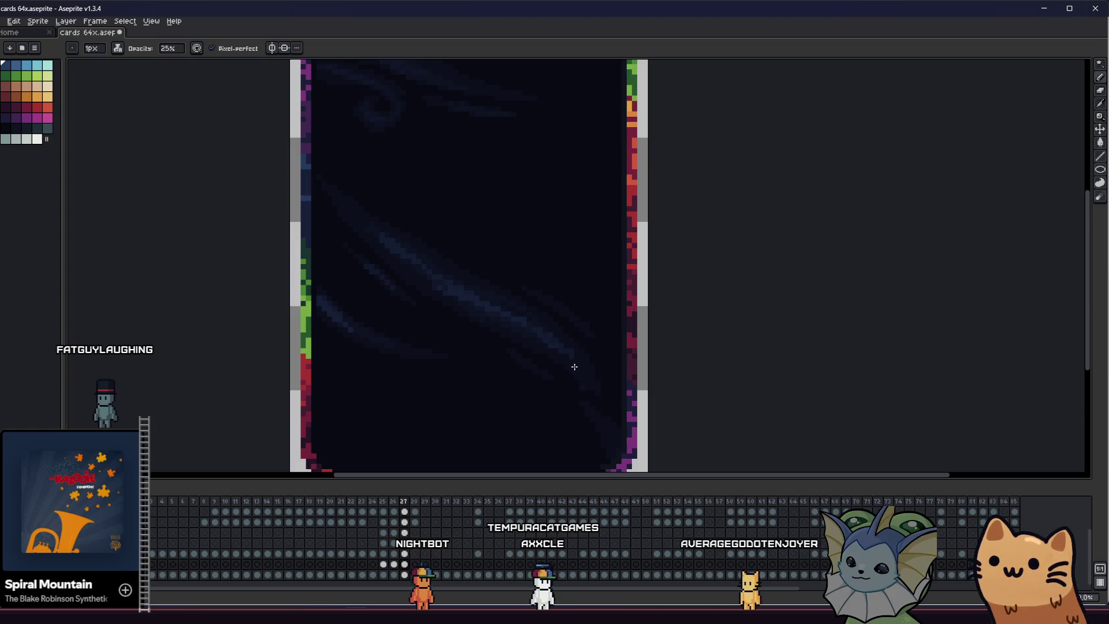
scroll(607, 427, "down", 1)
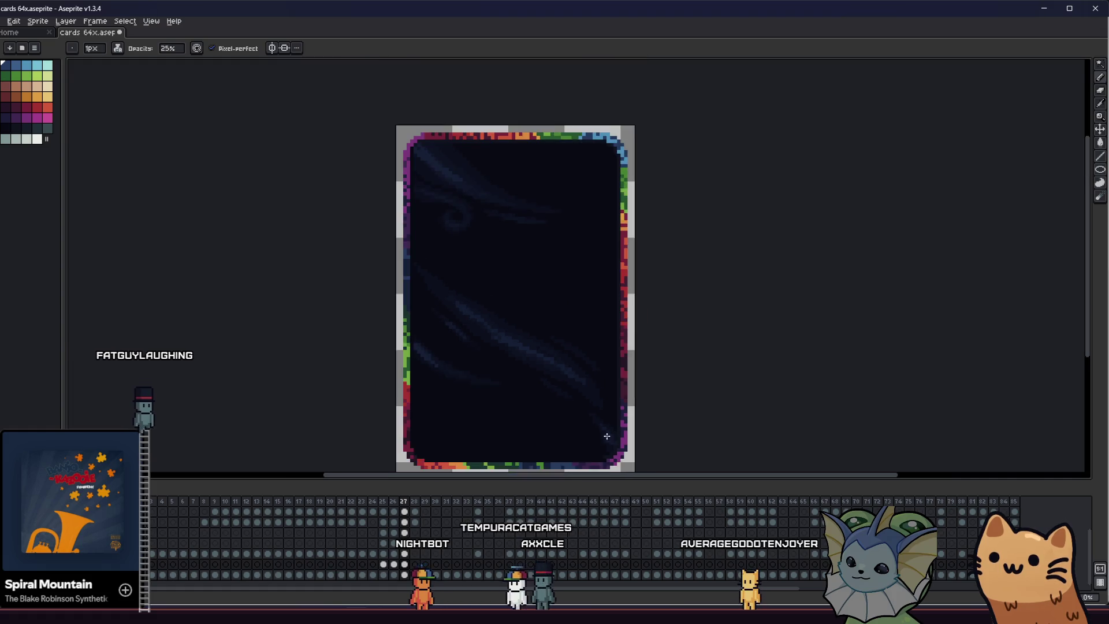
scroll(414, 217, "up", 1)
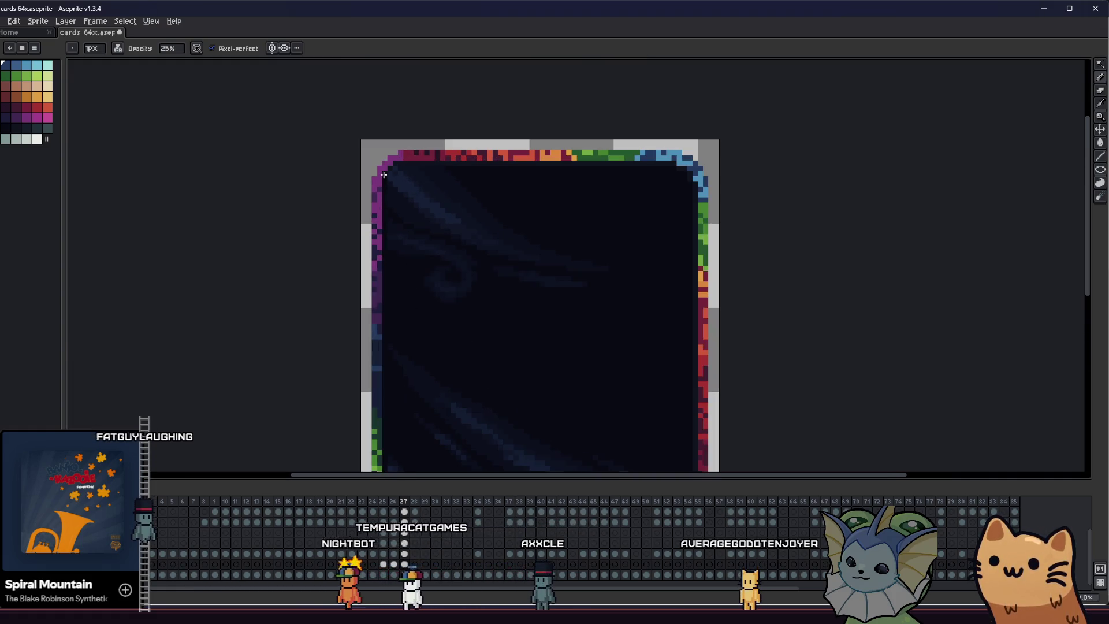
Finish the lower-right faint streaks and switch to the Move tool
key("v")
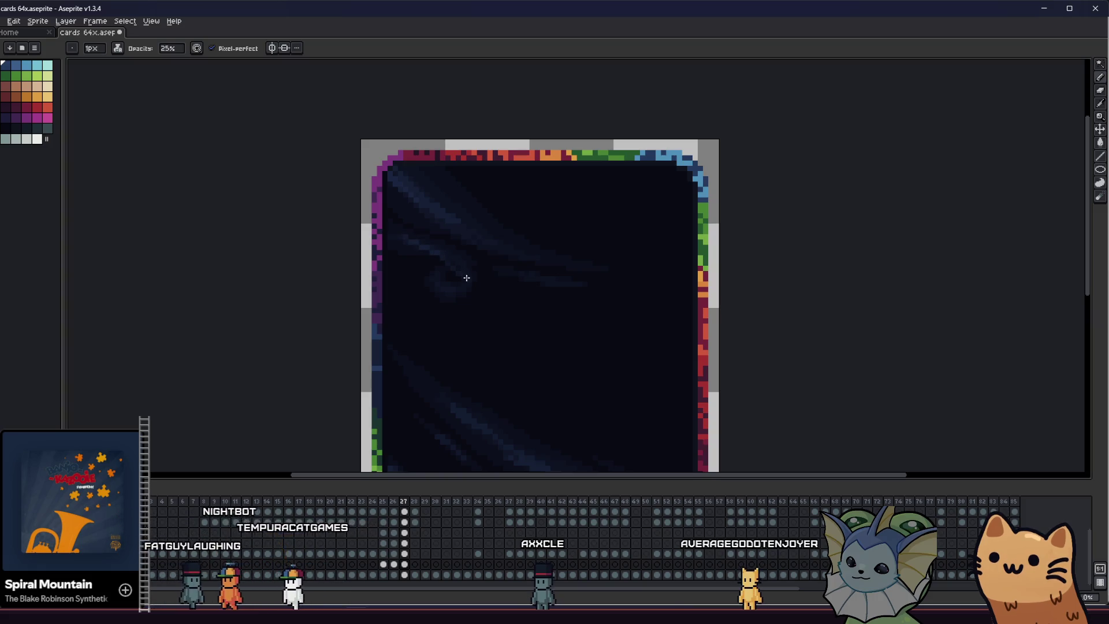
key("b")
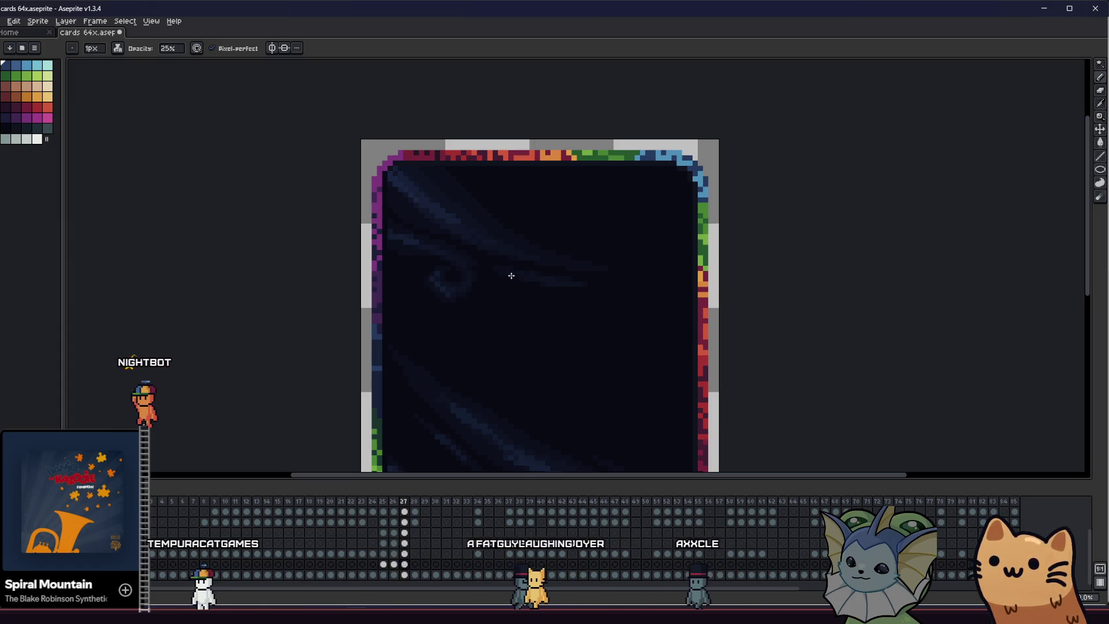
scroll(486, 278, "down", 1)
key("v")
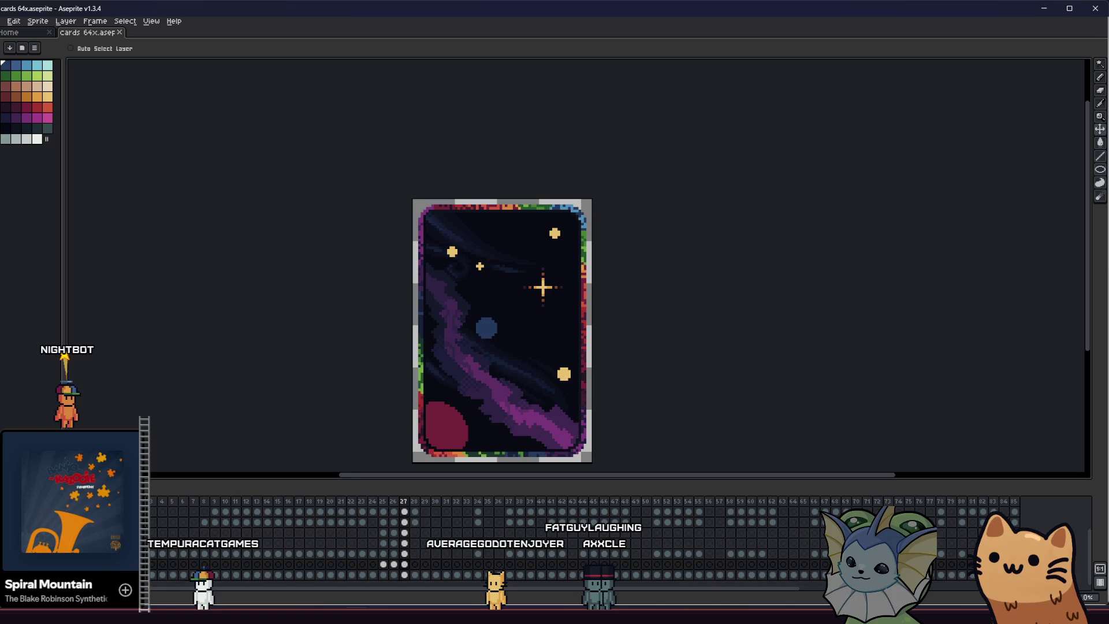
key("shift+p")
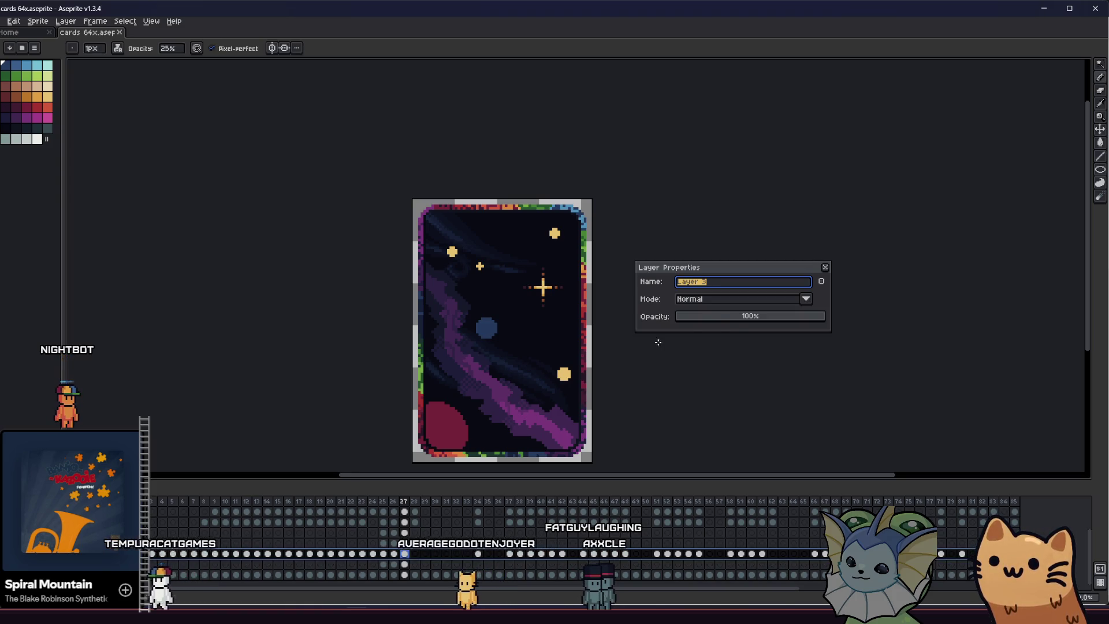
left_click(772, 318)
mouse_move(772, 317)
left_mouse_down()
mouse_move(761, 318)
mouse_move(827, 318)
left_mouse_up()
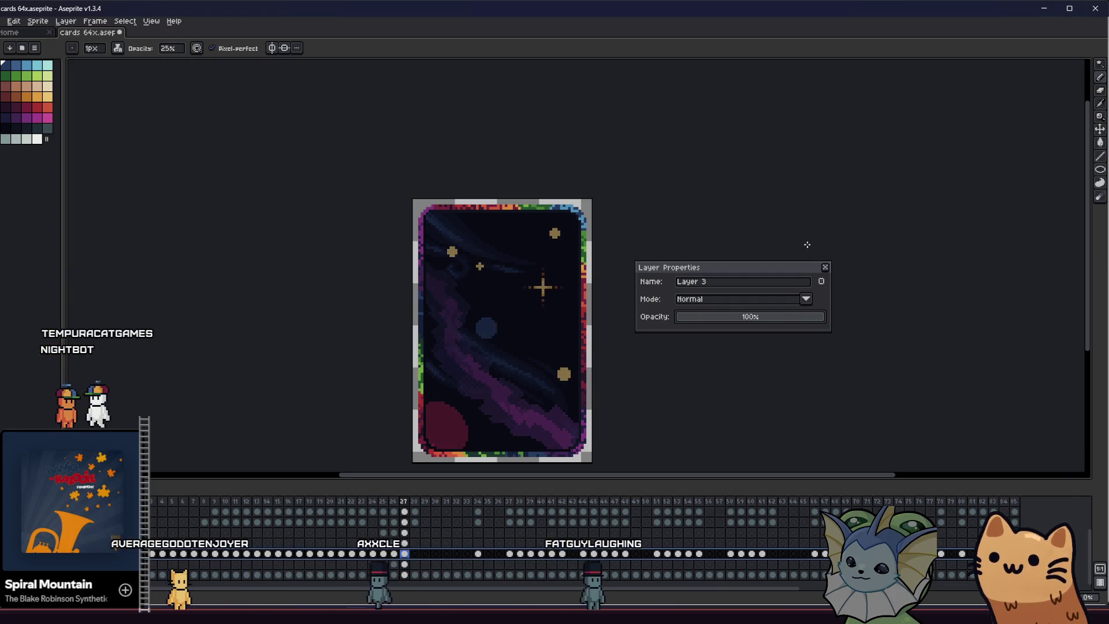
key("Return")
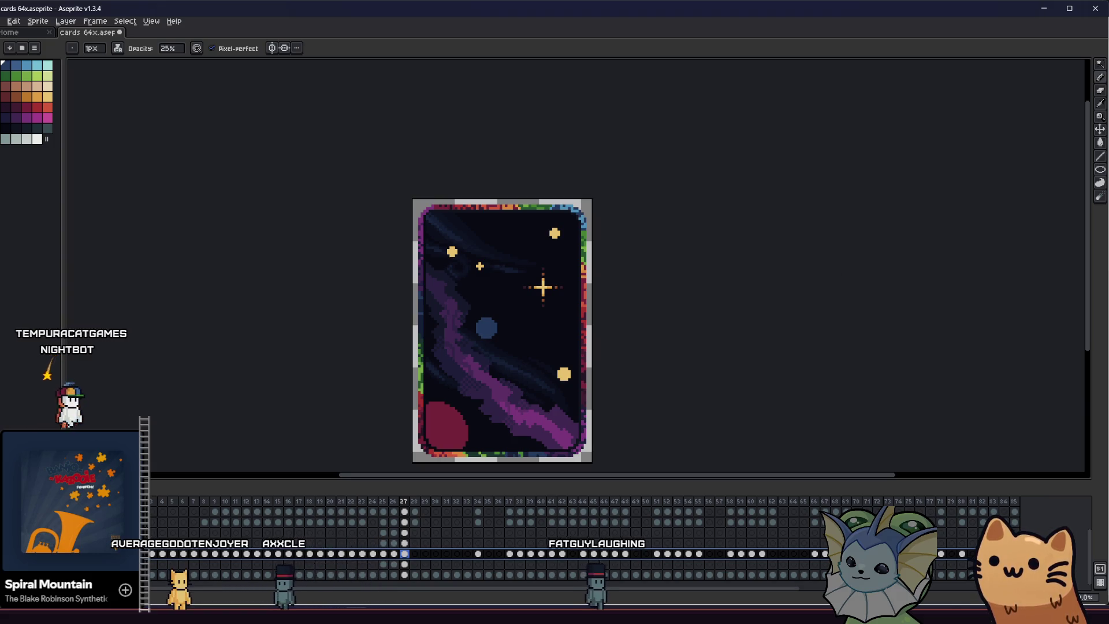
left_click_drag(542, 287, 445, 287)
Pan around the streaked navy background from the upper swirl to the bottom edge with the Pencil ready
mouse_move(369, 312)
left_mouse_down()
mouse_move(461, 298)
mouse_move(392, 261)
left_mouse_up()
scroll(460, 297, "up", 1)
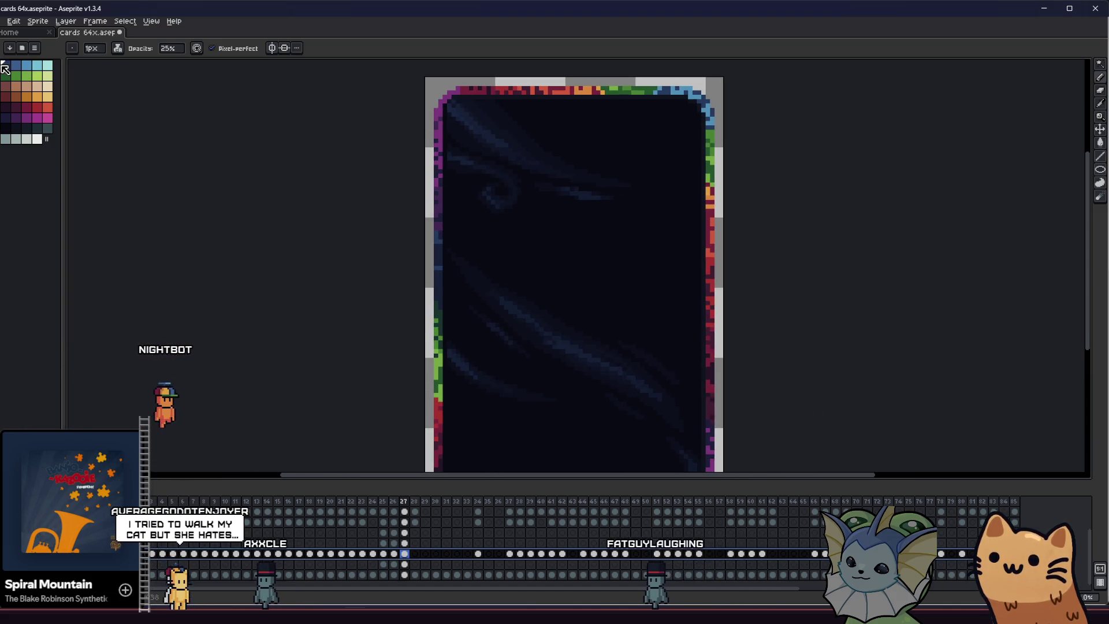
left_click_drag(531, 232, 551, 236)
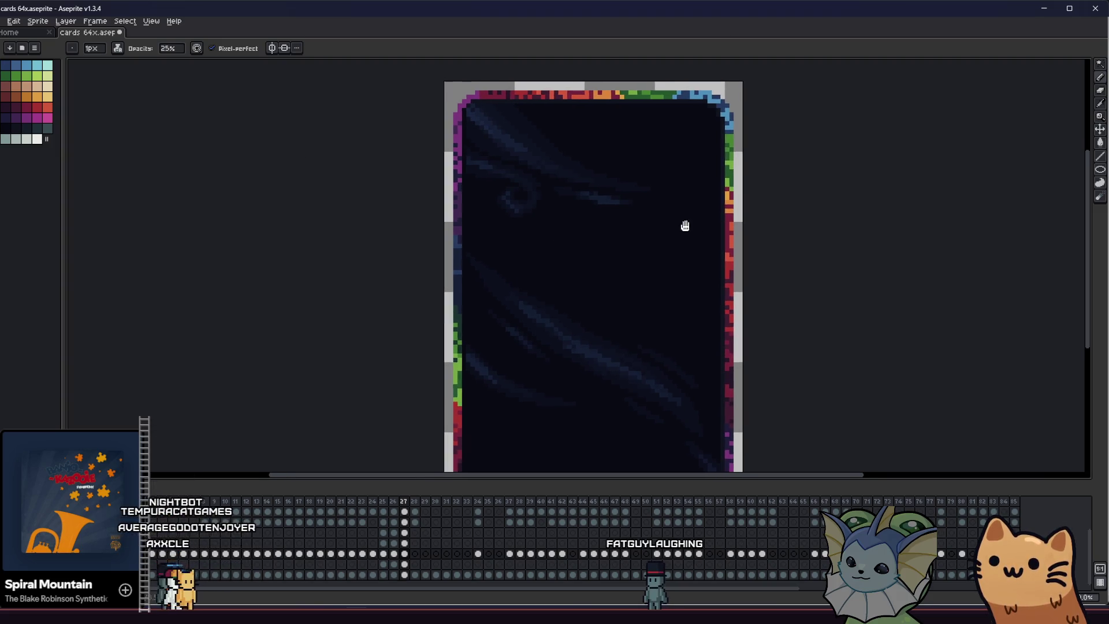
left_click_drag(701, 228, 684, 237)
scroll(684, 237, "up", 1)
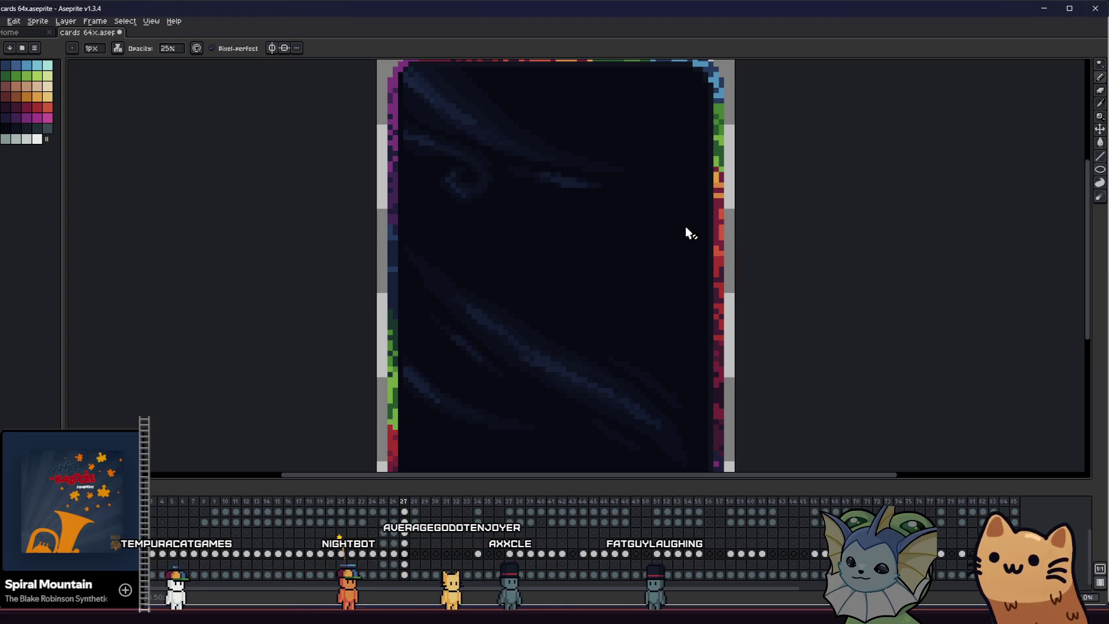
left_click_drag(667, 227, 562, 242)
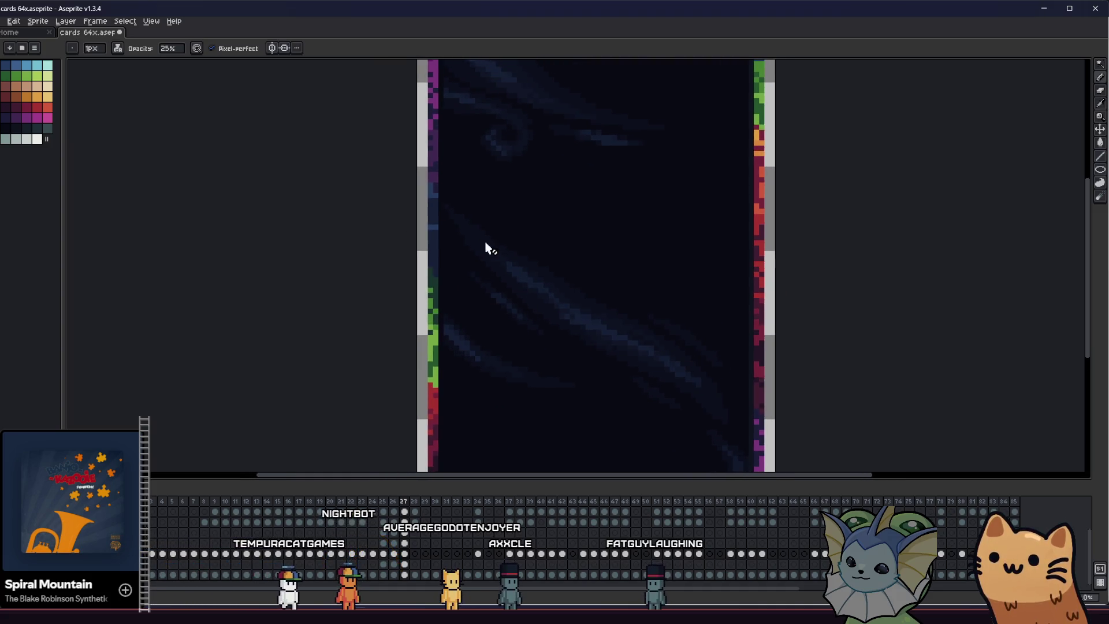
scroll(675, 307, "up", 2)
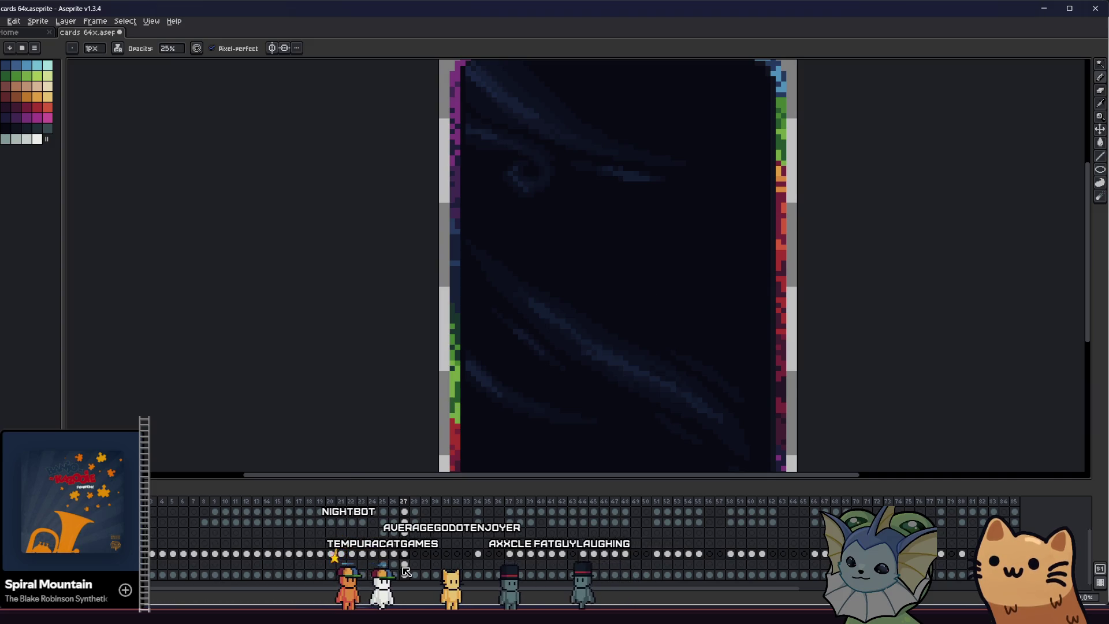
scroll(736, 350, "up", 1)
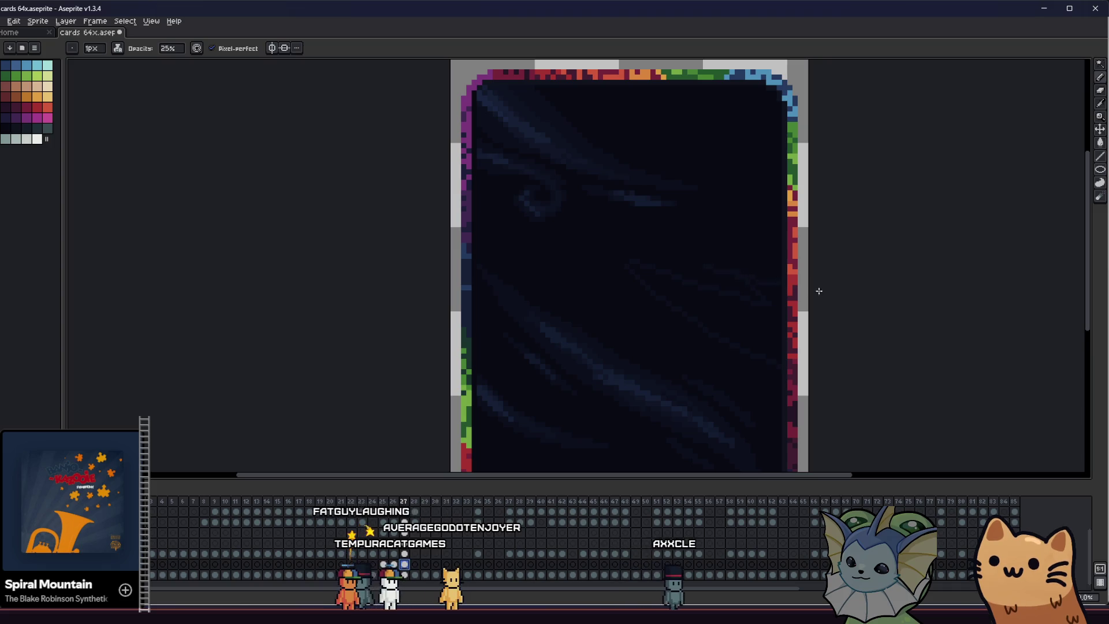
key("g")
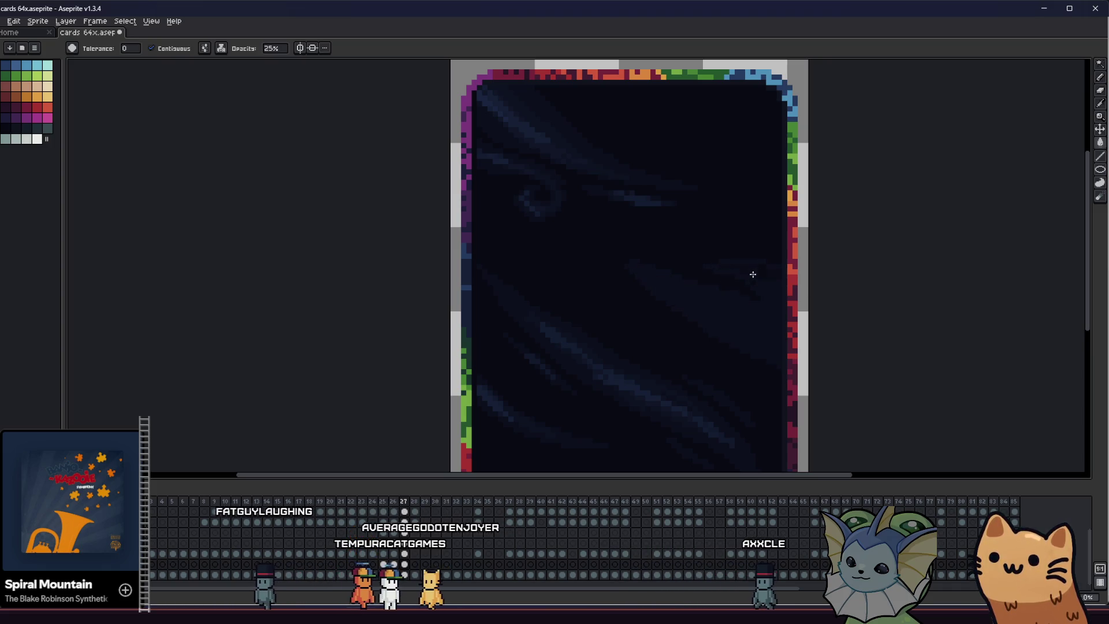
key("b")
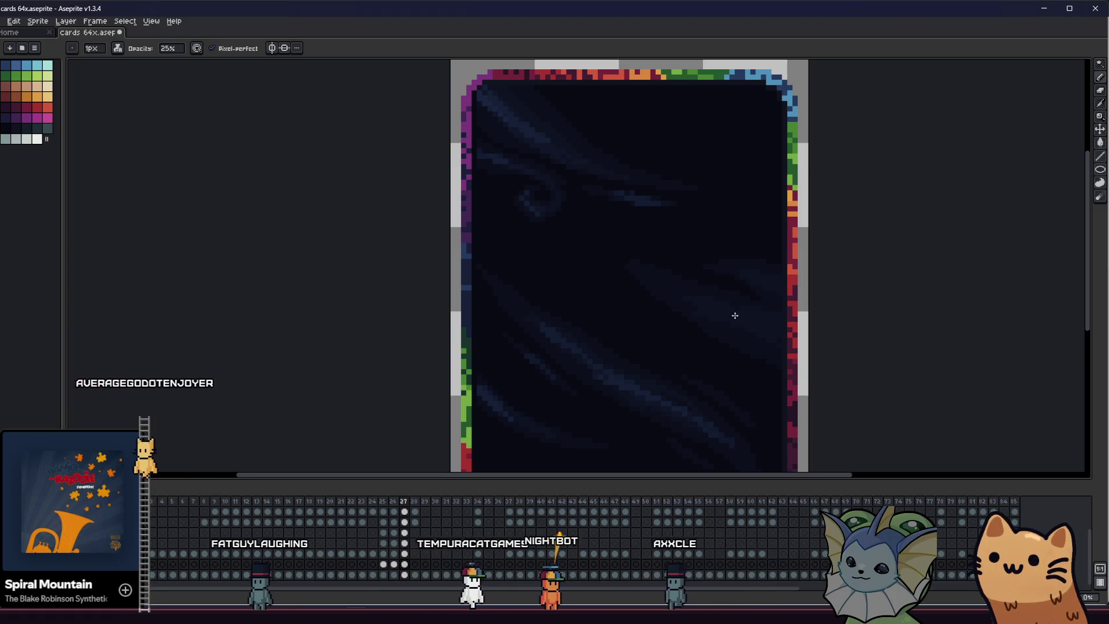
scroll(730, 321, "up", 3)
scroll(728, 312, "down", 3)
scroll(684, 359, "down", 1)
scroll(641, 327, "up", 1)
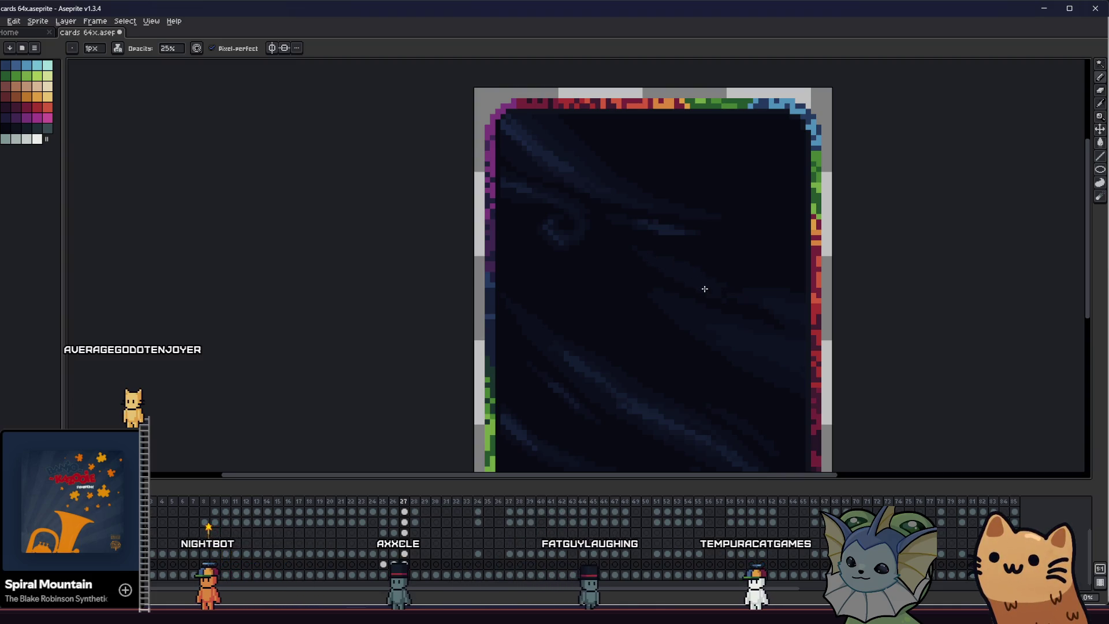
scroll(686, 294, "down", 1)
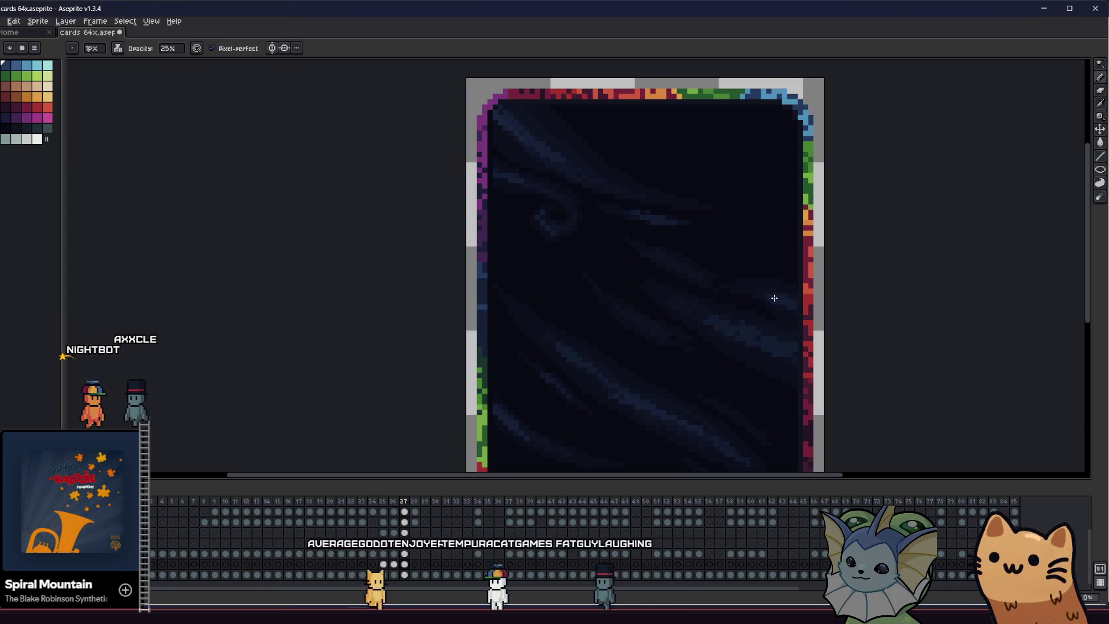
scroll(672, 333, "down", 1)
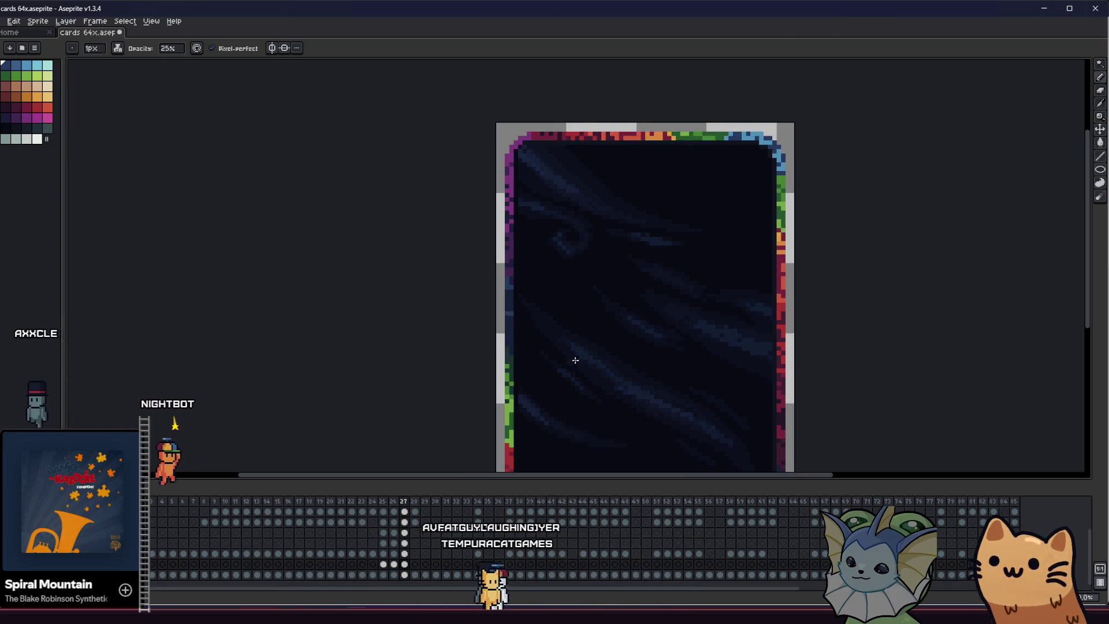
scroll(575, 359, "down", 3)
Place faint 25%-opacity star dots across the streaked background and review the whole card
left_click_drag(361, 372, 271, 363)
scroll(277, 359, "up", 4)
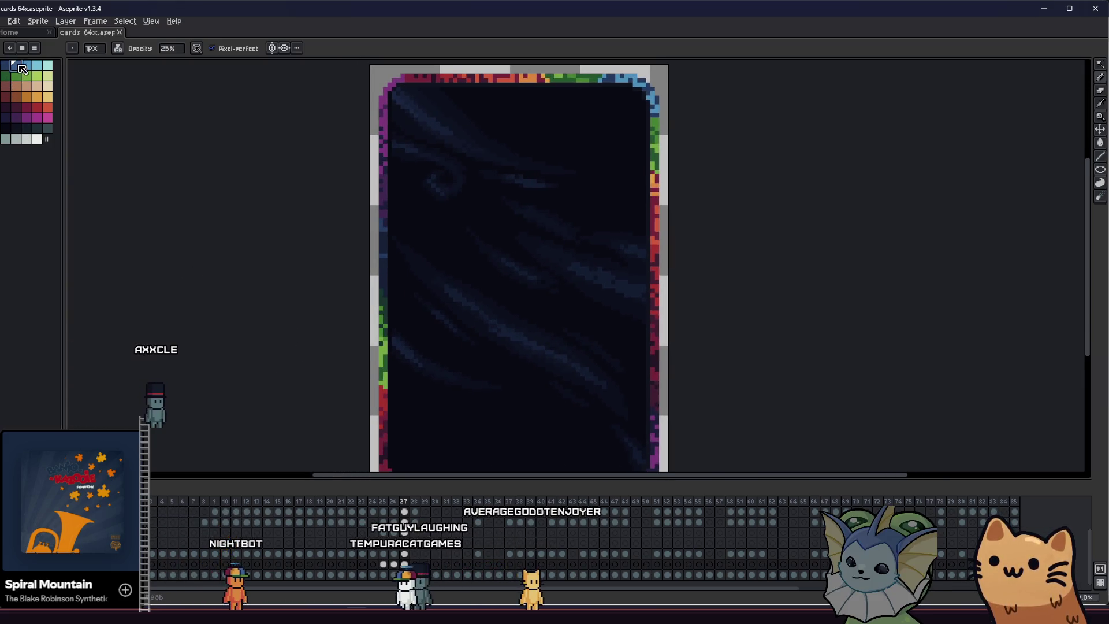
scroll(378, 128, "up", 1)
left_click(390, 85)
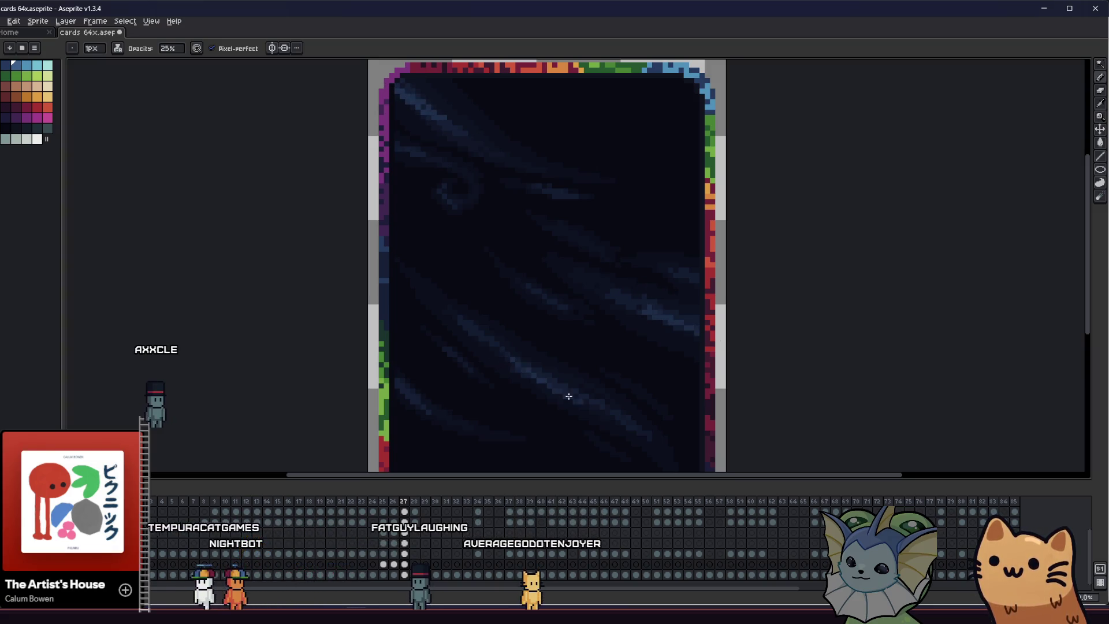
scroll(569, 396, "down", 2)
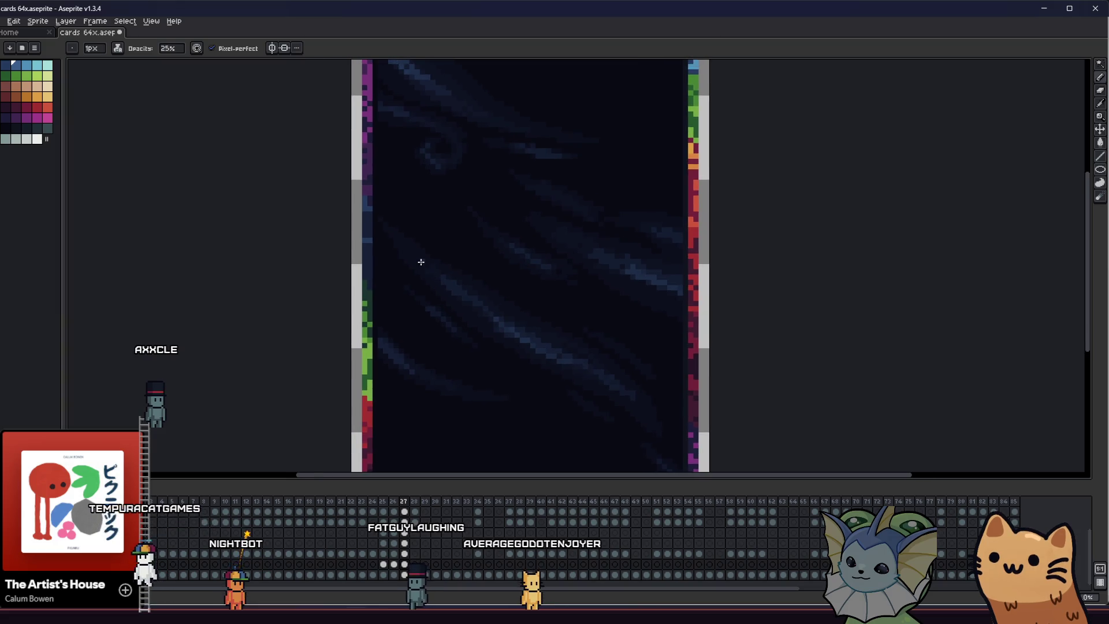
left_click_drag(496, 363, 503, 368)
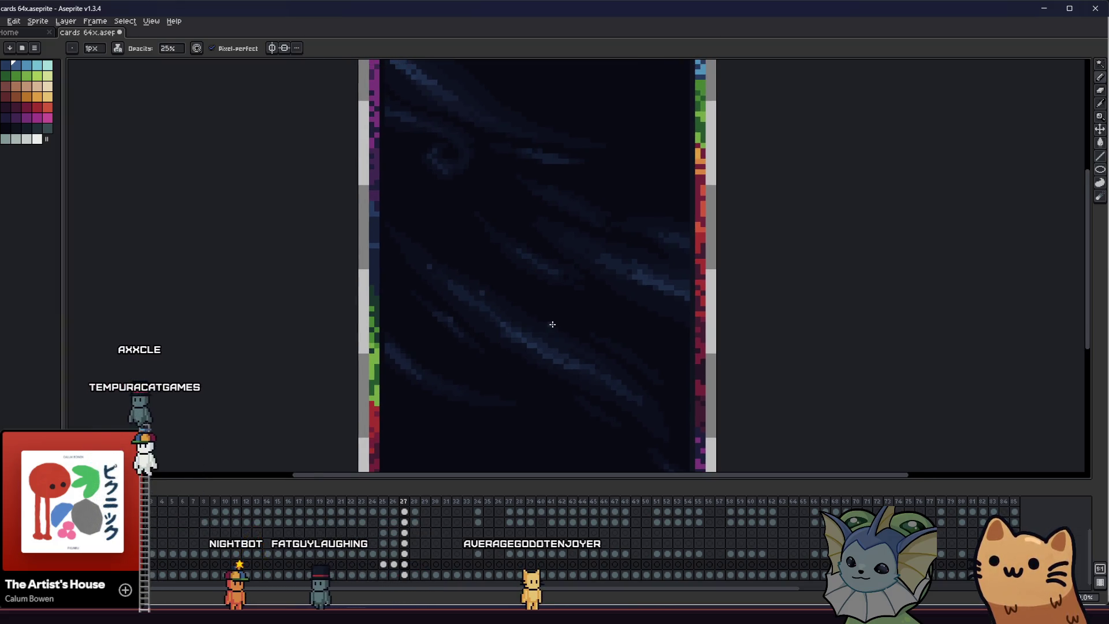
scroll(411, 376, "down", 1)
scroll(379, 367, "down", 1)
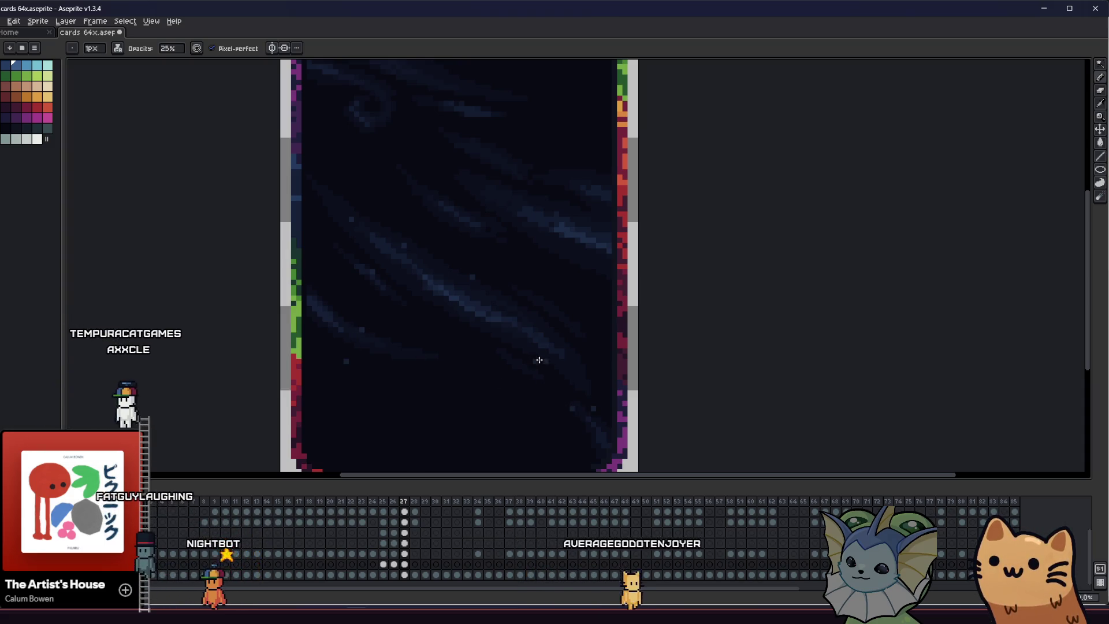
scroll(520, 339, "up", 2)
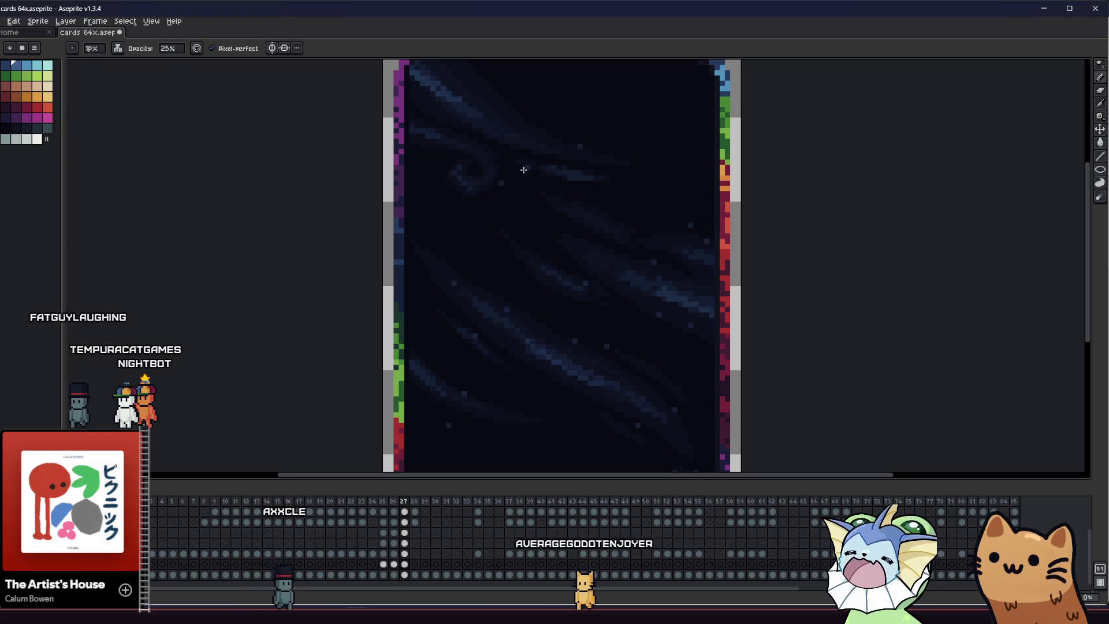
scroll(523, 169, "up", 2)
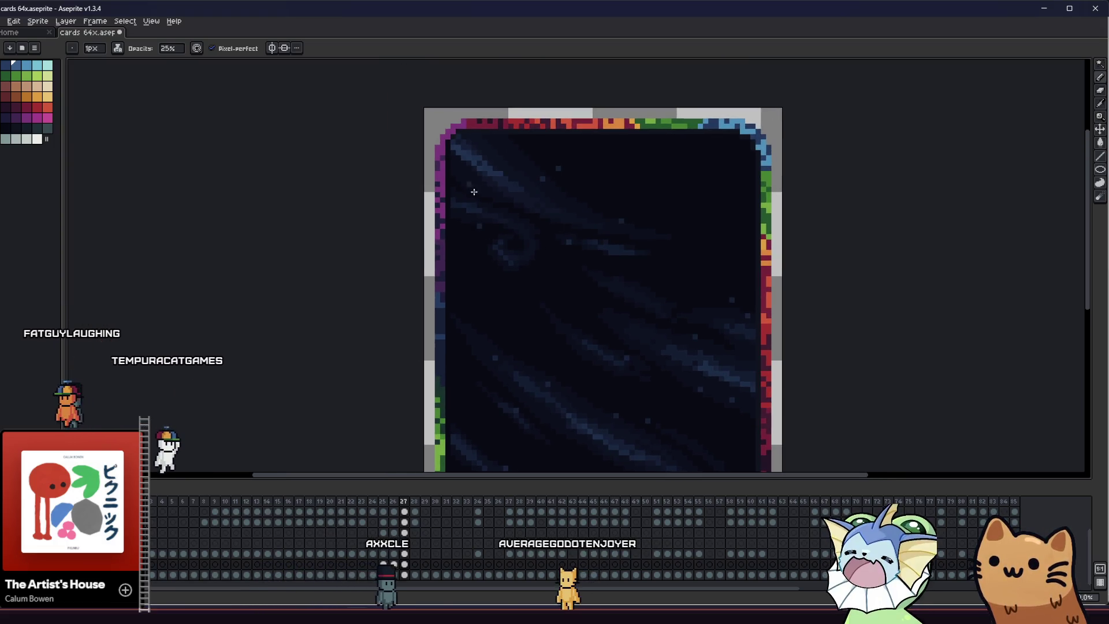
scroll(490, 321, "down", 3)
left_click_drag(490, 321, 435, 324)
scroll(436, 324, "up", 1)
scroll(439, 351, "up", 2)
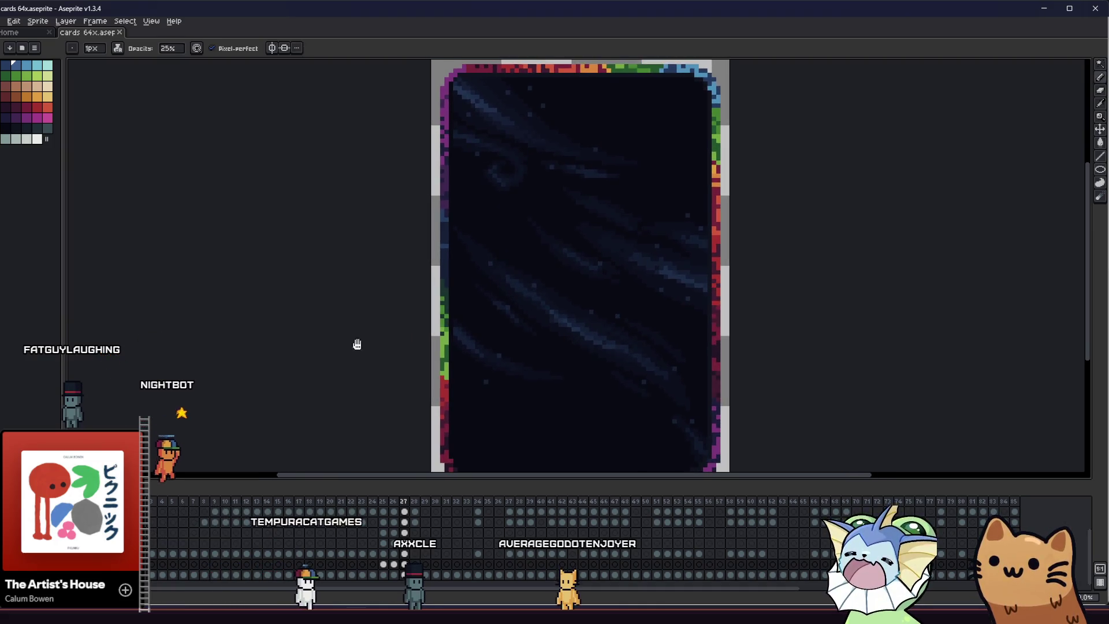
left_click_drag(357, 343, 390, 376)
scroll(404, 362, "down", 2)
scroll(414, 349, "up", 1)
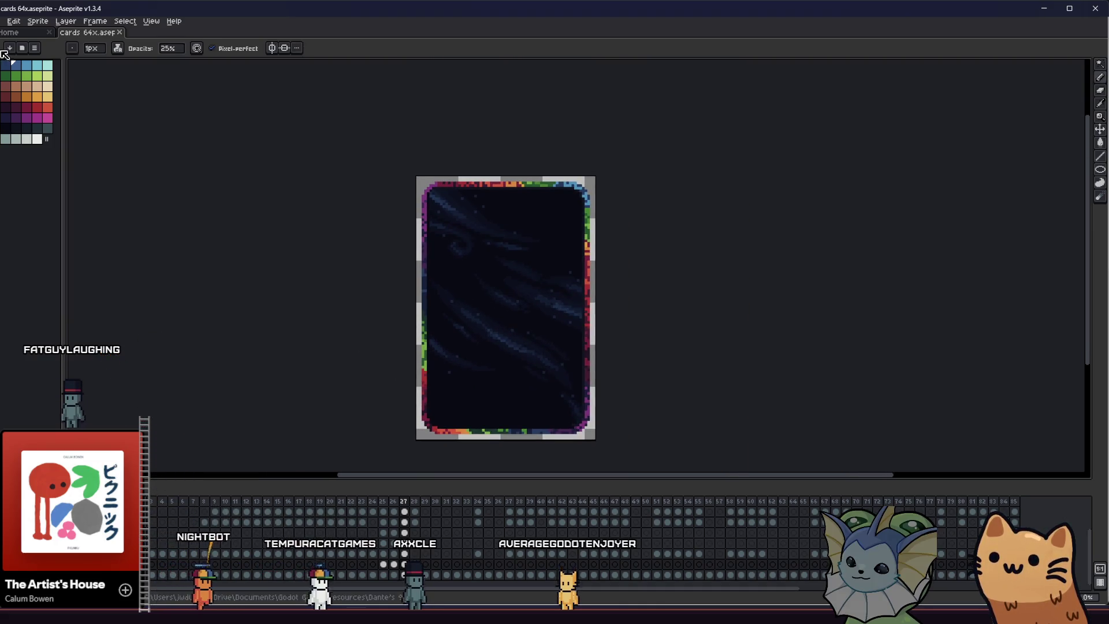
scroll(497, 250, "up", 1)
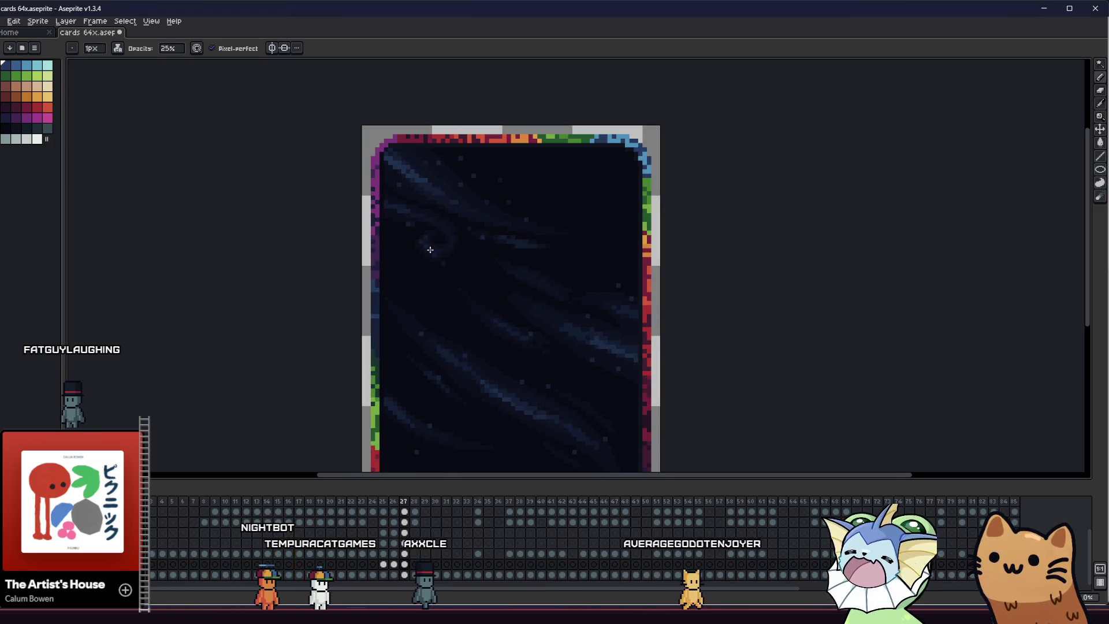
scroll(430, 250, "down", 1)
scroll(523, 312, "down", 2)
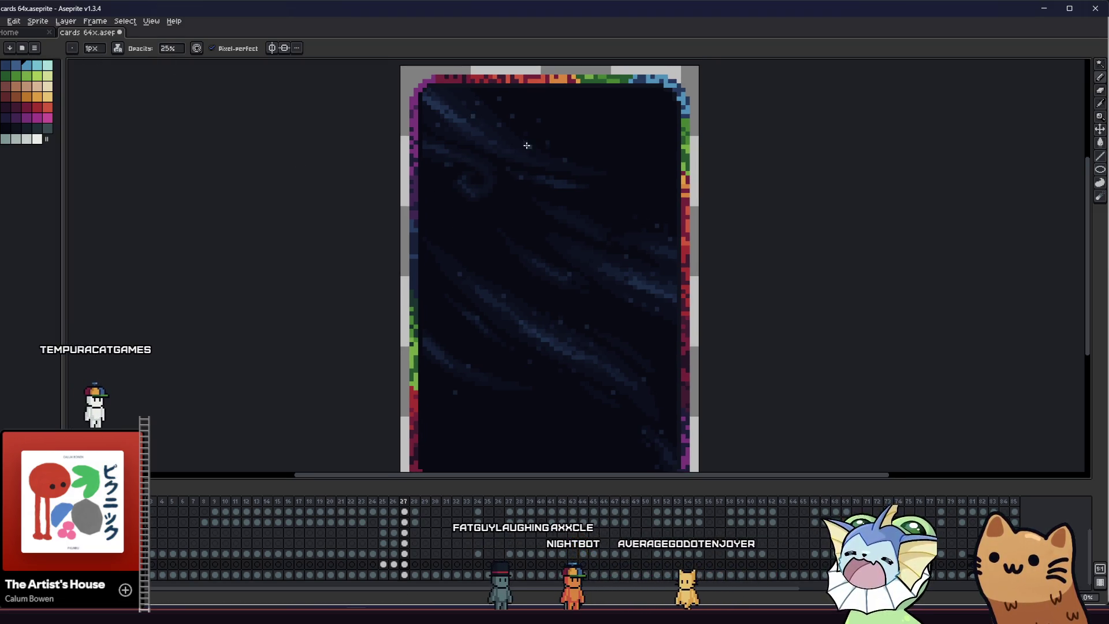
Set brush opacity to 50% and scatter brighter star dots across the navy sky
key("ctrl")
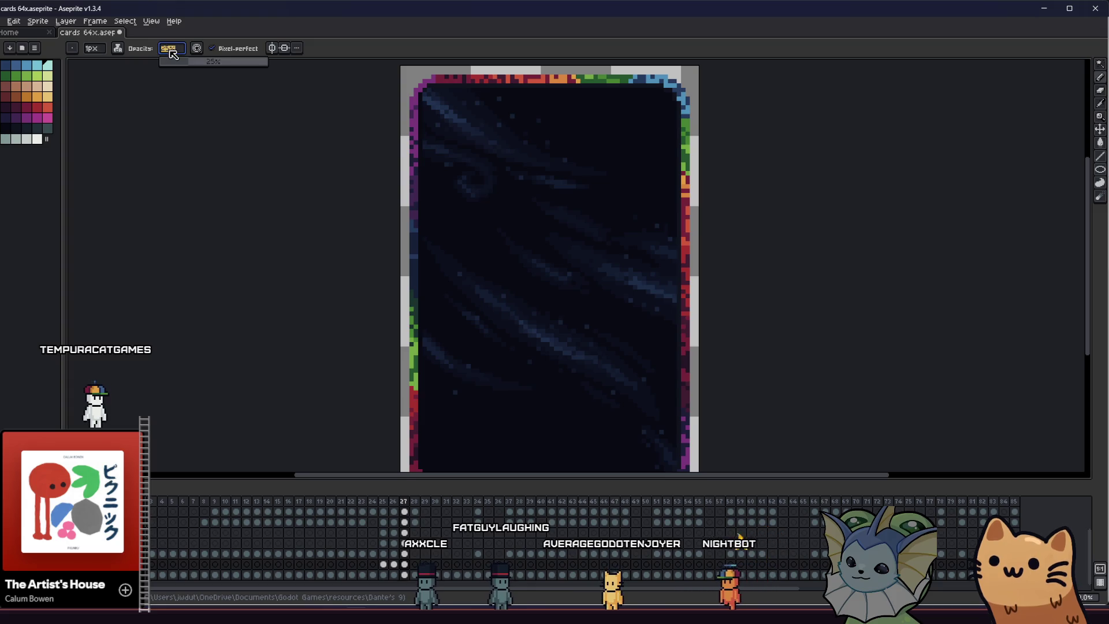
type("50")
key("Return")
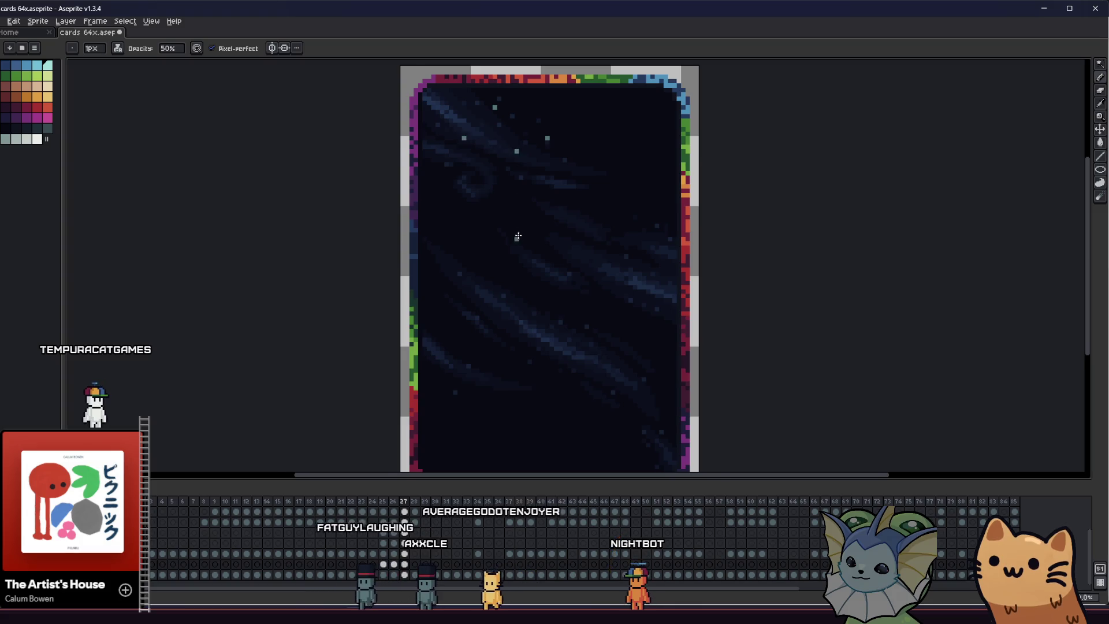
left_click_drag(517, 237, 576, 263)
left_click(549, 324)
left_click(649, 280)
key("b")
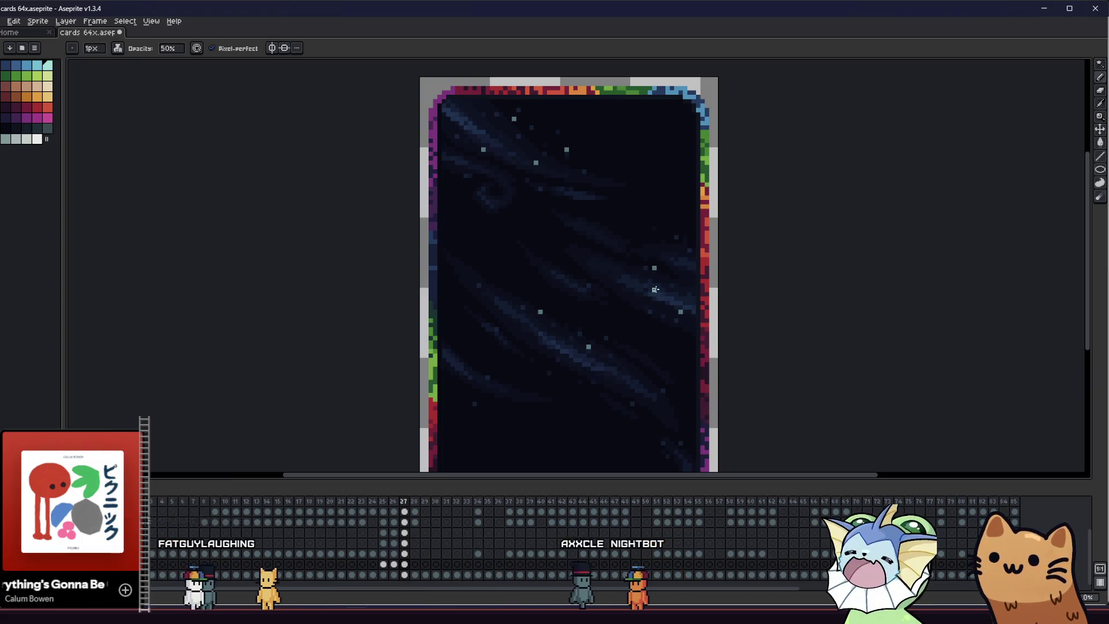
scroll(560, 324, "down", 2)
left_click(630, 395)
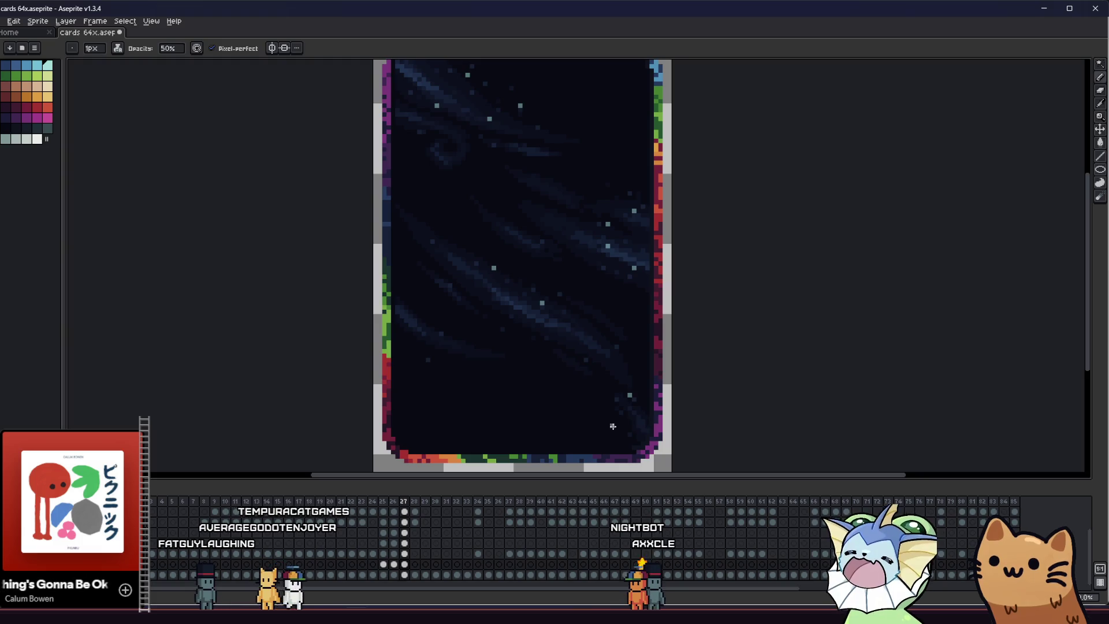
left_click(427, 343)
scroll(598, 406, "down", 5)
Add star dots near the top and bottom right and save the card
key("ctrl+s")
scroll(598, 406, "up", 3)
scroll(404, 375, "up", 1)
scroll(405, 375, "down", 1)
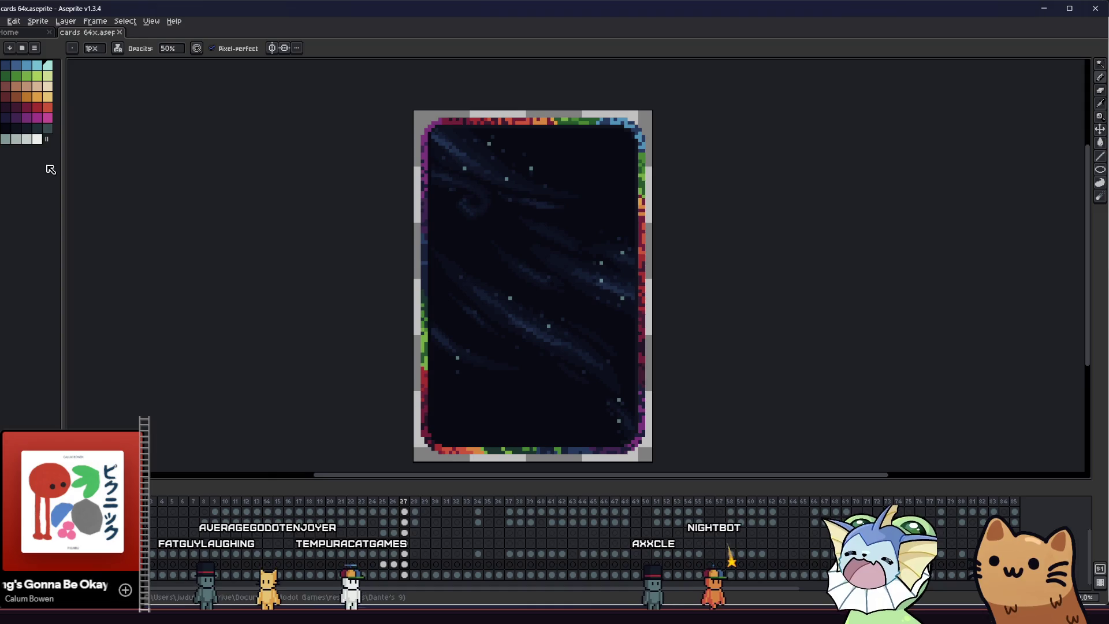
left_click(491, 171)
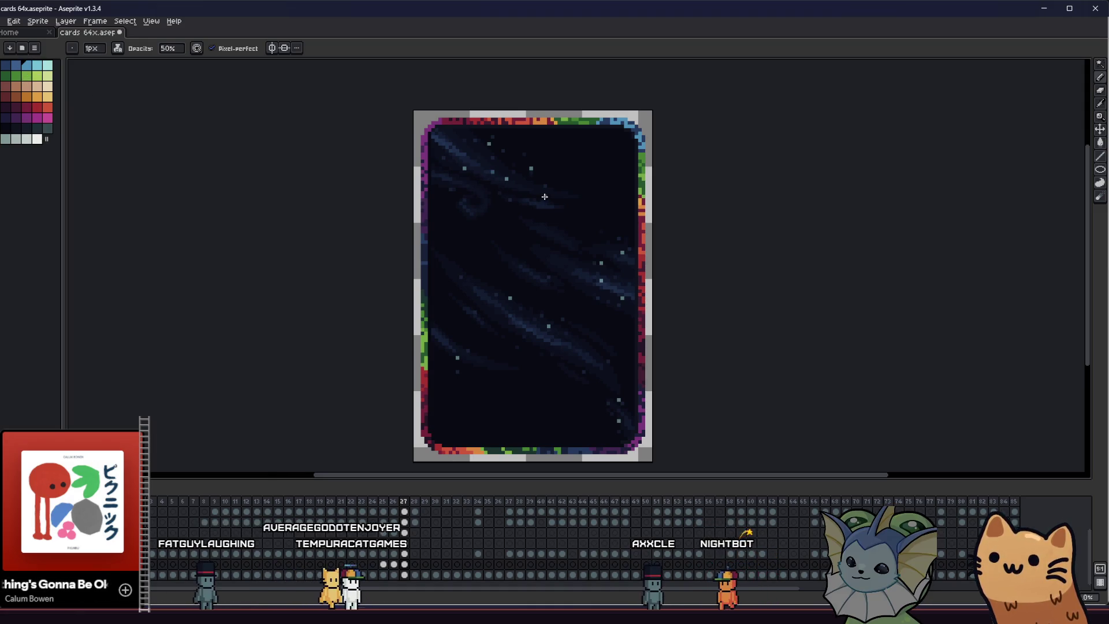
left_click(492, 318)
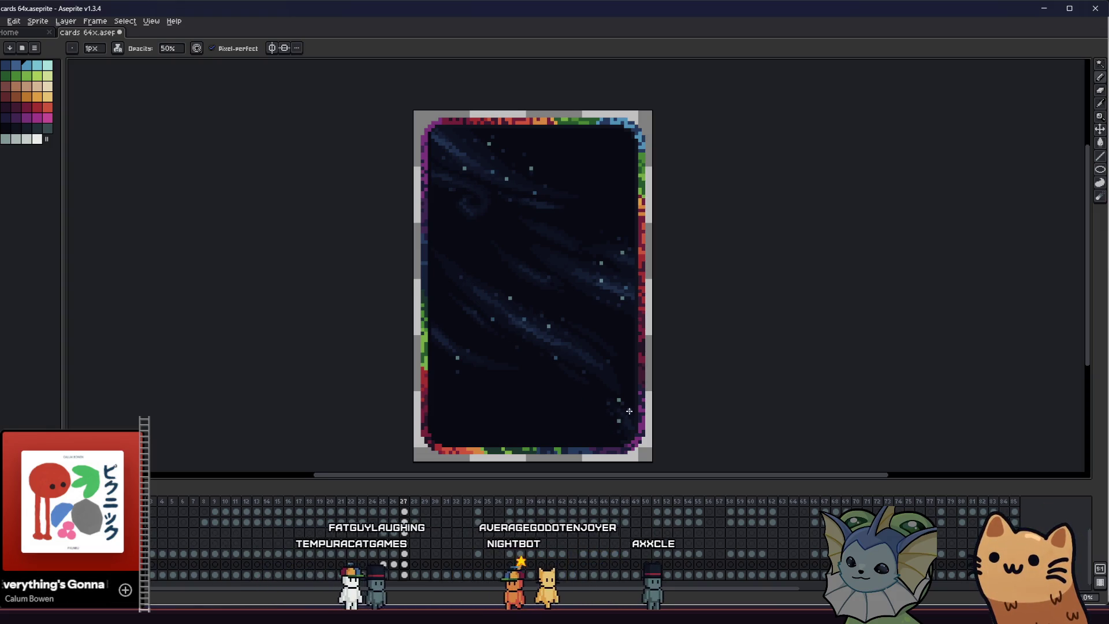
key("ctrl+s")
mouse_move(355, 318)
left_mouse_down()
mouse_move(518, 349)
mouse_move(585, 313)
left_mouse_up()
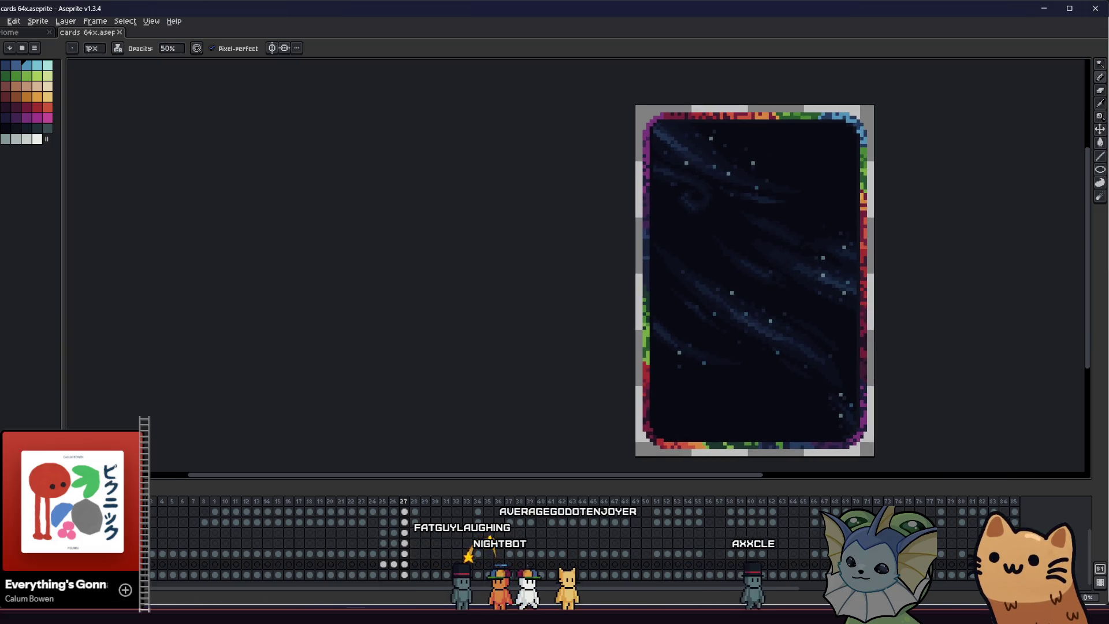
Flip between the finished nebula card, the alien card and the plain starfield for reference
key("ctrl+z")
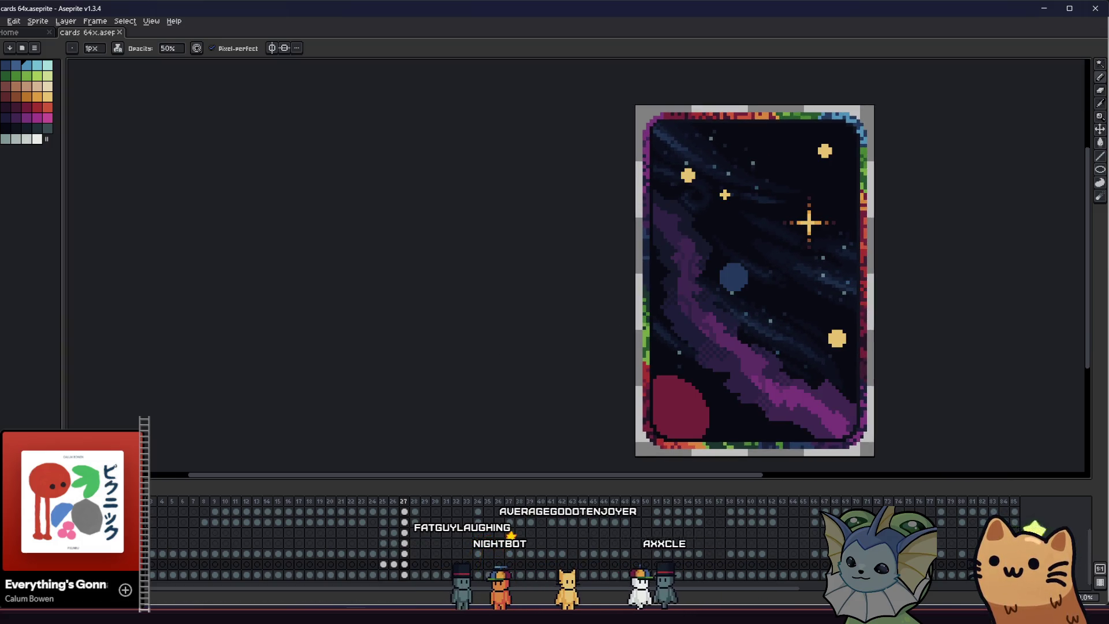
key("ctrl+y")
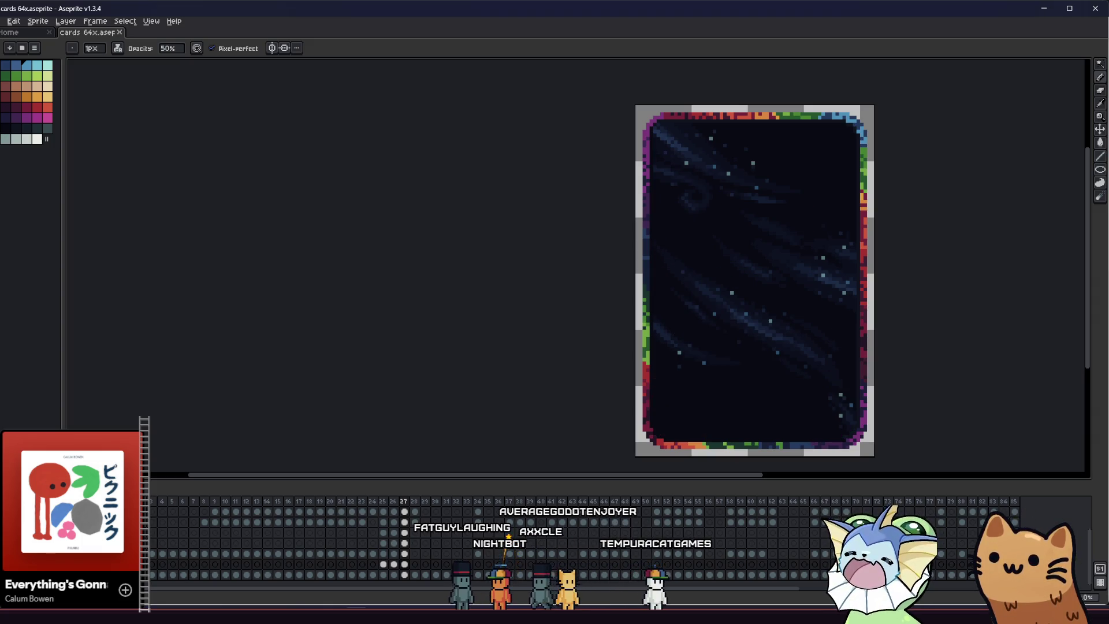
key("ctrl+z")
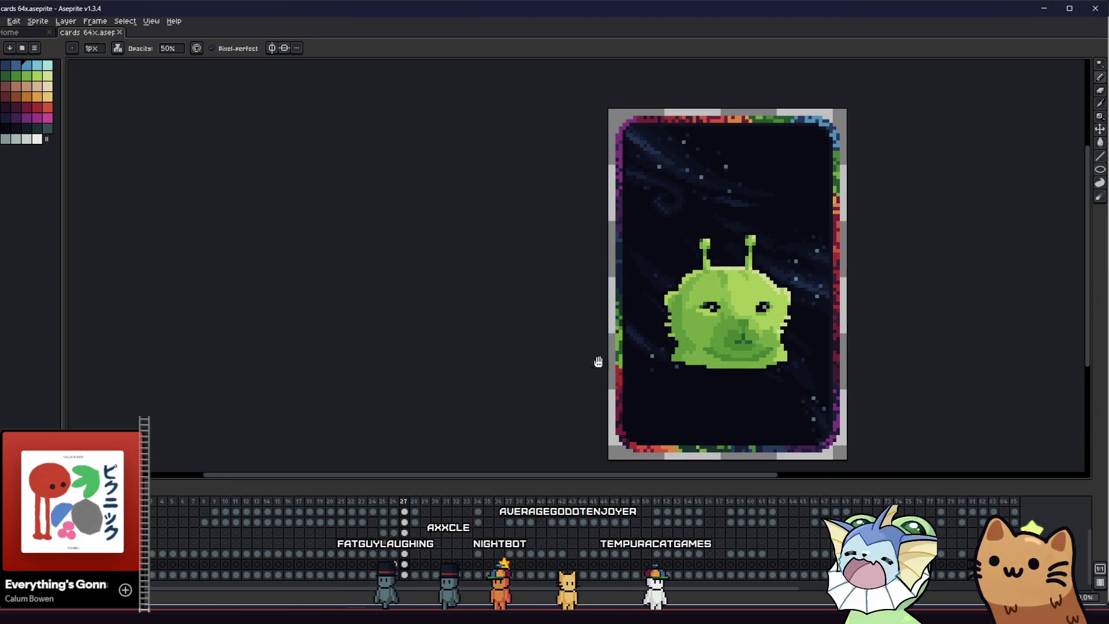
left_click_drag(597, 364, 400, 359)
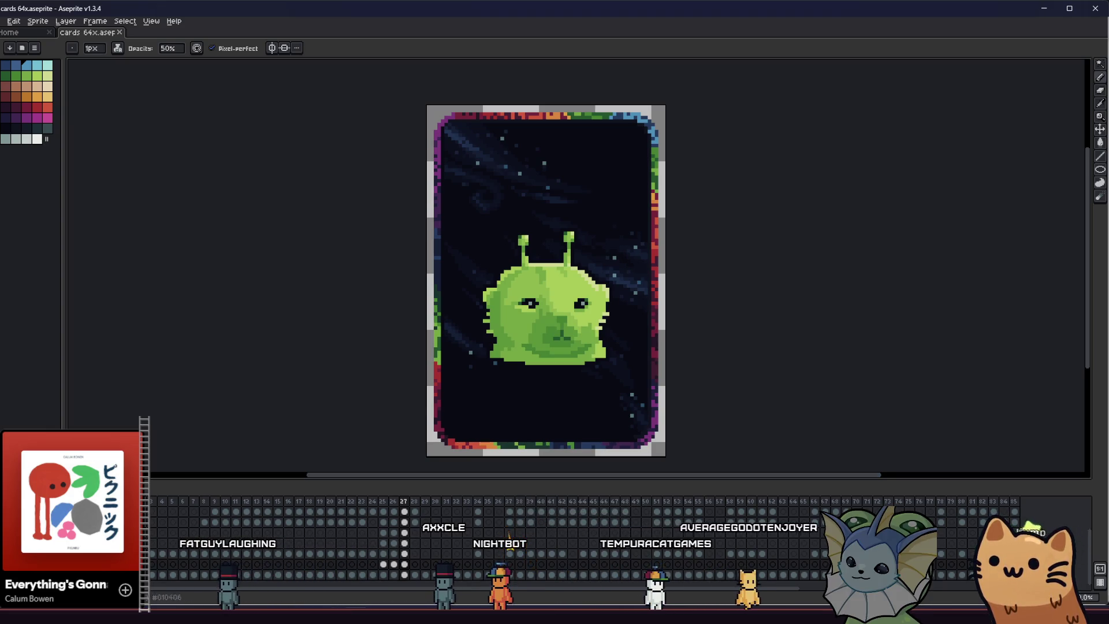
key("ctrl+y")
Cycle through the card frames to the nebula card and back to the stars-only card
left_click_drag(304, 380, 291, 370)
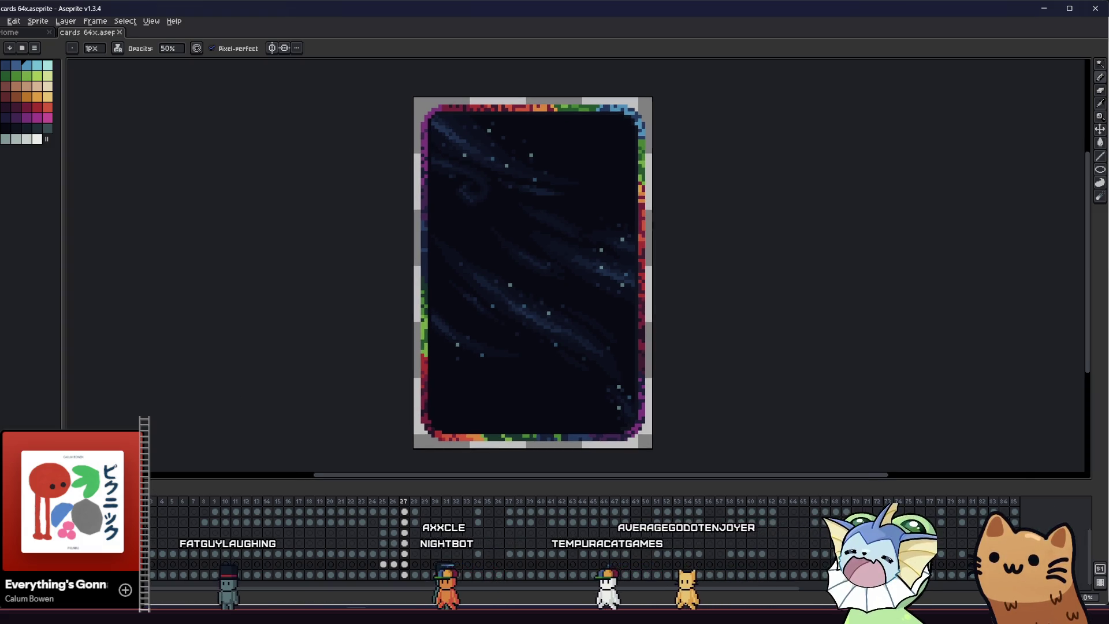
key("Right")
key("Right")
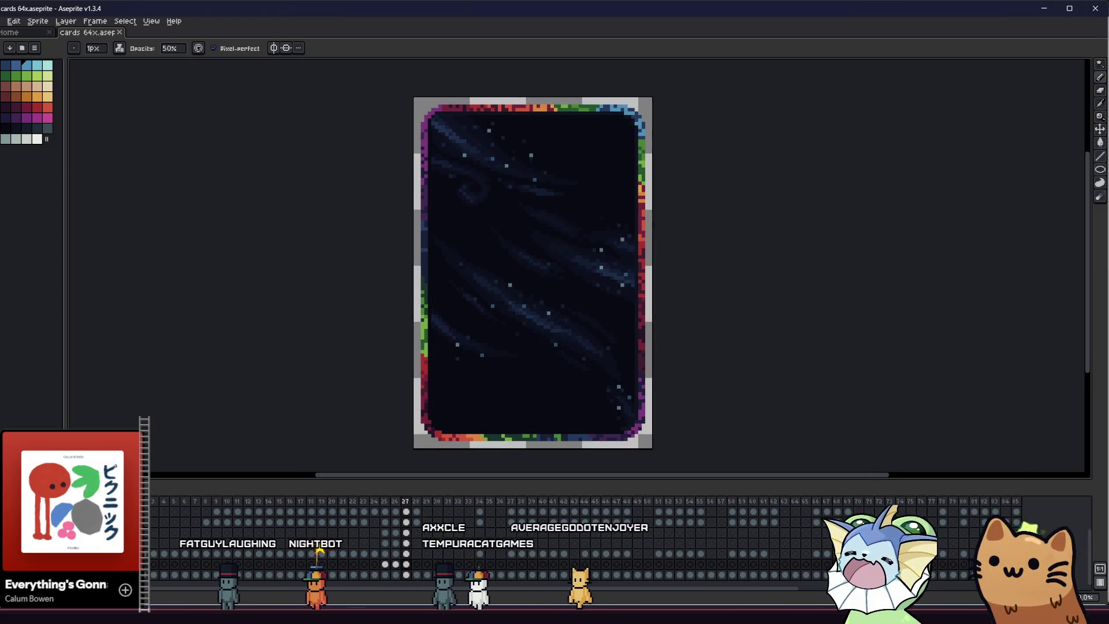
key("Right")
left_click_drag(533, 273, 512, 242)
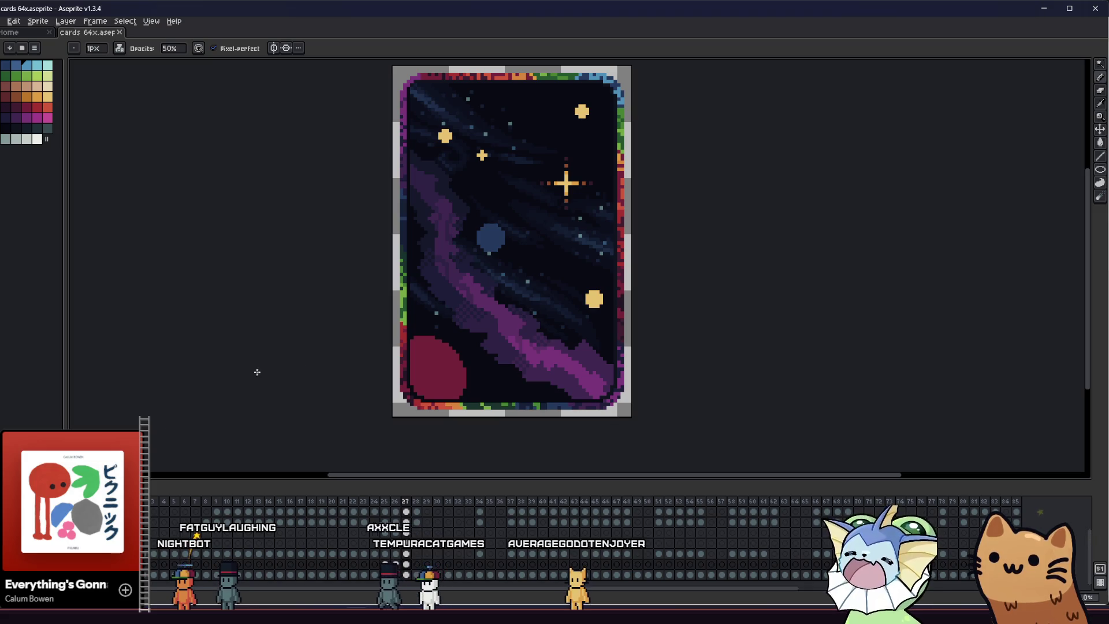
key("Right")
left_click_drag(370, 320, 268, 329)
scroll(302, 376, "up", 1)
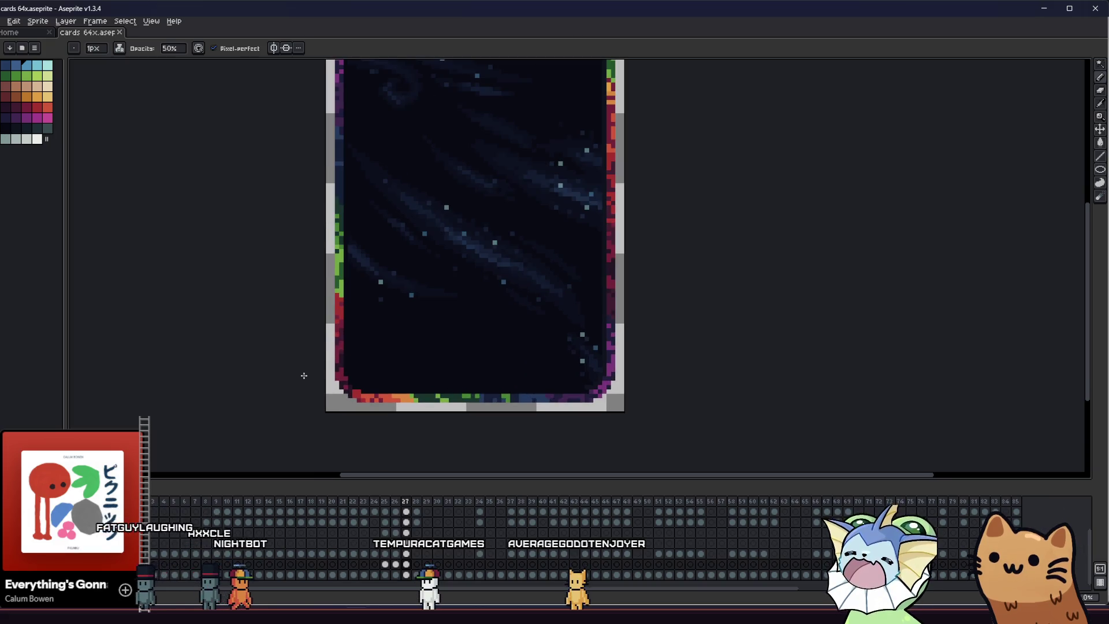
Return to the starfield card and undo the test circle outline
left_click_drag(286, 261, 378, 329)
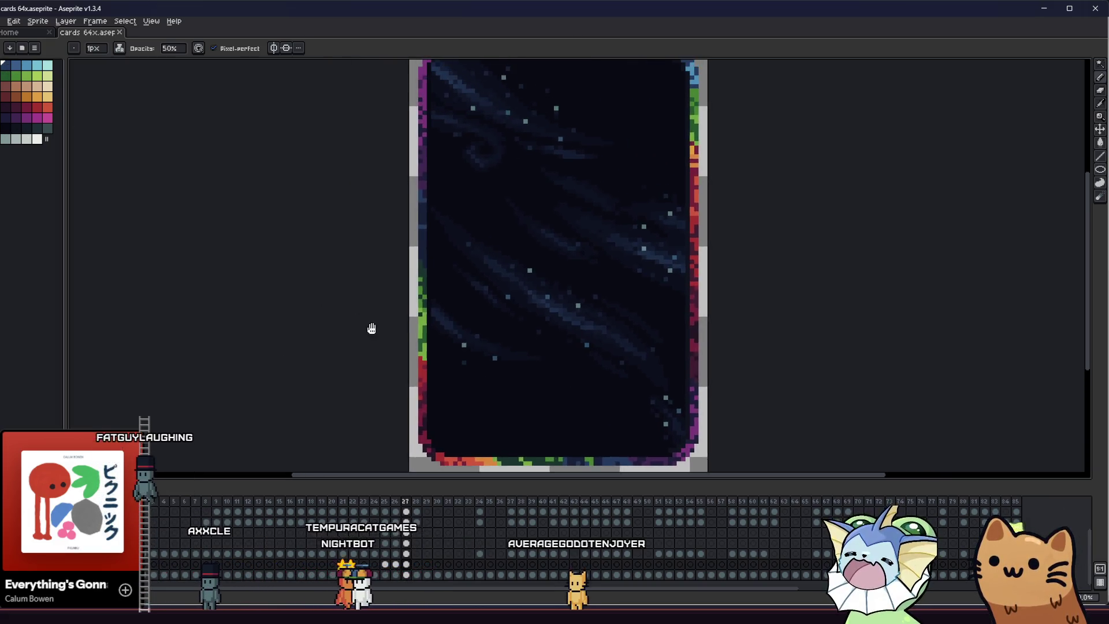
key("l")
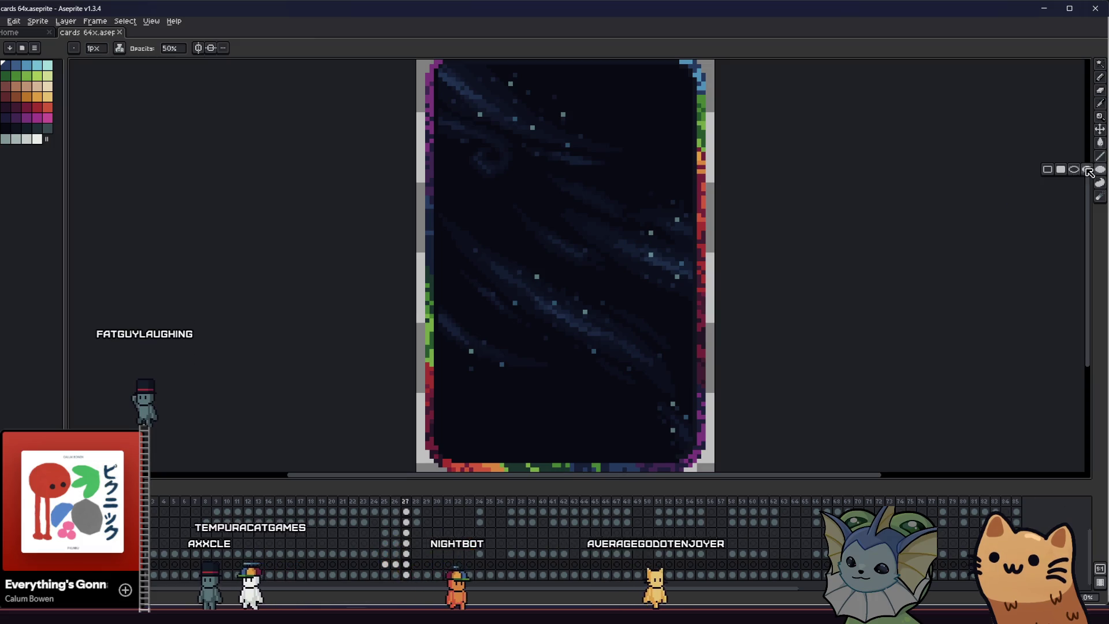
scroll(382, 346, "down", 2)
key("v")
key("b")
scroll(486, 390, "down", 2)
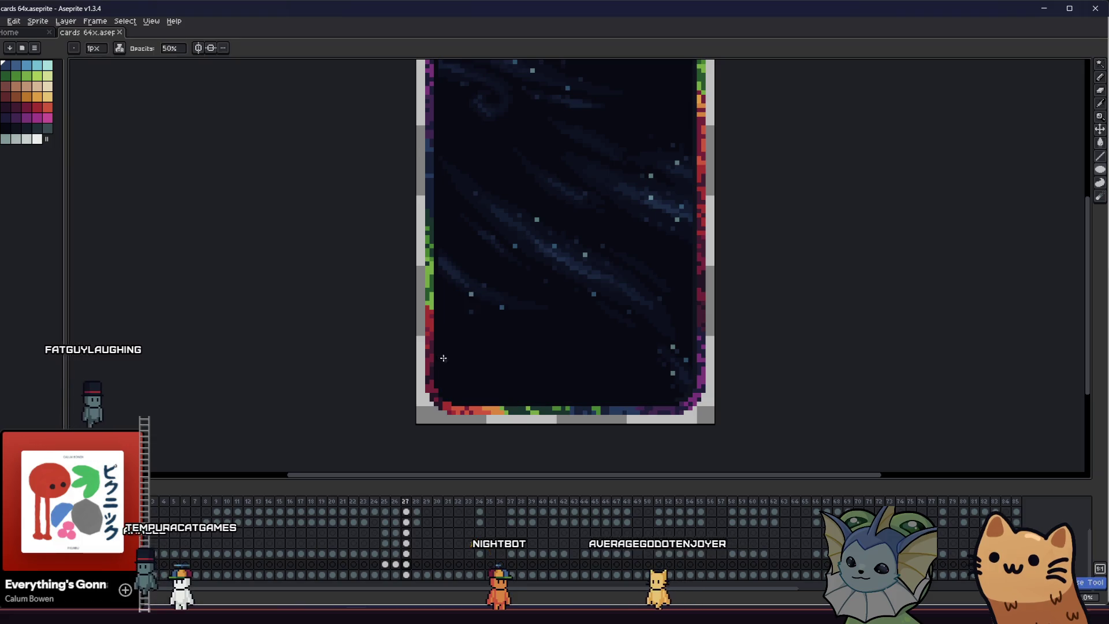
key("ctrl+z")
key("ctrl+z")
key("ctrl+z")
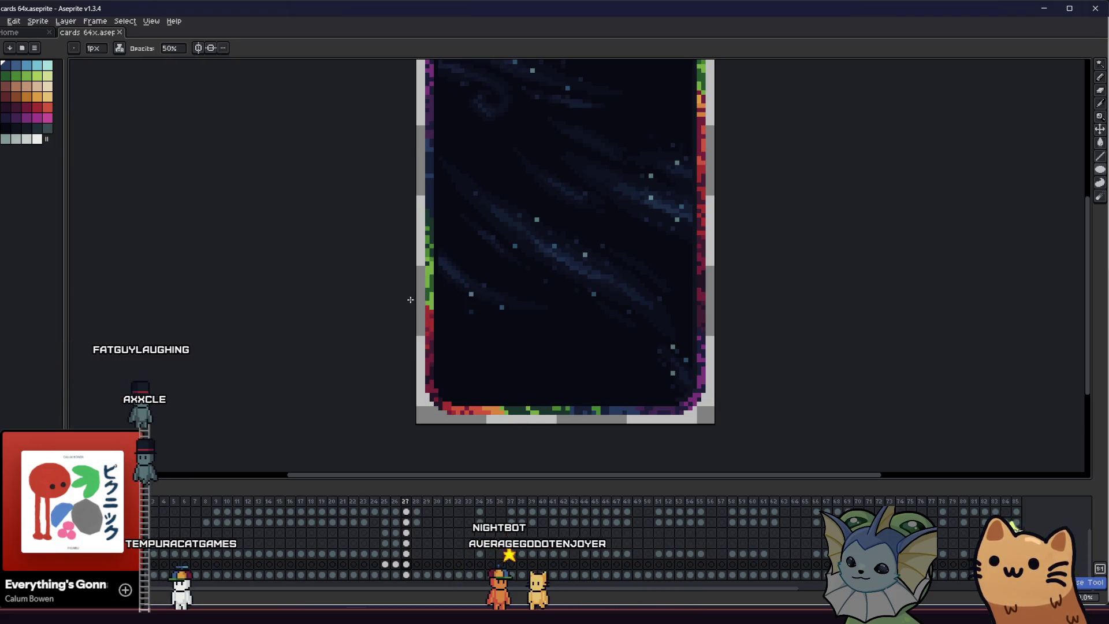
key("ctrl+y")
key("ctrl+z")
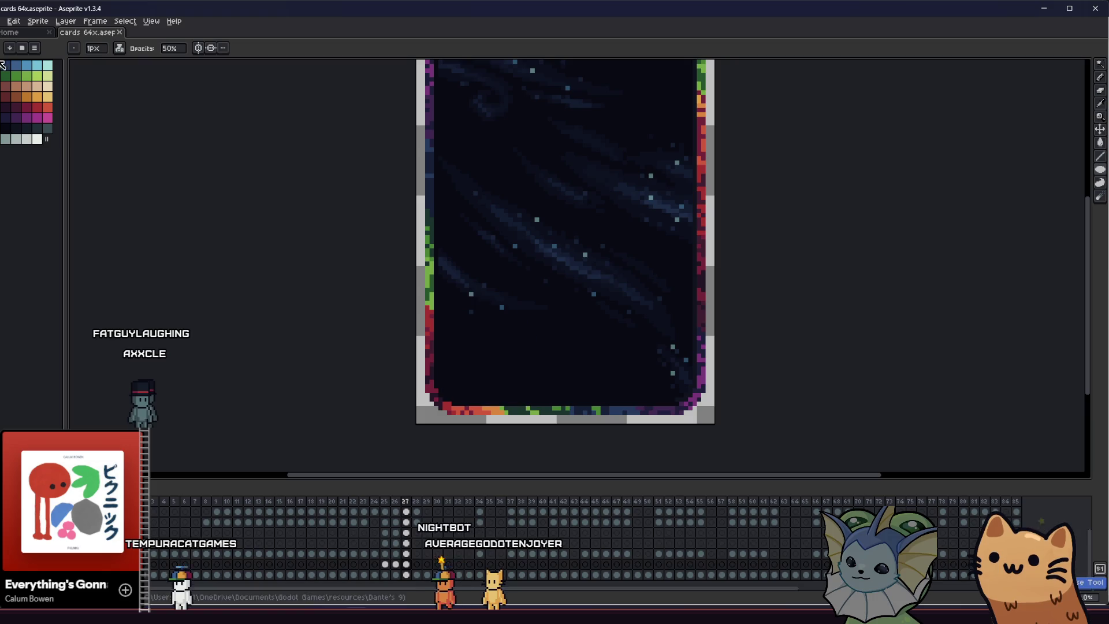
Set painting opacity to a full 100% and pick the drawing colour from the card
left_click(171, 49)
type("1")
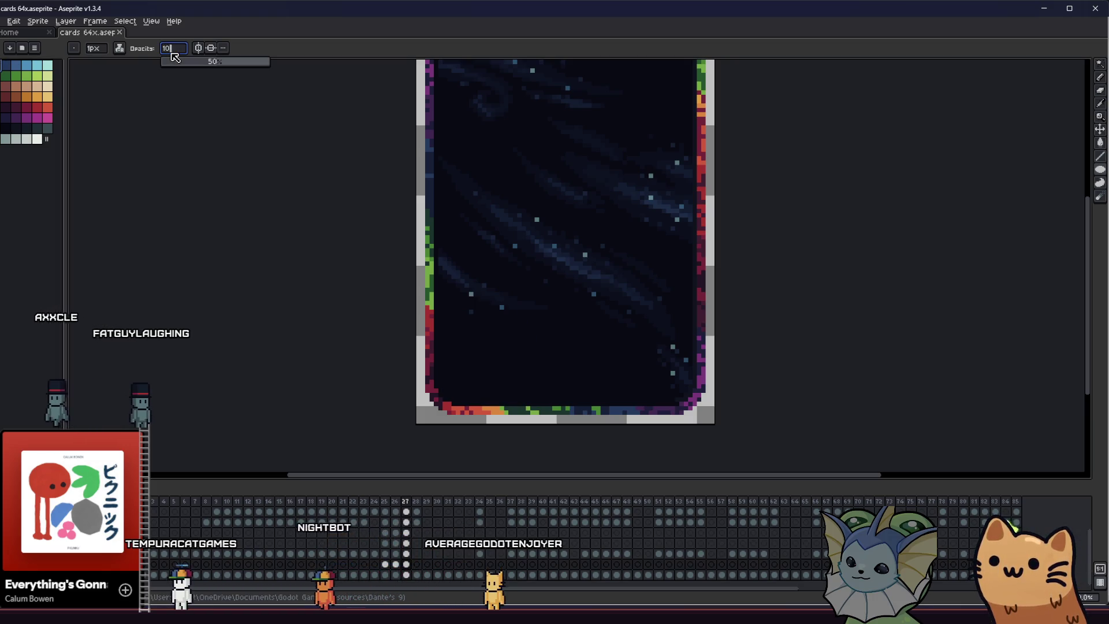
type("0")
key("Return")
scroll(457, 275, "up", 1)
key("i")
scroll(516, 300, "up", 2)
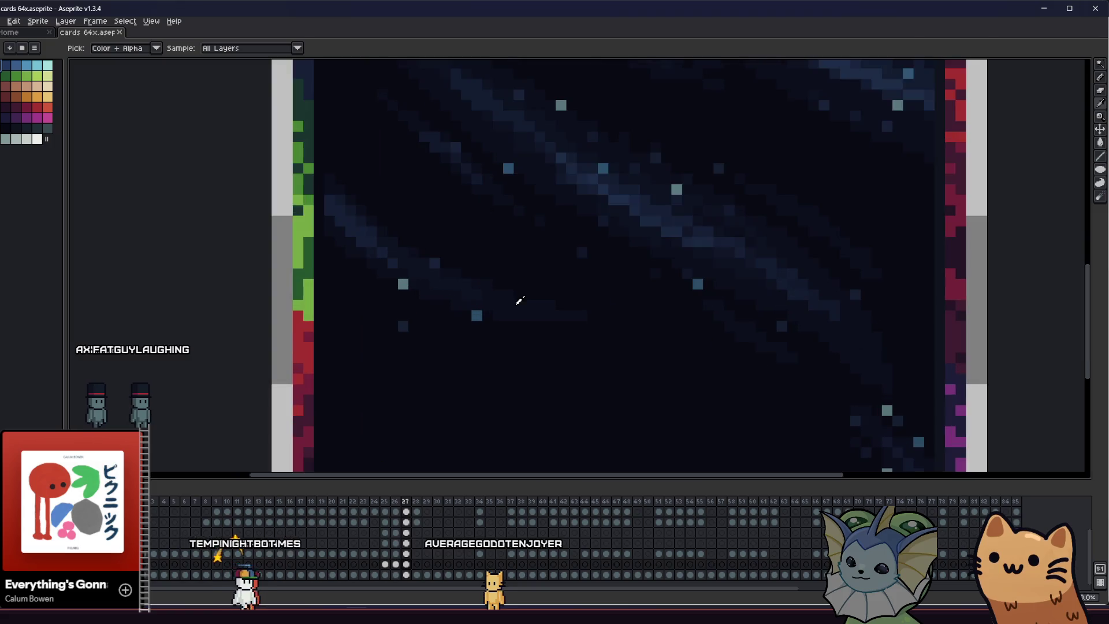
scroll(516, 299, "down", 2)
left_click_drag(433, 324, 423, 313)
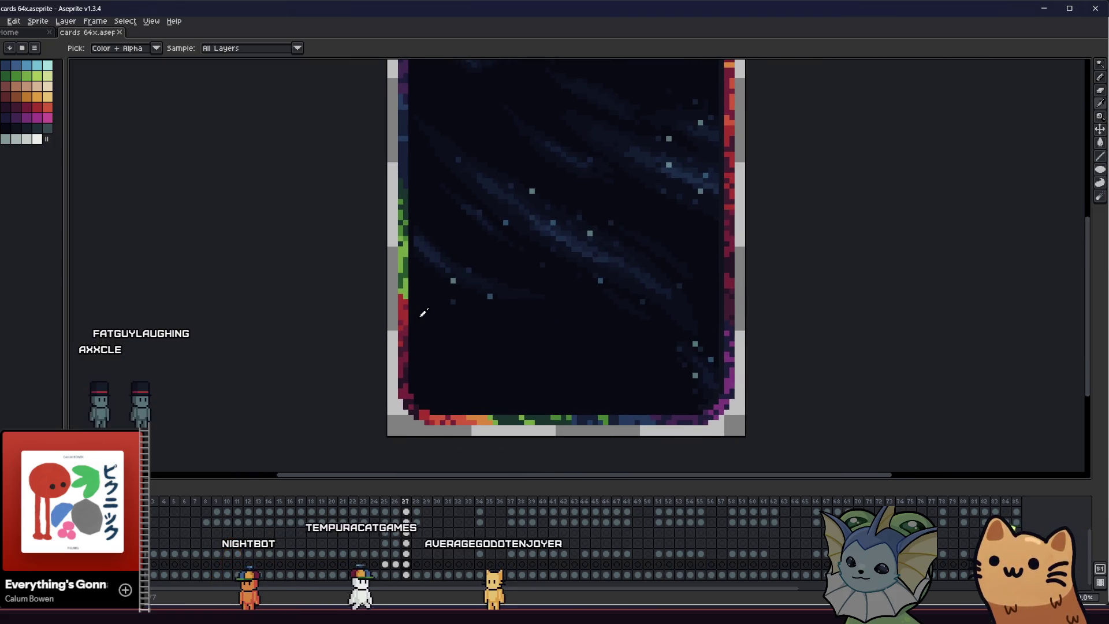
scroll(421, 323, "down", 1)
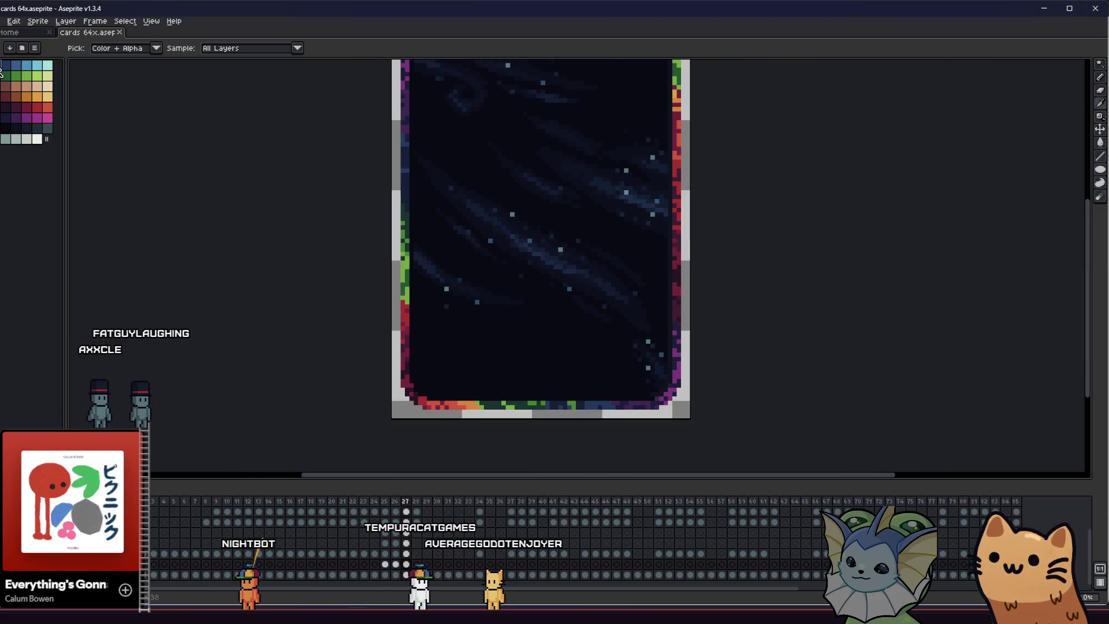
left_click_drag(379, 272, 405, 287)
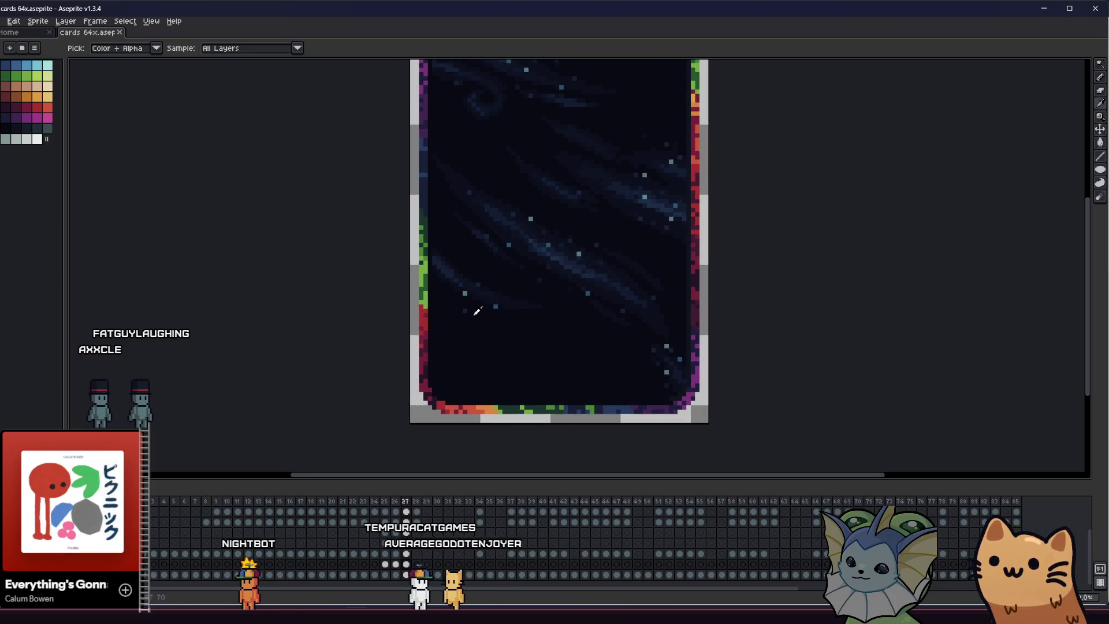
left_click(1100, 170)
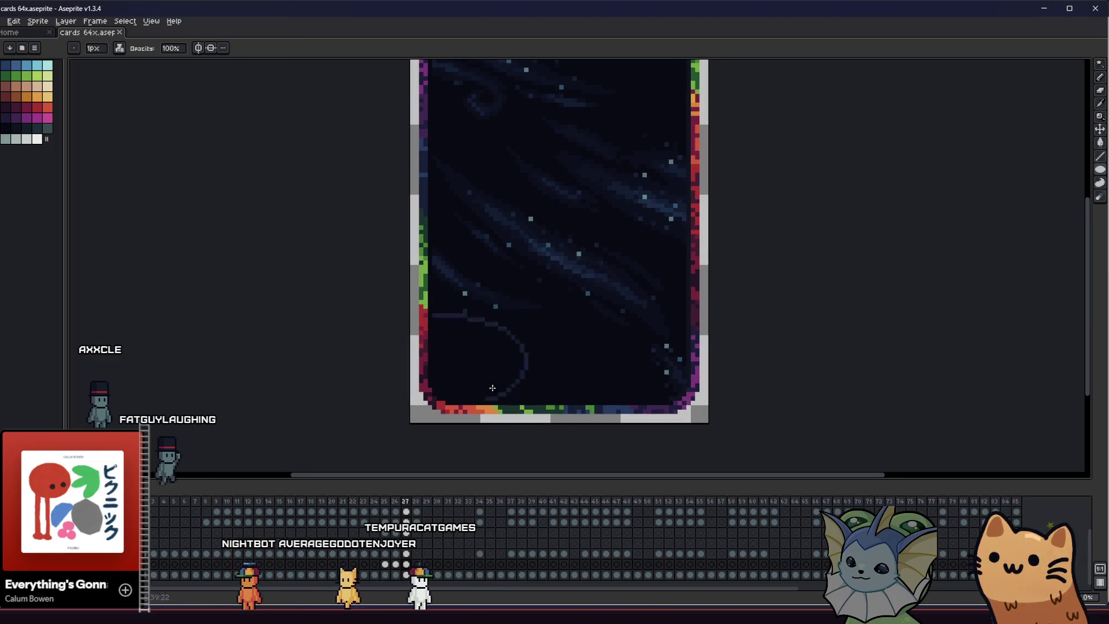
Draw a large filled dark navy planet at the card's lower left
mouse_move(475, 356)
left_mouse_down()
mouse_move(461, 389)
mouse_move(355, 349)
left_mouse_up()
scroll(422, 359, "down", 2)
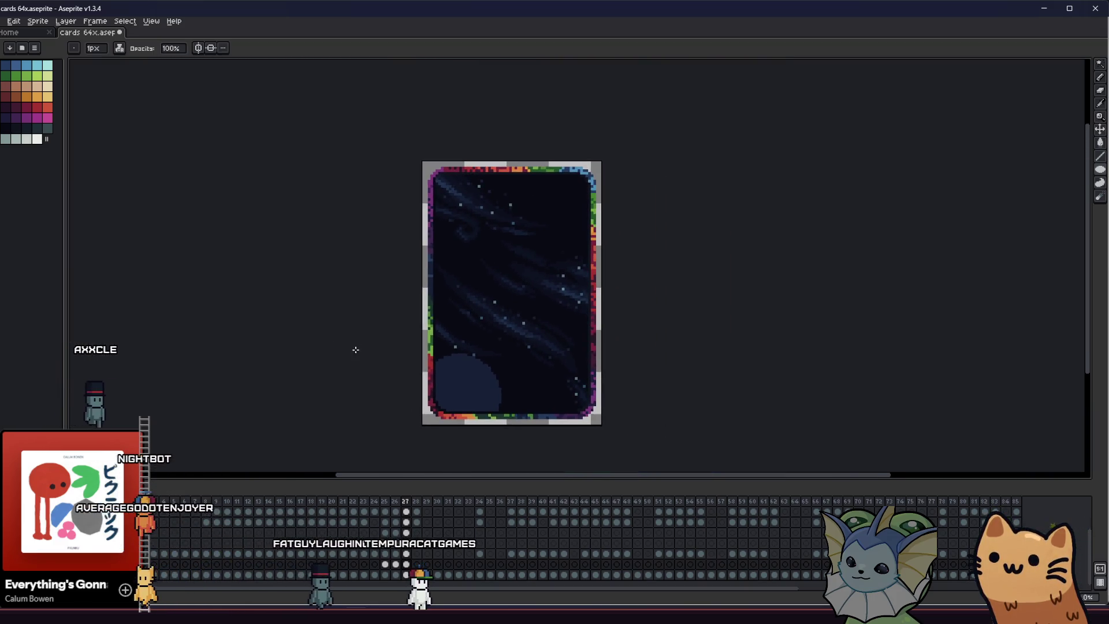
scroll(405, 361, "up", 2)
left_click_drag(424, 329, 533, 424)
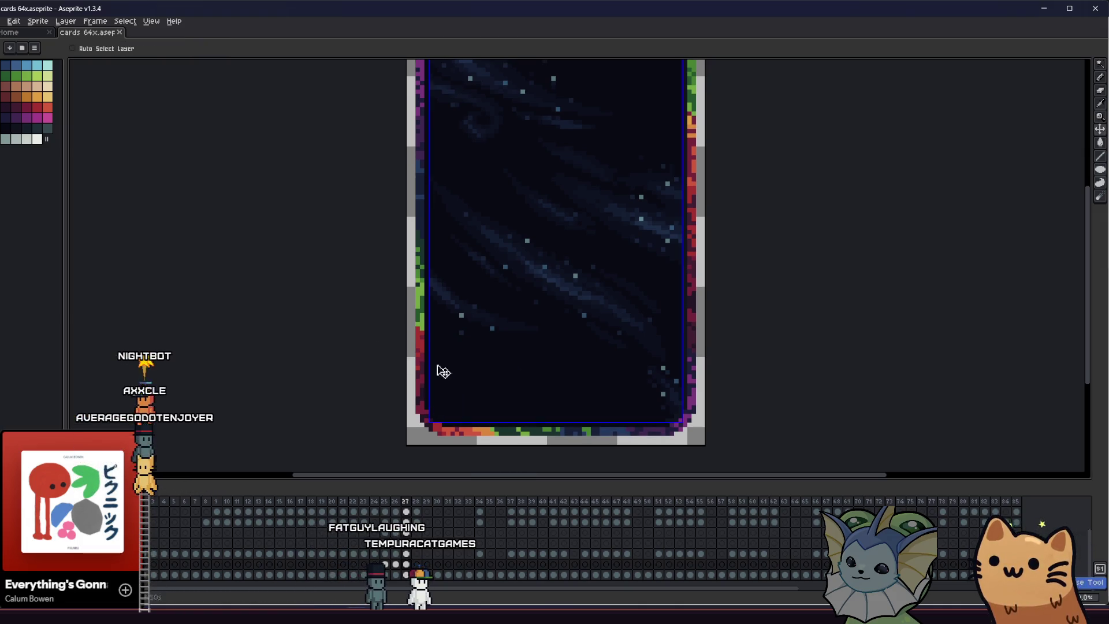
left_click(476, 381)
mouse_move(628, 143)
left_mouse_down()
mouse_move(610, 195)
mouse_move(583, 227)
left_mouse_up()
left_click(597, 213)
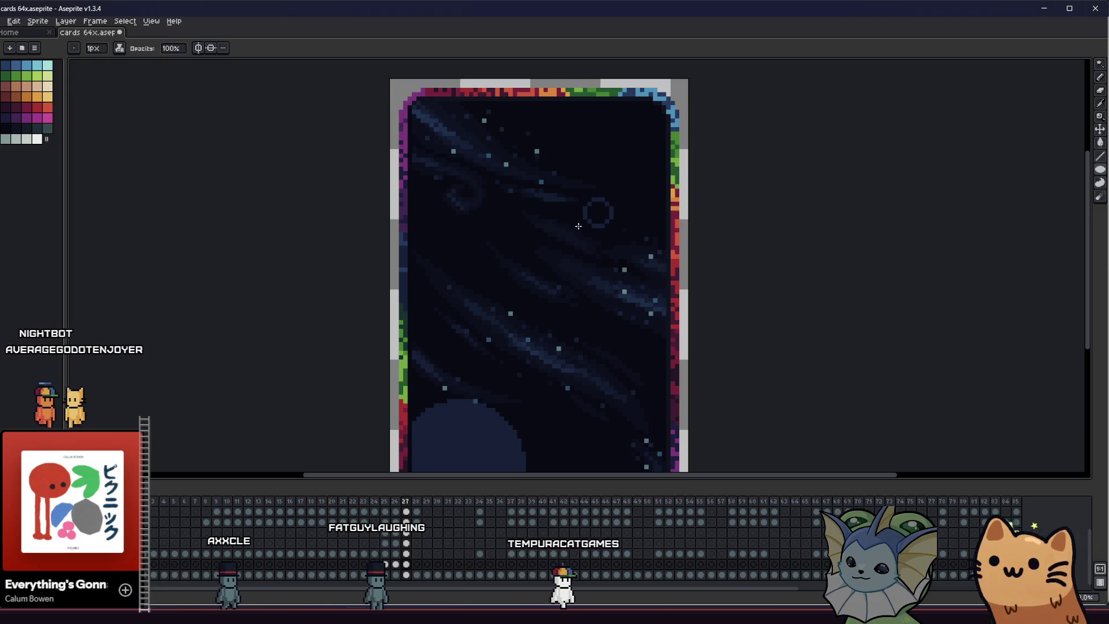
Add smaller dark navy planets higher up near the upper right
left_click_drag(533, 290, 514, 290)
right_click(514, 290)
scroll(474, 278, "down", 2)
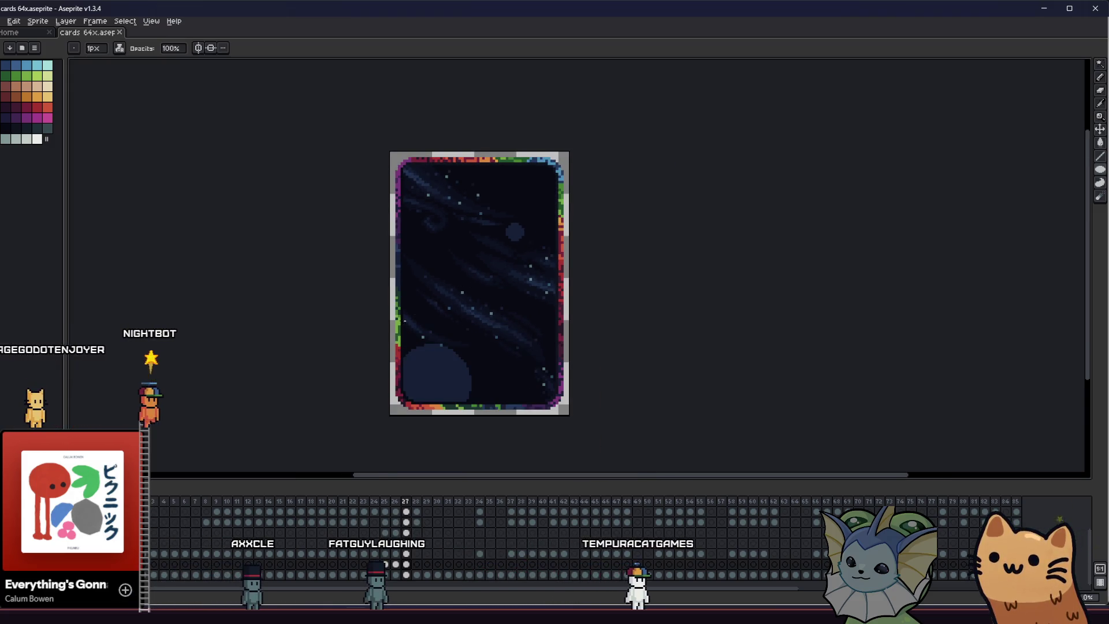
scroll(405, 321, "up", 1)
scroll(468, 290, "up", 1)
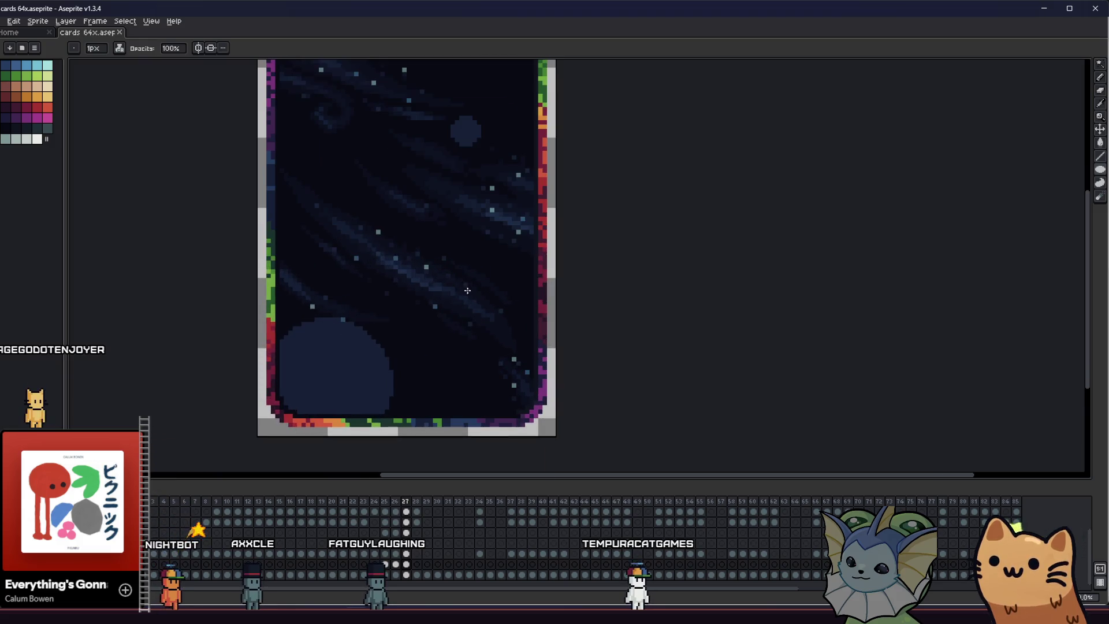
mouse_move(349, 308)
left_mouse_down()
mouse_move(609, 362)
mouse_move(494, 266)
mouse_move(539, 245)
left_mouse_up()
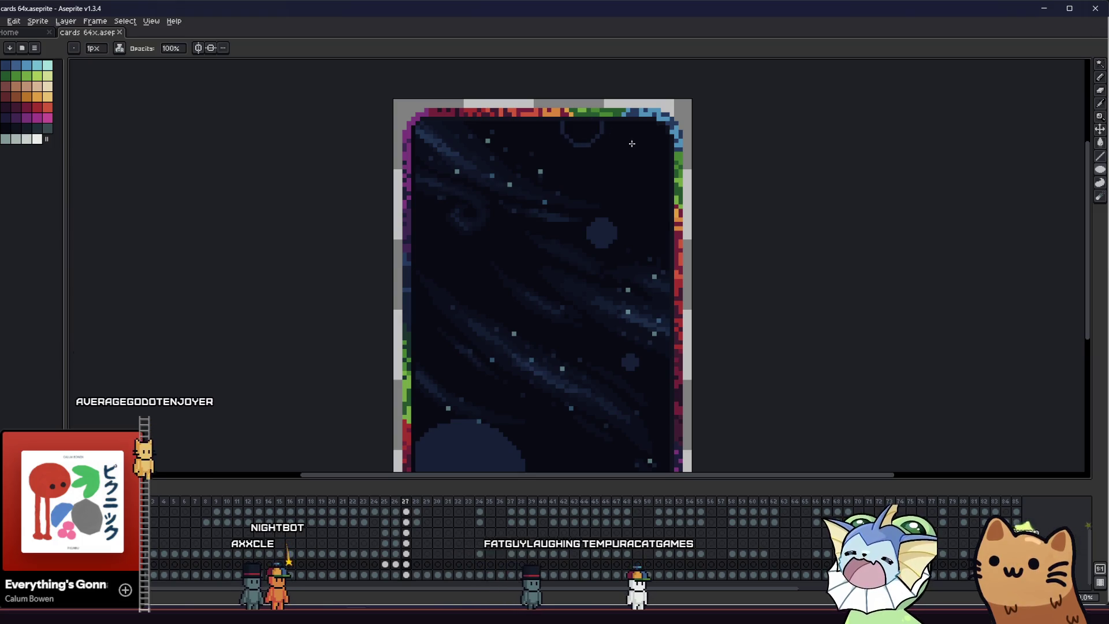
scroll(537, 260, "down", 3)
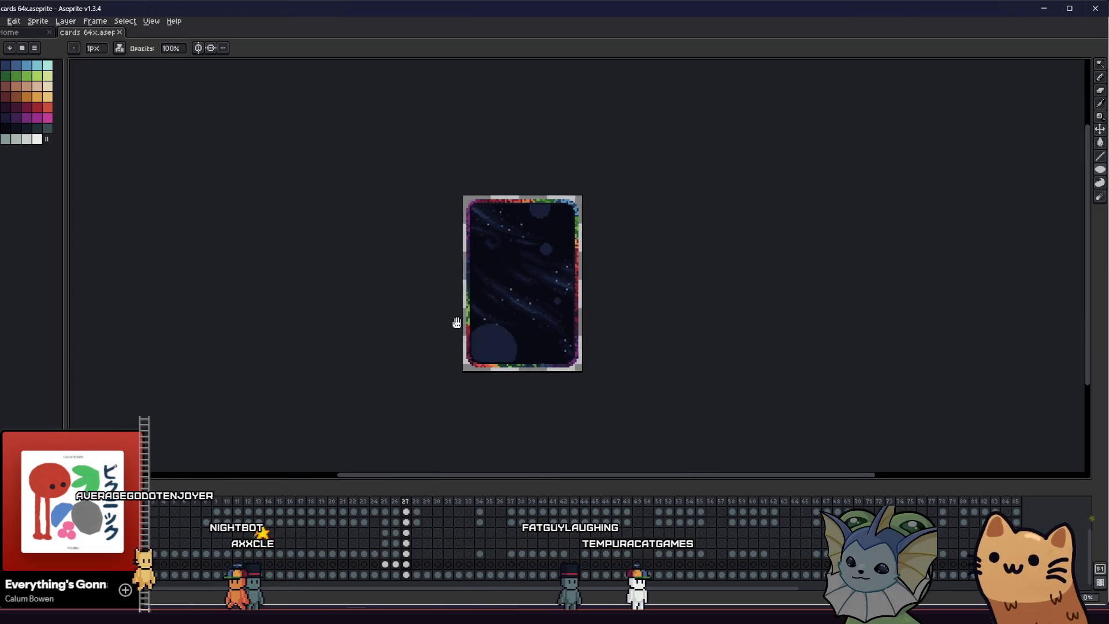
scroll(450, 321, "up", 3)
Lower the painting opacity to 25% and pick a dark navy for the planet's shadow side
key("b")
left_click(173, 47)
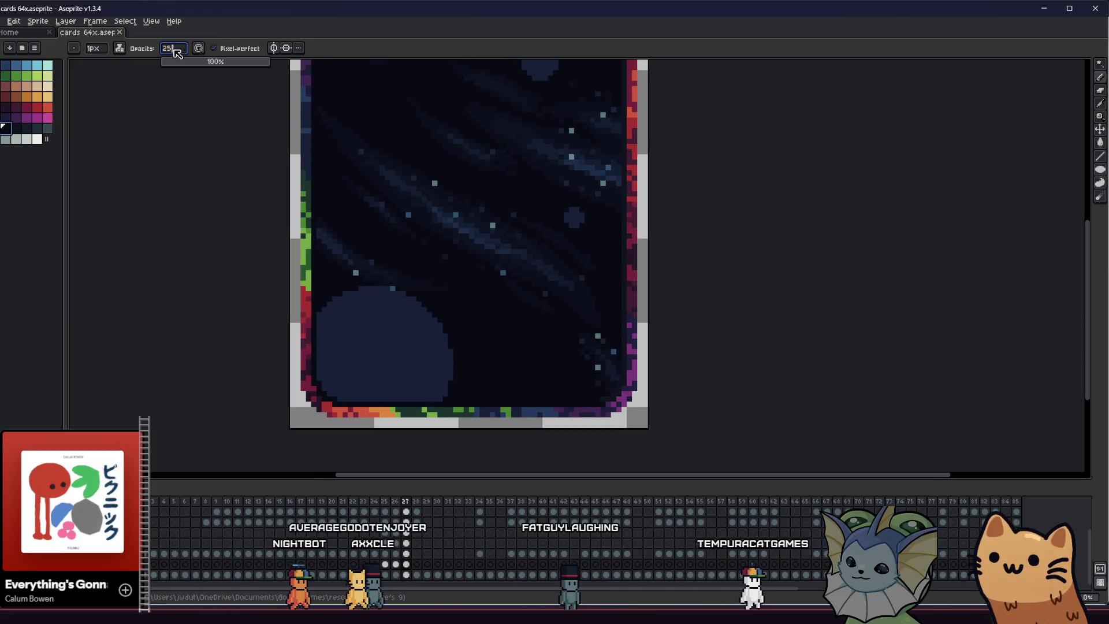
type("25")
key("Return")
scroll(347, 296, "up", 2)
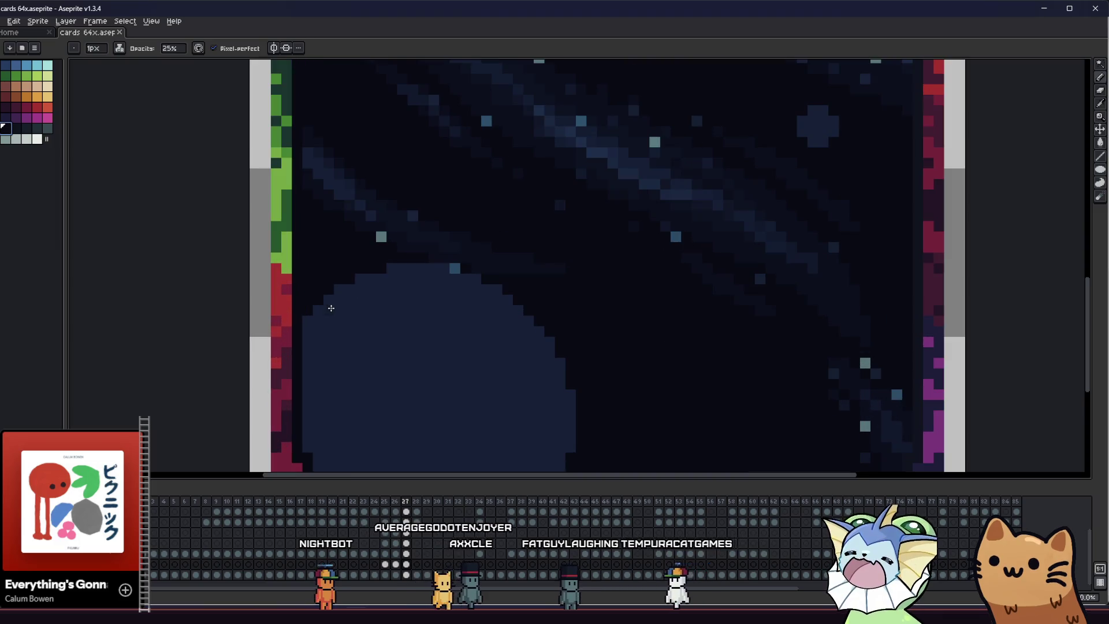
scroll(319, 338, "down", 2)
key("v")
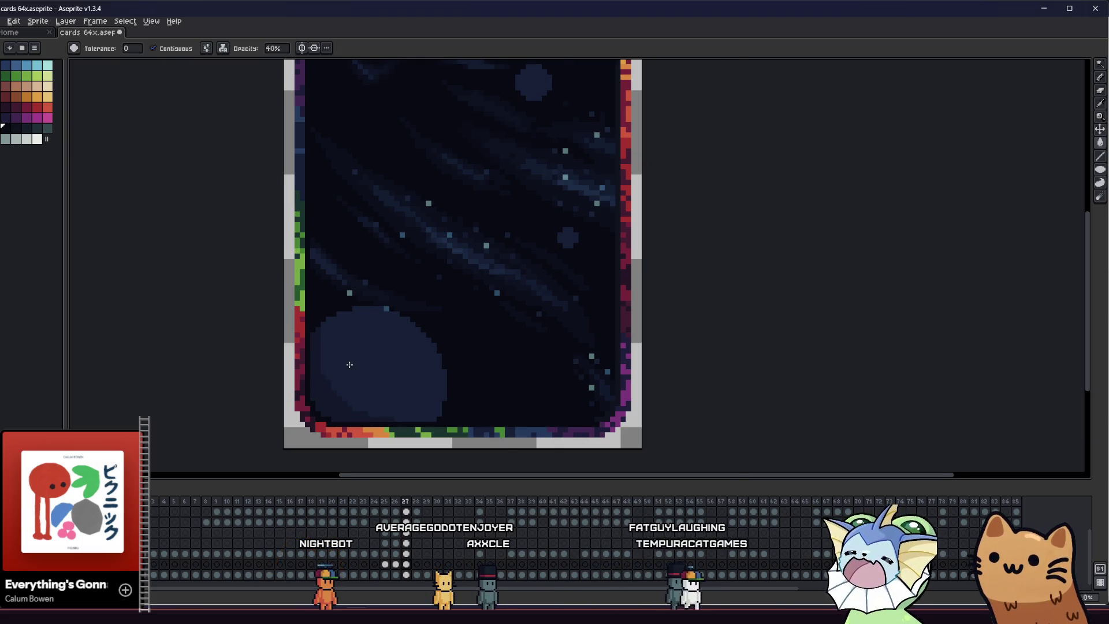
scroll(350, 364, "up", 1)
key("b")
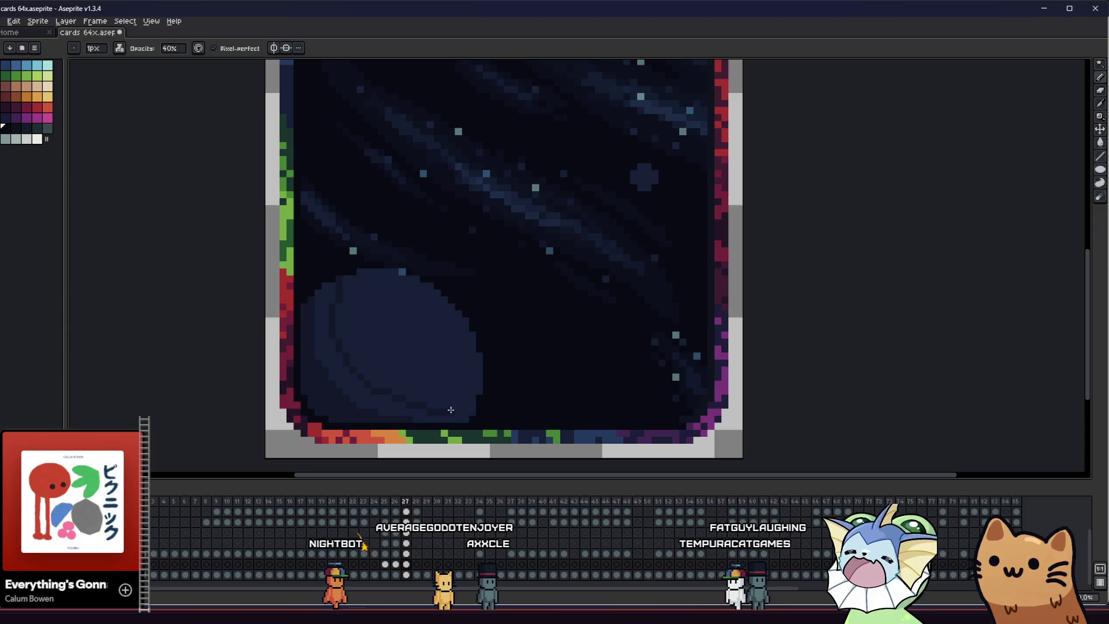
left_click_drag(292, 367, 326, 364)
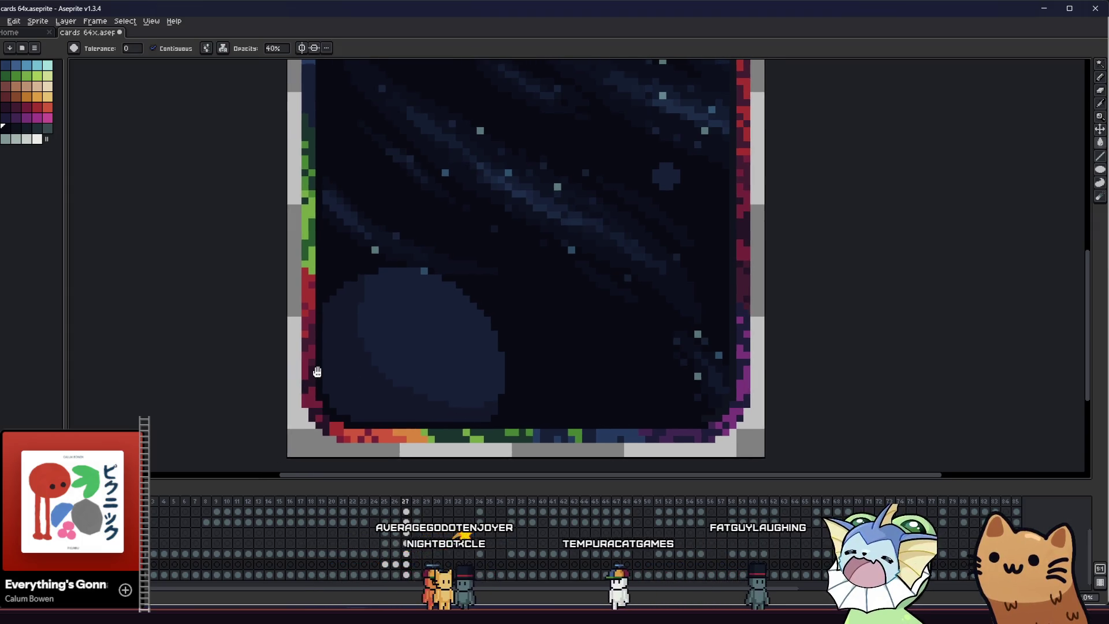
key("g")
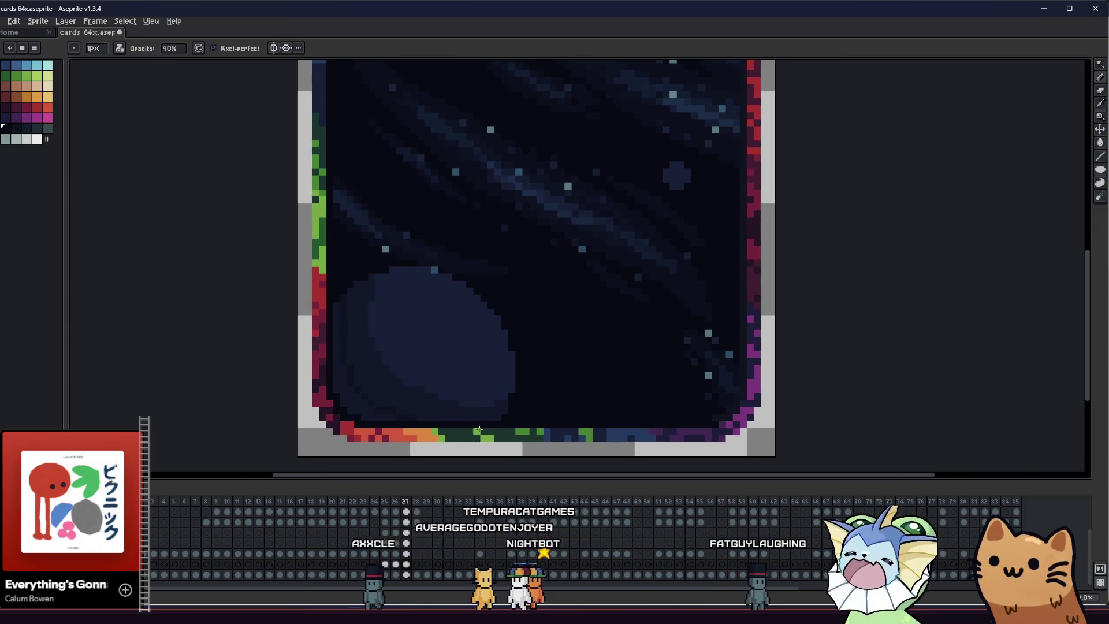
scroll(349, 402, "down", 3)
mouse_move(292, 396)
left_mouse_down()
mouse_move(384, 405)
mouse_move(353, 378)
left_mouse_up()
scroll(352, 378, "up", 2)
scroll(484, 293, "up", 1)
key("b")
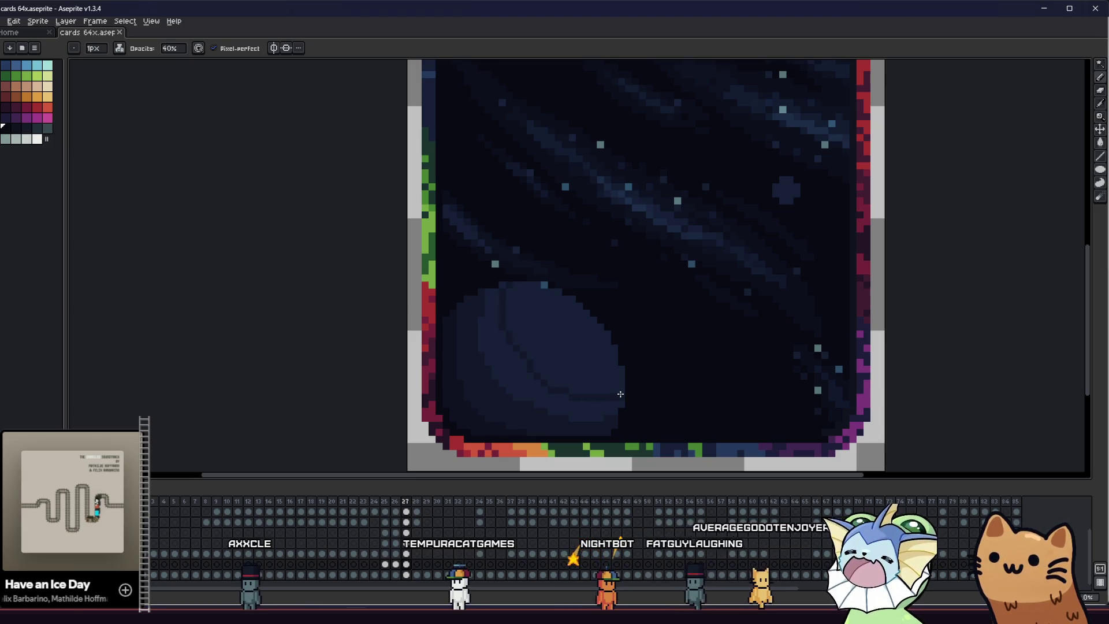
key("g")
scroll(584, 398, "up", 1)
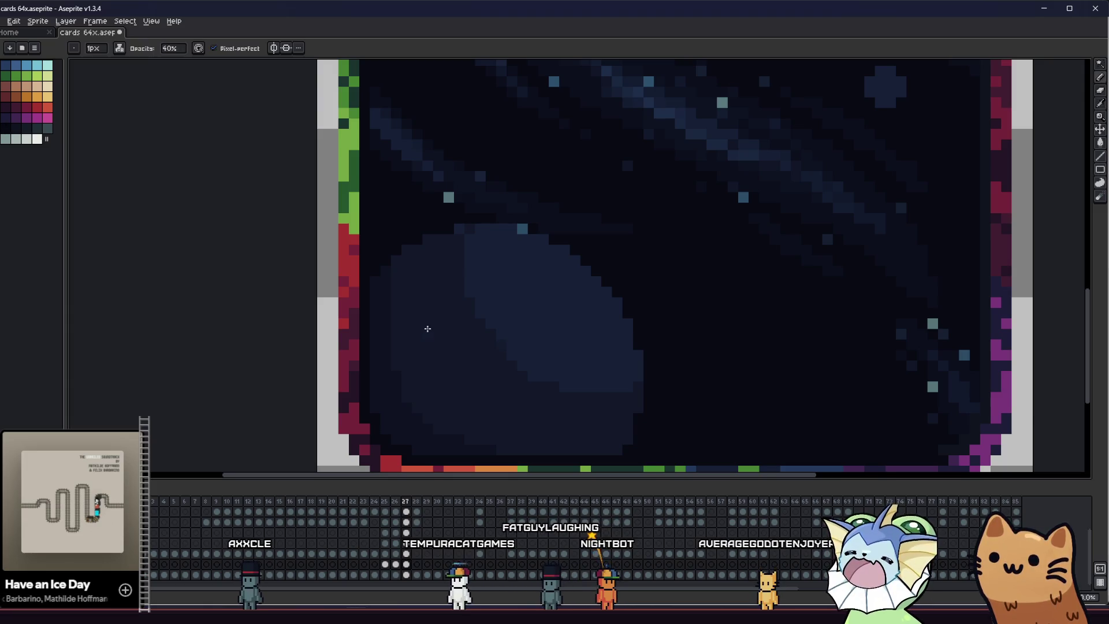
scroll(420, 331, "down", 2)
scroll(334, 359, "down", 1)
scroll(369, 347, "up", 2)
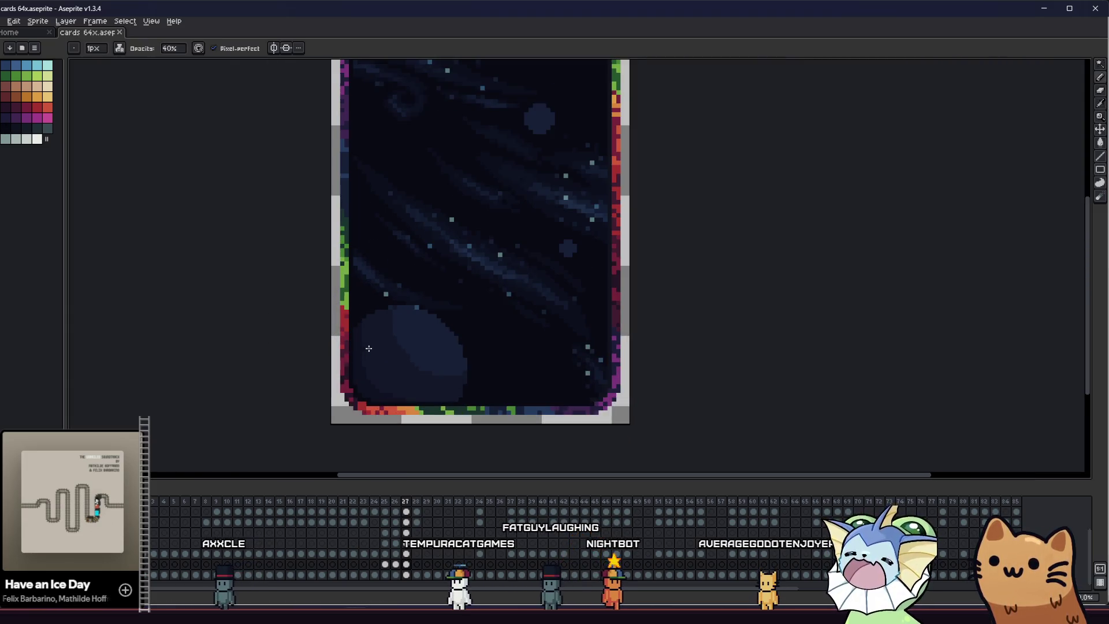
scroll(388, 373, "up", 1)
scroll(377, 349, "up", 1)
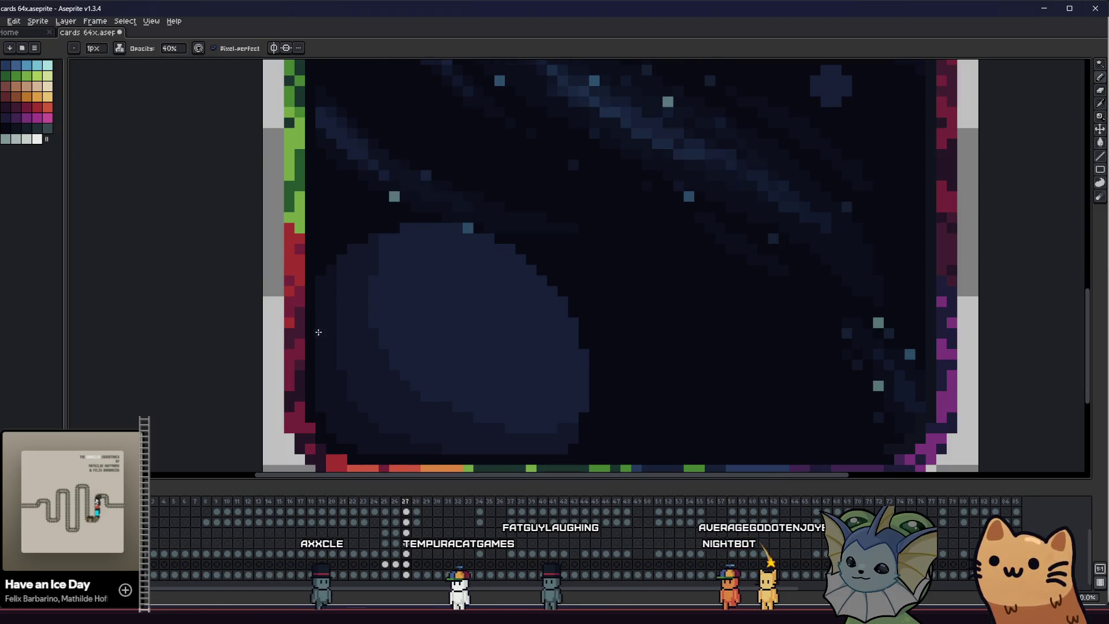
left_click_drag(318, 333, 291, 305)
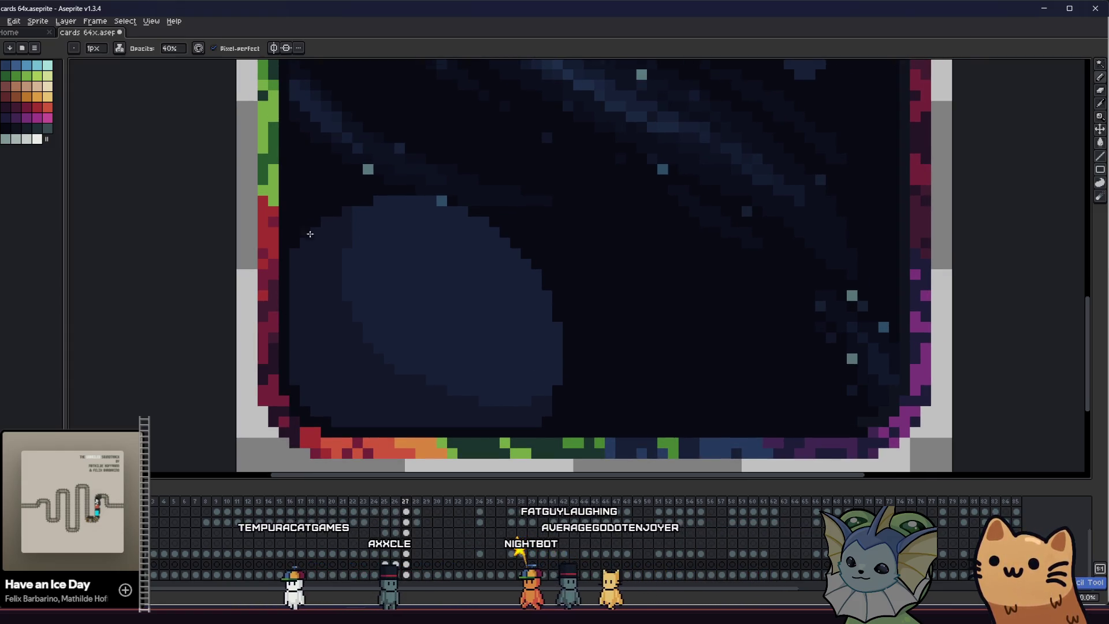
left_click(380, 208, "alt")
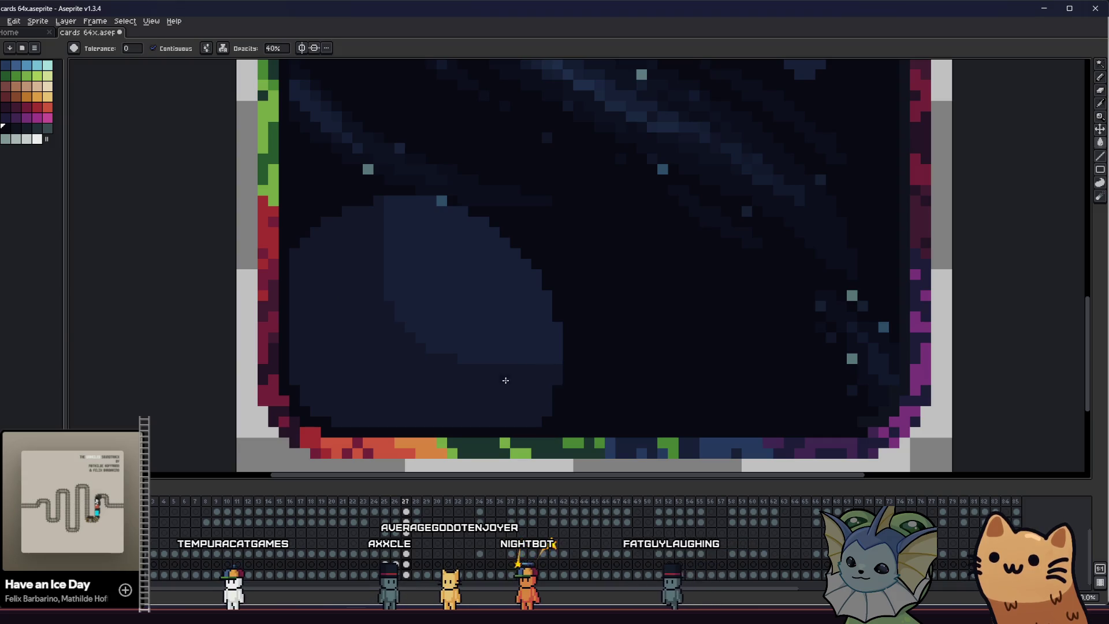
Lay faint dark shading along the lower-left planet's edge and save the card file
key("b")
scroll(408, 334, "down", 2)
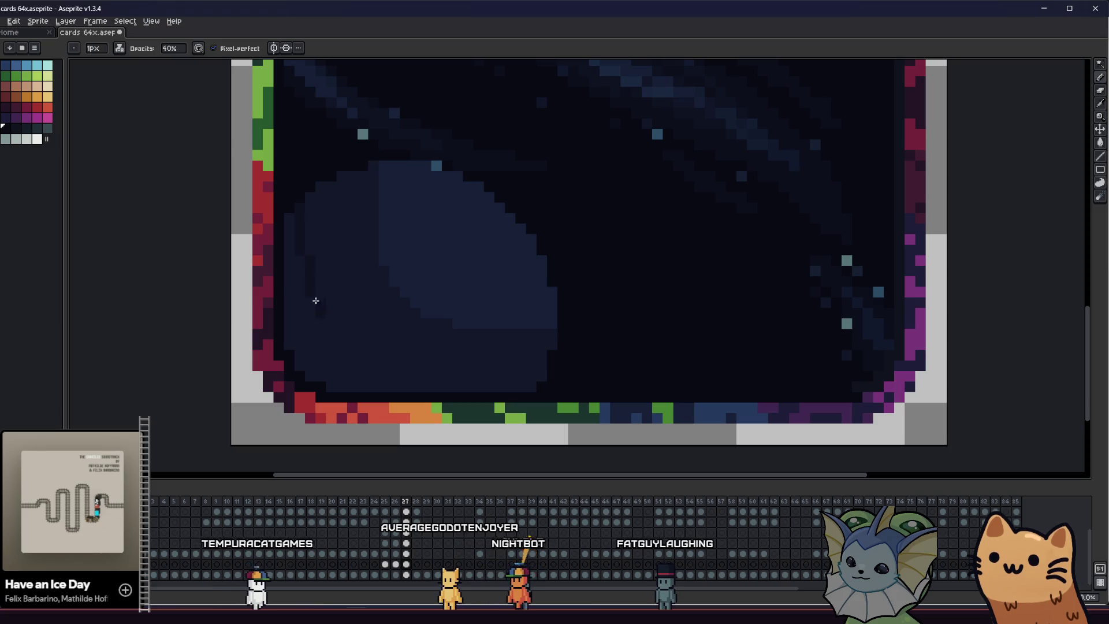
key("g")
scroll(287, 329, "down", 2)
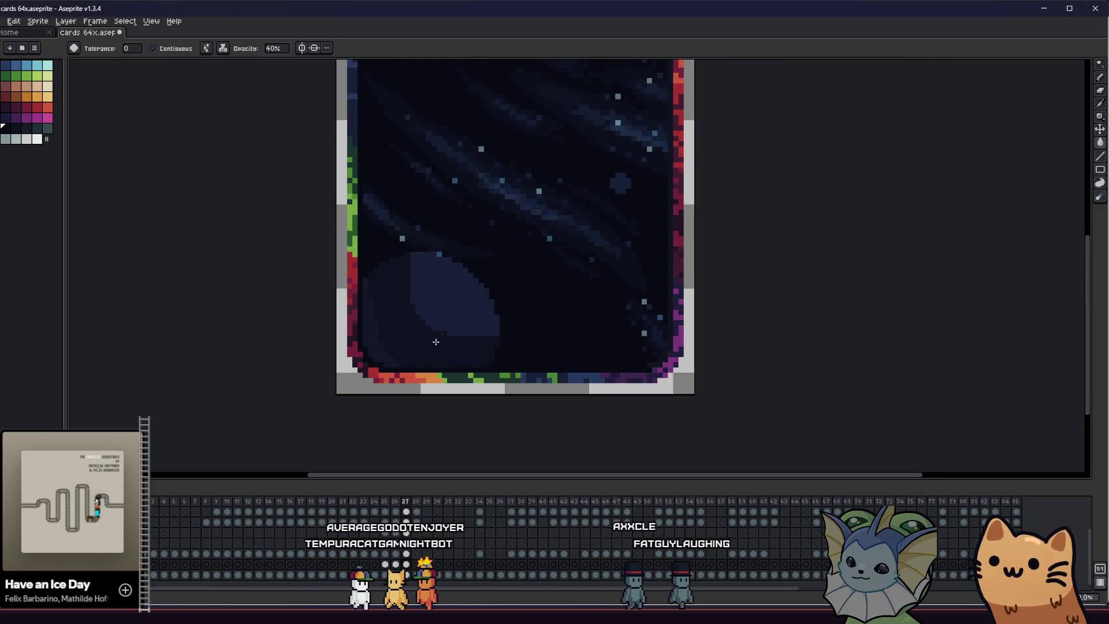
scroll(286, 329, "down", 2)
mouse_move(286, 329)
left_mouse_down()
mouse_move(347, 364)
mouse_move(502, 376)
left_mouse_up()
scroll(503, 377, "up", 2)
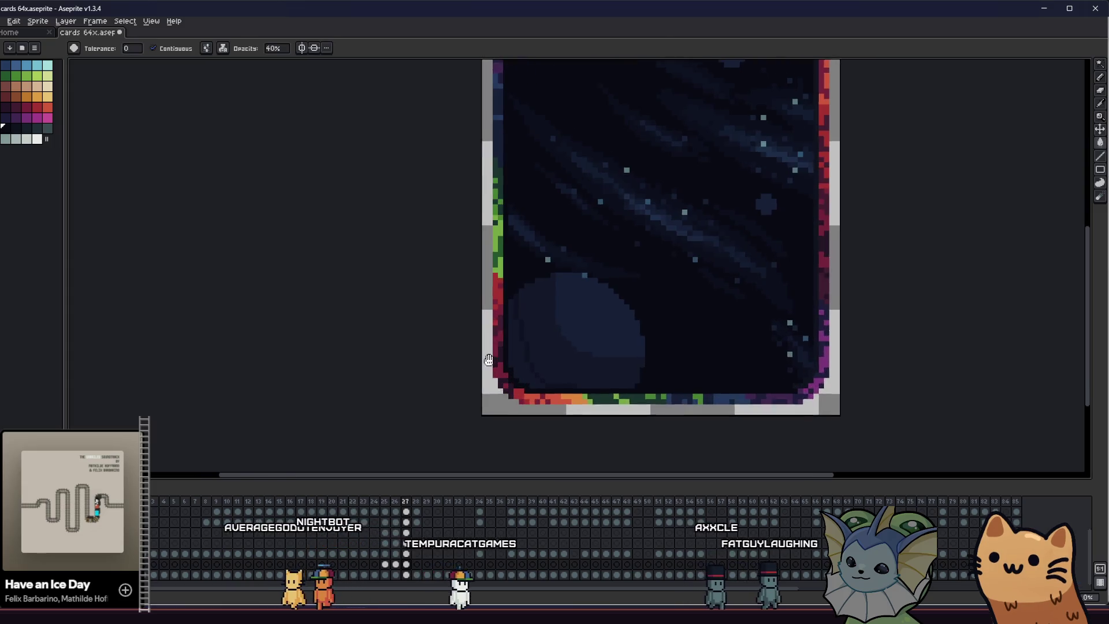
scroll(411, 331, "up", 1)
scroll(411, 331, "up", 1)
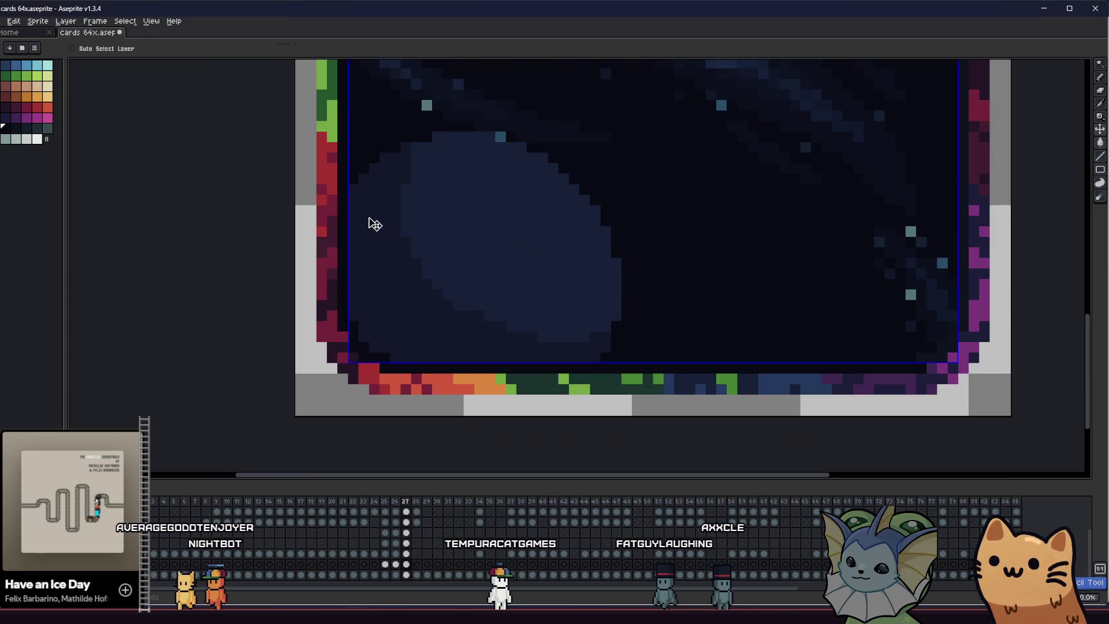
key("b")
key("ctrl+s")
scroll(369, 311, "down", 1)
scroll(347, 313, "down", 2)
scroll(313, 308, "down", 1)
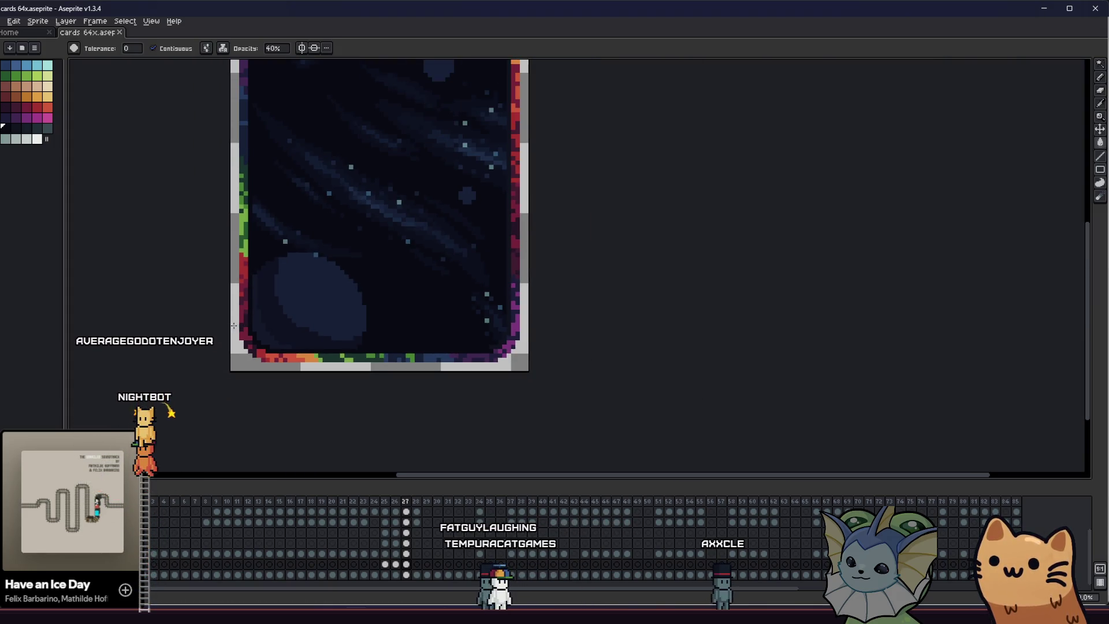
scroll(282, 302, "up", 3)
key("b")
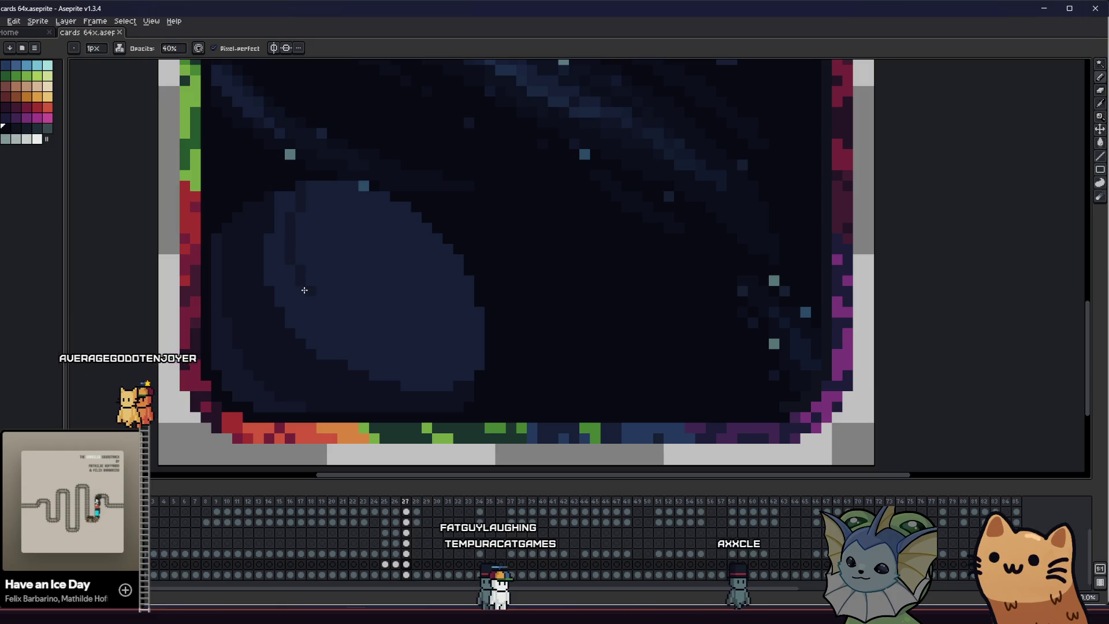
key("g")
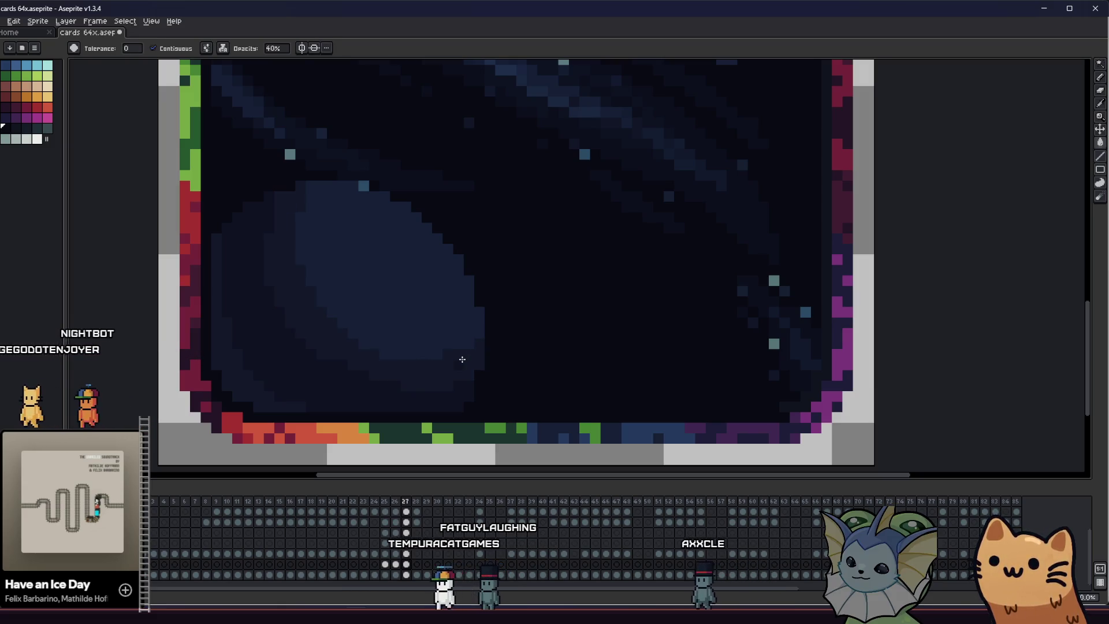
scroll(328, 318, "down", 1)
scroll(451, 314, "down", 2)
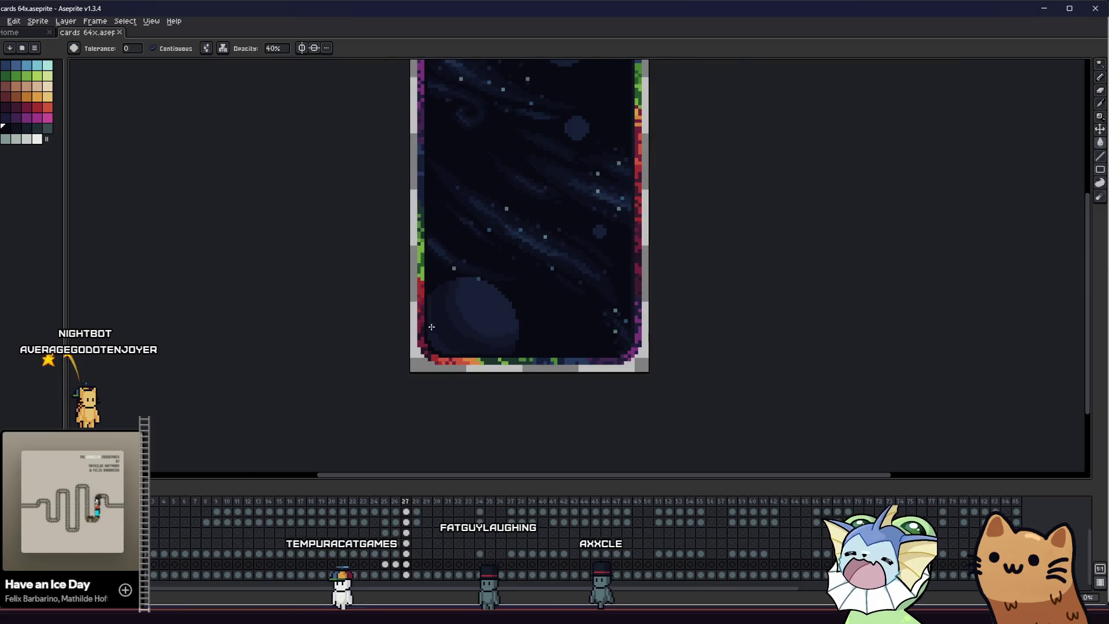
scroll(260, 342, "down", 2)
scroll(277, 337, "up", 4)
key("b")
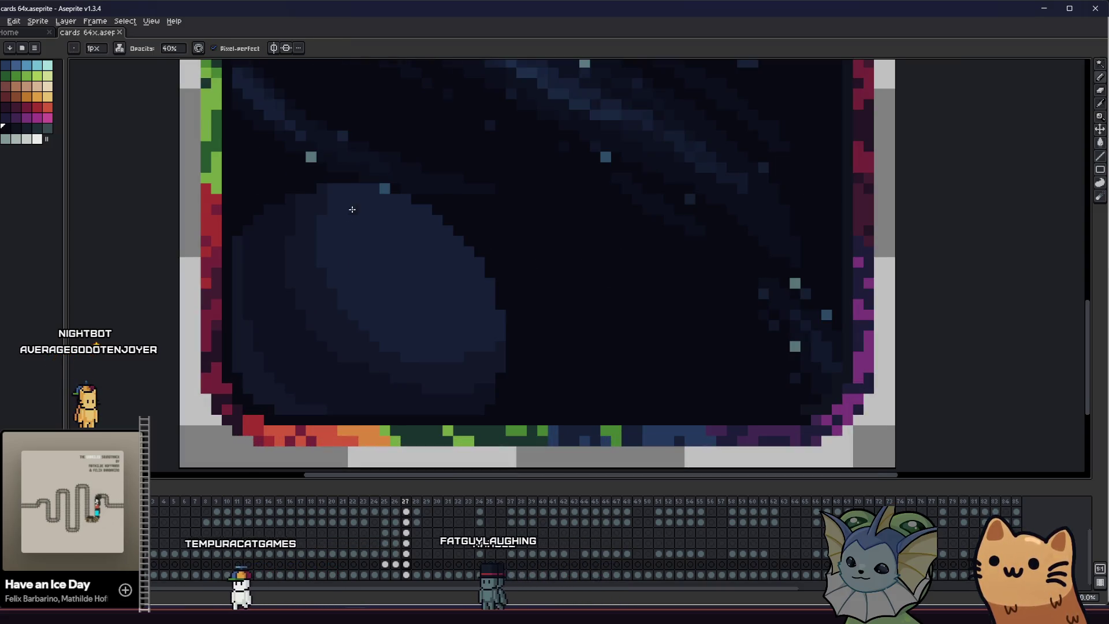
key("v")
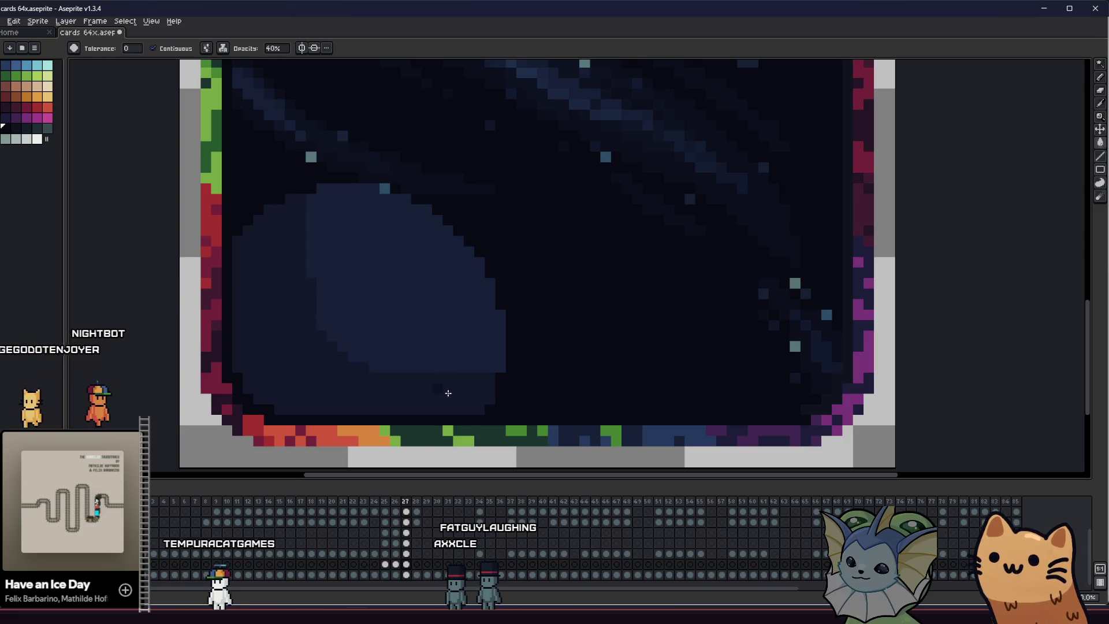
Outline and fill a lighter band along the planet's right edge with a lighter palette colour
left_click(4, 65)
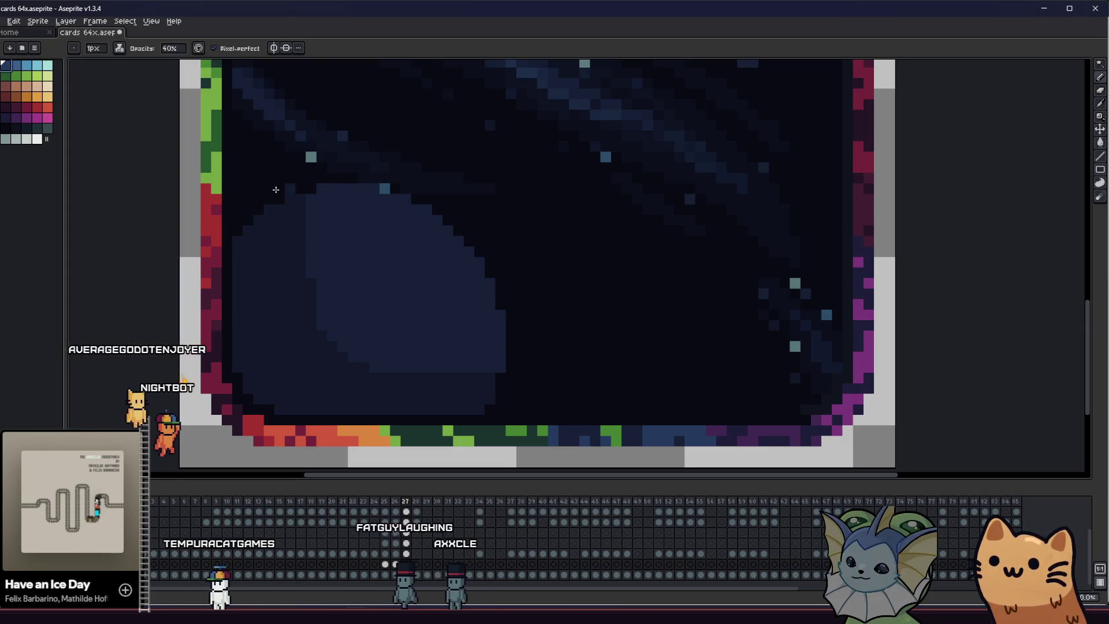
left_click_drag(340, 186, 503, 341)
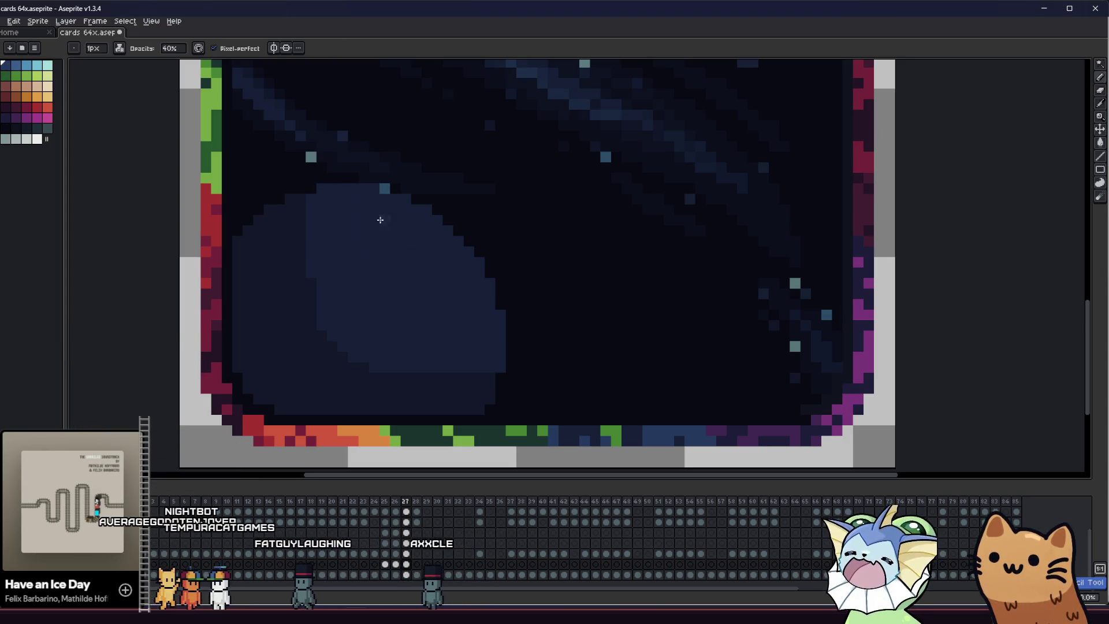
left_click_drag(379, 218, 500, 358)
key("g")
left_click(484, 295)
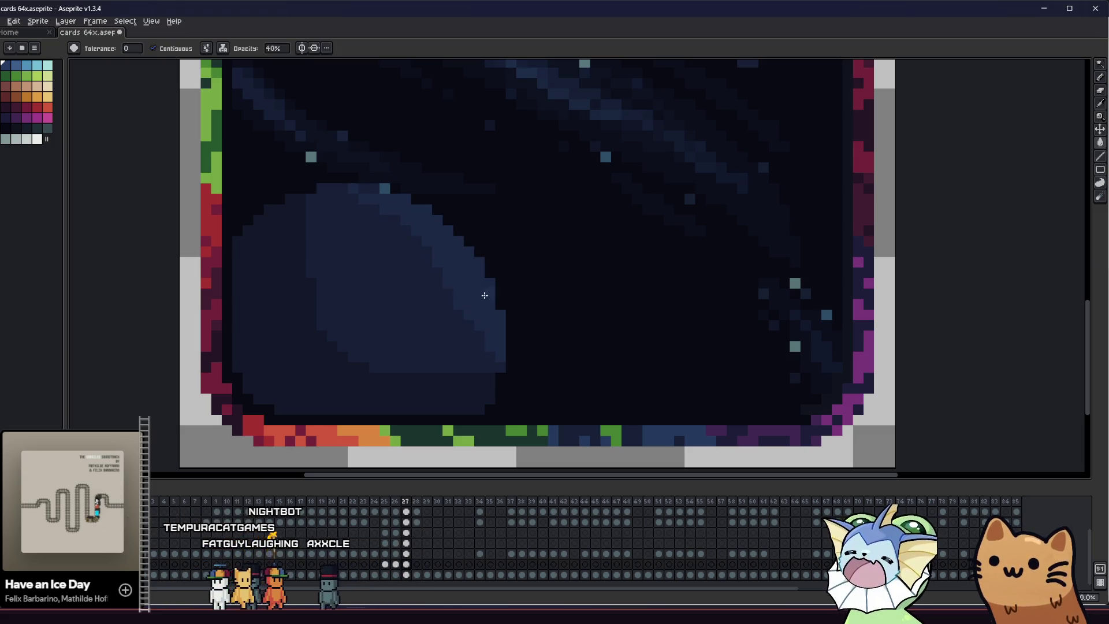
scroll(359, 193, "down", 3)
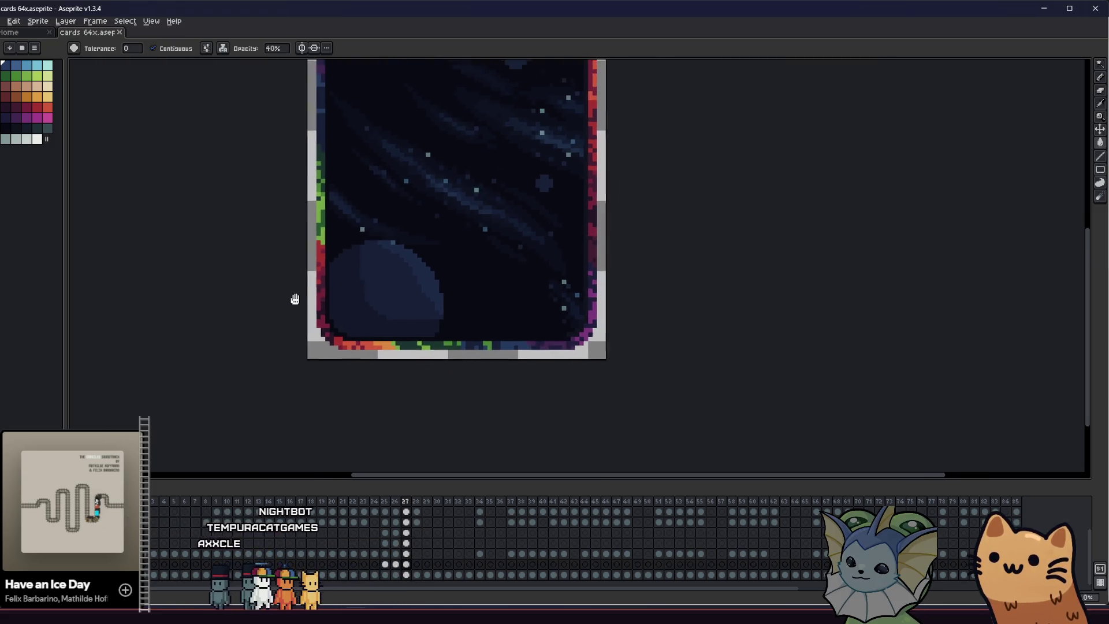
left_click_drag(291, 297, 364, 333)
scroll(373, 335, "down", 1)
key("ctrl")
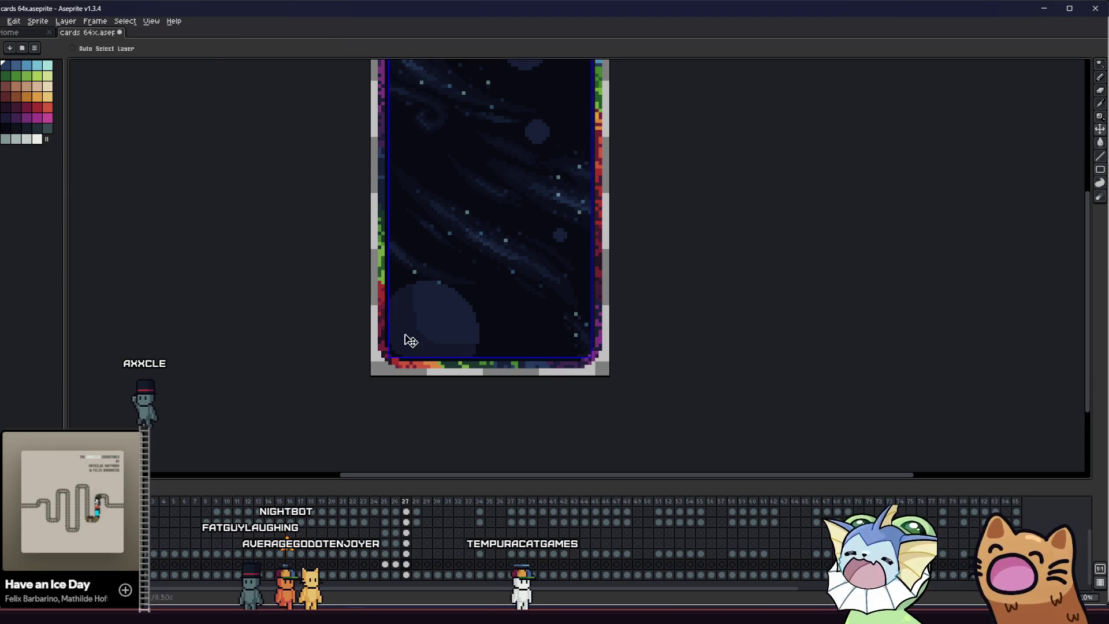
scroll(406, 339, "up", 1)
Sample the planet's dark shade colour from the canvas for further shading
key("i")
scroll(399, 325, "up", 2)
scroll(408, 303, "down", 1)
key("b")
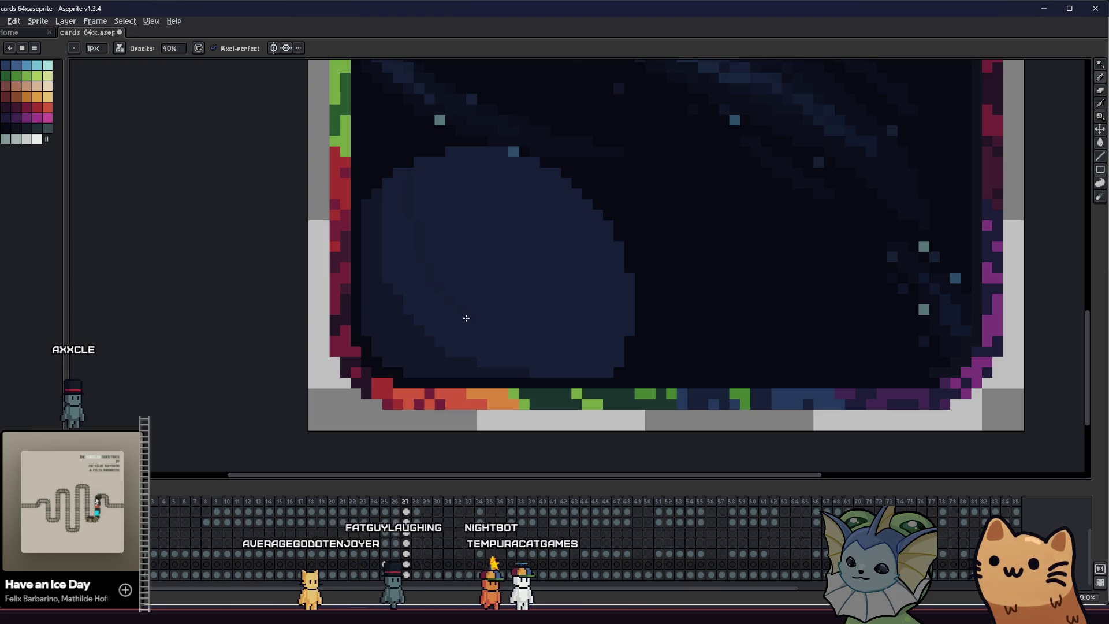
key("g")
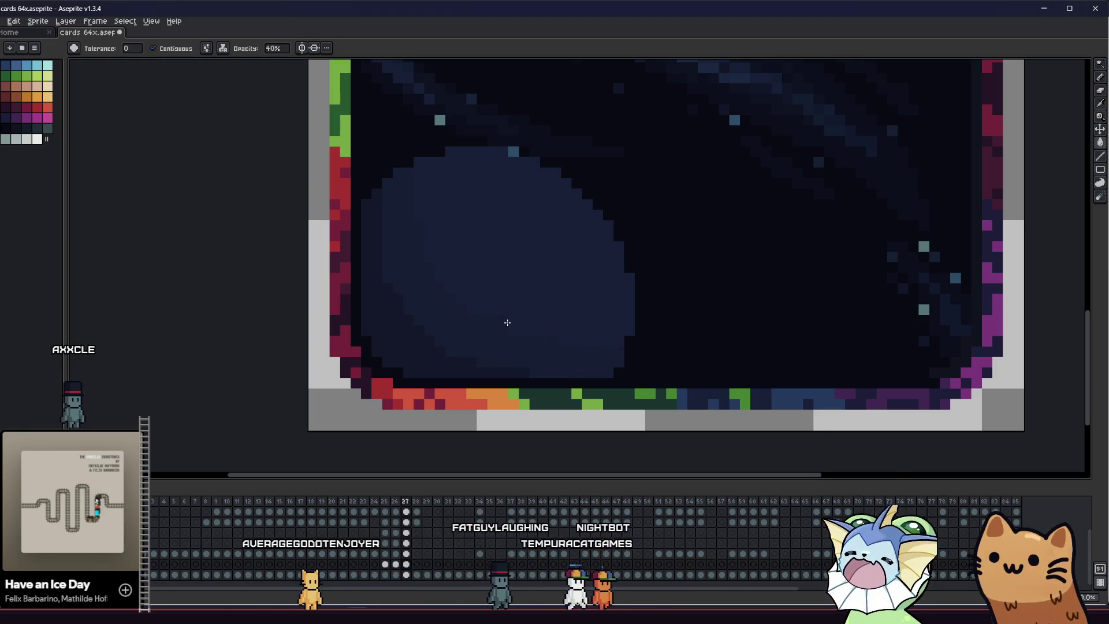
scroll(506, 322, "down", 2)
scroll(357, 321, "up", 2)
key("i")
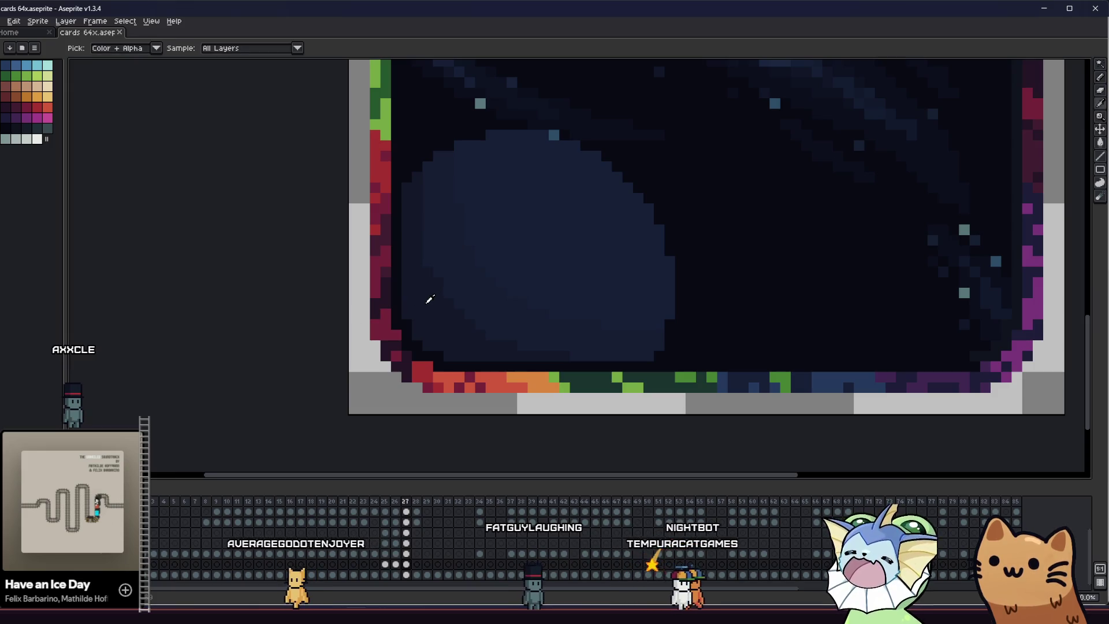
left_click(413, 241, "alt")
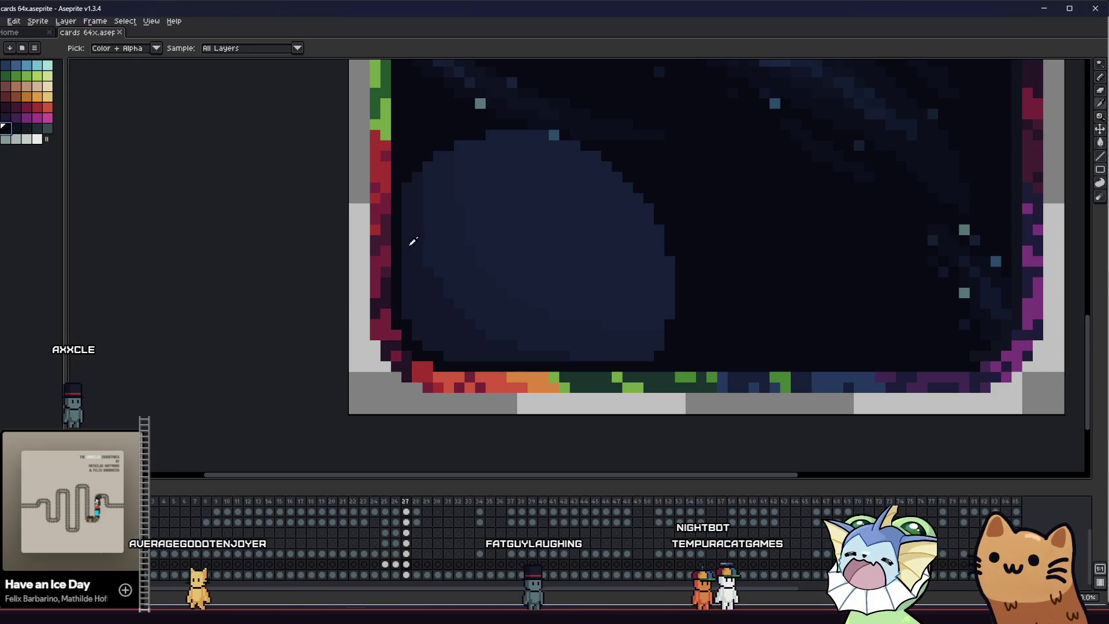
key("b")
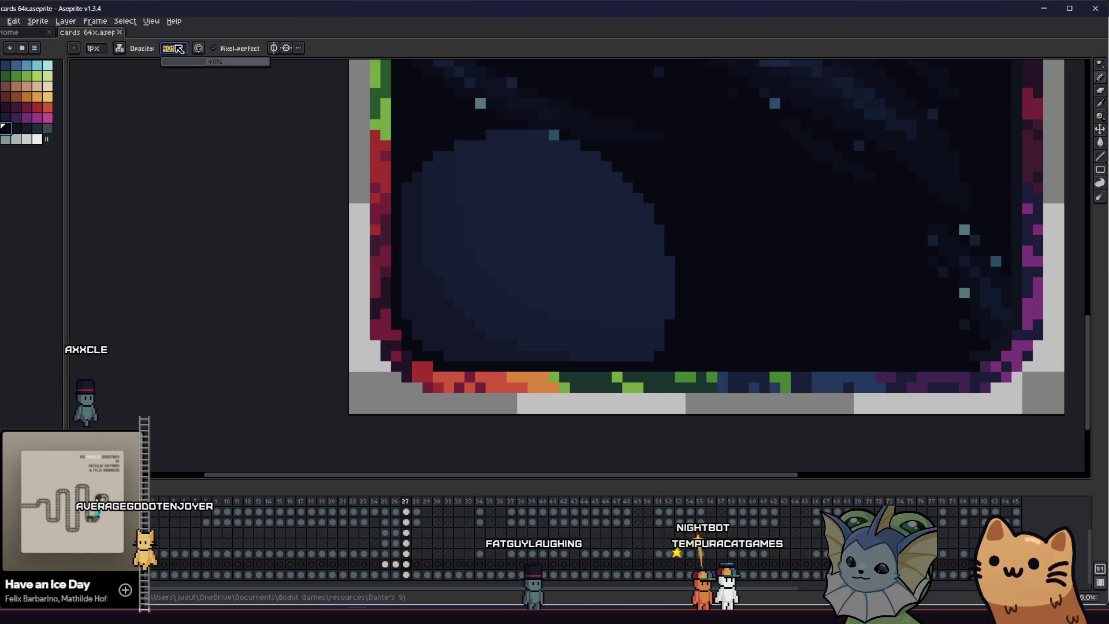
Pencil a few dark blue pixels beside the planet's upper-left edge to darken its rim
key("g")
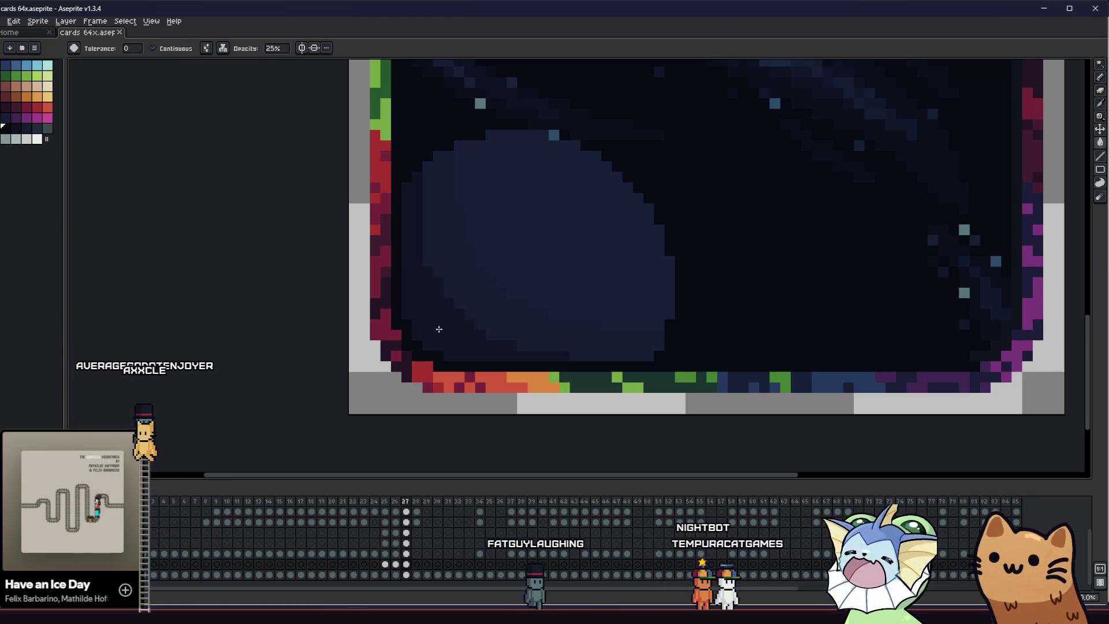
key("g")
key("v")
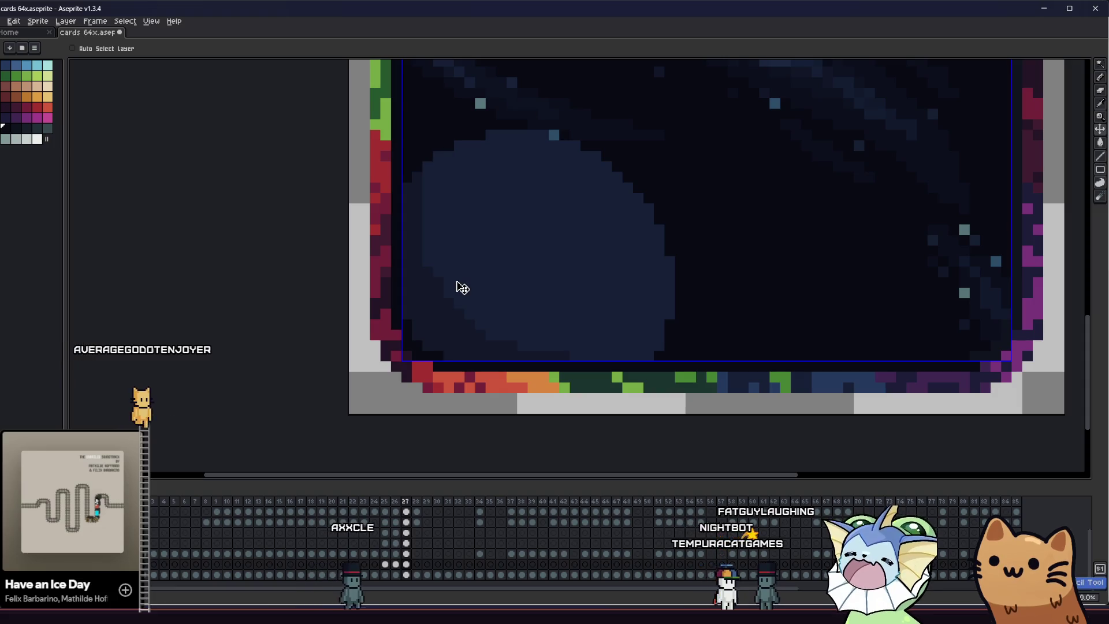
key("b")
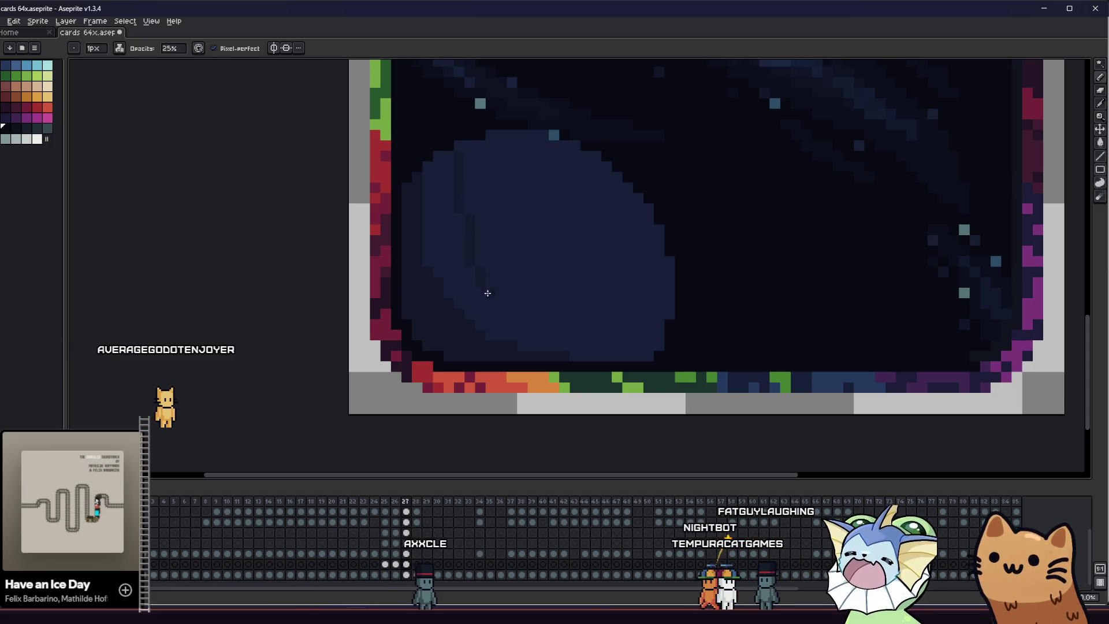
key("g")
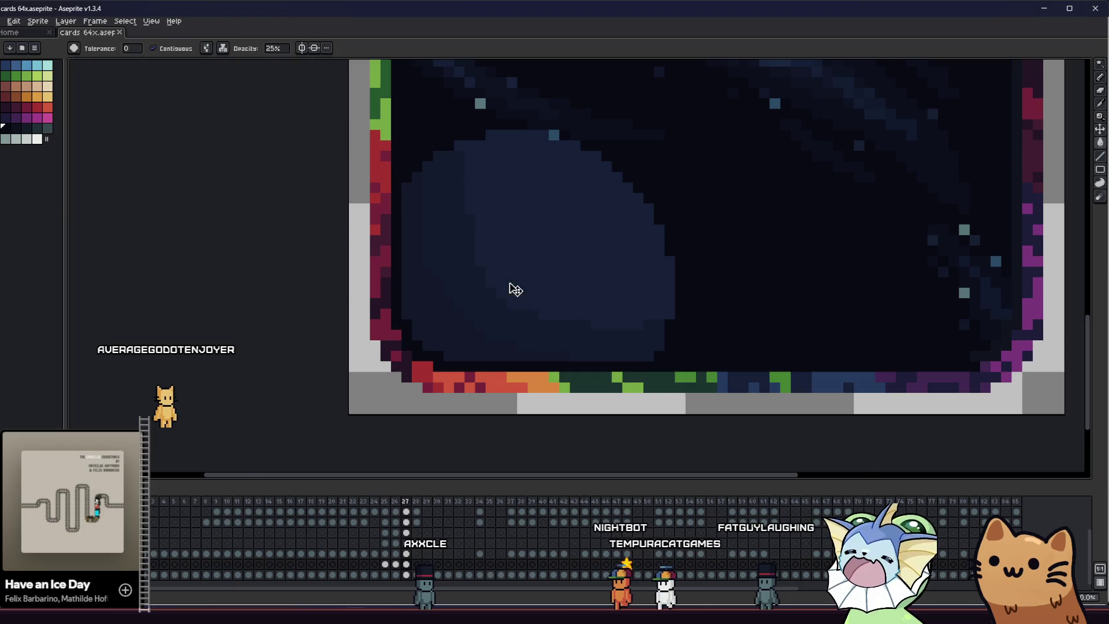
scroll(516, 289, "down", 3)
scroll(434, 287, "up", 1)
scroll(373, 282, "down", 3)
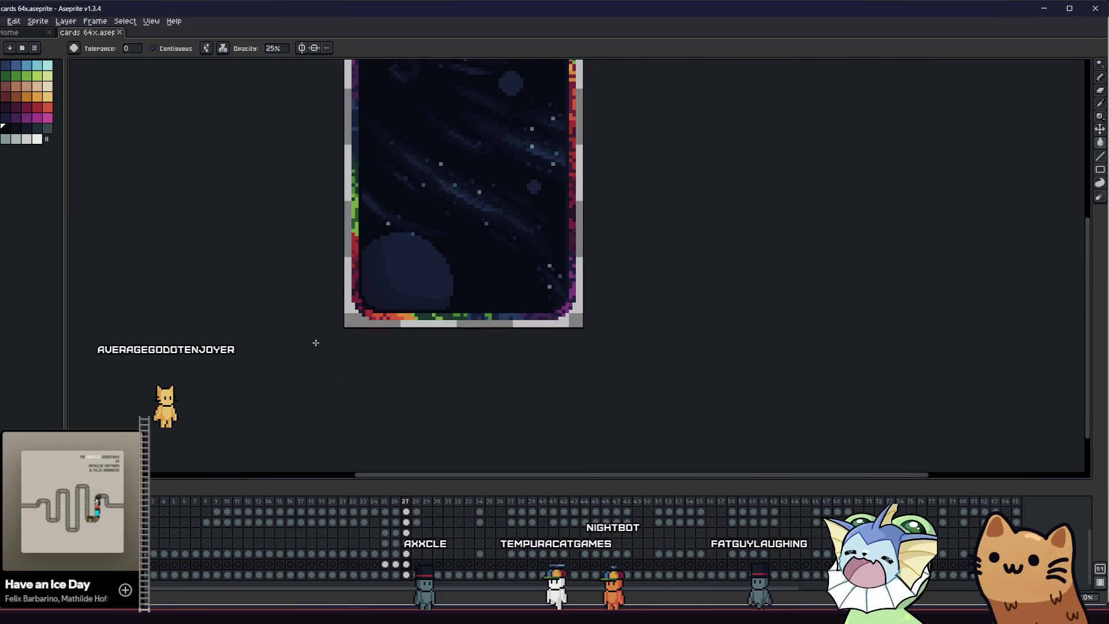
scroll(358, 174, "up", 1)
scroll(373, 174, "up", 1)
key("b")
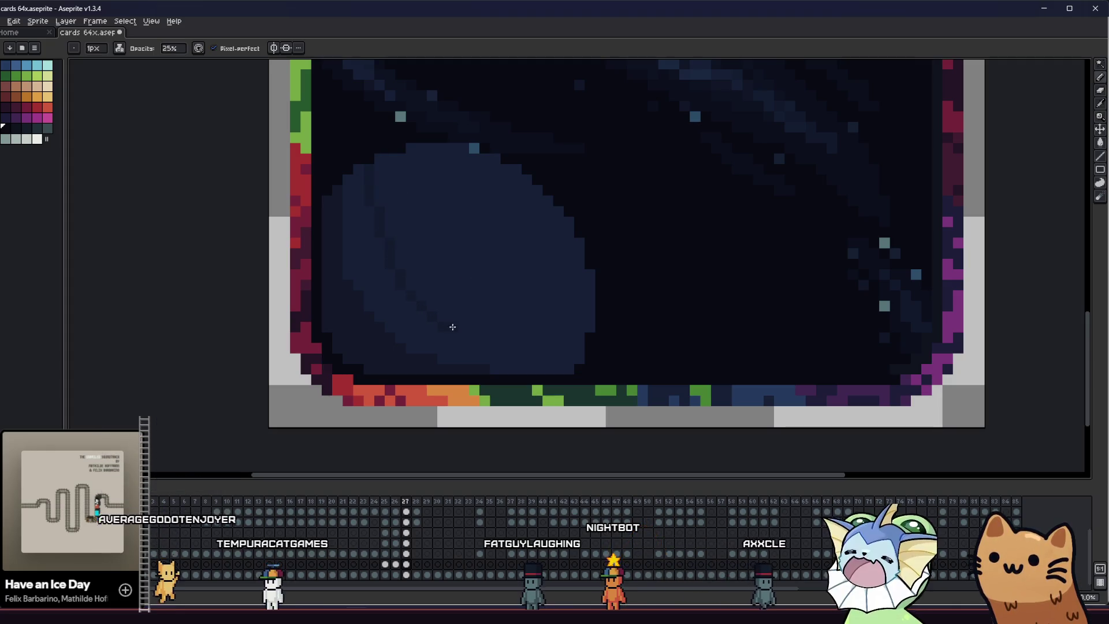
key("g")
key("b")
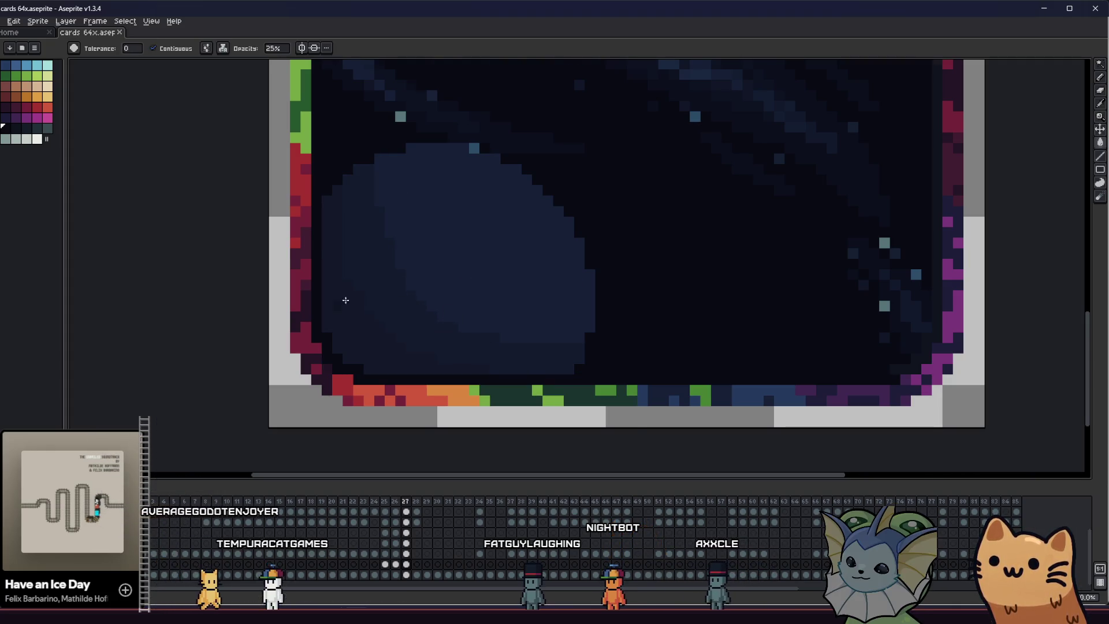
scroll(347, 299, "down", 2)
scroll(354, 253, "up", 1)
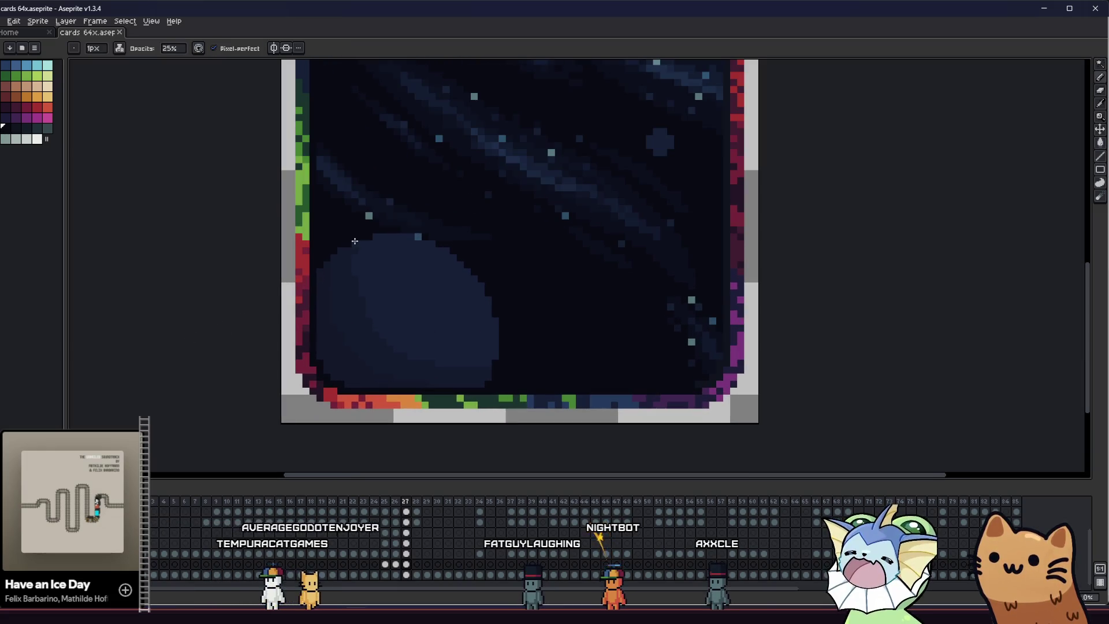
scroll(354, 252, "up", 3)
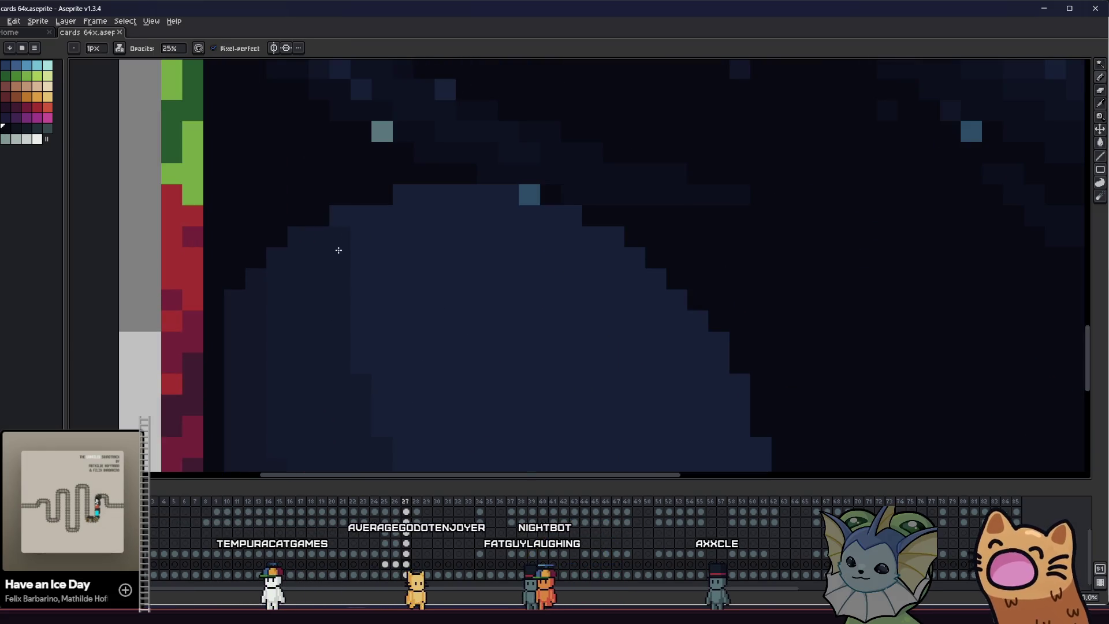
left_click_drag(410, 189, 389, 207)
scroll(382, 260, "up", 1)
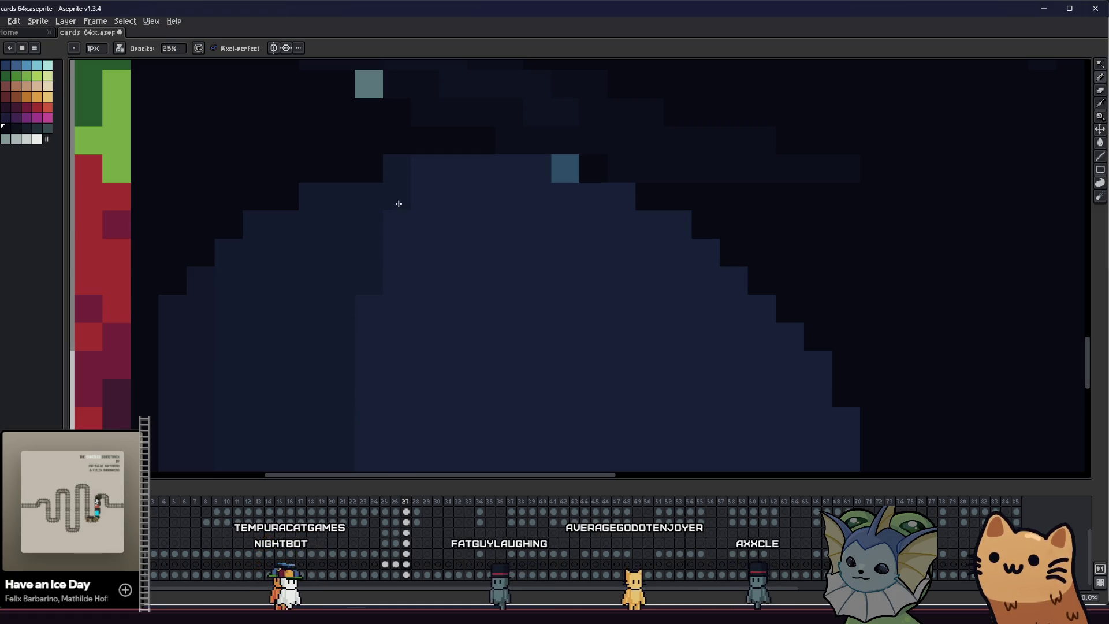
scroll(398, 203, "down", 5)
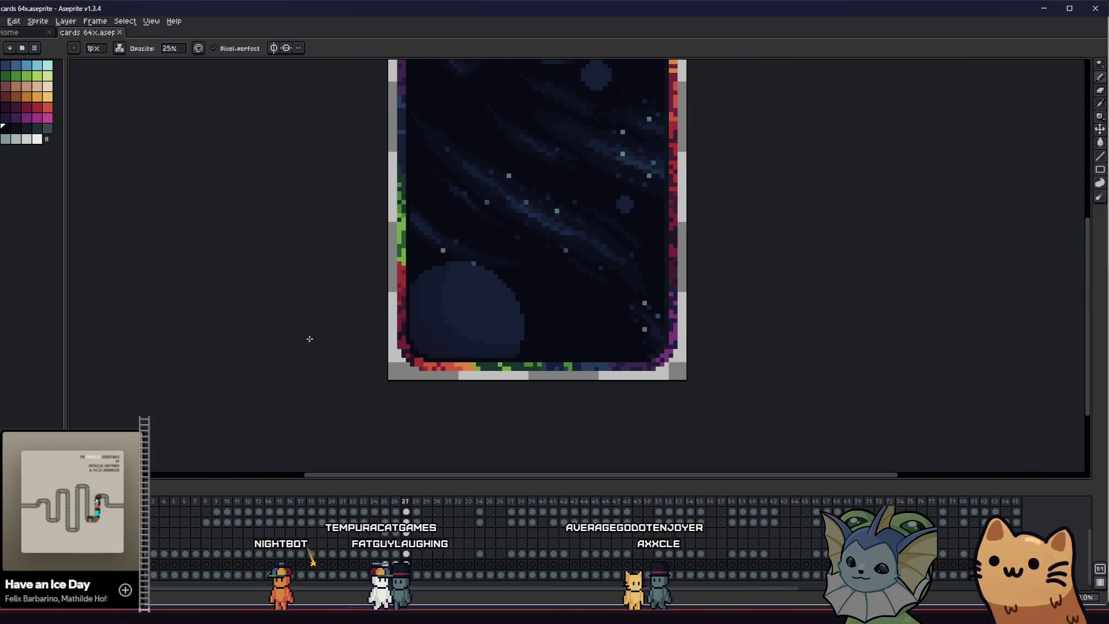
scroll(433, 312, "up", 2)
scroll(503, 248, "up", 2)
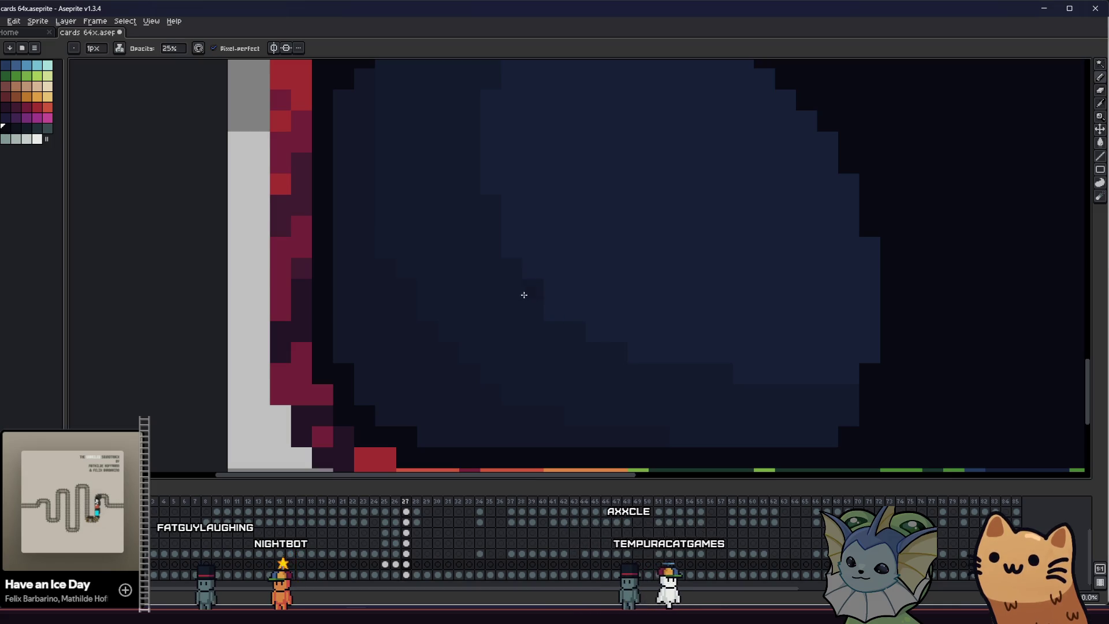
scroll(367, 319, "down", 3)
mouse_move(367, 320)
left_mouse_down()
mouse_move(211, 334)
mouse_move(312, 361)
mouse_move(359, 349)
mouse_move(248, 361)
mouse_move(203, 344)
mouse_move(164, 348)
left_mouse_up()
scroll(445, 369, "up", 1)
scroll(444, 369, "up", 1)
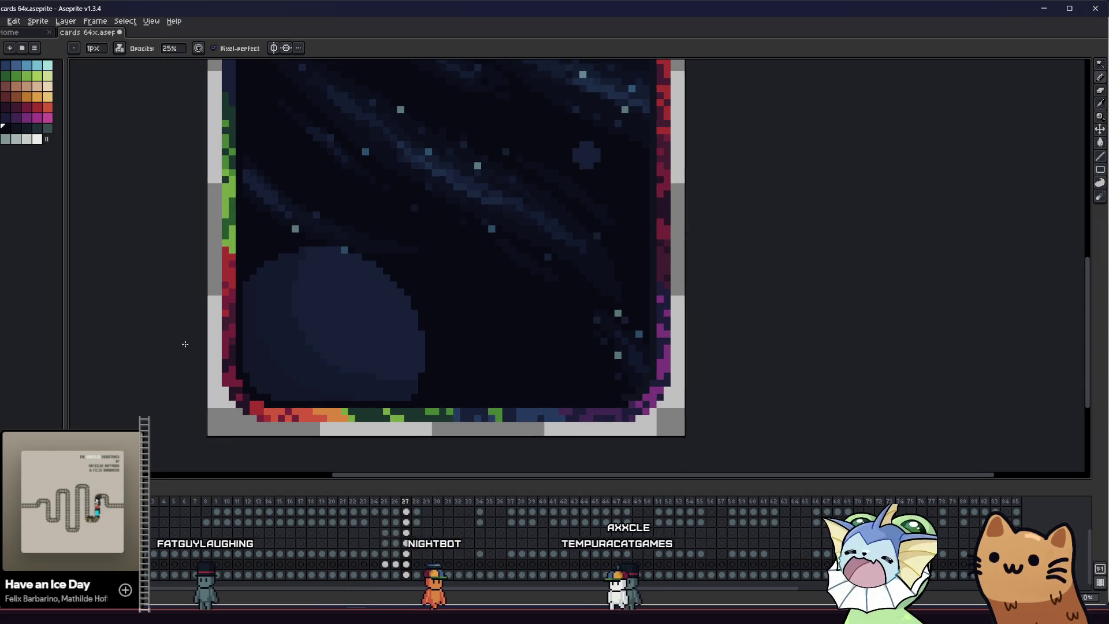
scroll(290, 235, "up", 2)
scroll(274, 231, "down", 3)
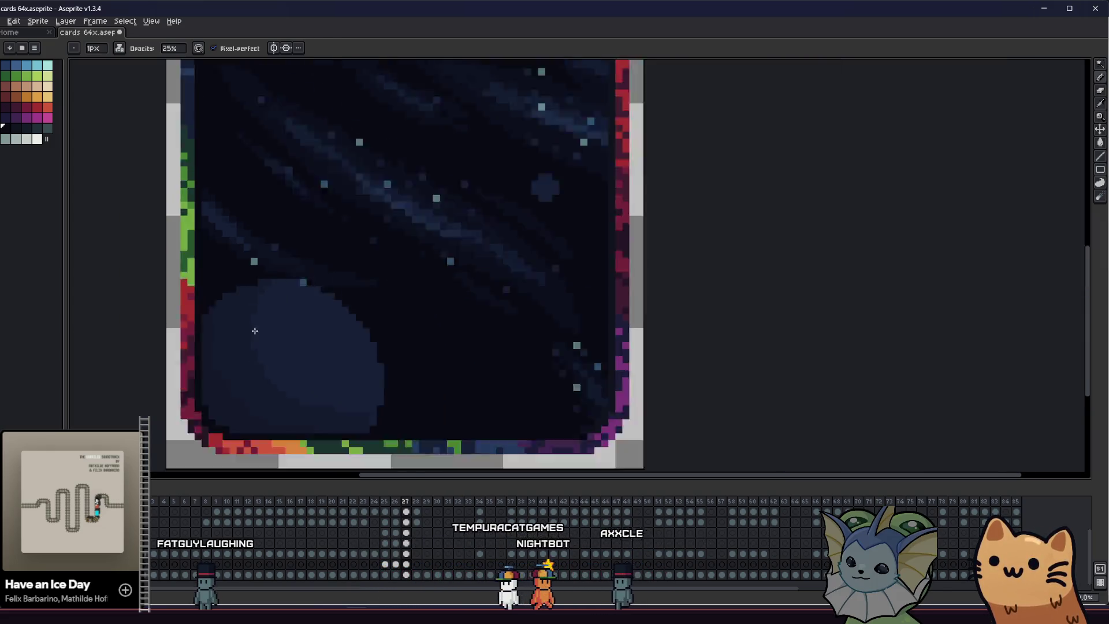
scroll(198, 310, "down", 2)
left_click_drag(198, 309, 315, 445)
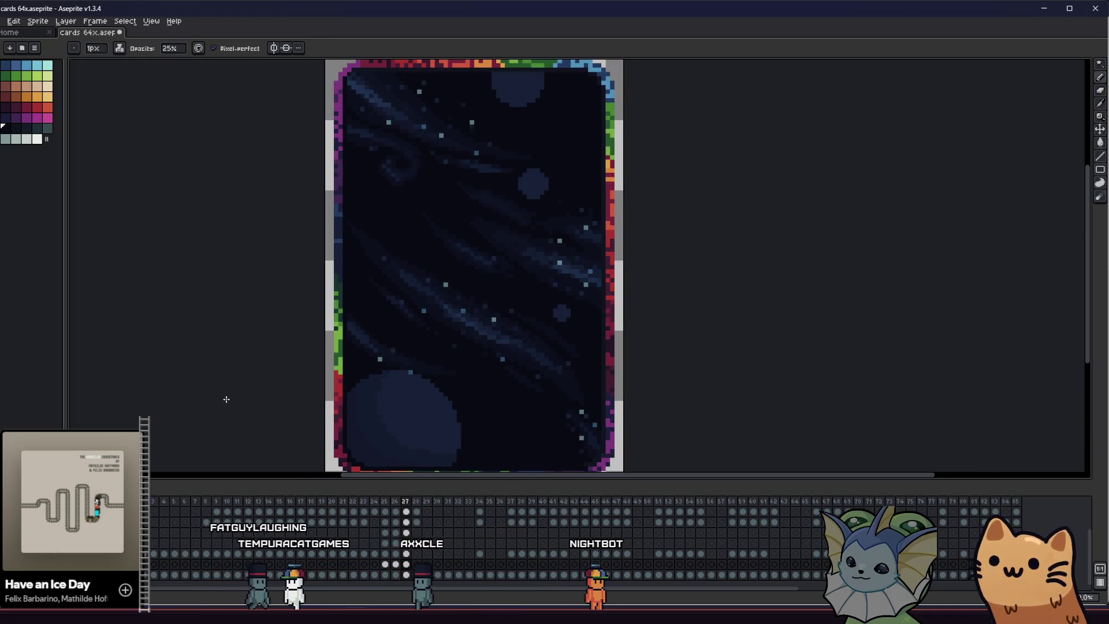
scroll(309, 445, "up", 2)
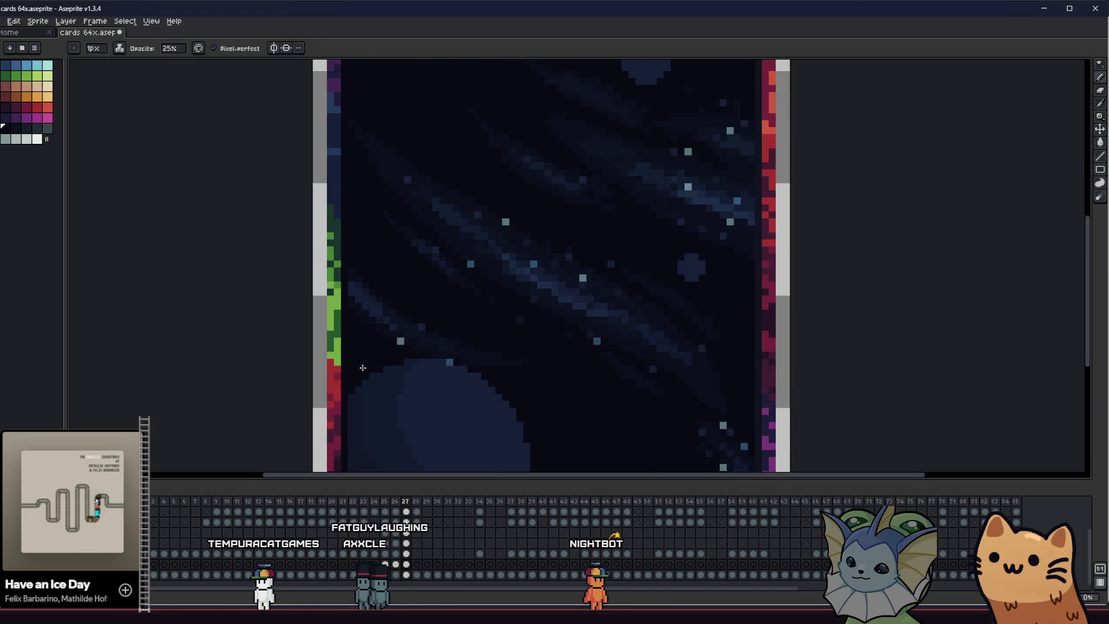
scroll(469, 348, "up", 2)
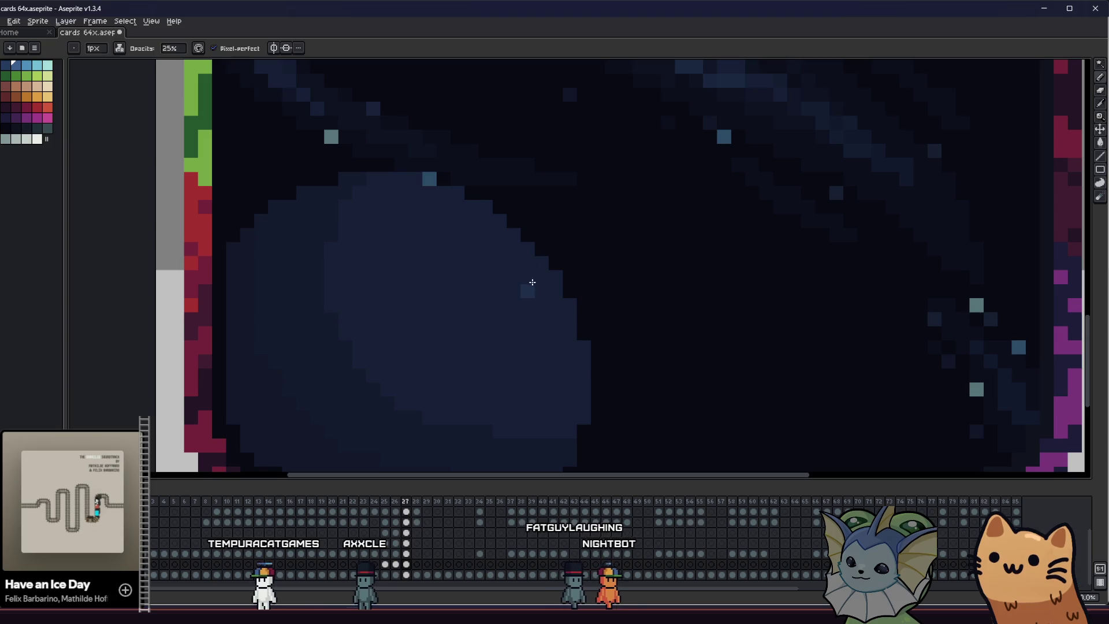
Draw and fill a lighter highlight loop on the planet, then undo it
mouse_move(535, 277)
left_mouse_down()
mouse_move(495, 317)
mouse_move(446, 248)
mouse_move(471, 223)
left_mouse_up()
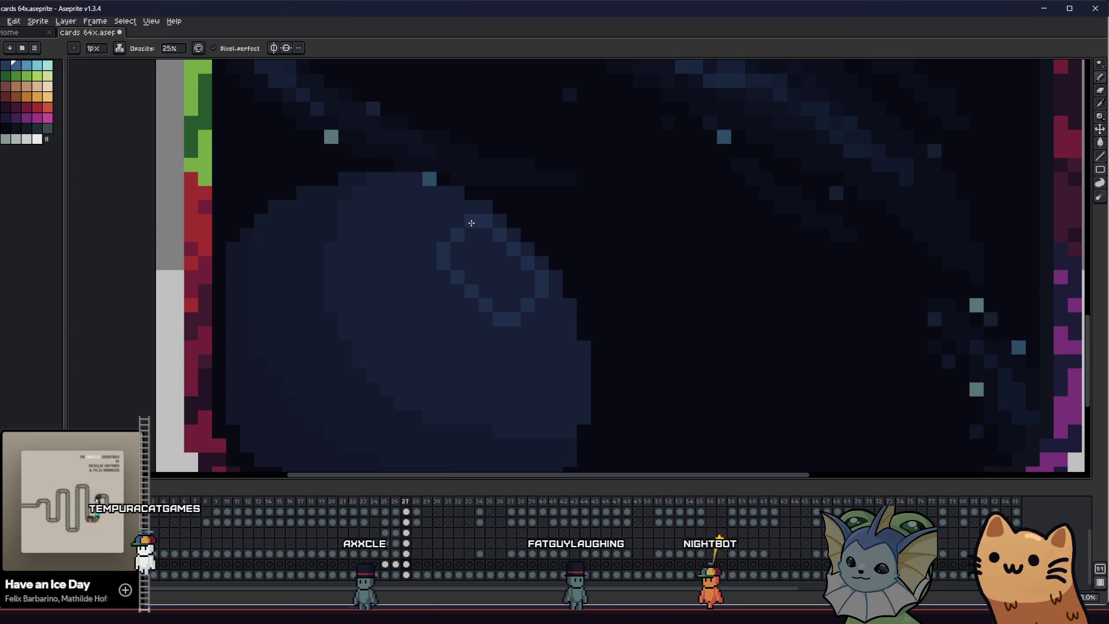
left_click(471, 257)
scroll(471, 258, "down", 3)
key("i")
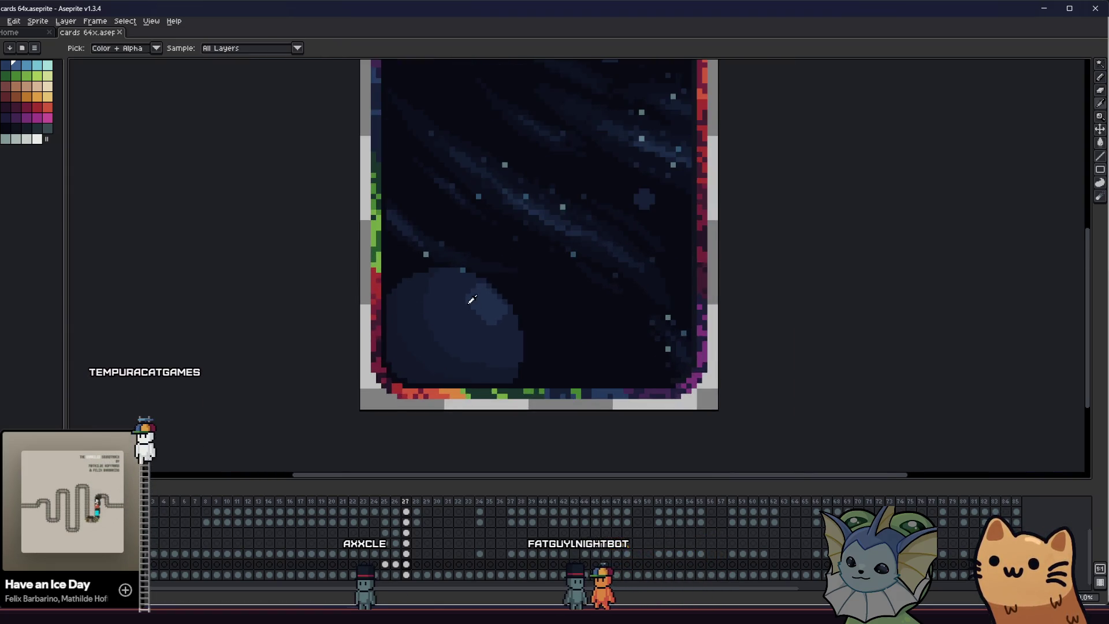
scroll(471, 299, "down", 1)
scroll(472, 300, "down", 4)
scroll(481, 281, "up", 4)
scroll(491, 265, "up", 4)
key("ctrl+z")
key("ctrl+z")
key("b")
Paint a soft lighter highlight patch on the planet's upper right and dab extra light pixels
left_click_drag(571, 210, 553, 191)
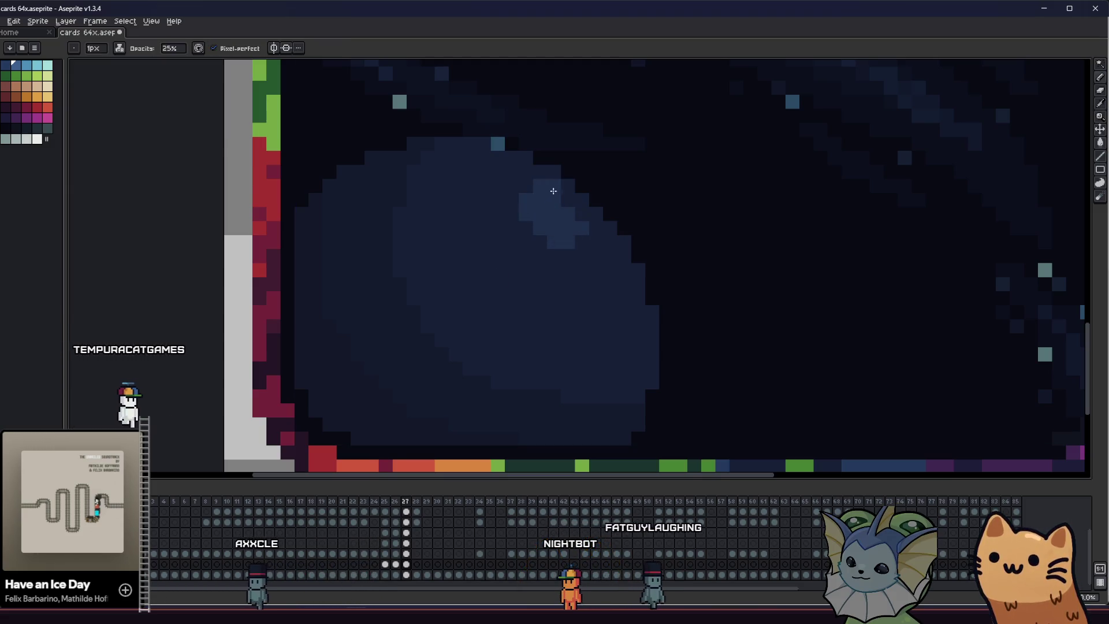
left_click_drag(553, 191, 542, 239)
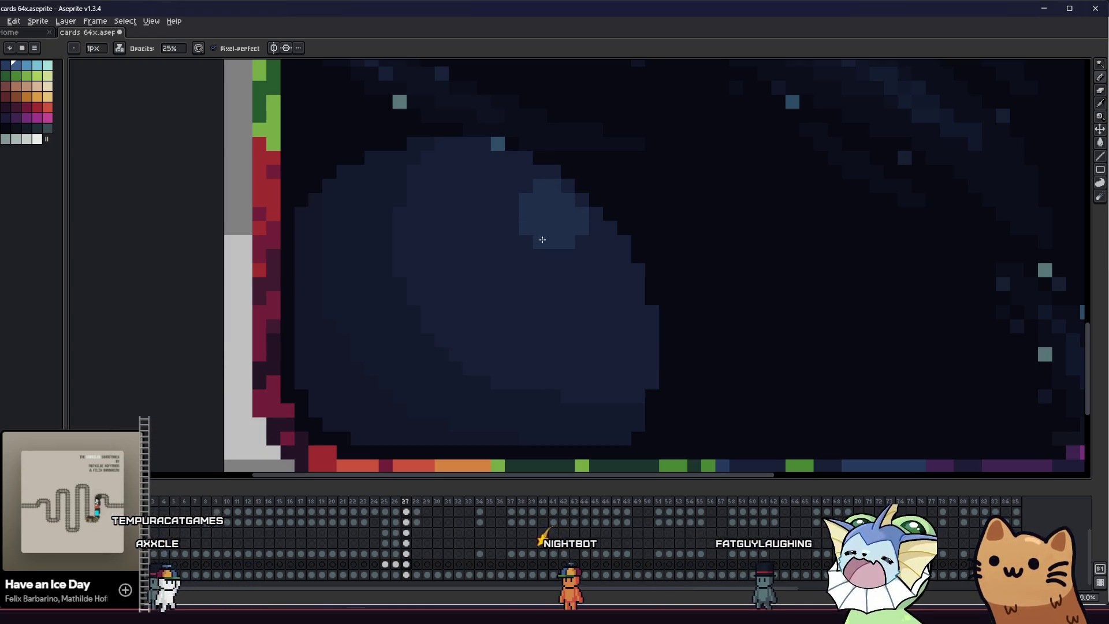
scroll(542, 240, "down", 3)
scroll(572, 295, "left", 4)
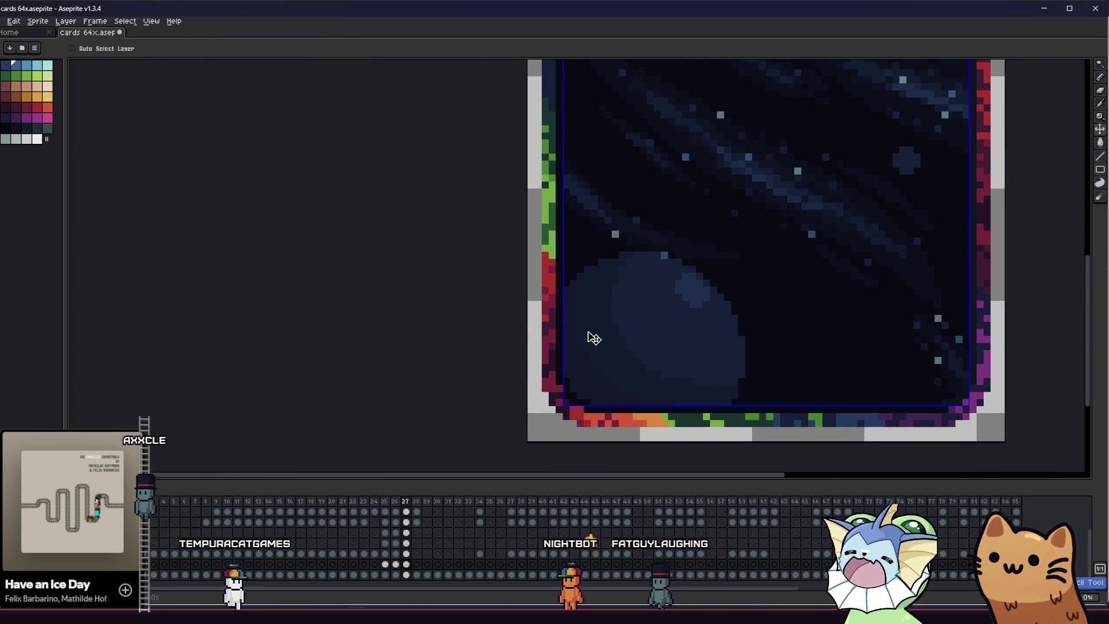
scroll(593, 339, "up", 2)
key("b")
left_click(735, 331)
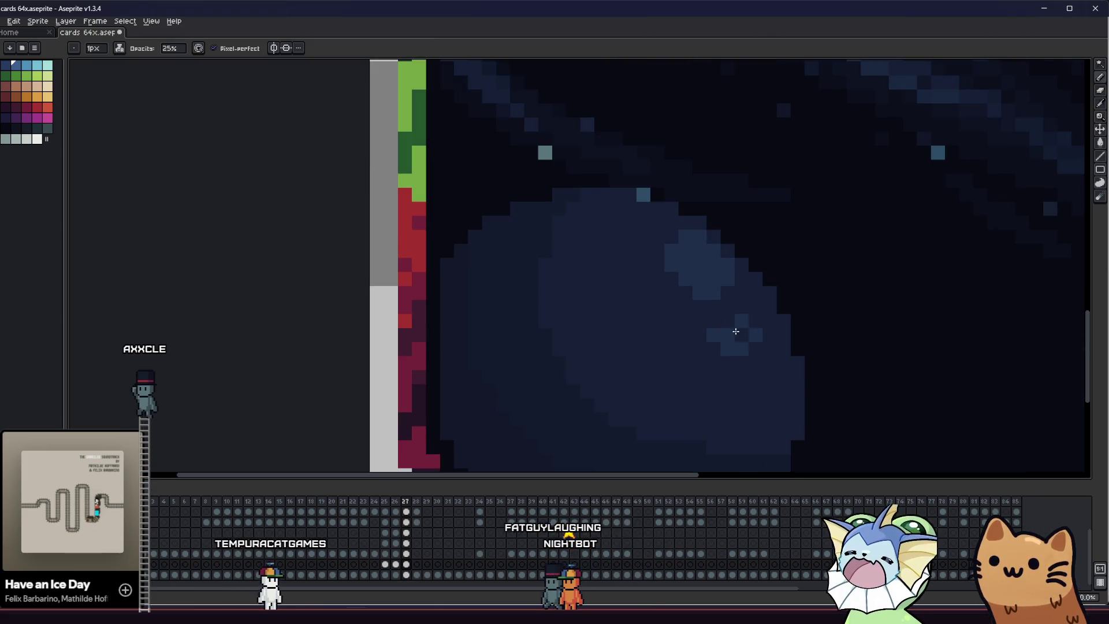
scroll(737, 316, "down", 4)
mouse_move(658, 372)
left_mouse_down()
mouse_move(568, 388)
mouse_move(398, 347)
left_mouse_up()
scroll(568, 389, "down", 2)
scroll(434, 348, "up", 3)
key("v")
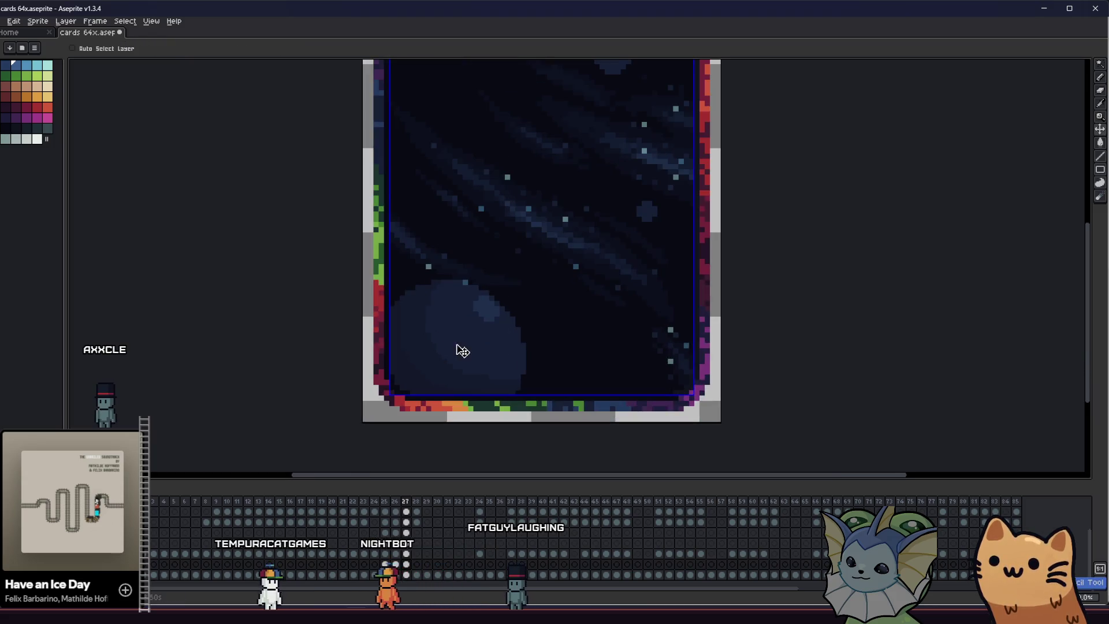
scroll(462, 350, "up", 1)
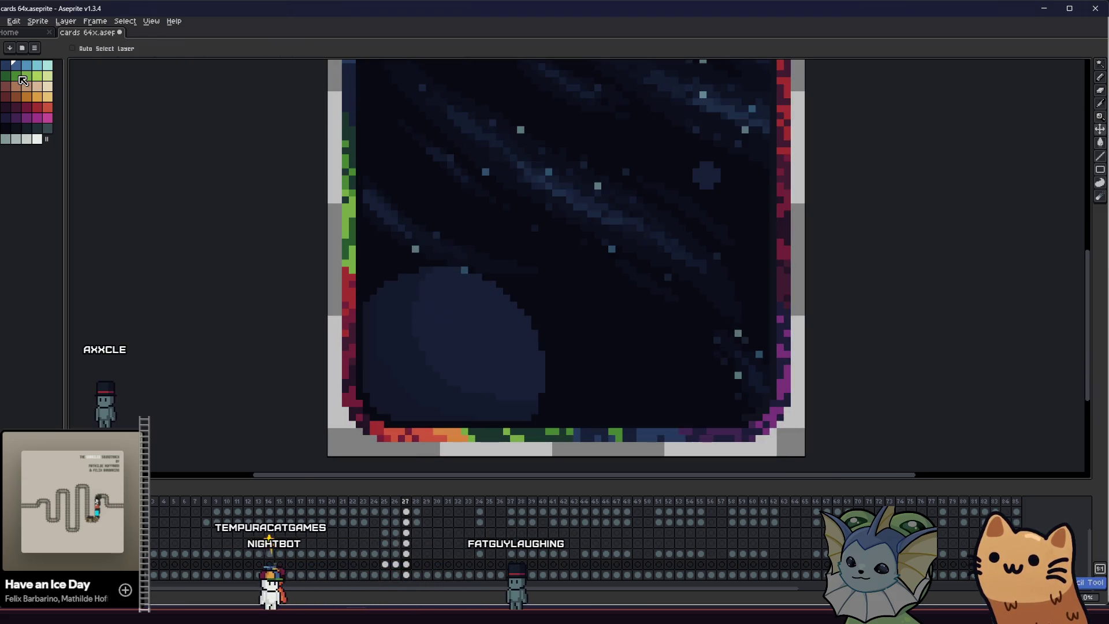
scroll(456, 307, "up", 1)
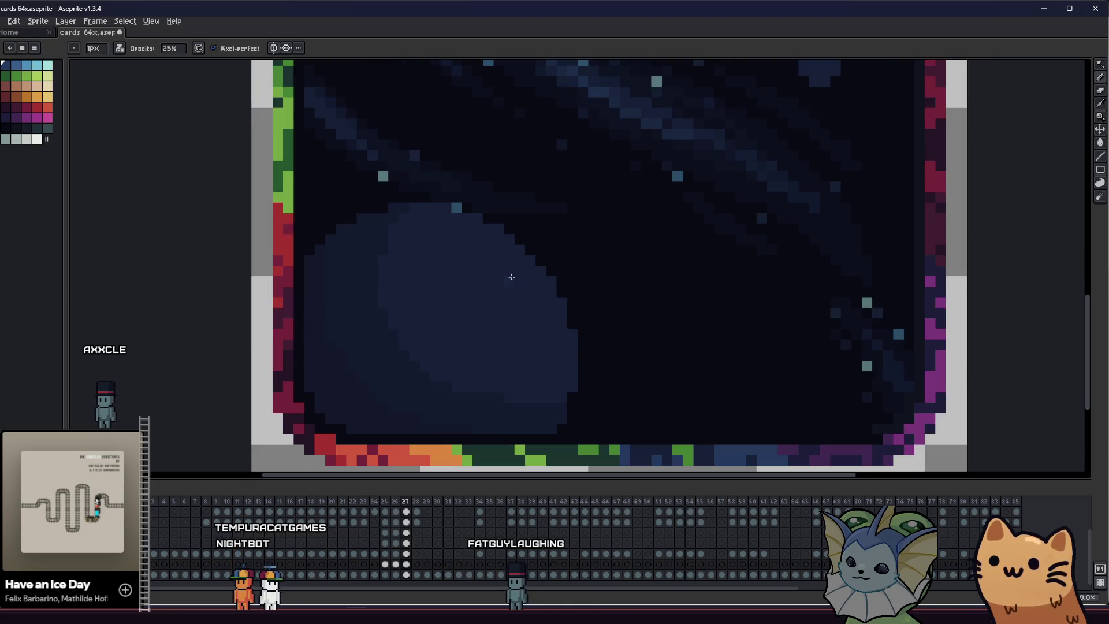
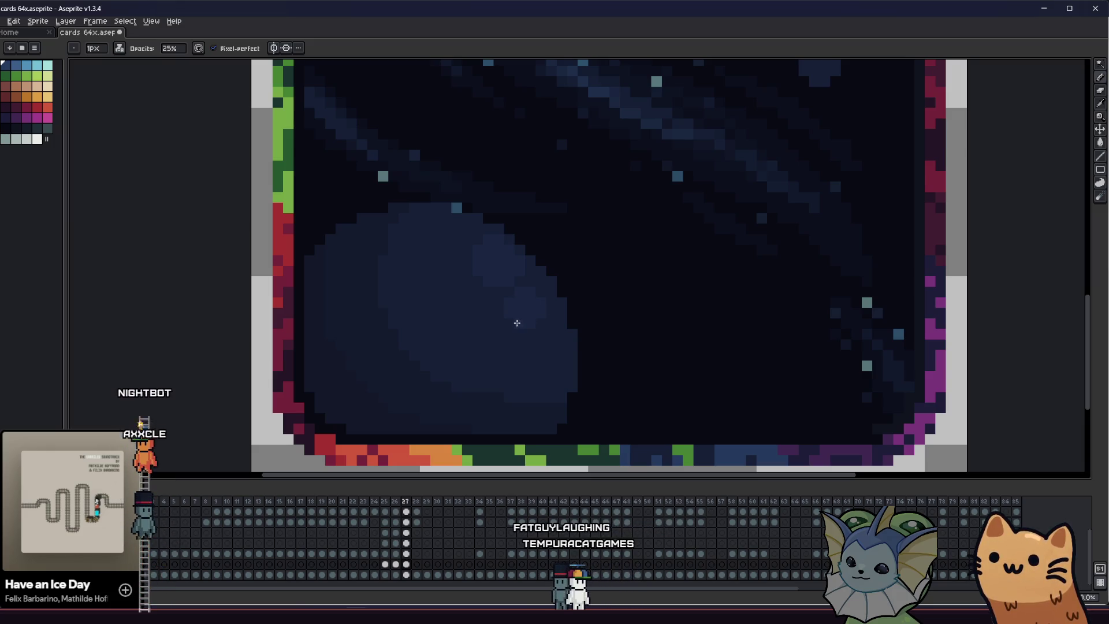
scroll(516, 322, "down", 1)
scroll(464, 338, "down", 2)
scroll(433, 363, "down", 2)
scroll(347, 397, "down", 2)
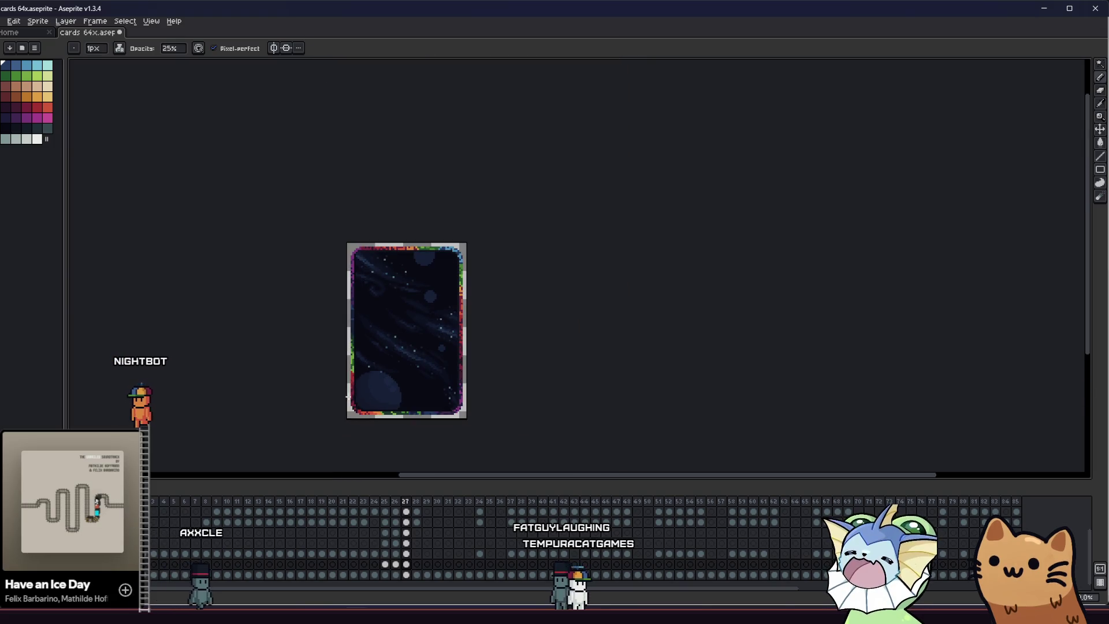
scroll(365, 365, "up", 2)
scroll(381, 337, "up", 1)
scroll(390, 317, "up", 2)
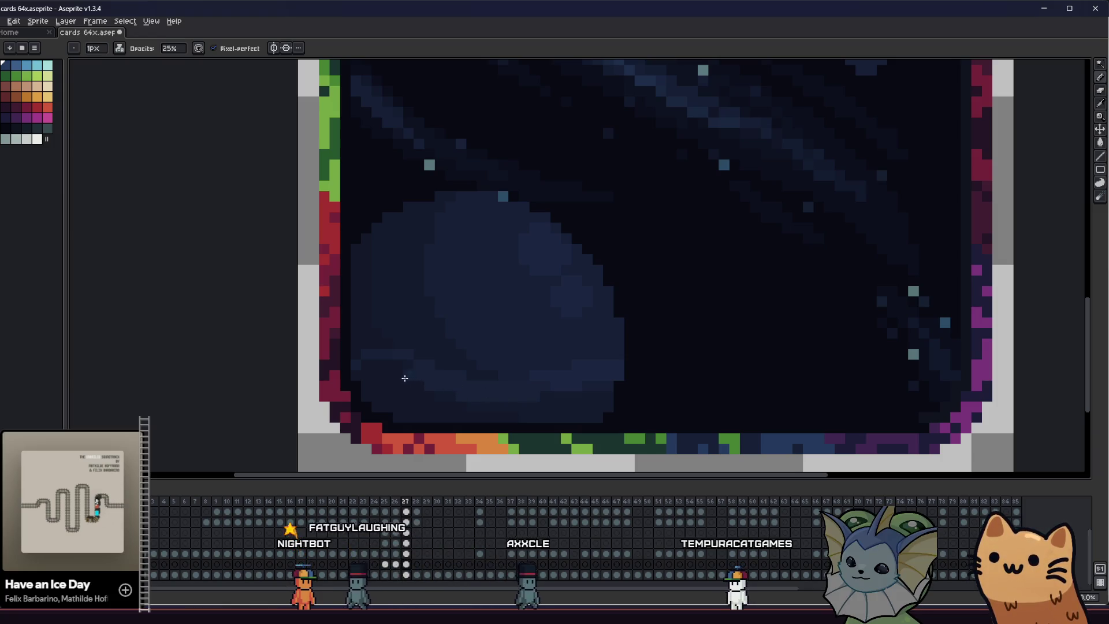
scroll(353, 378, "down", 4)
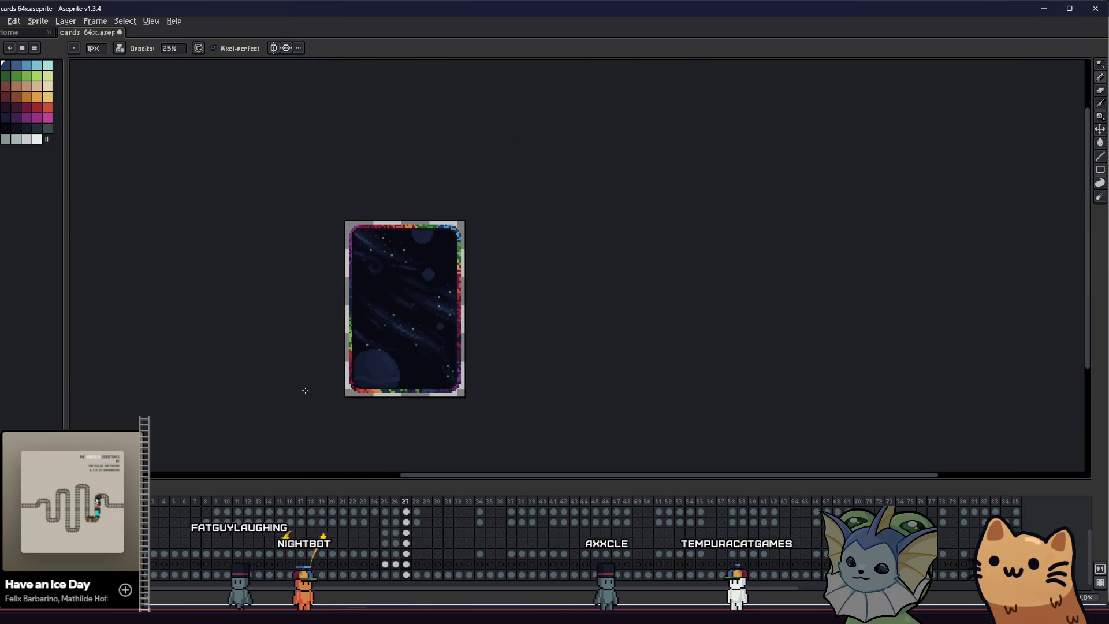
scroll(390, 382, "up", 2)
scroll(410, 380, "up", 2)
Save the card, lower Pencil opacity to 10% and paint faint lighter pixels on the lower-left planet
mouse_move(318, 378)
left_mouse_down()
mouse_move(168, 364)
mouse_move(255, 364)
left_mouse_up()
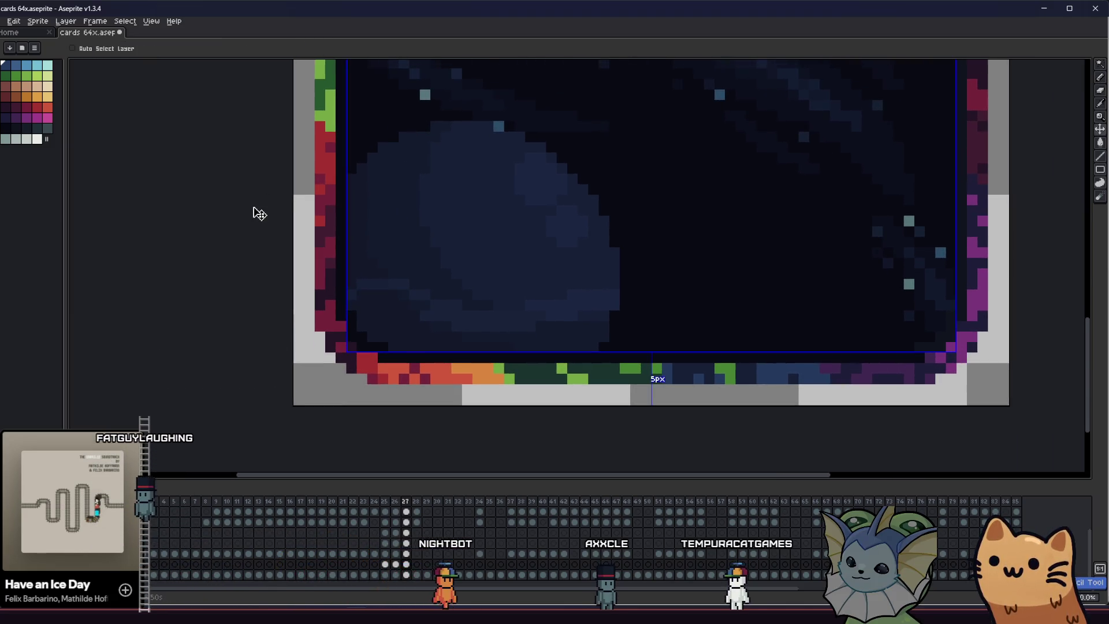
key("ctrl+s")
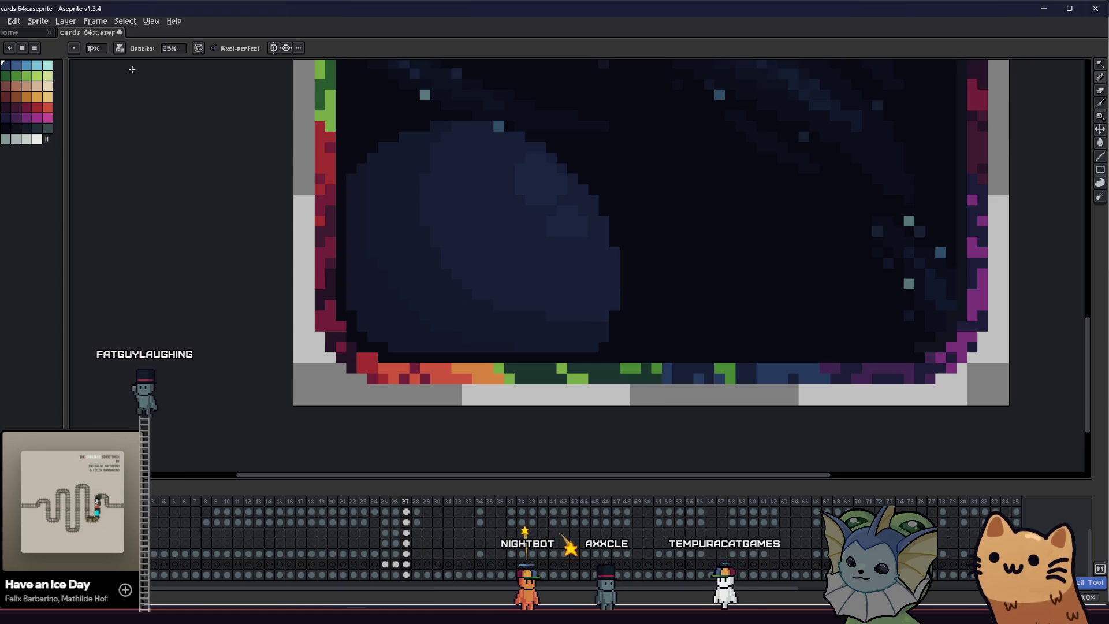
left_click(172, 49)
type("10")
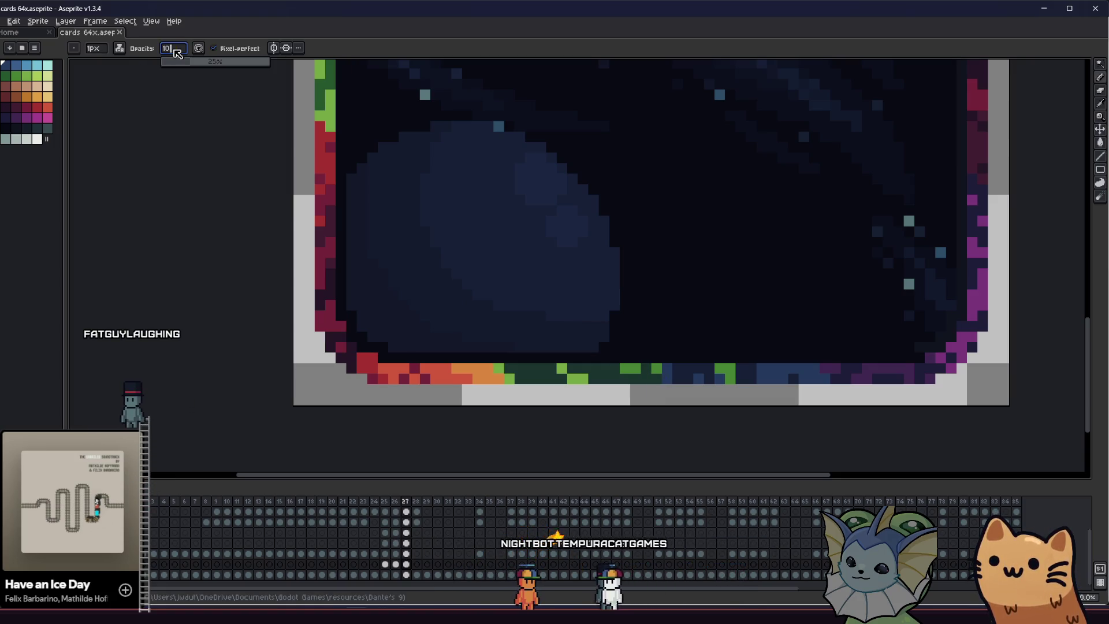
key("Return")
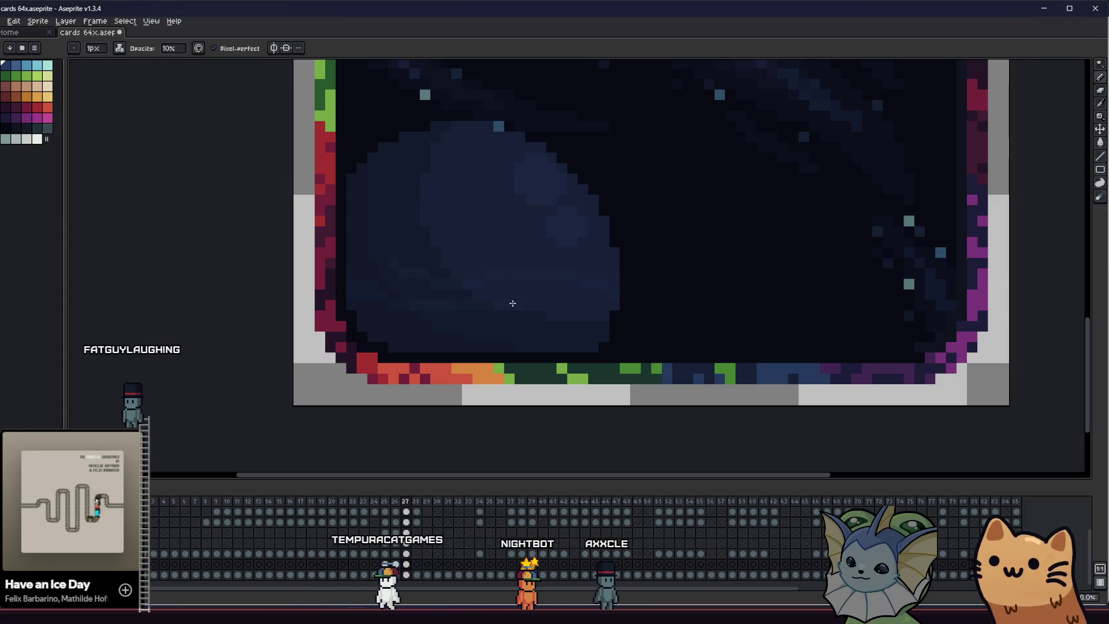
key("g")
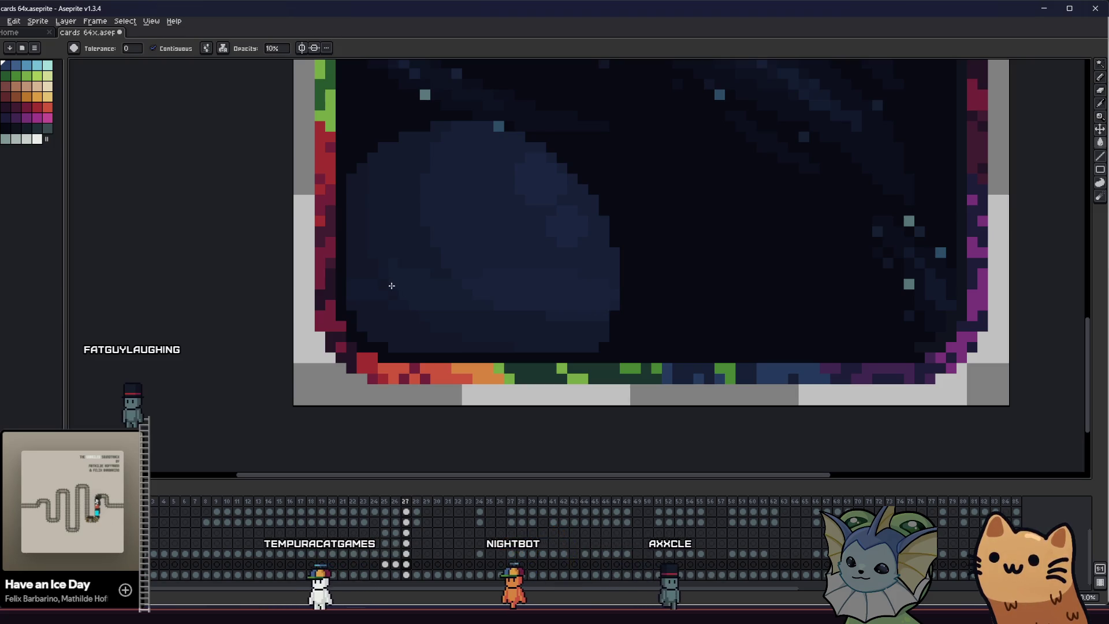
scroll(387, 231, "left", 5)
scroll(485, 245, "up", 1)
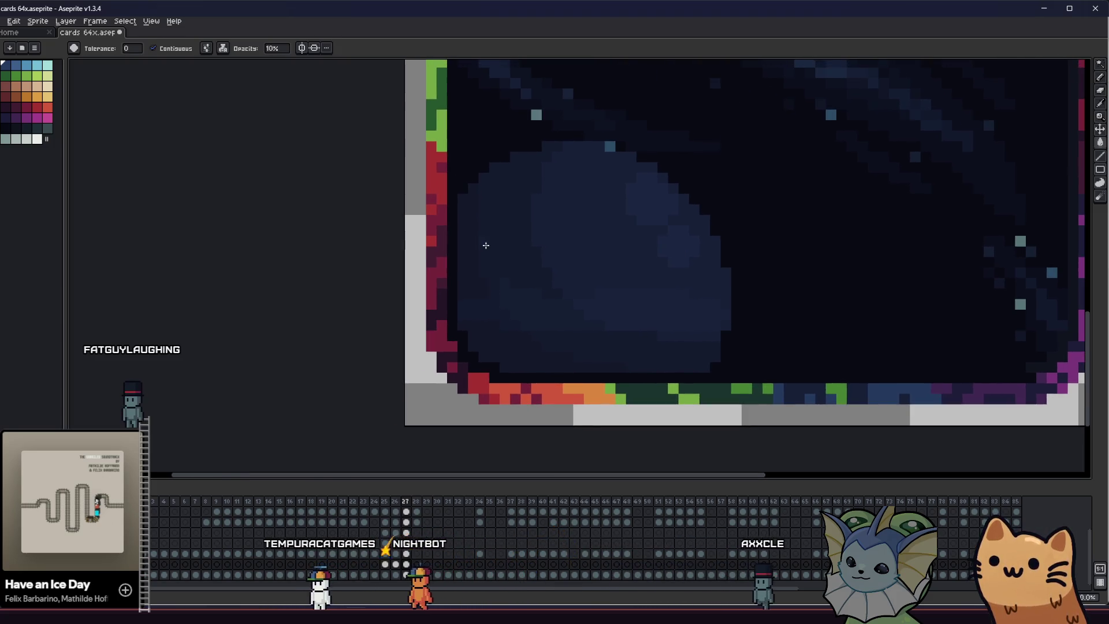
key("b")
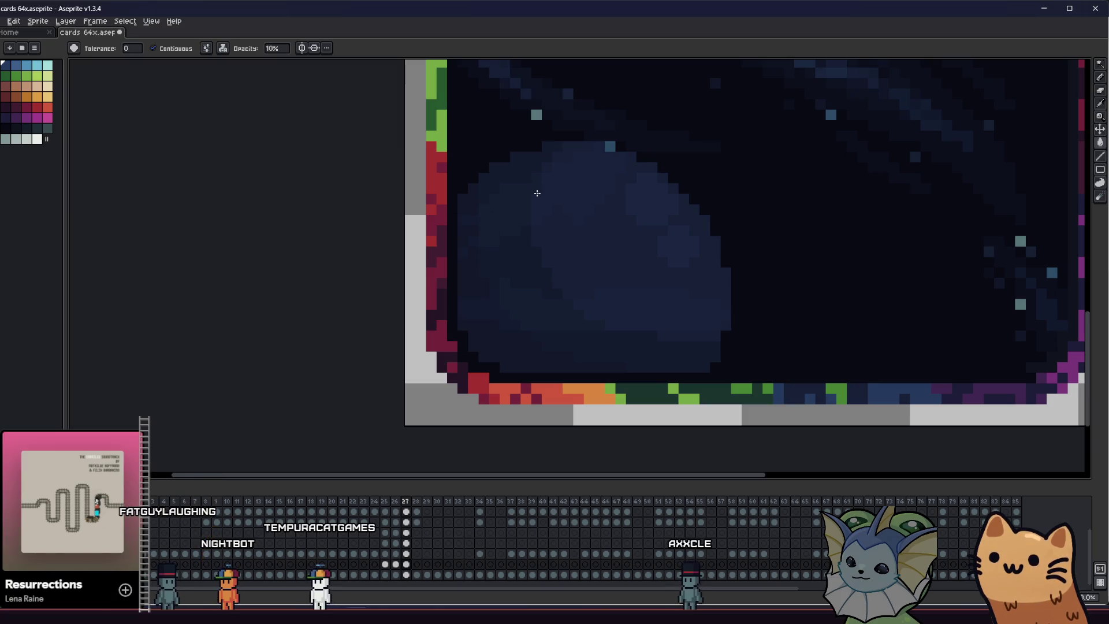
scroll(470, 271, "down", 3)
key("ctrl+s")
scroll(506, 255, "up", 3)
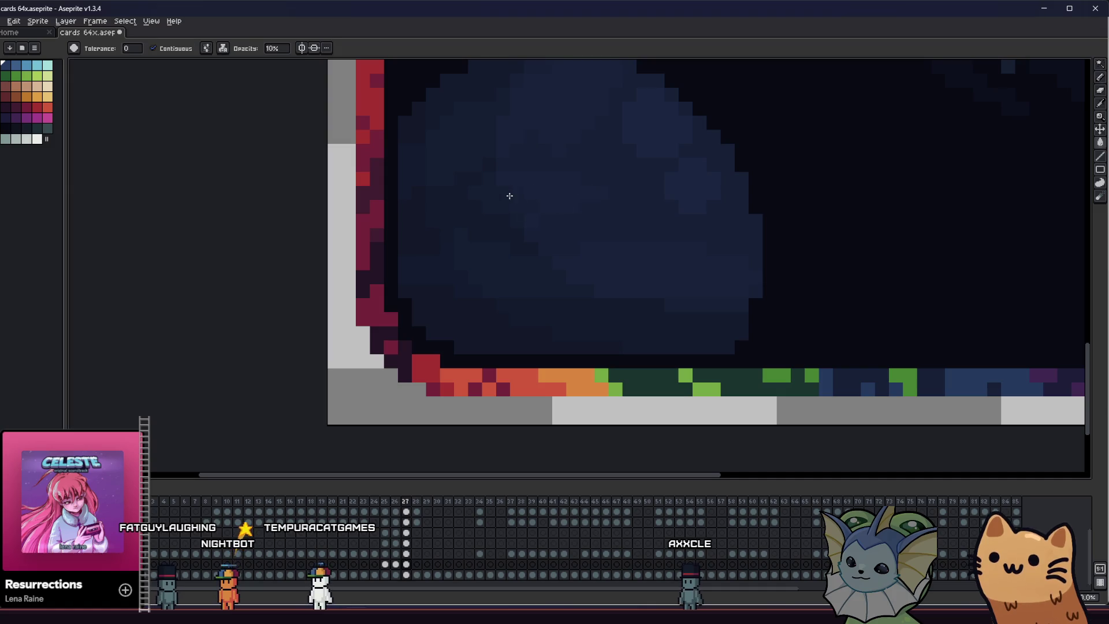
Close in on the planet and raise the Pencil opacity to 25% for stronger highlights
key("b")
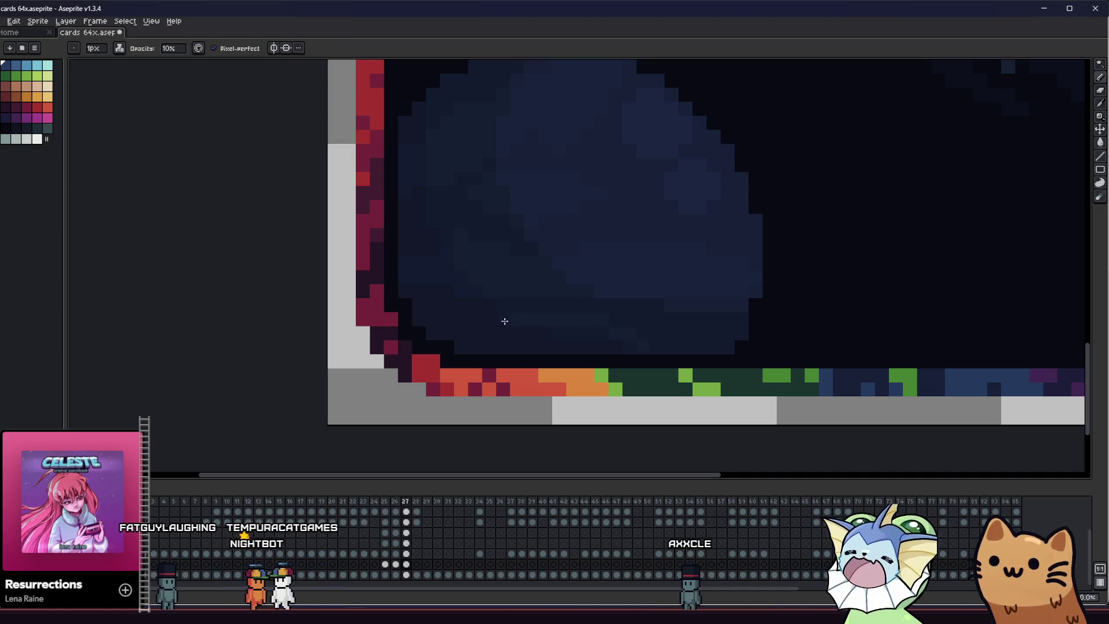
key("g")
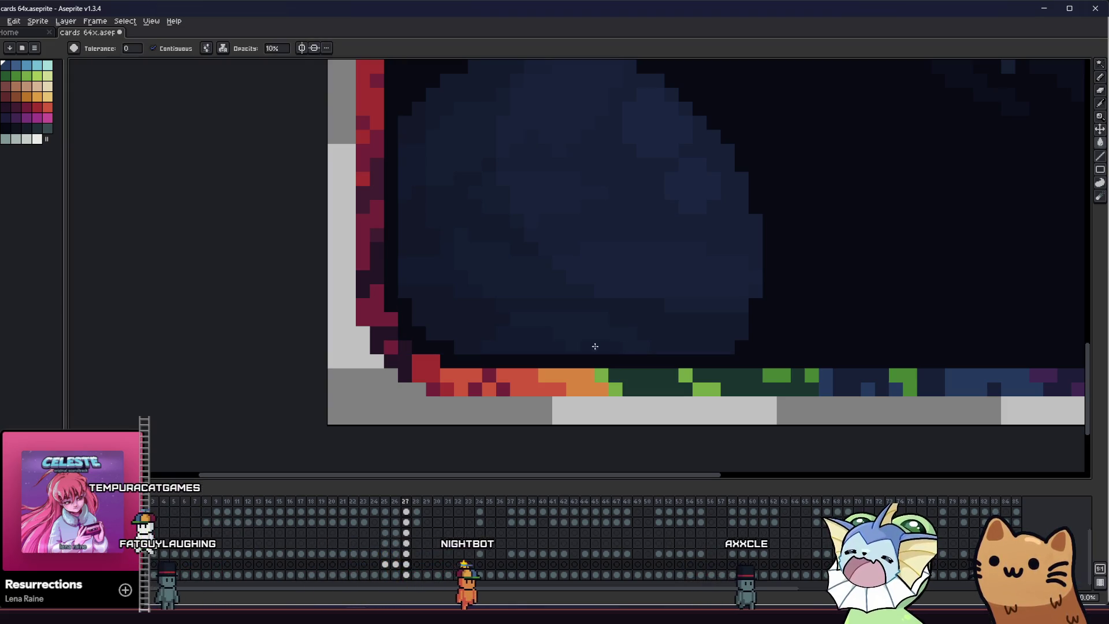
scroll(598, 347, "down", 3)
scroll(486, 352, "down", 1)
left_click_drag(384, 358, 519, 359)
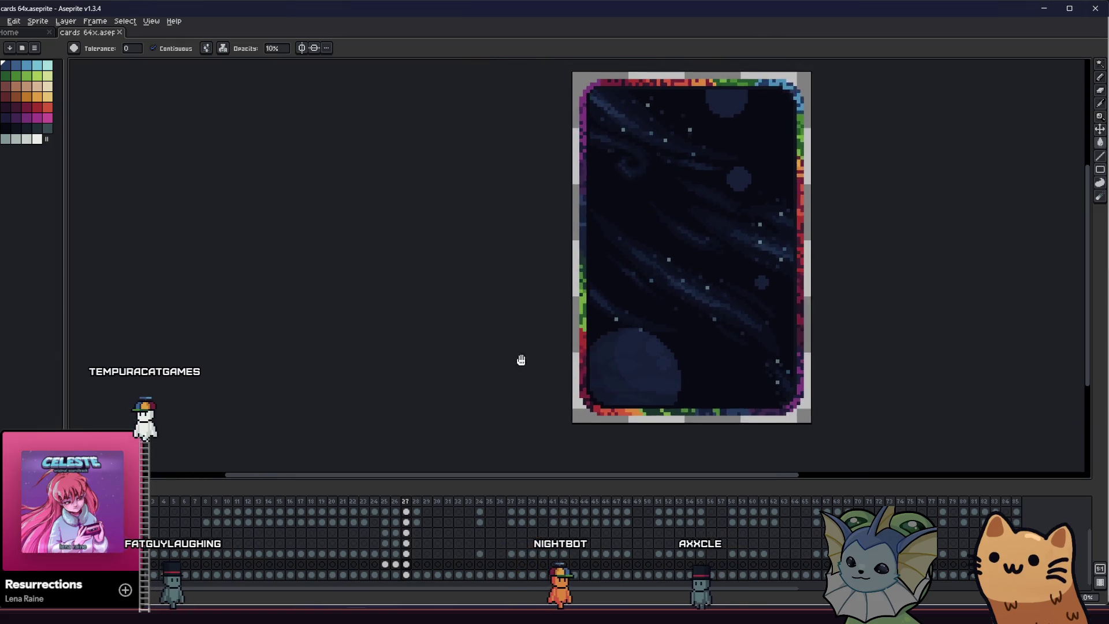
scroll(649, 367, "up", 3)
scroll(695, 325, "up", 2)
left_click_drag(696, 324, 426, 257)
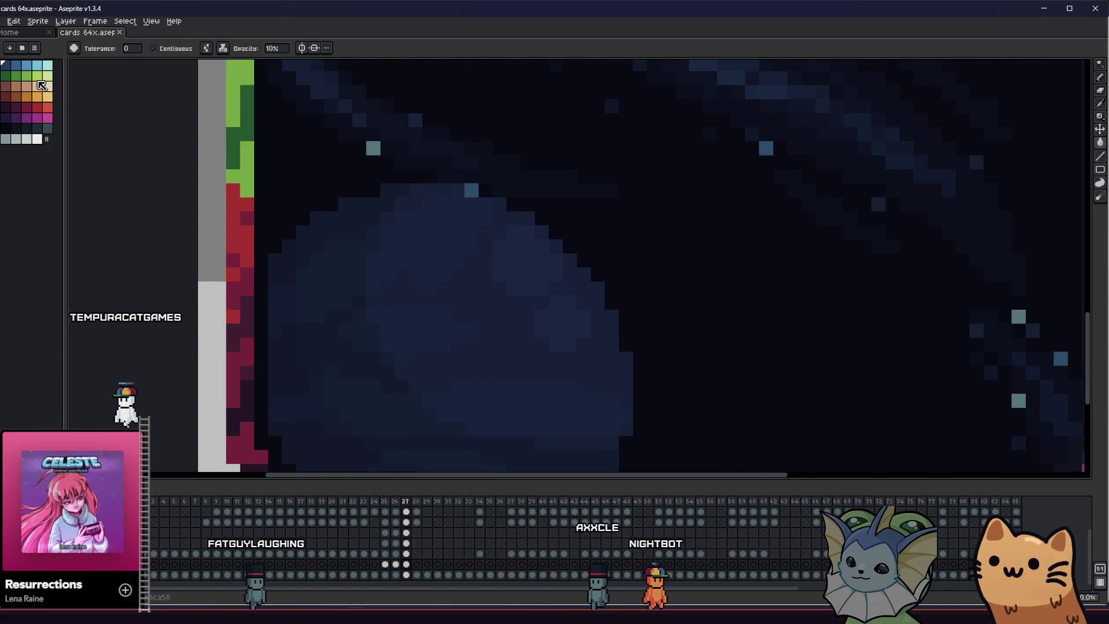
key("b")
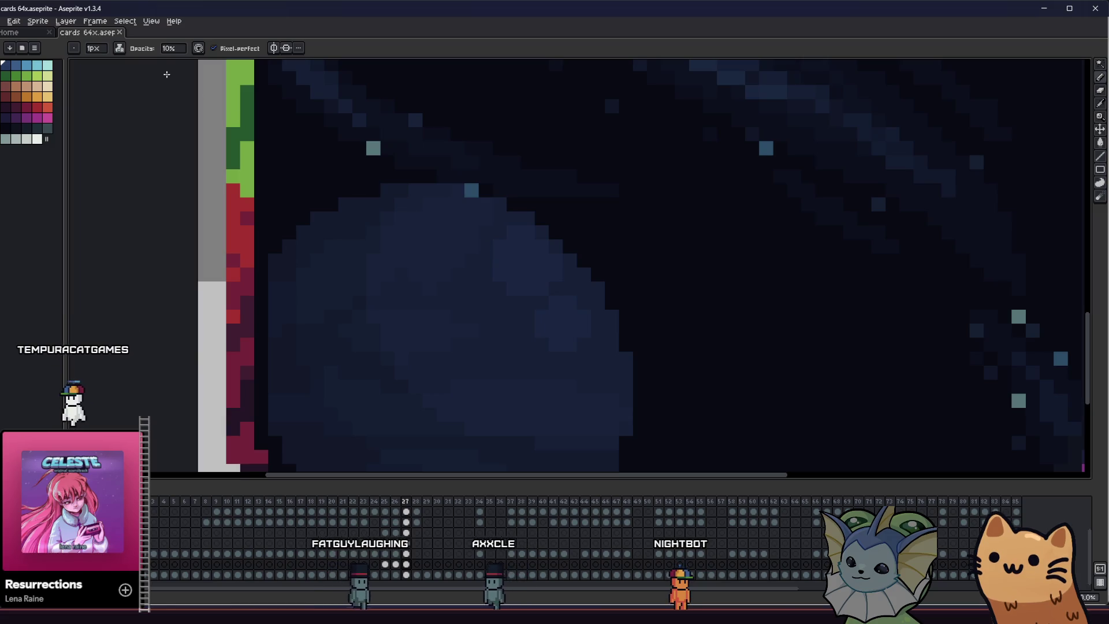
left_click(169, 48)
type("25")
key("Return")
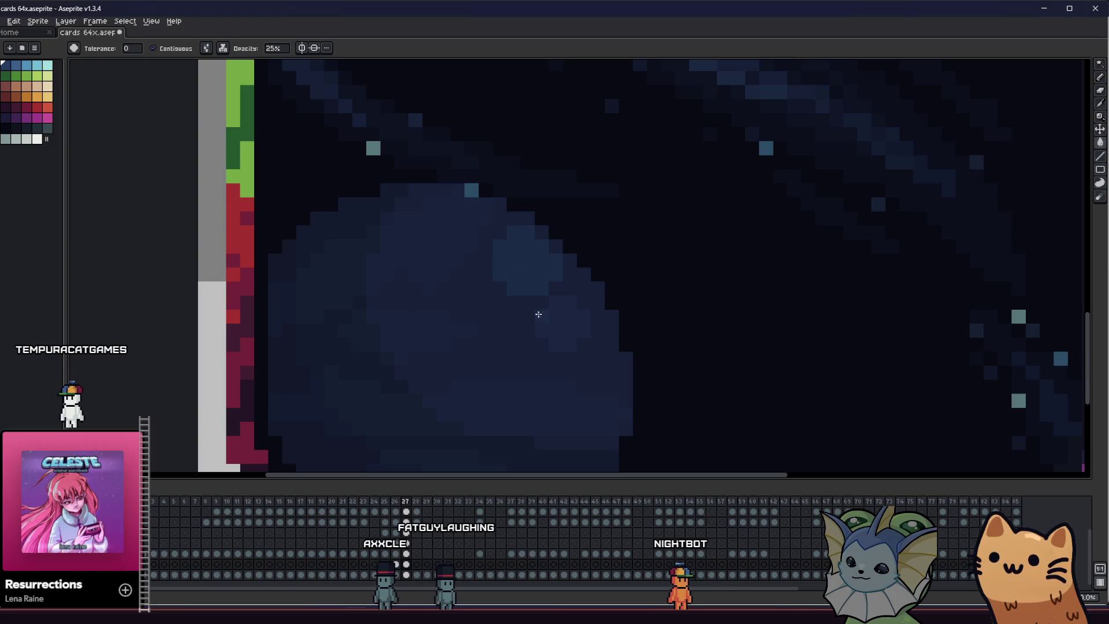
scroll(538, 315, "down", 3)
scroll(491, 383, "down", 1)
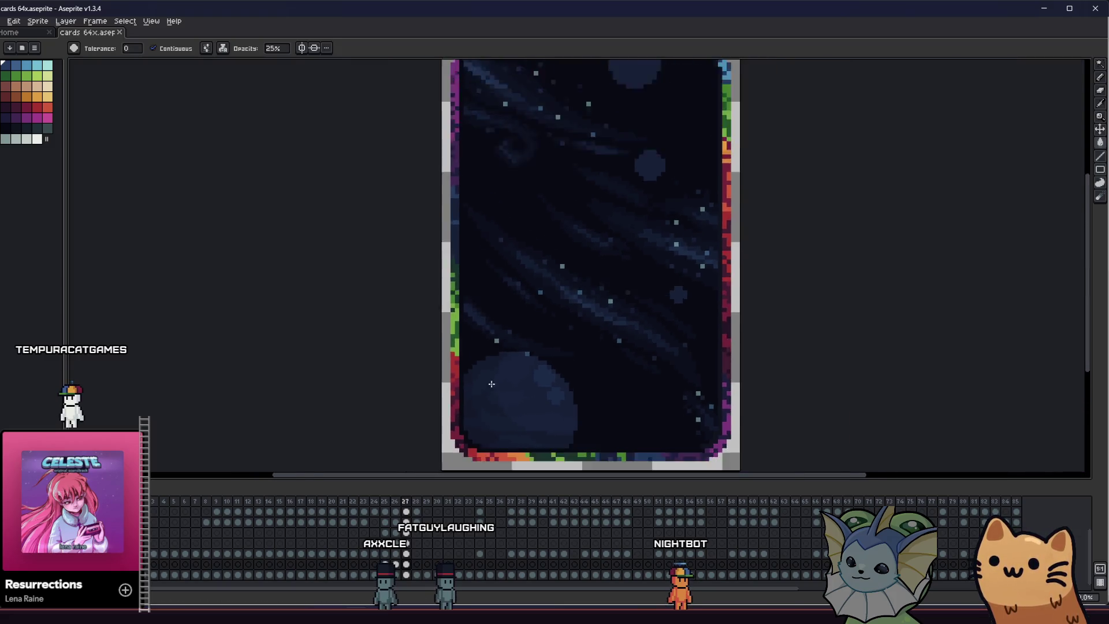
scroll(491, 384, "down", 1)
left_click_drag(409, 399, 319, 378)
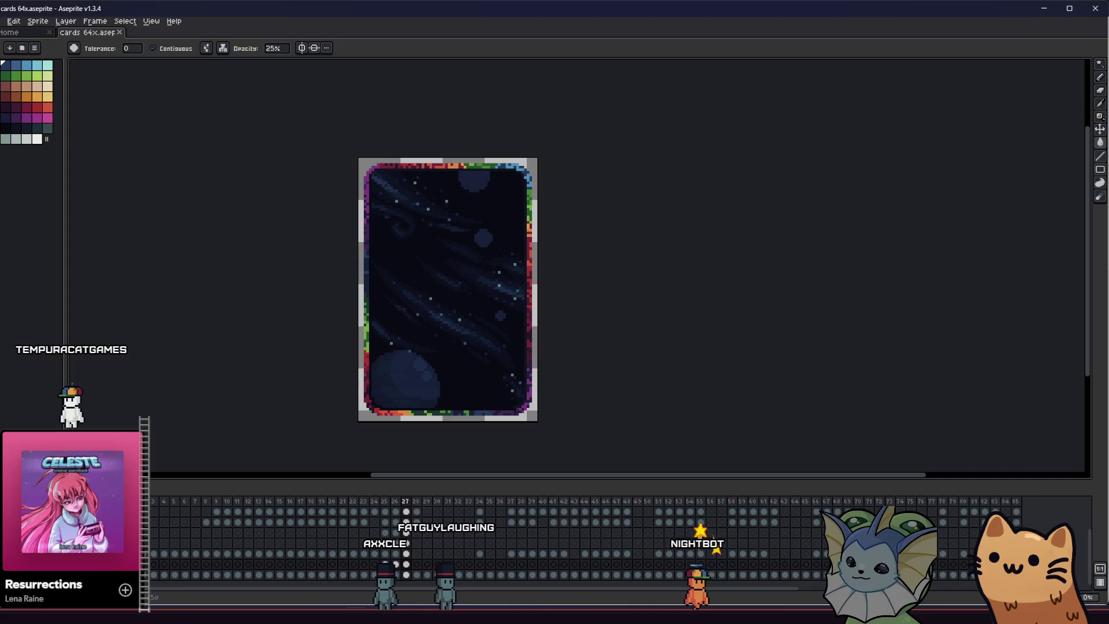
scroll(397, 379, "up", 1)
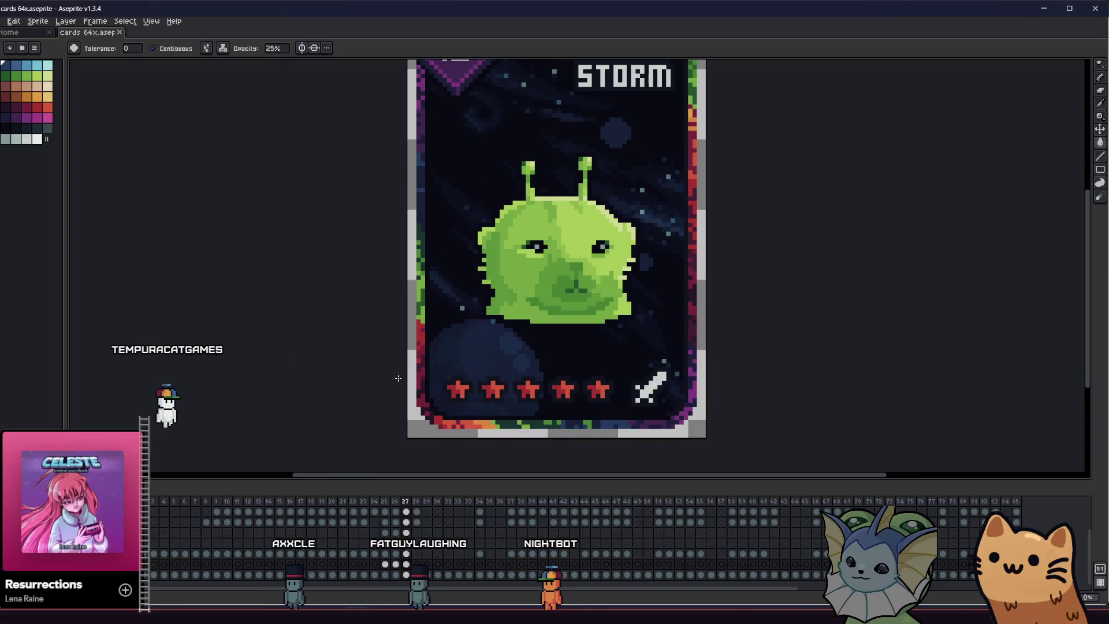
Pan around the Salmon Storm card to review it and its nebula background
mouse_move(383, 379)
left_mouse_down()
mouse_move(367, 389)
mouse_move(388, 432)
mouse_move(411, 441)
left_mouse_up()
scroll(426, 373, "down", 1)
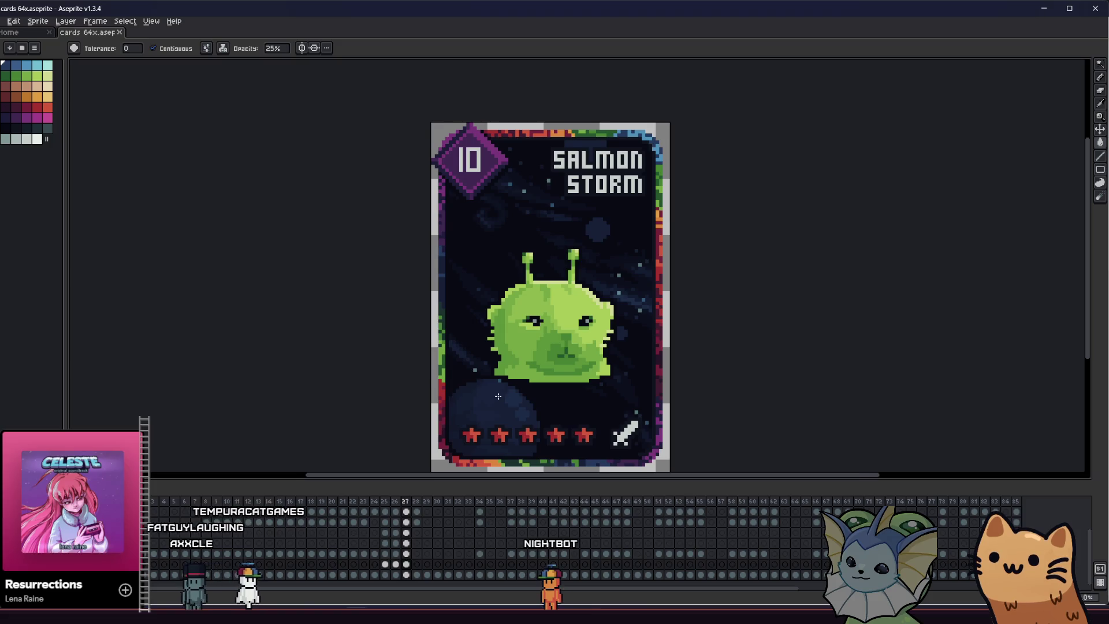
left_click_drag(498, 396, 607, 389)
mouse_move(495, 364)
left_mouse_down()
mouse_move(277, 353)
mouse_move(260, 376)
mouse_move(255, 360)
mouse_move(716, 385)
mouse_move(309, 355)
mouse_move(420, 361)
mouse_move(368, 348)
mouse_move(386, 359)
left_mouse_up()
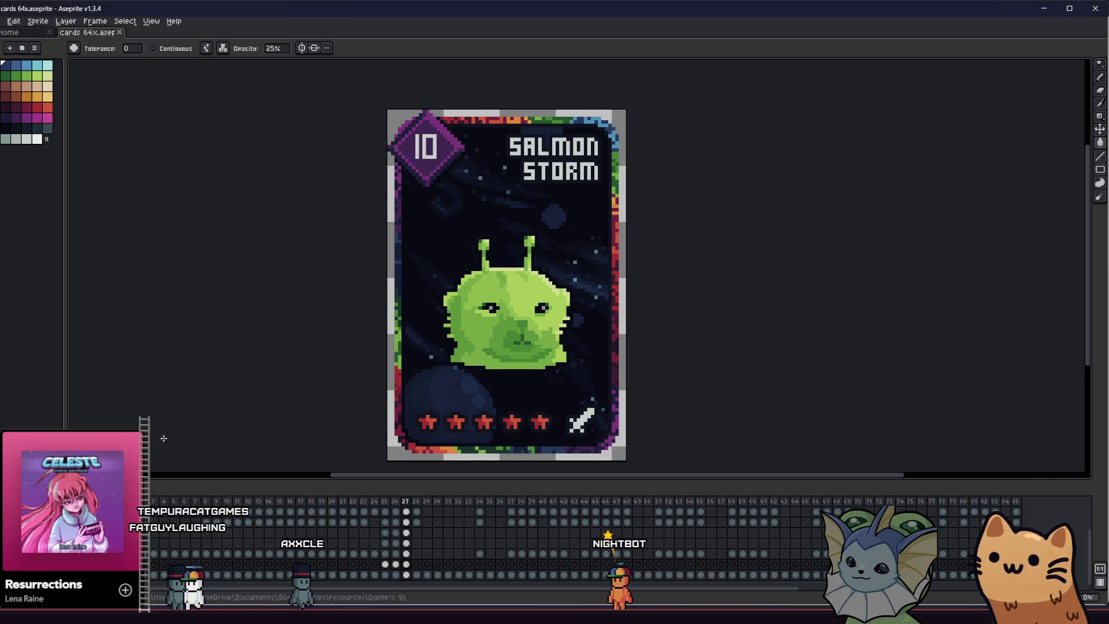
mouse_move(233, 396)
left_mouse_down()
mouse_move(512, 411)
mouse_move(394, 398)
left_mouse_up()
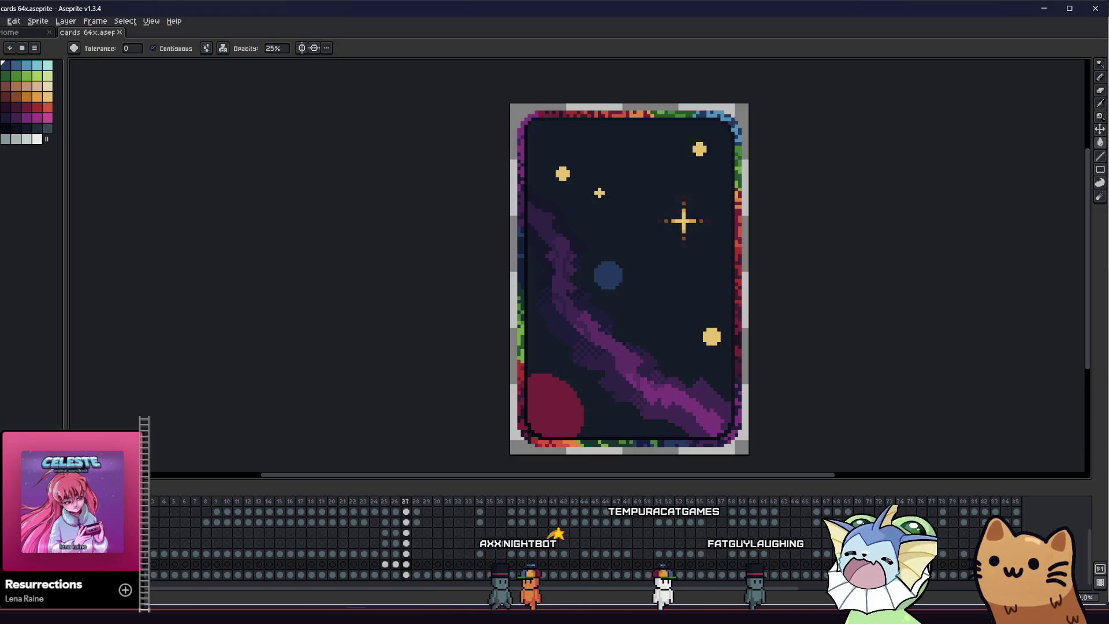
Marquee-select and delete the purple nebula band piece by piece
key("m")
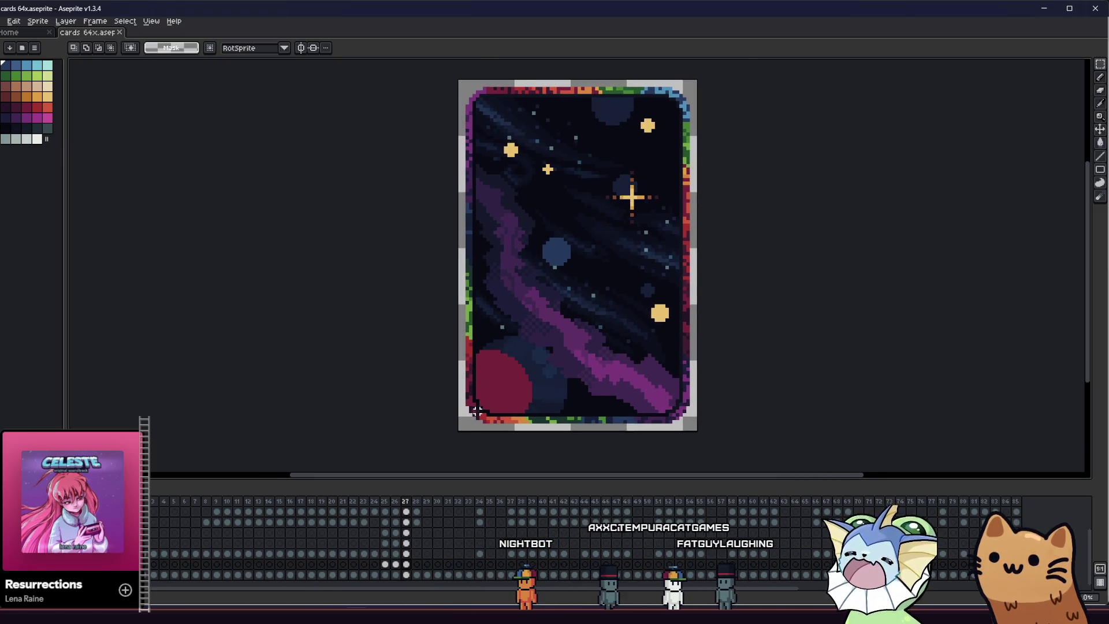
scroll(475, 411, "up", 1)
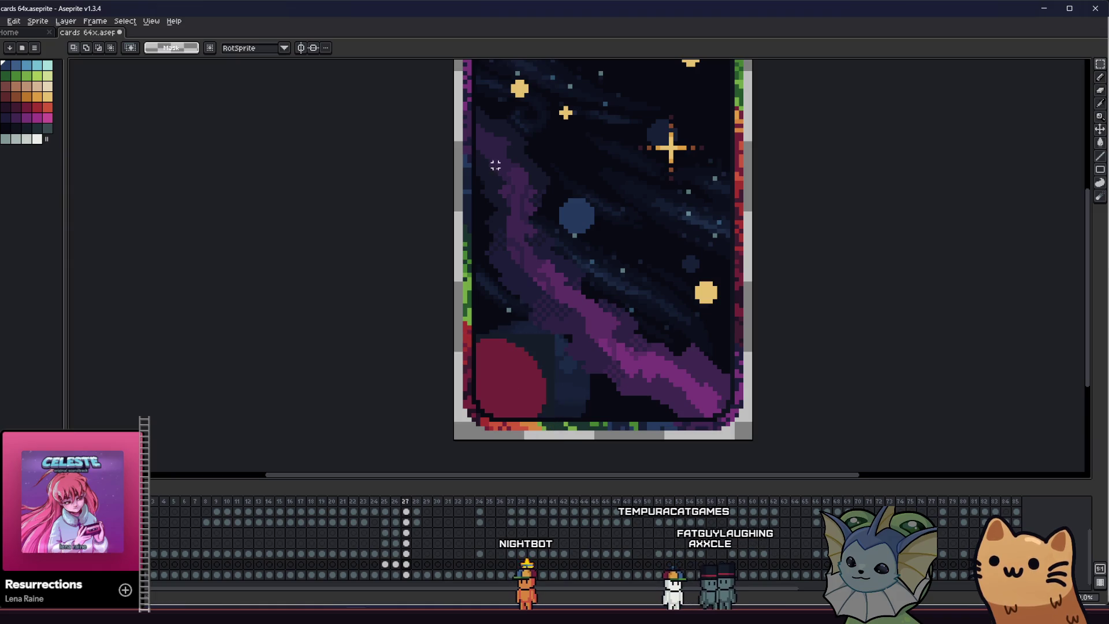
left_click_drag(443, 105, 509, 177)
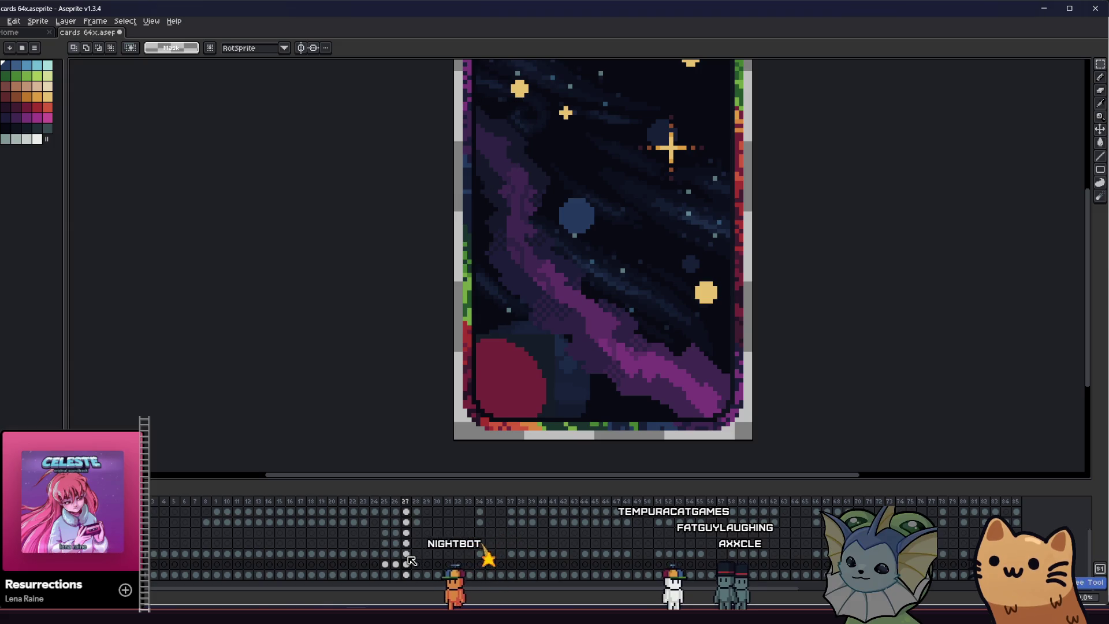
left_click_drag(406, 367, 393, 407)
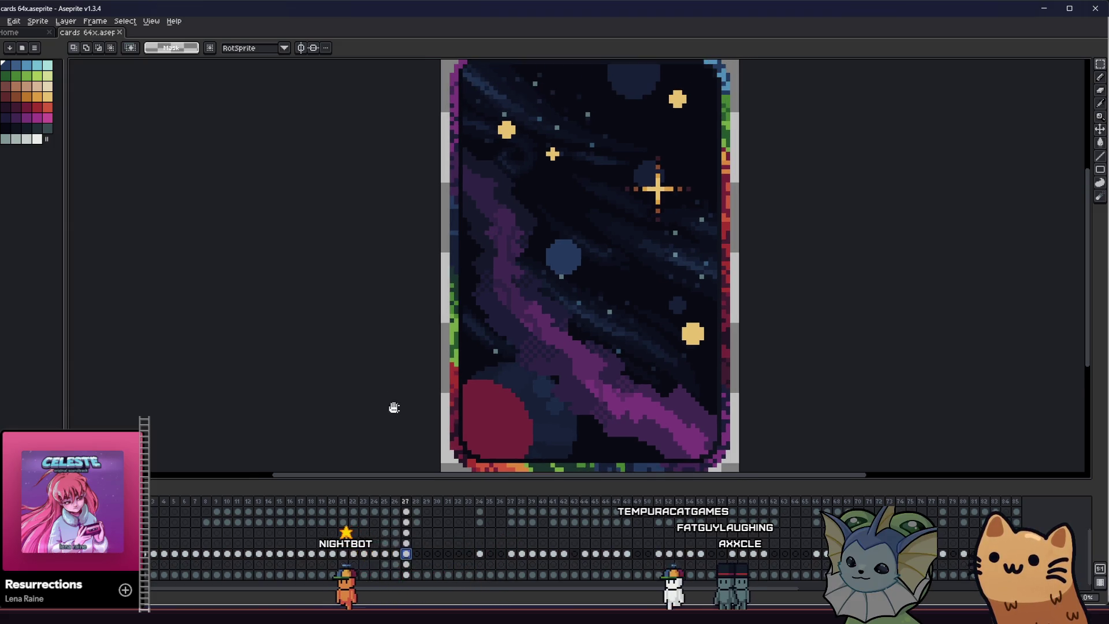
left_click_drag(421, 145, 508, 249)
mouse_move(433, 163)
left_mouse_down()
mouse_move(538, 292)
mouse_move(580, 310)
left_mouse_up()
key("Delete")
left_click_drag(459, 231, 586, 367)
key("Delete")
left_click_drag(517, 317, 587, 391)
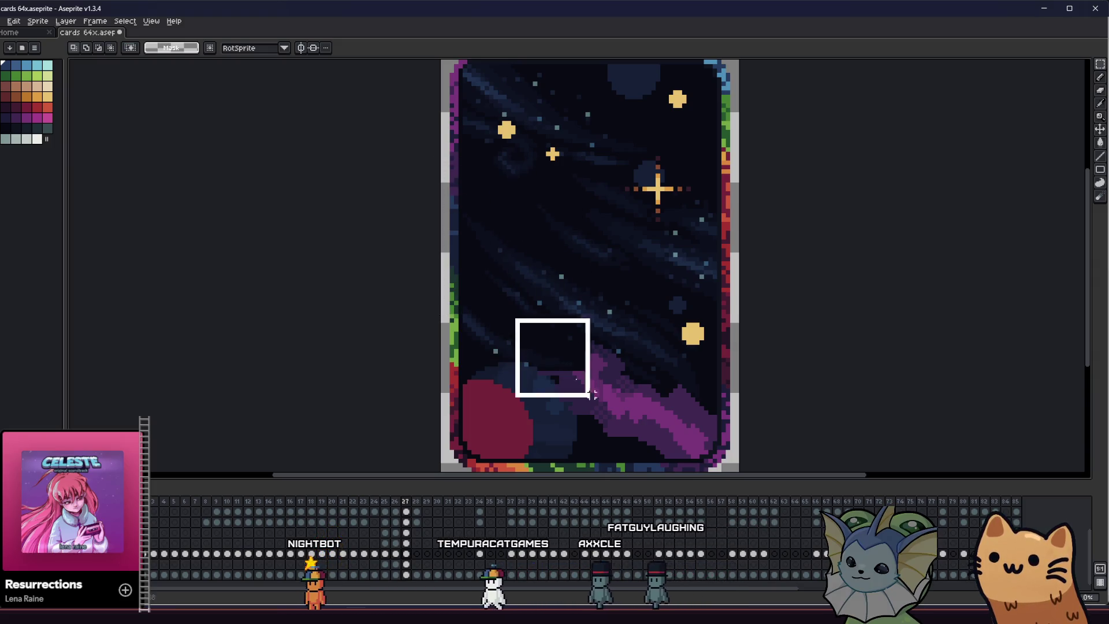
key("Delete")
Erase the red planet and the remaining purple regions at the card's bottom right
left_click_drag(482, 326, 649, 453)
key("Delete")
left_click_drag(733, 392, 590, 473)
key("Delete")
left_click_drag(545, 348, 670, 402)
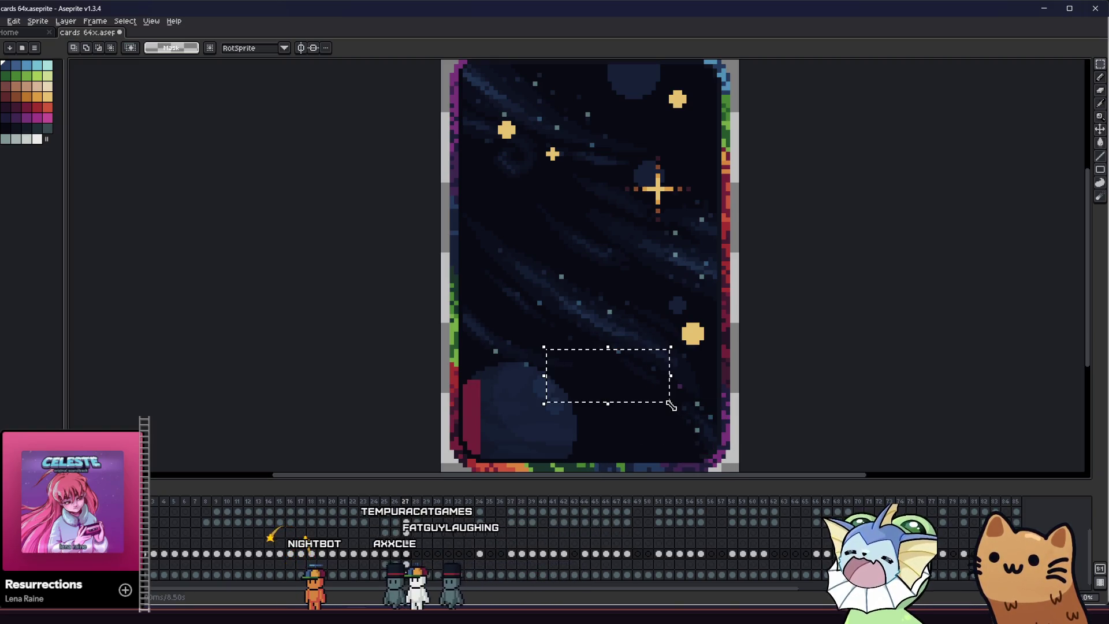
left_click_drag(491, 395, 446, 460)
key("Delete")
scroll(321, 397, "up", 1)
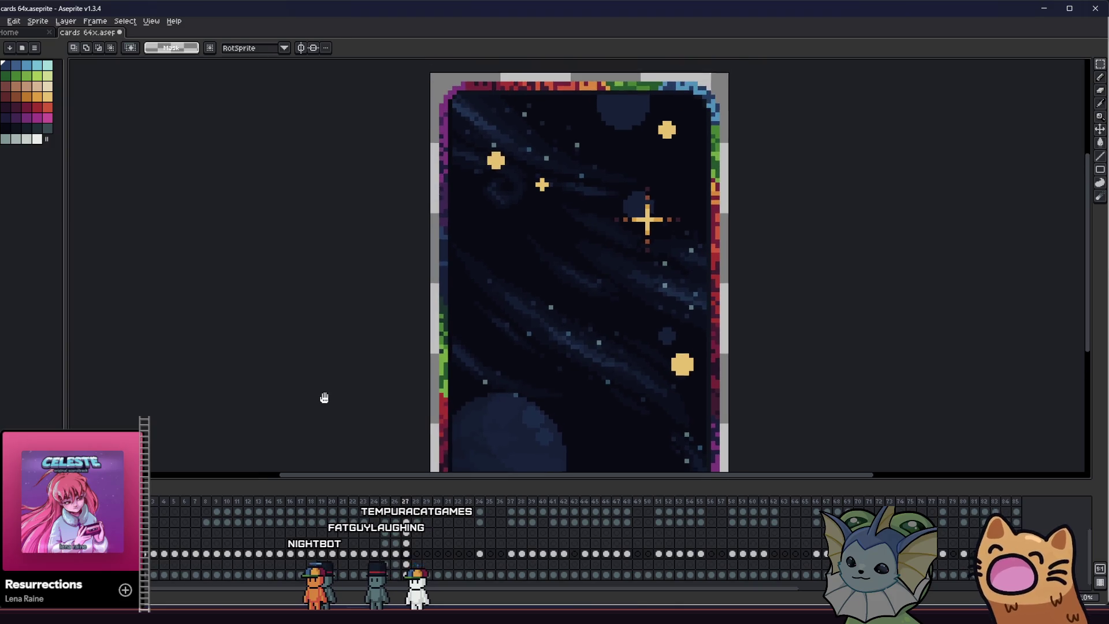
scroll(436, 345, "up", 2)
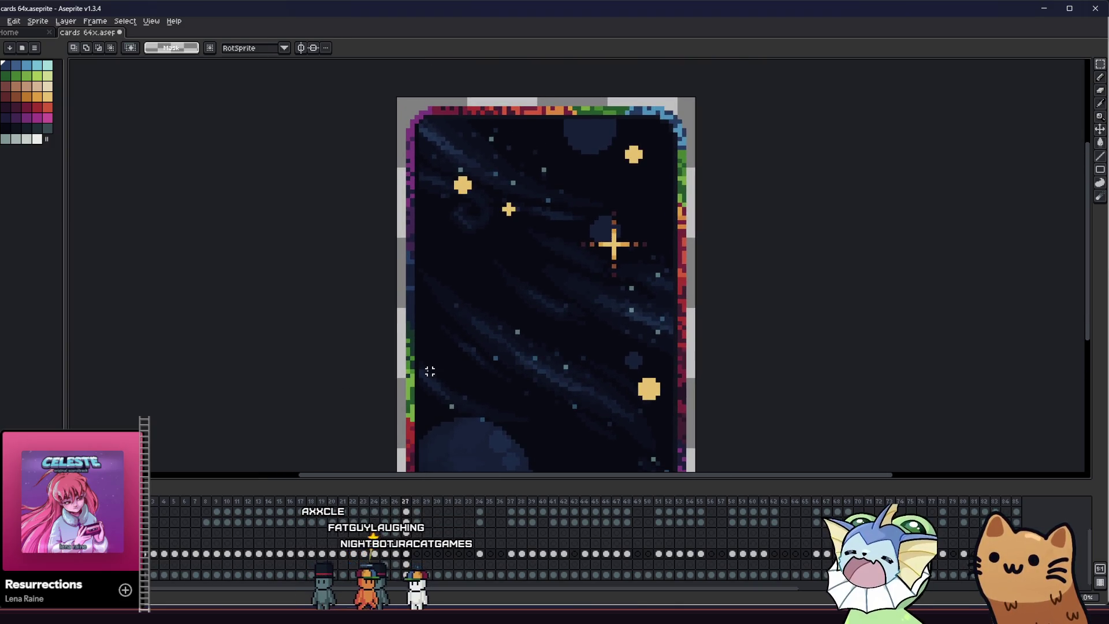
Sample the stars' yellow with the eyedropper and return to the Pencil
key("i")
scroll(467, 179, "up", 1)
left_click(468, 180)
key("b")
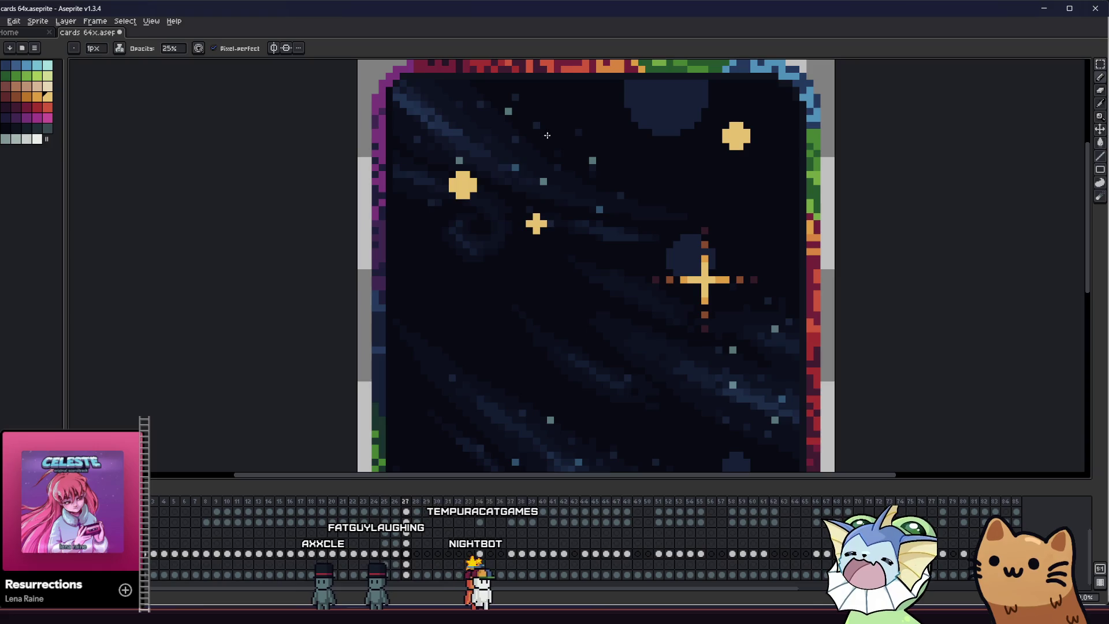
scroll(223, 324, "down", 1)
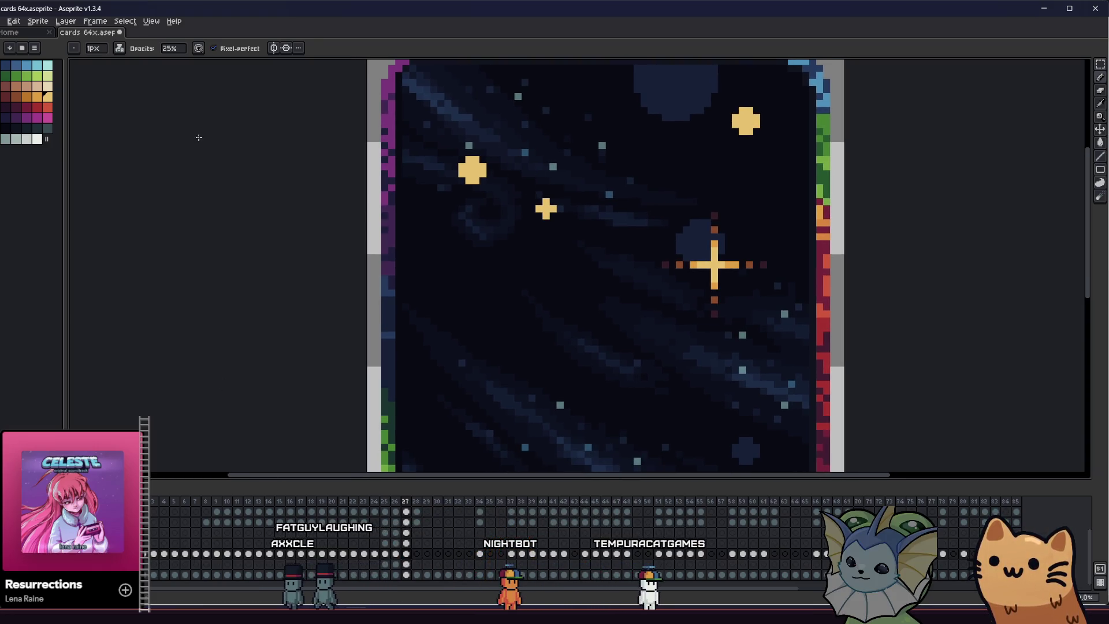
Try another ink mode, then restore Alpha Compositing so Pencil opacity applies
left_click(121, 48)
left_click(143, 94)
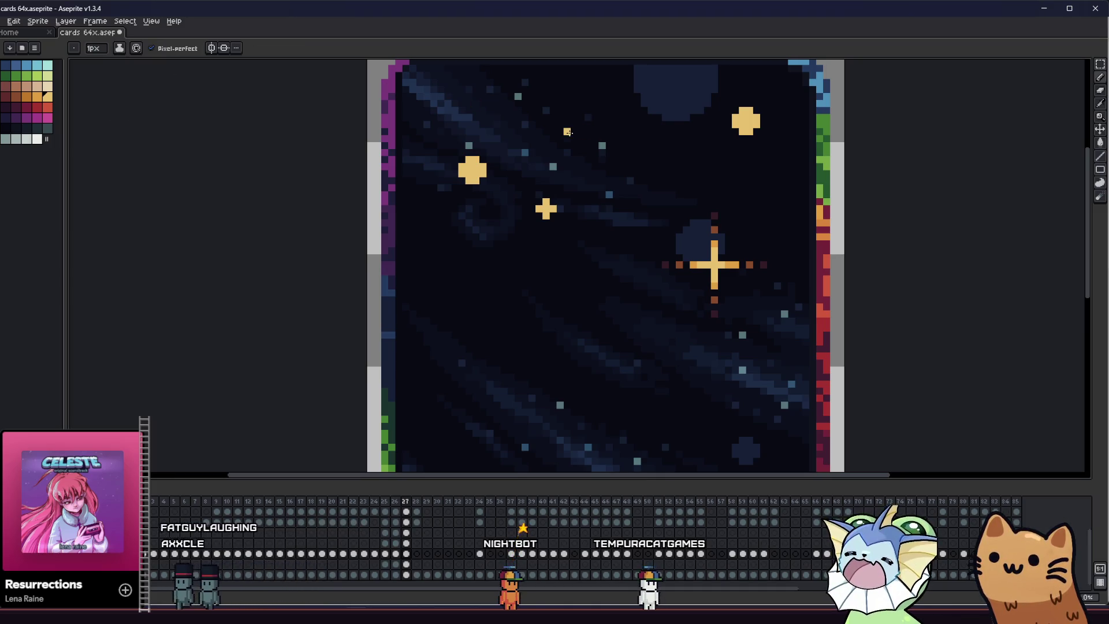
scroll(405, 285, "down", 3)
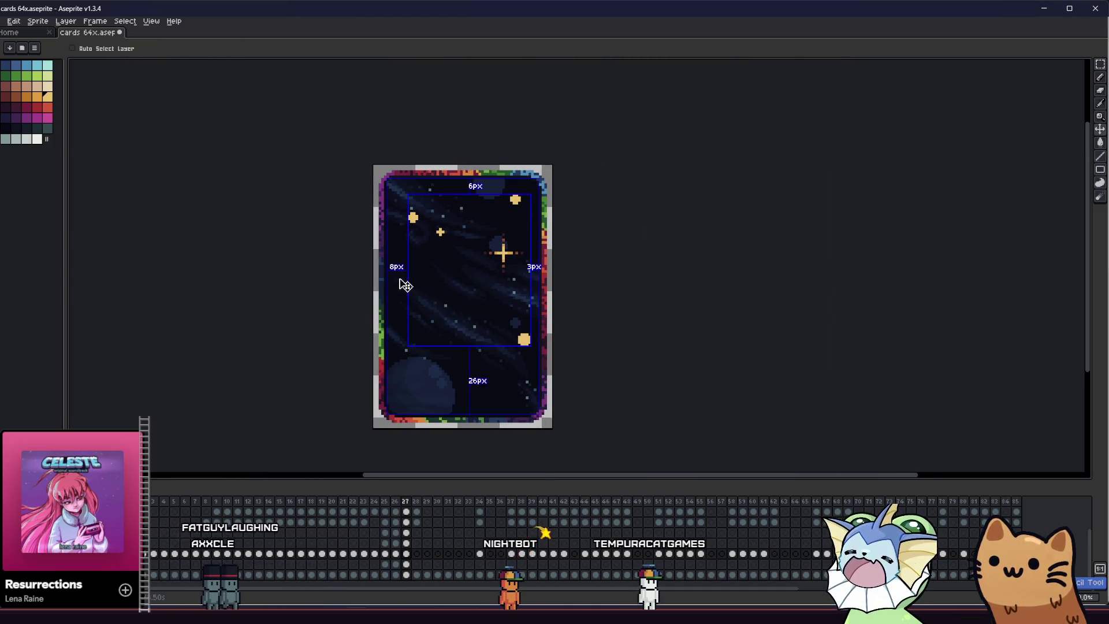
key("b")
scroll(131, 80, "up", 1)
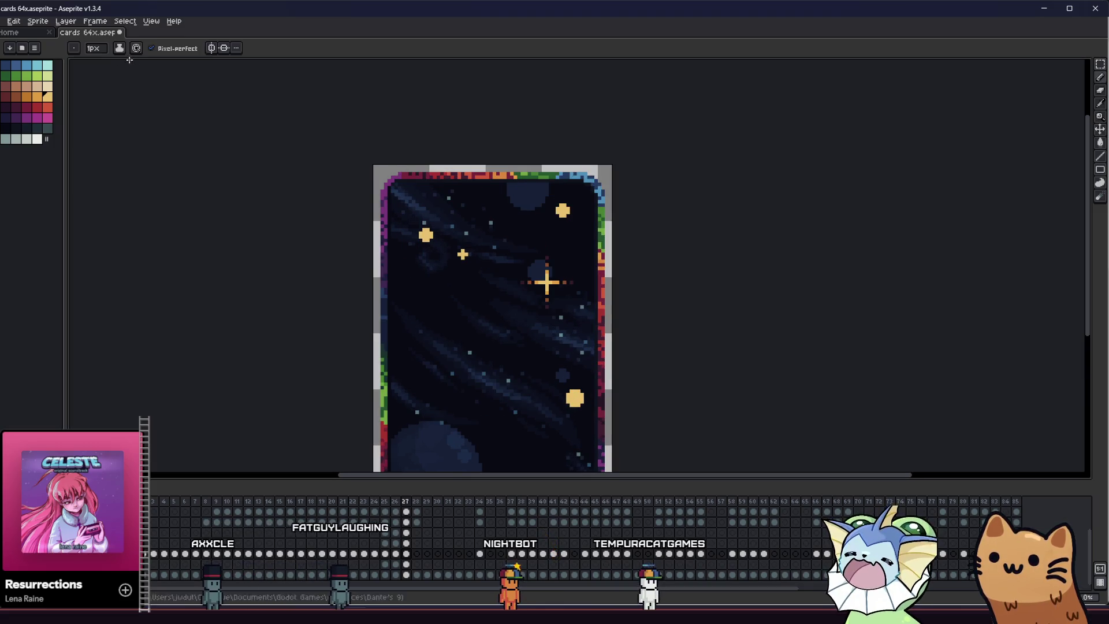
left_click(125, 52)
left_click(132, 71)
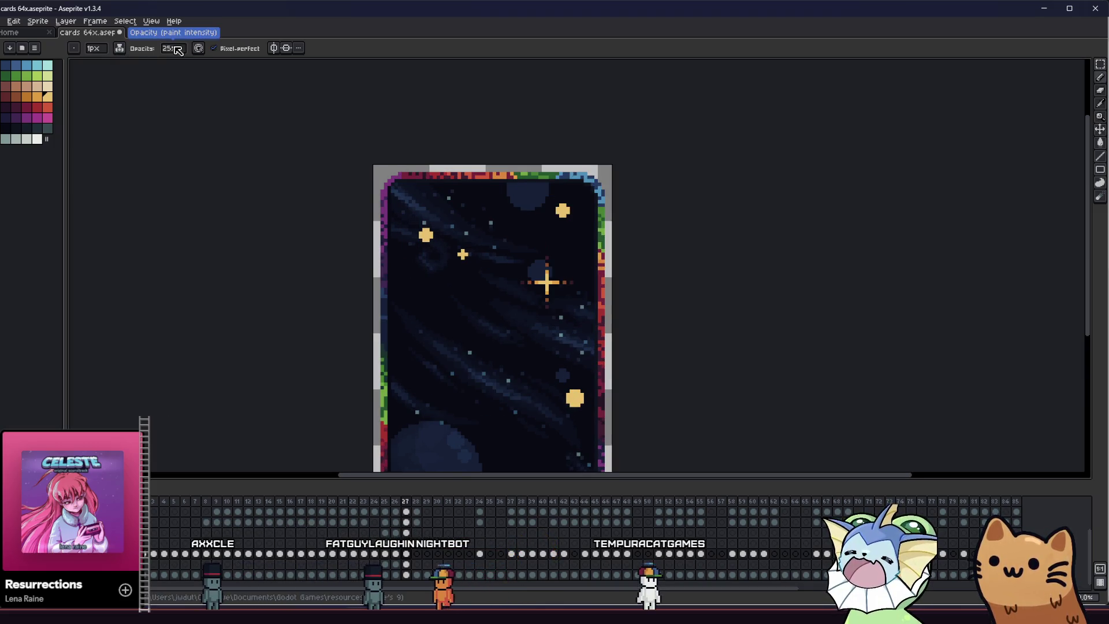
scroll(484, 212, "down", 1)
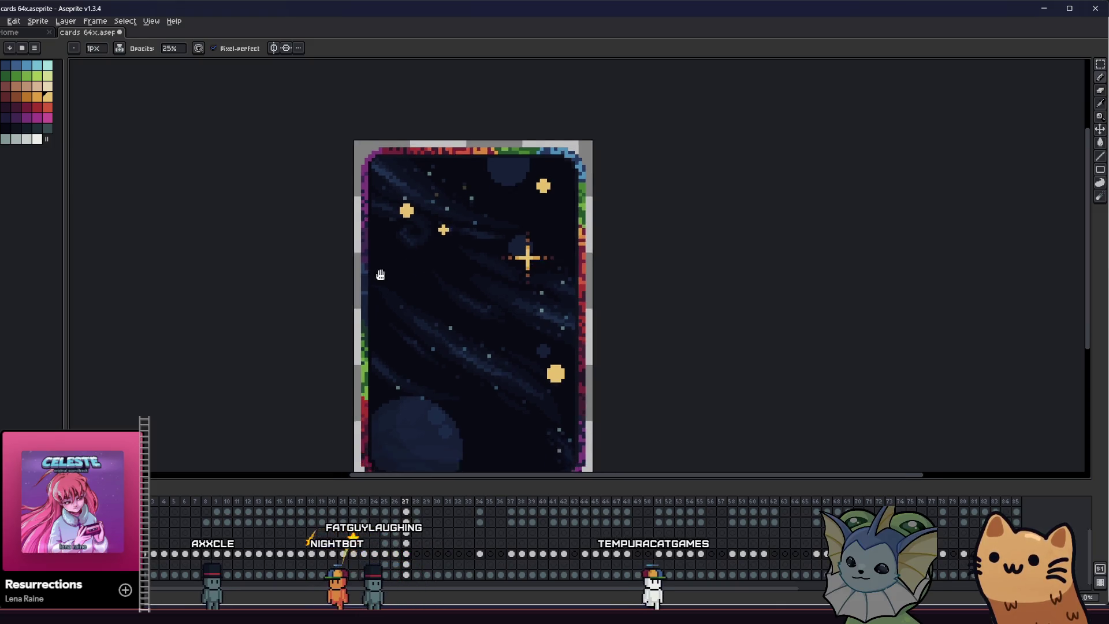
scroll(485, 260, "down", 1)
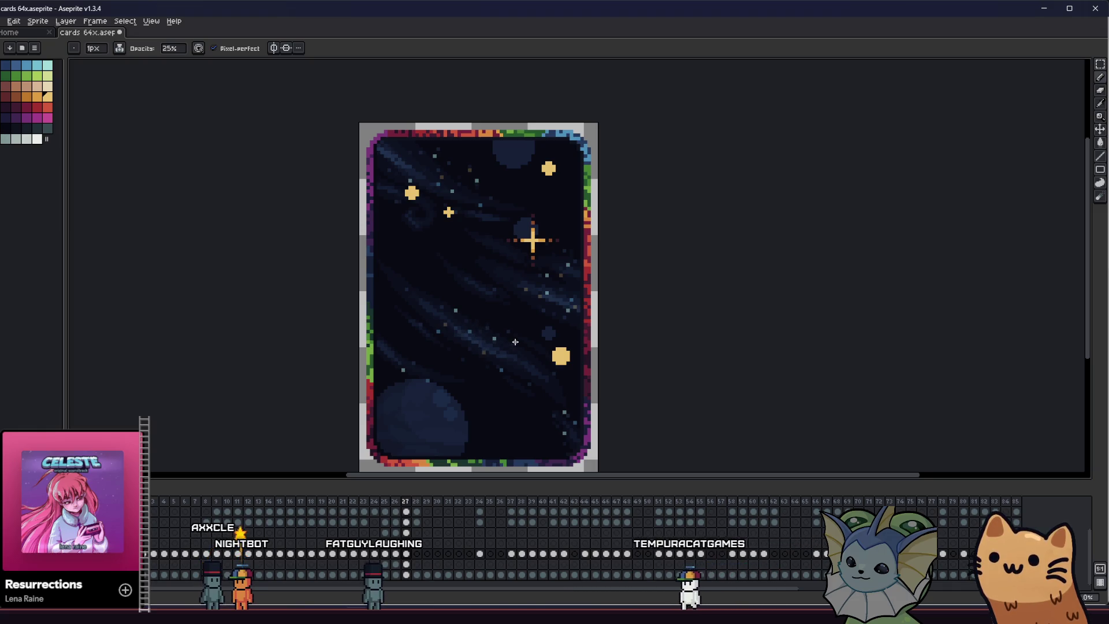
scroll(515, 342, "left", 1)
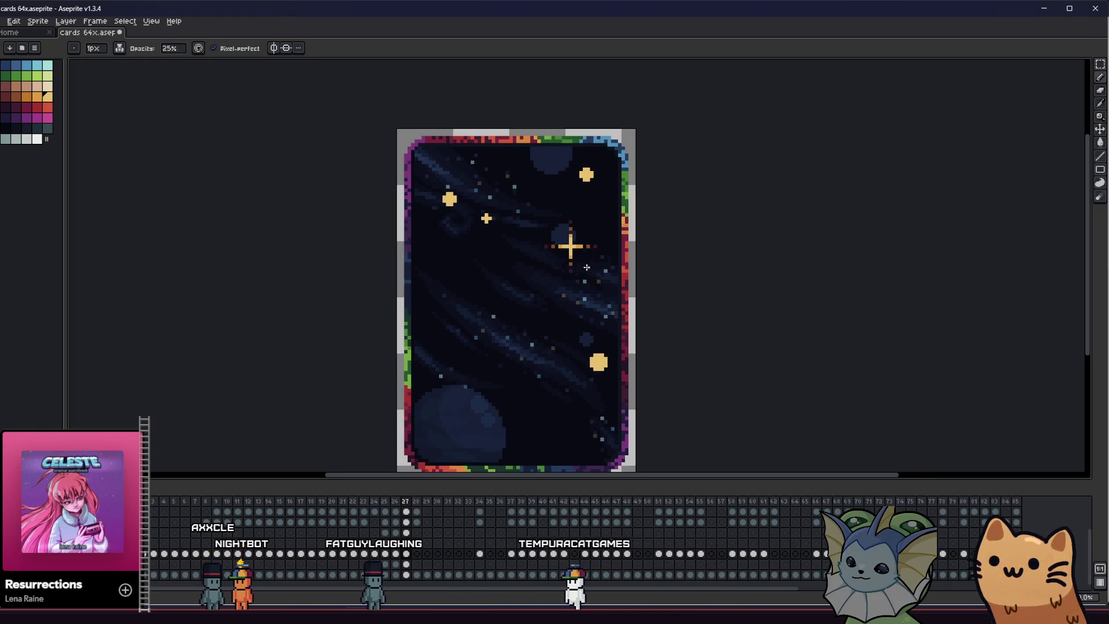
scroll(501, 219, "up", 1)
scroll(410, 196, "right", 1)
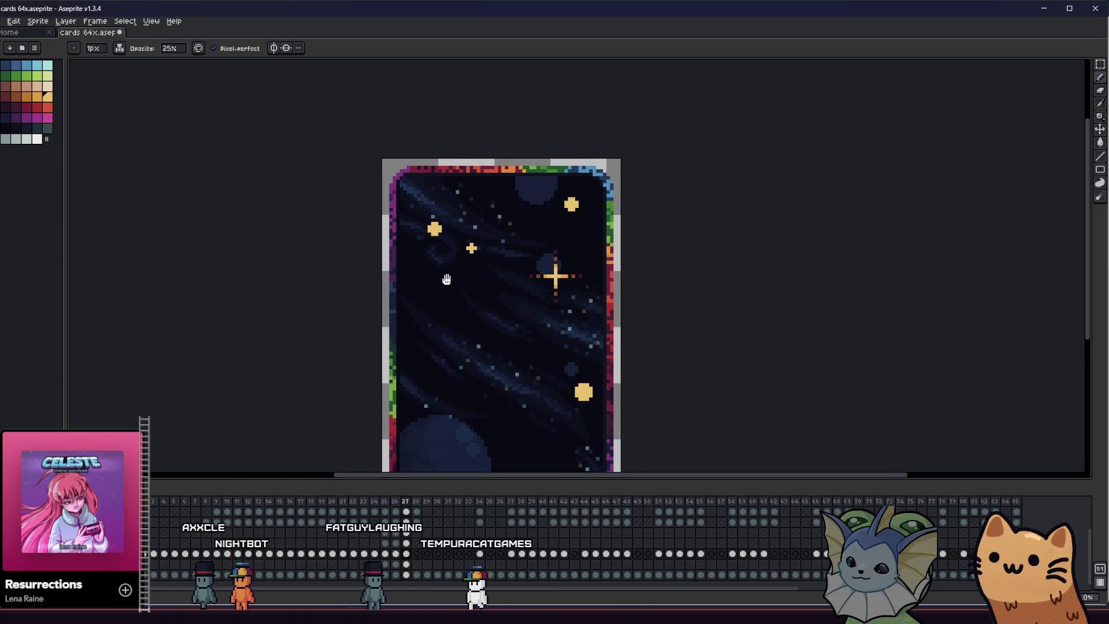
scroll(378, 231, "down", 1)
scroll(378, 231, "left", 1)
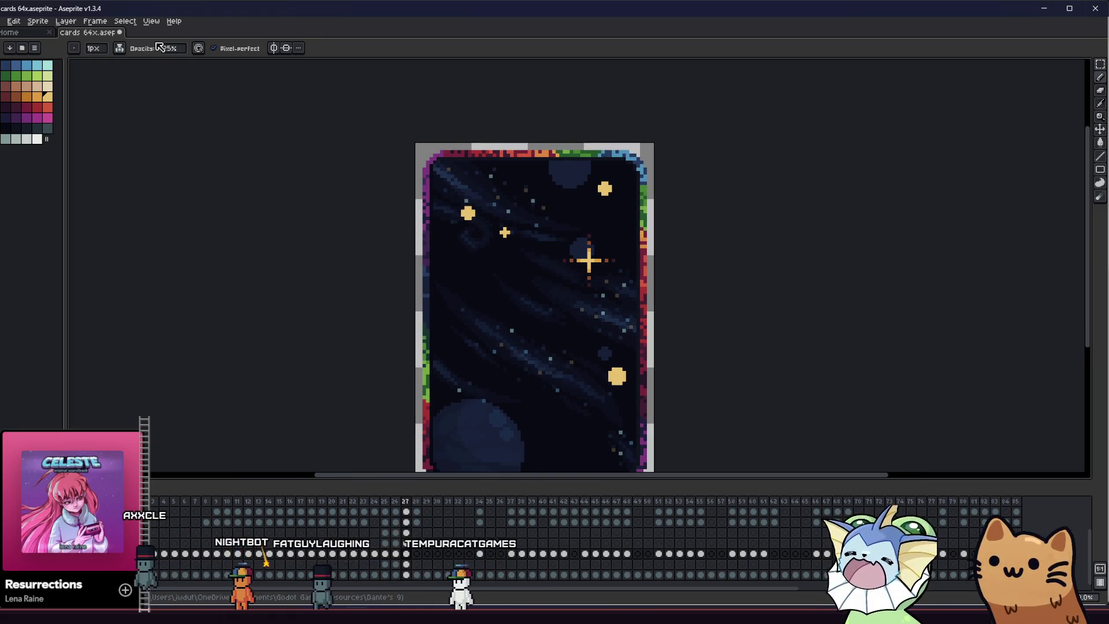
Dot yellow stars while stepping the paint opacity through 50%, 75% and 100%
left_click(172, 50)
type("50")
key("Return")
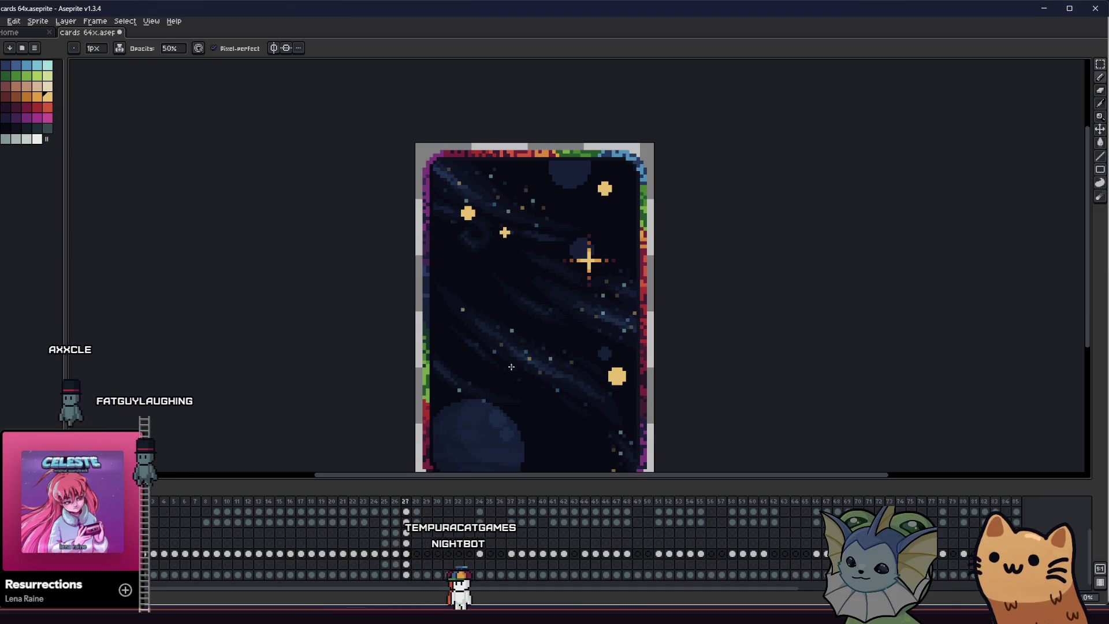
left_click(171, 50)
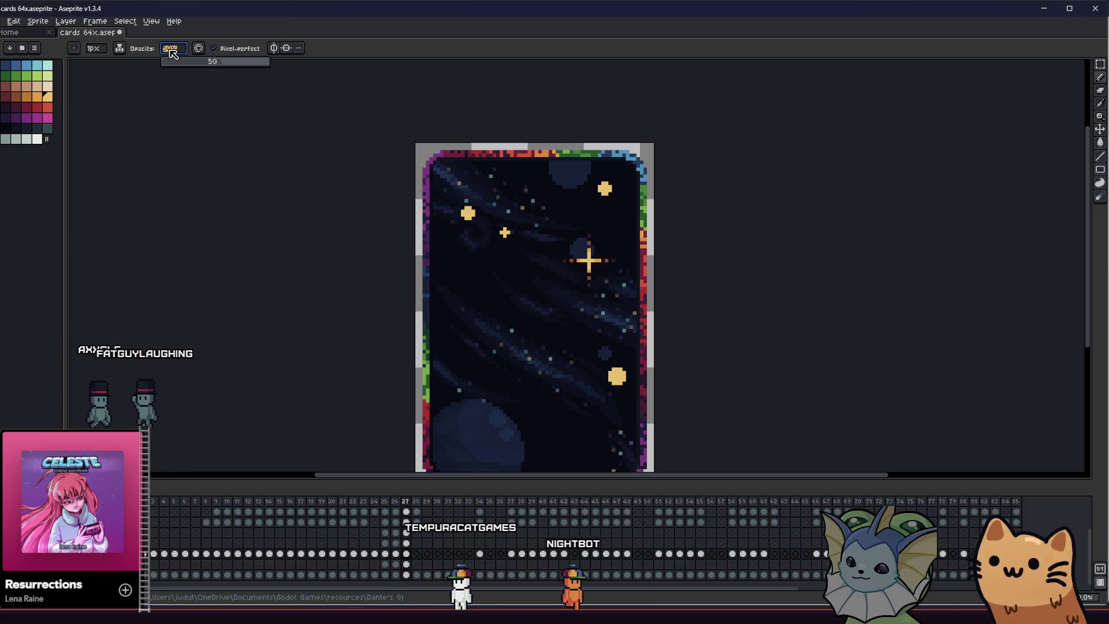
type("75")
key("Return")
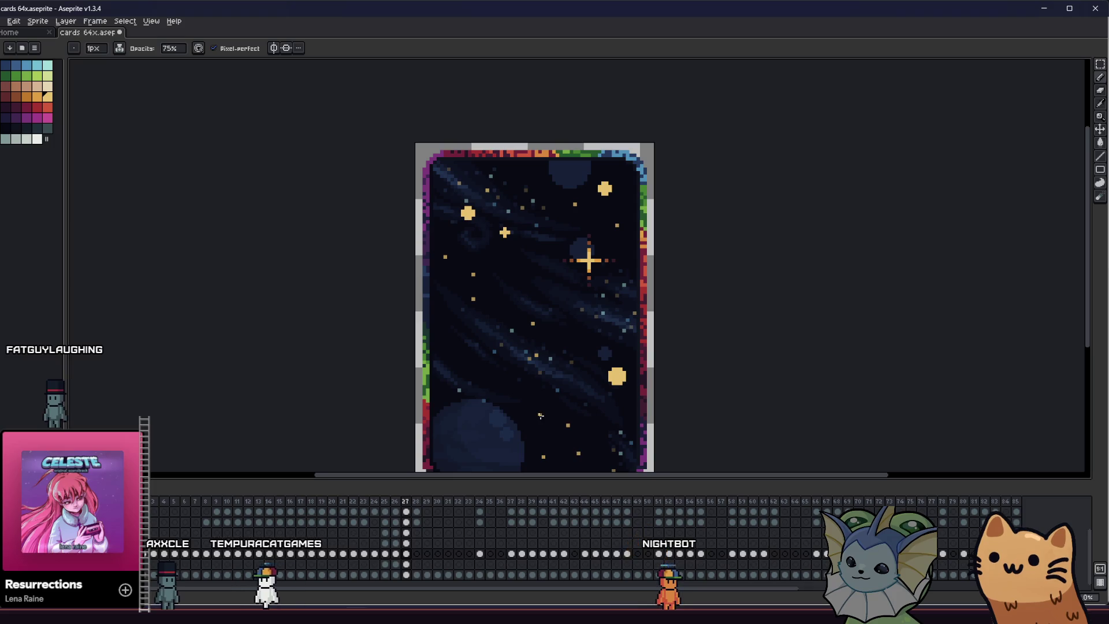
type("100")
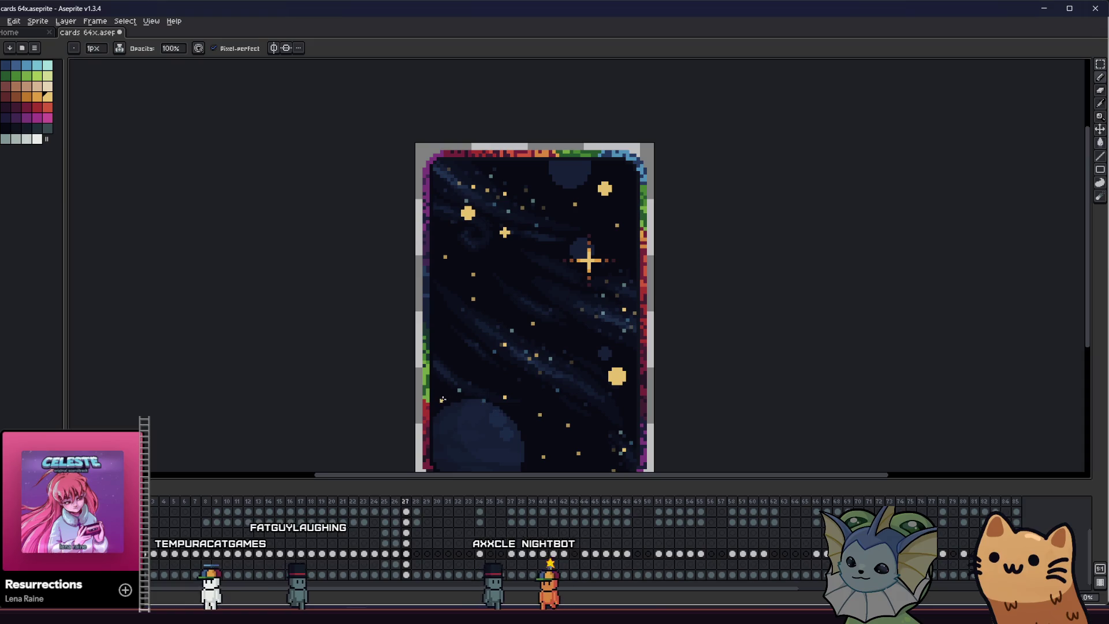
left_click(169, 49)
type("25")
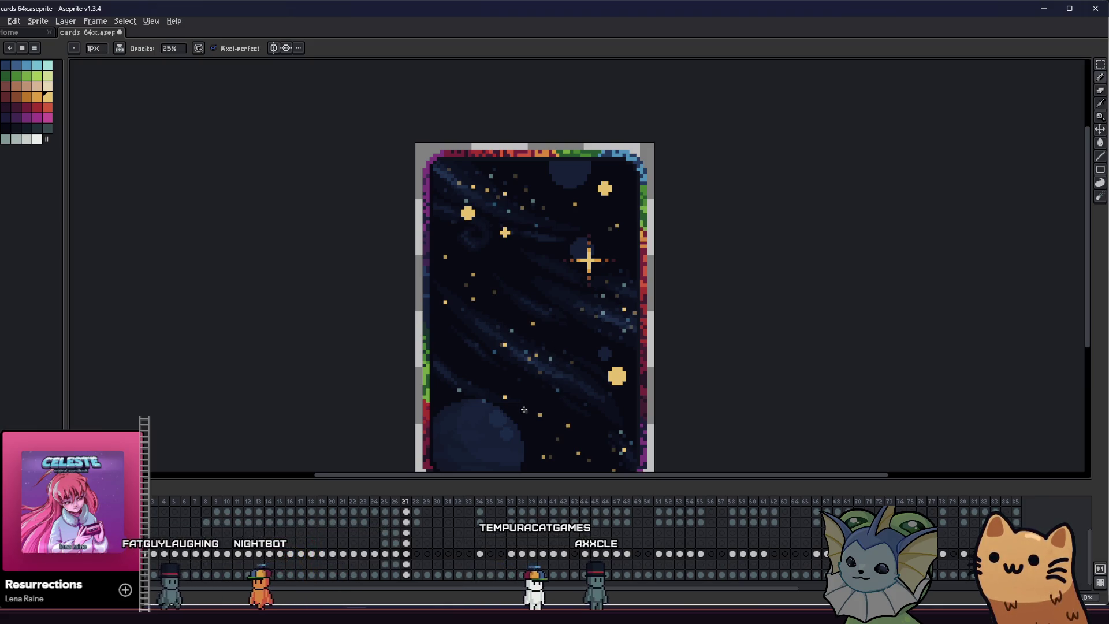
scroll(481, 377, "down", 1)
left_click_drag(315, 367, 453, 390)
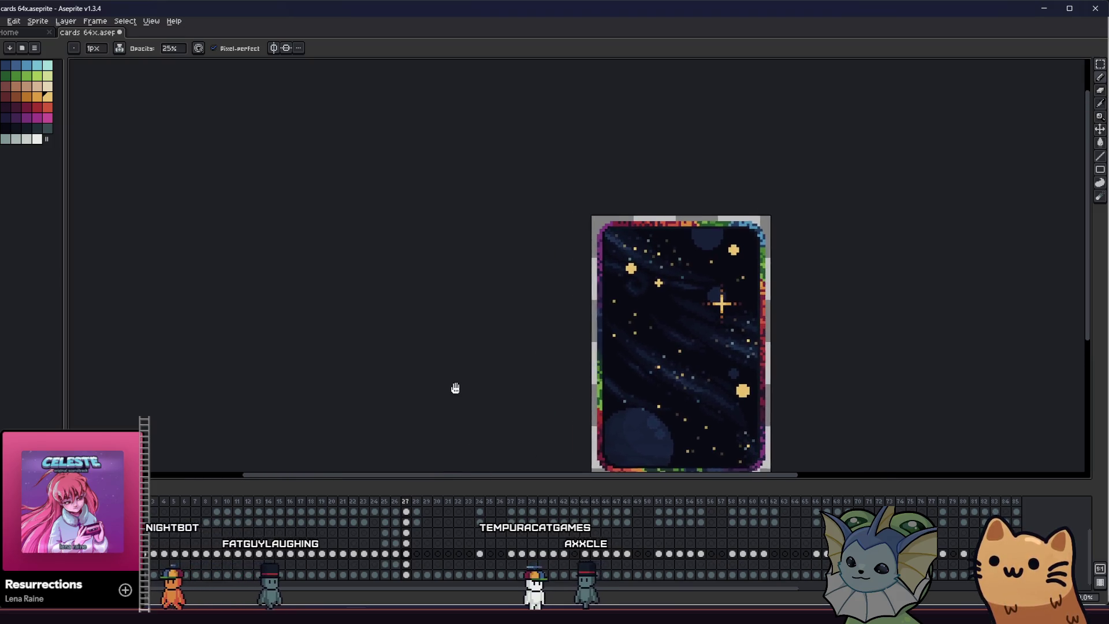
left_click_drag(488, 352, 291, 321)
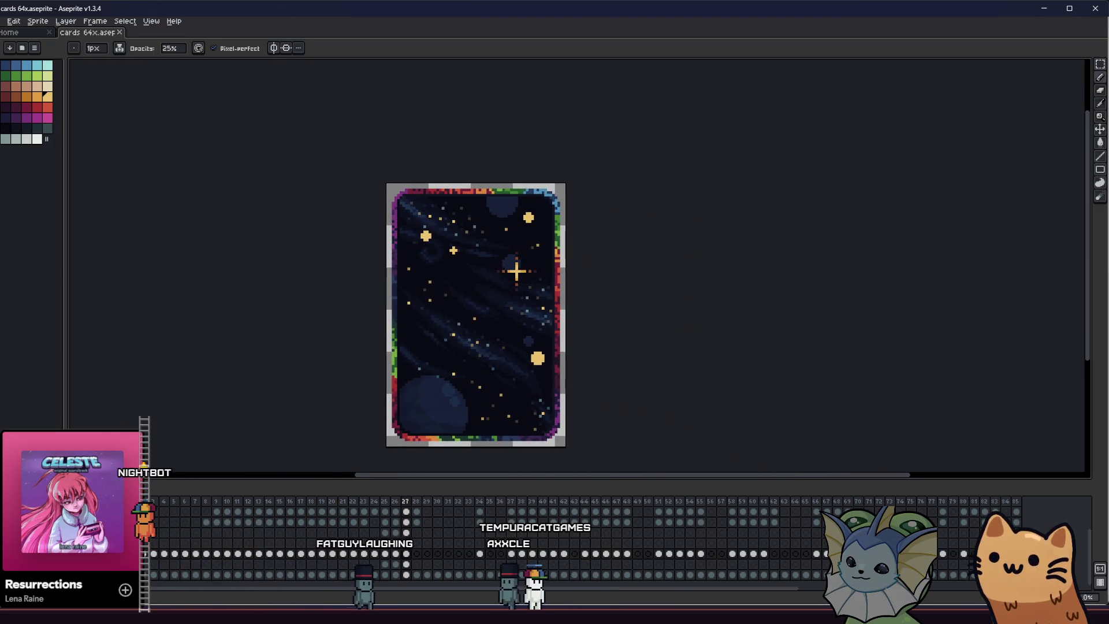
mouse_move(369, 299)
left_mouse_down()
mouse_move(497, 296)
mouse_move(465, 269)
left_mouse_up()
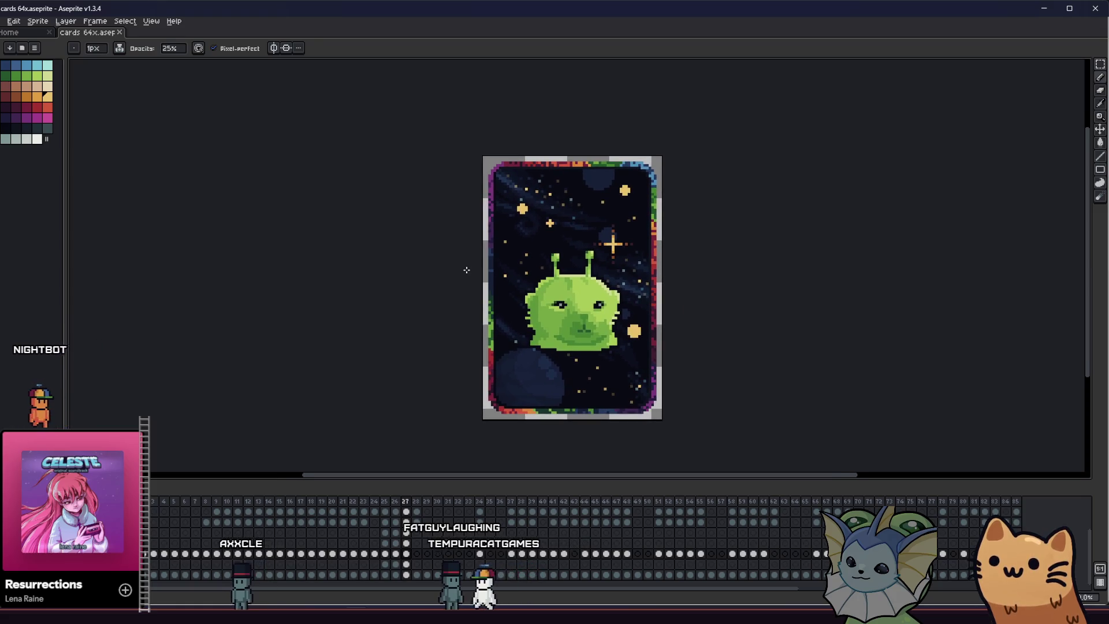
key("Delete")
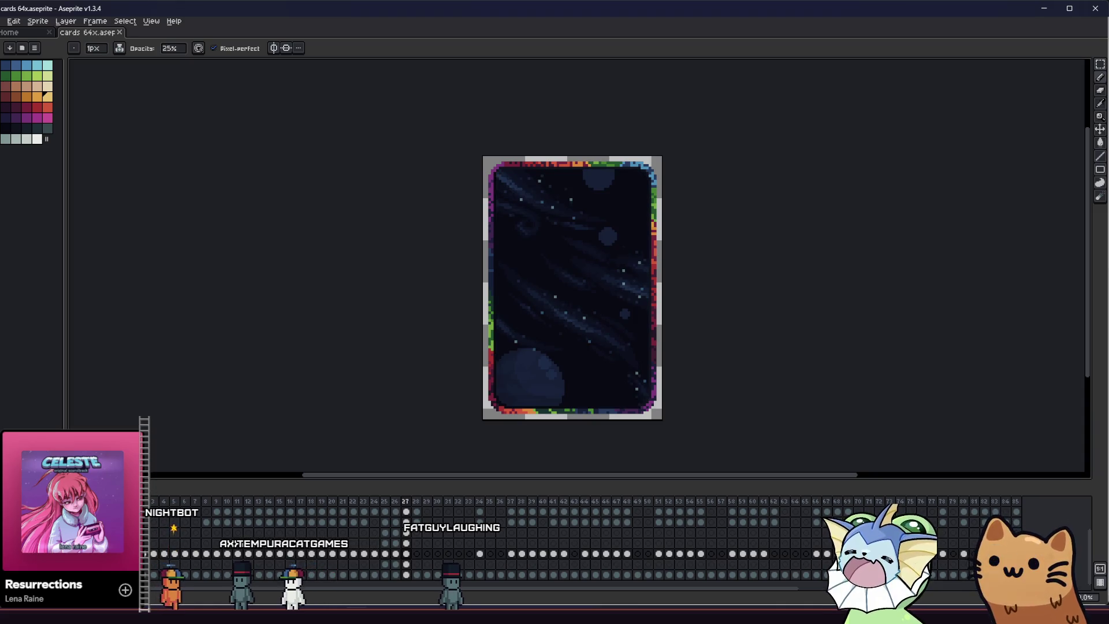
key("ctrl+z")
scroll(569, 303, "up", 1)
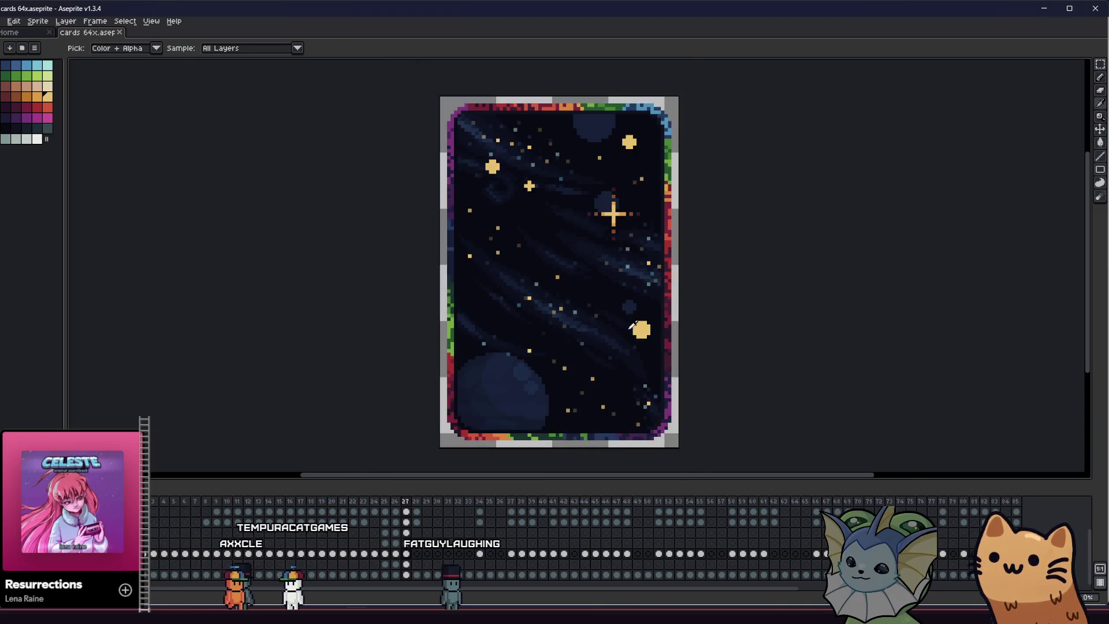
scroll(563, 299, "up", 1)
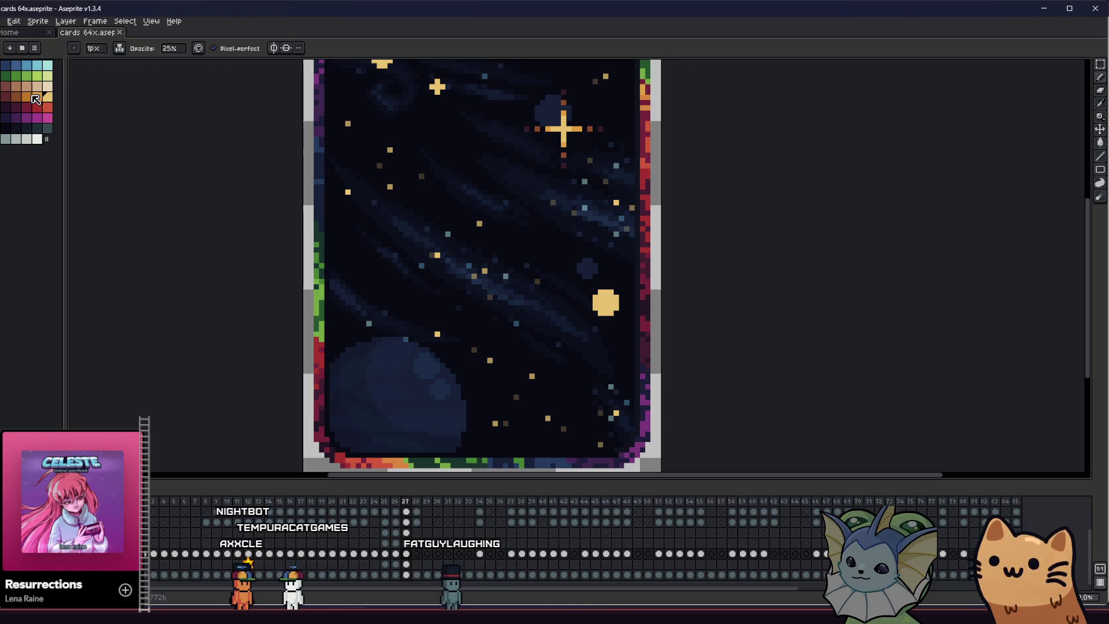
Paint orange shading along the big star's edge, undoing a stray pixel
left_click_drag(425, 279, 441, 314)
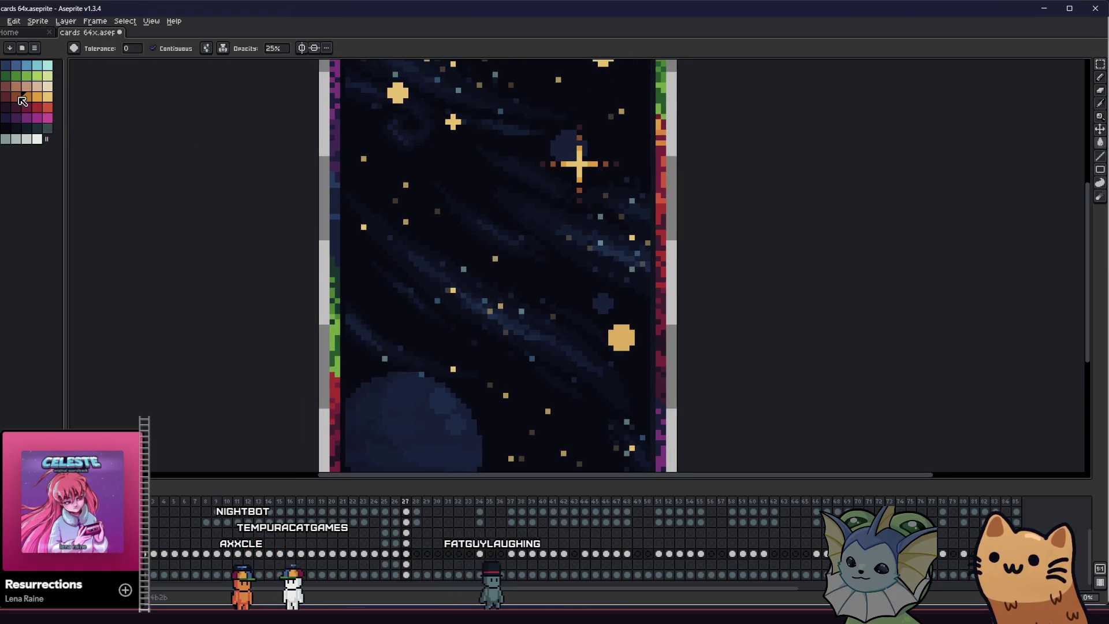
key("b")
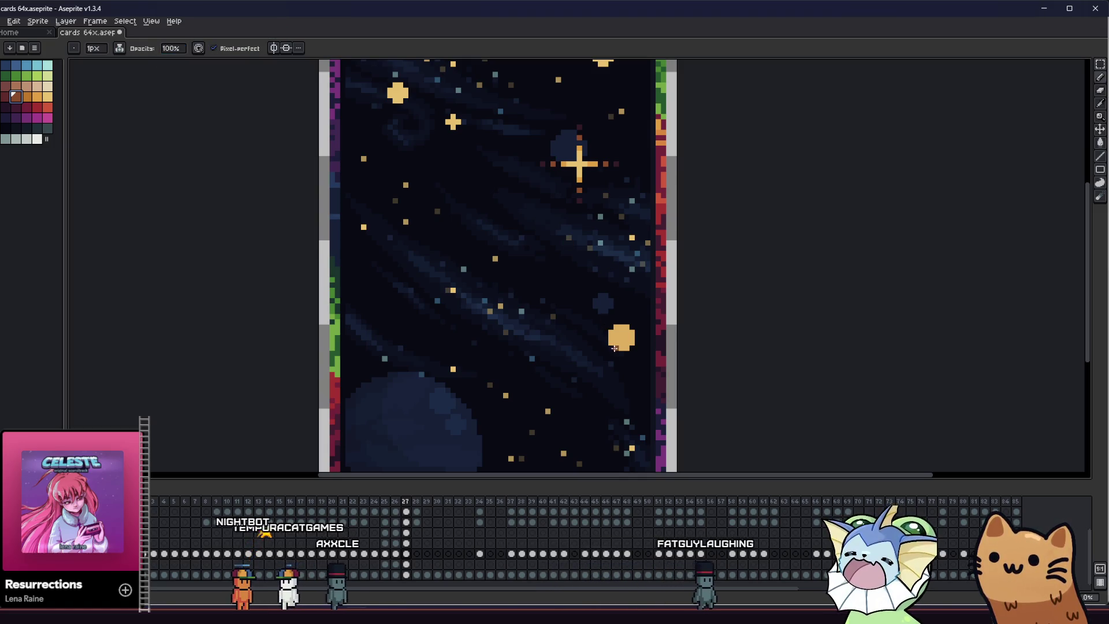
scroll(621, 337, "up", 1)
scroll(622, 337, "up", 1)
left_click(24, 97)
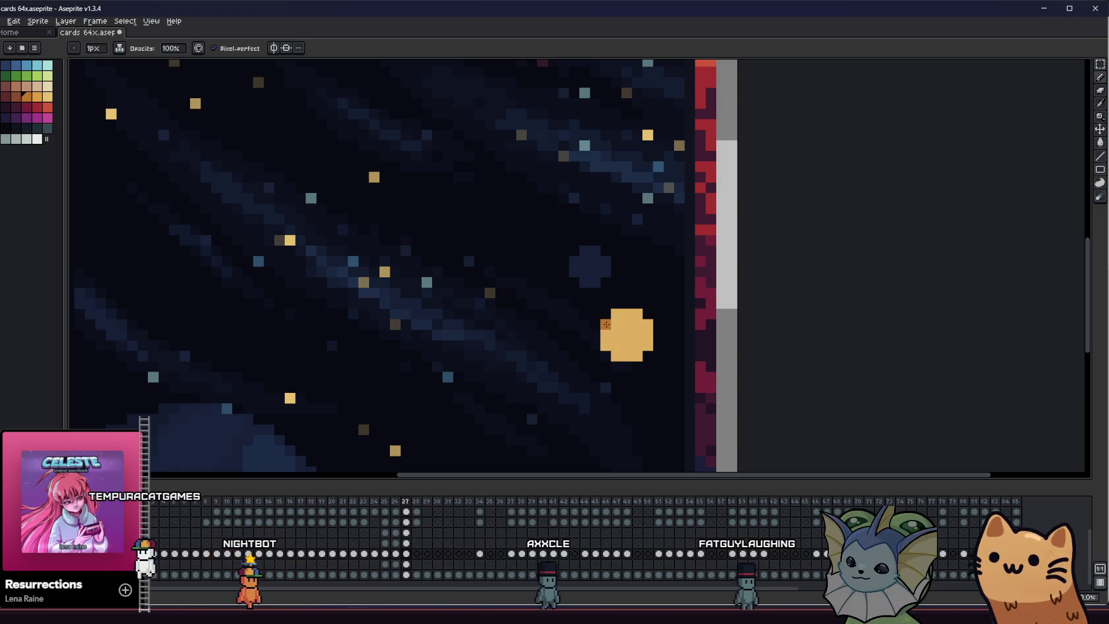
left_click_drag(605, 344, 618, 357)
left_click(657, 345)
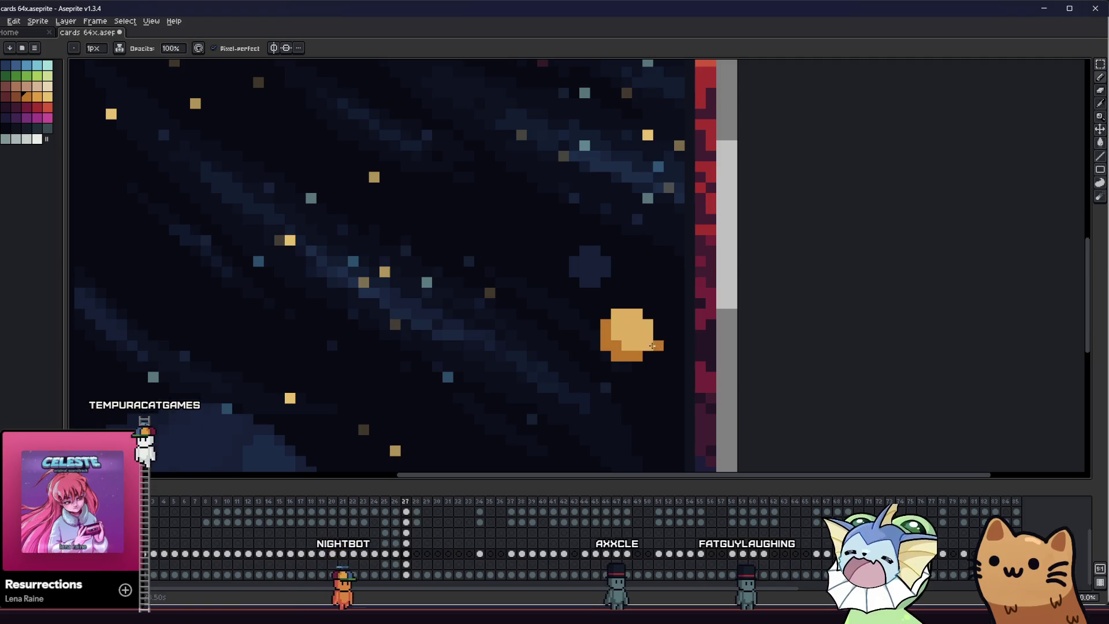
key("ctrl+z")
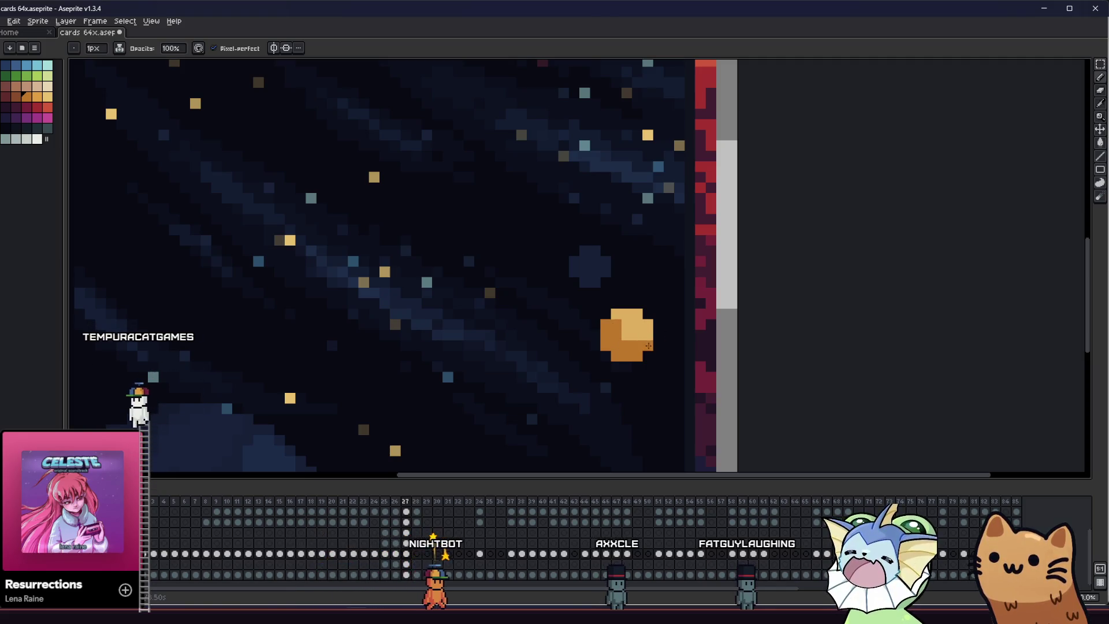
scroll(557, 377, "down", 5)
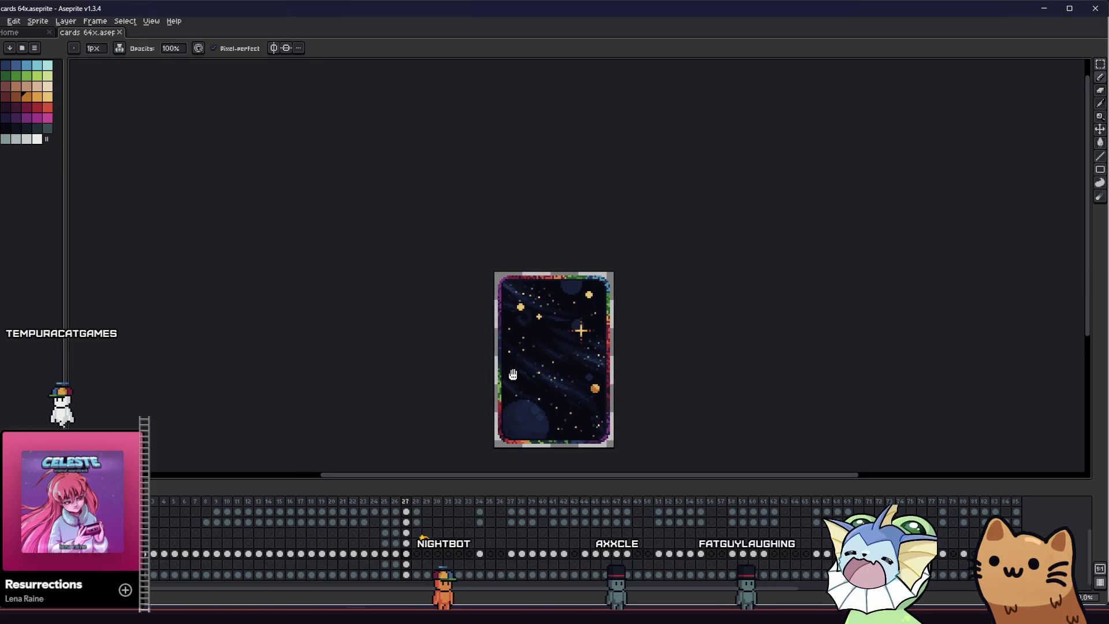
scroll(598, 385, "up", 5)
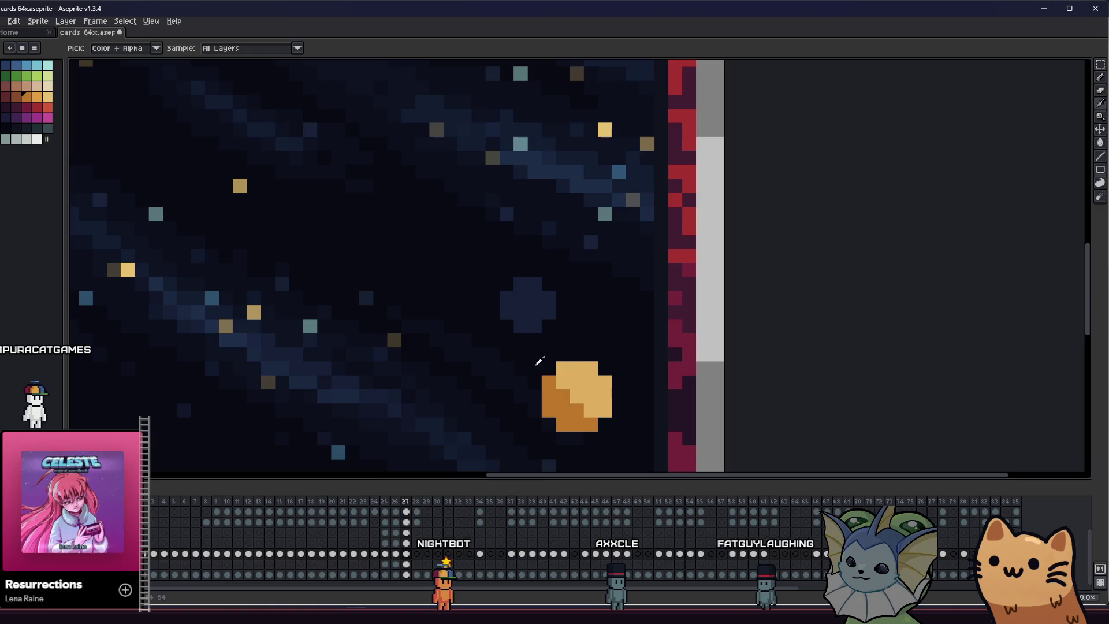
Fill the planet with a more saturated orange and pick a lighter orange for highlights
key("g")
left_click(576, 390)
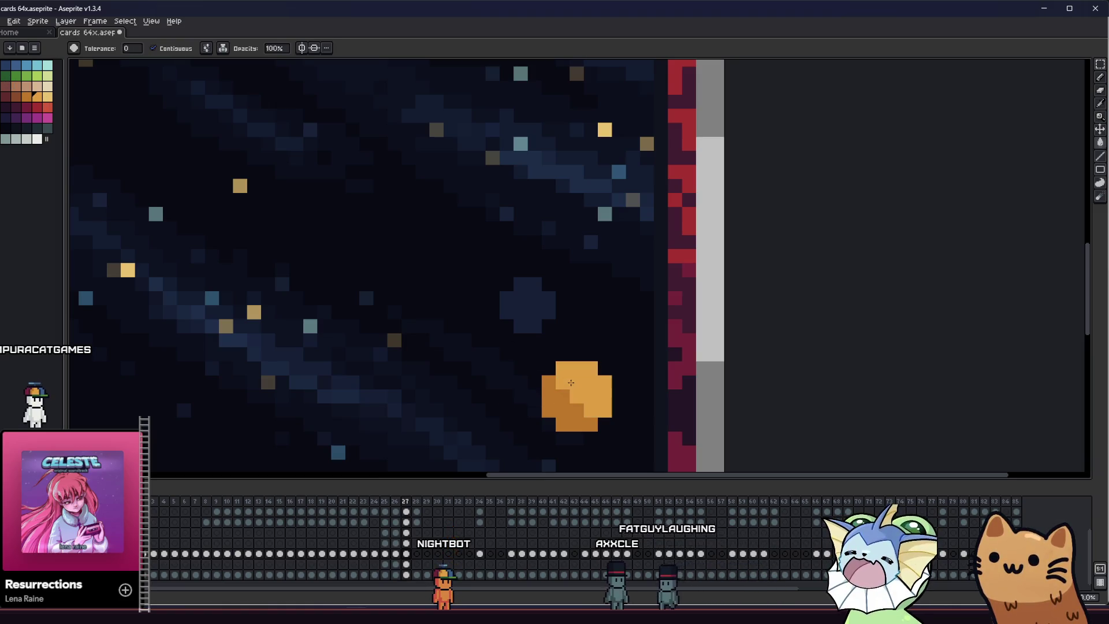
left_click(49, 98)
key("b")
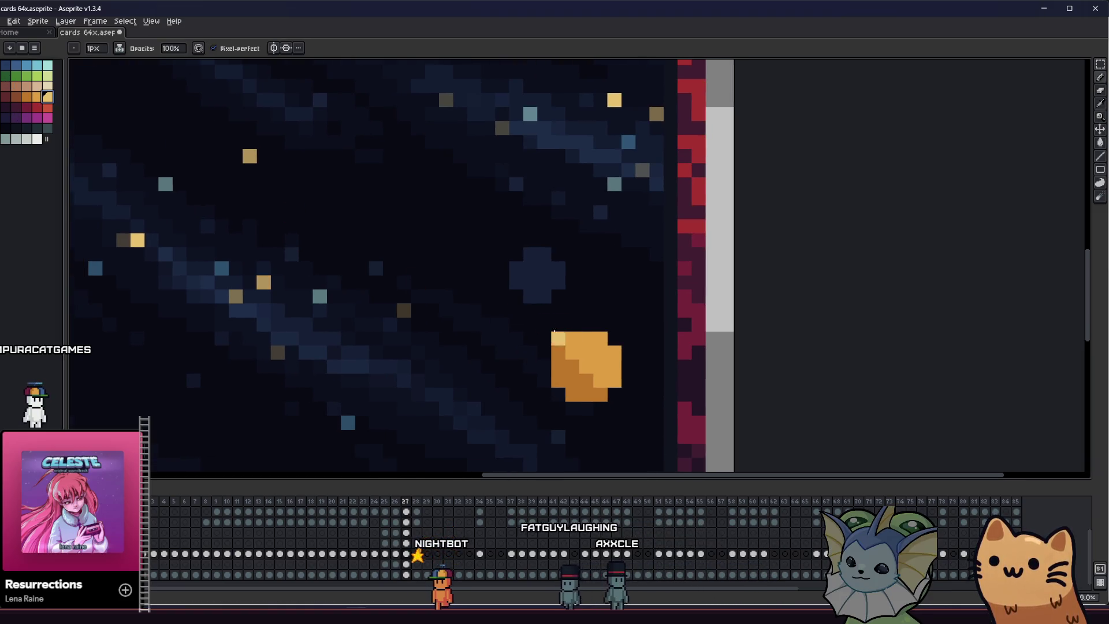
scroll(610, 355, "down", 5)
mouse_move(329, 300)
left_mouse_down()
mouse_move(414, 319)
mouse_move(353, 268)
left_mouse_up()
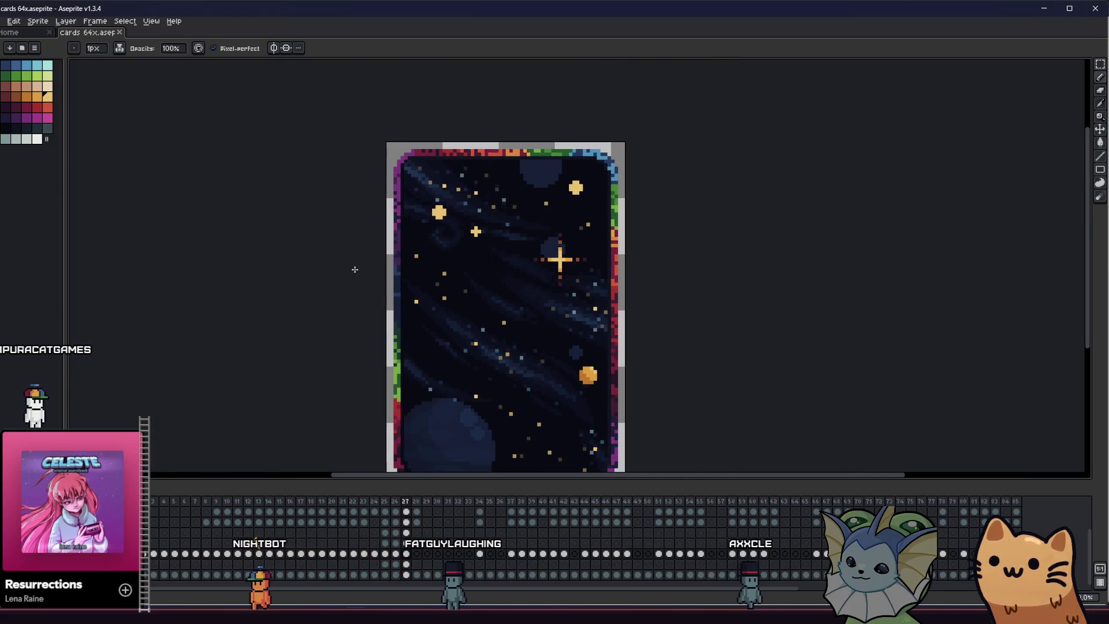
scroll(438, 204, "up", 2)
scroll(438, 204, "down", 1)
Recolour another star orange and add a lighter highlight pixel on top
left_click(15, 95)
key("g")
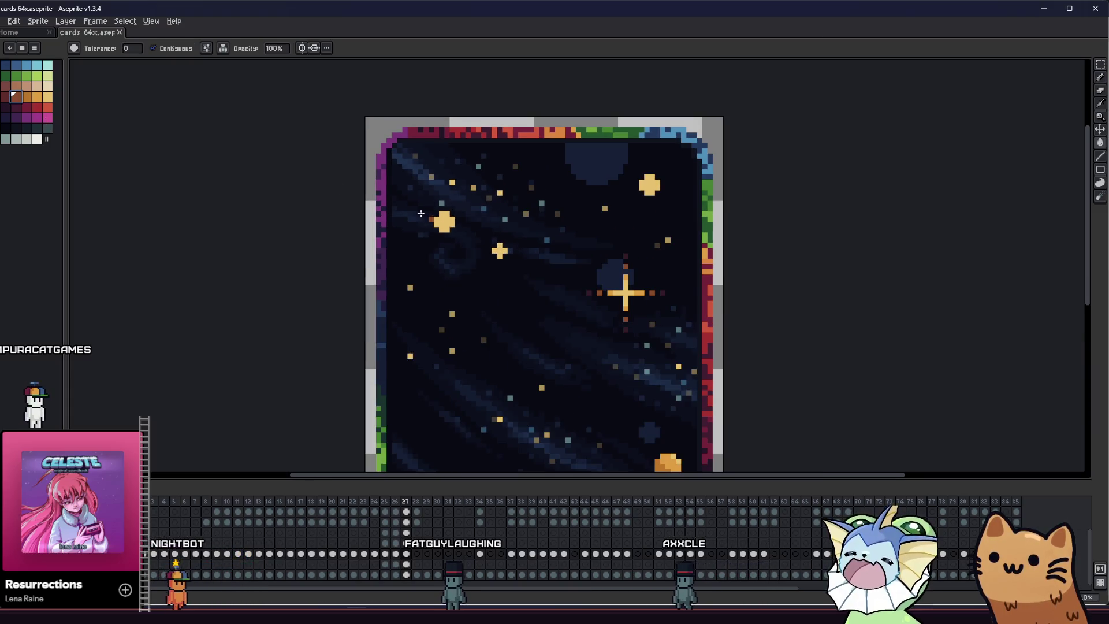
scroll(439, 224, "up", 4)
left_click(26, 95)
key("b")
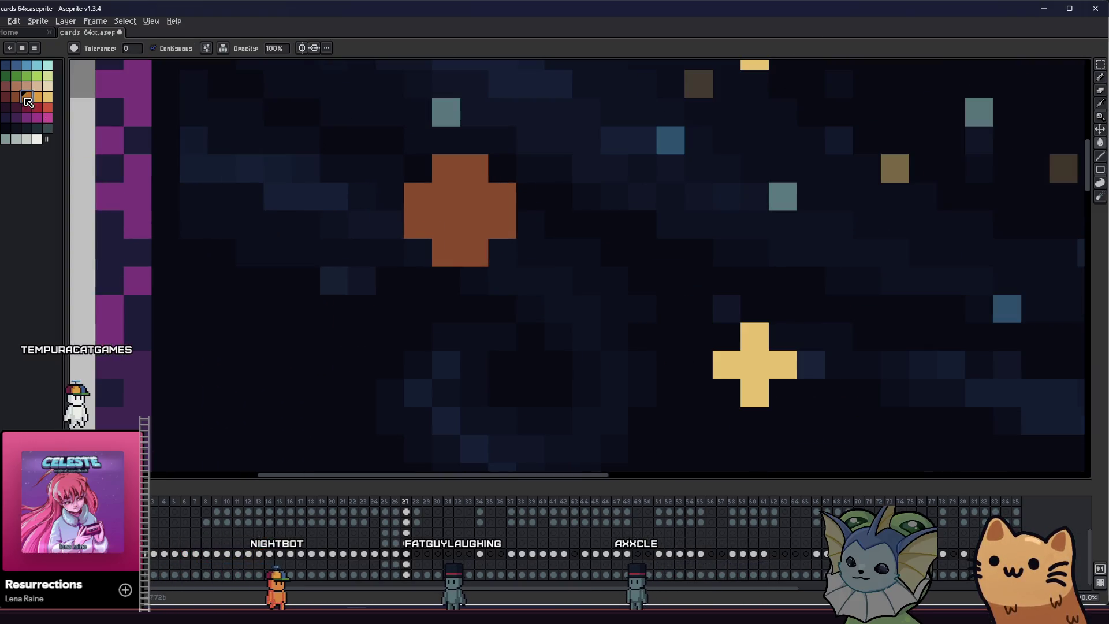
left_click(468, 174)
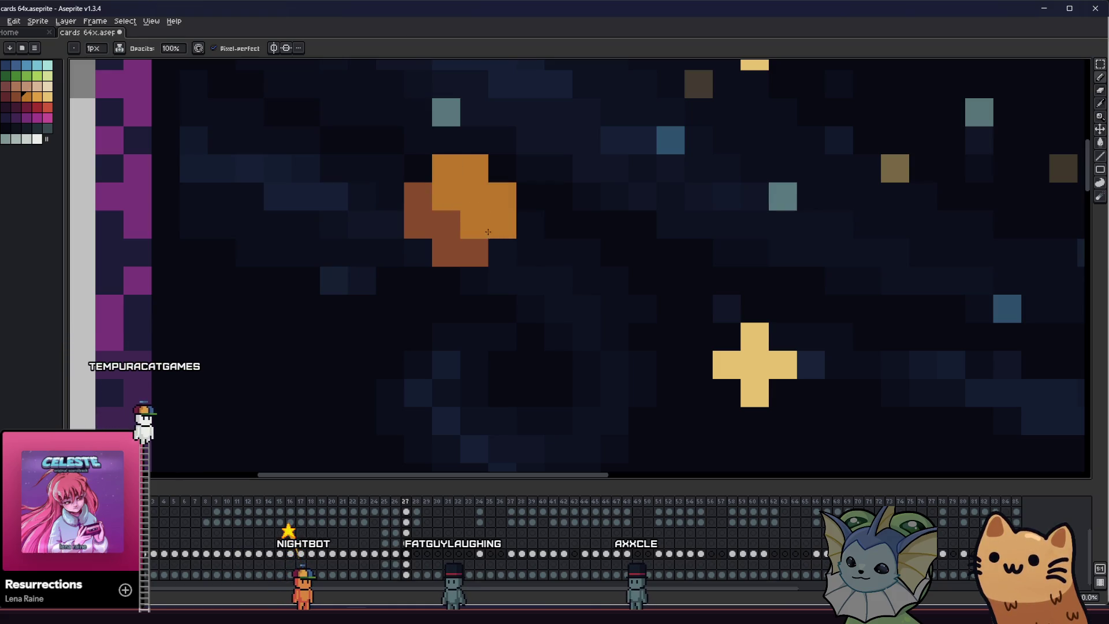
scroll(487, 231, "down", 2)
scroll(489, 231, "down", 1)
scroll(833, 227, "down", 1)
Fill the top-right star with orange, ready to add its highlights
key("i")
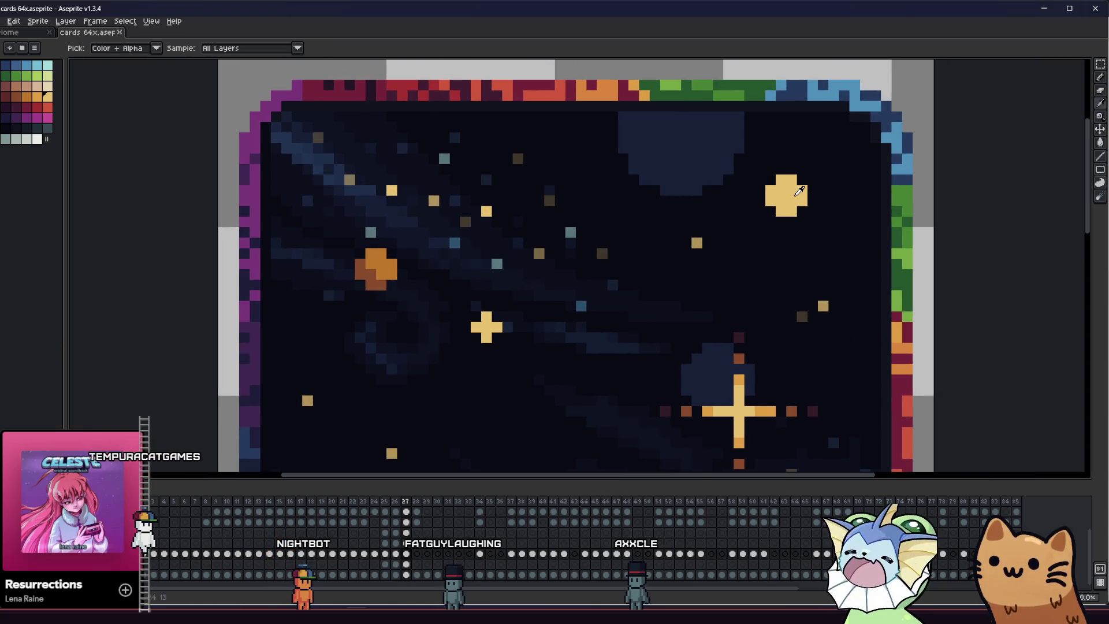
scroll(799, 190, "right", 3)
left_click(37, 96)
key("b")
left_click(582, 195)
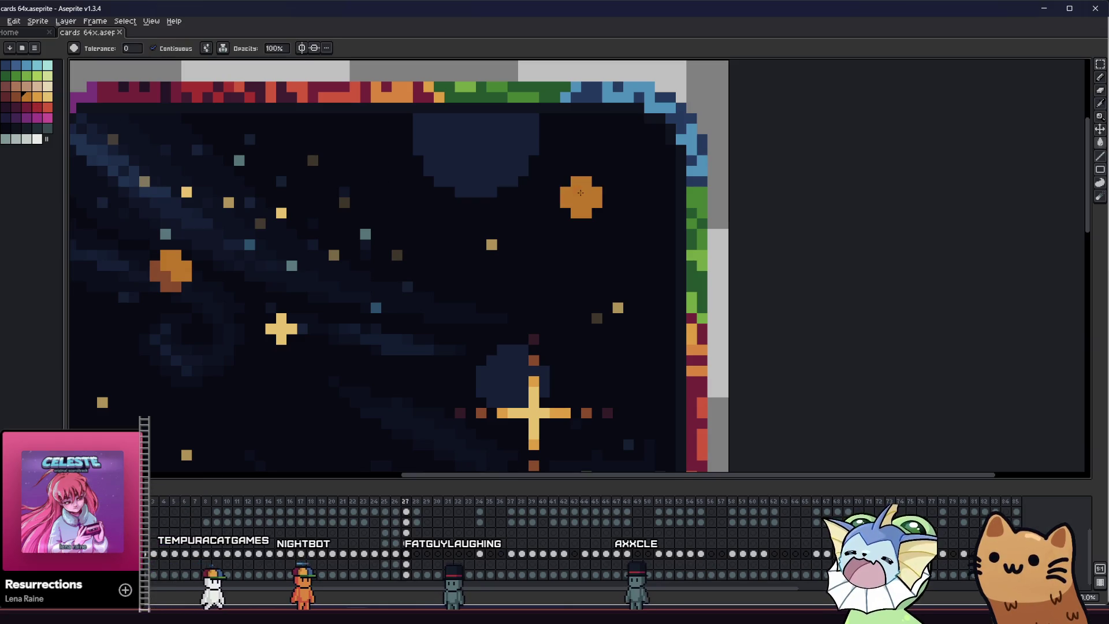
scroll(577, 191, "up", 1)
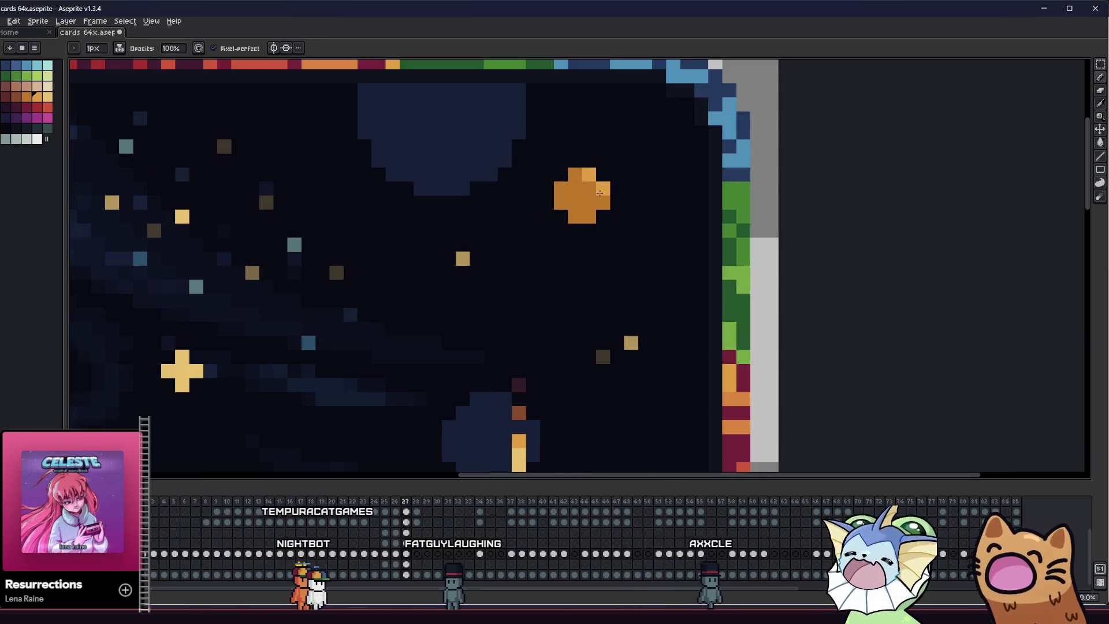
scroll(603, 197, "down", 2)
scroll(451, 299, "down", 2)
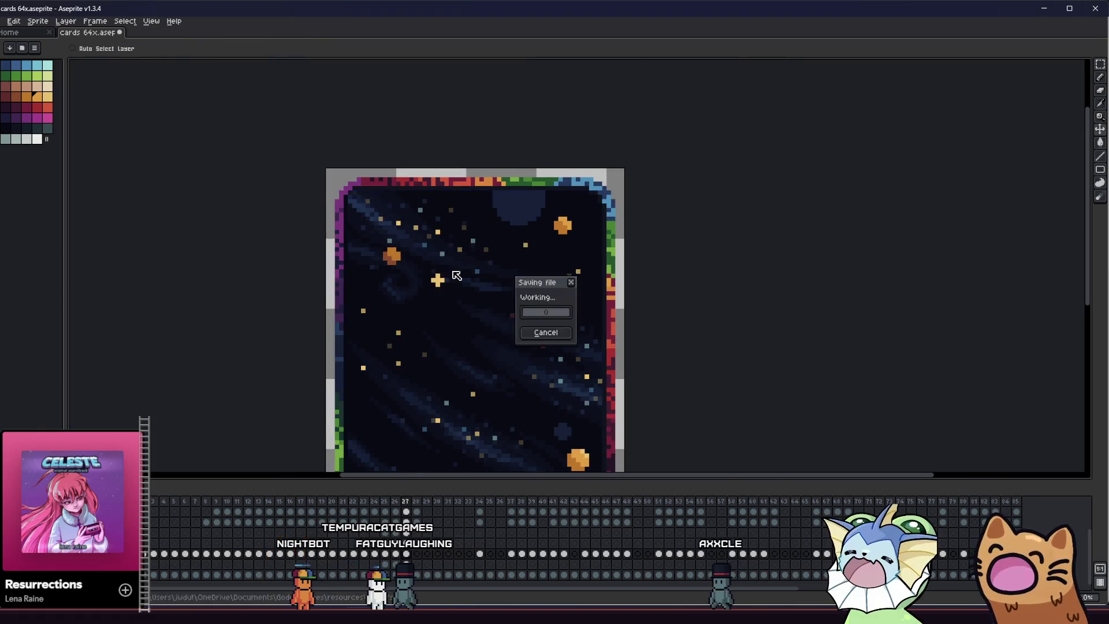
scroll(451, 299, "up", 1)
scroll(451, 298, "down", 2)
scroll(401, 312, "down", 1)
Marquee-select the large sparkle star and drag out a copy onto the background
left_click_drag(401, 315, 354, 292)
scroll(373, 278, "up", 1)
scroll(389, 263, "up", 1)
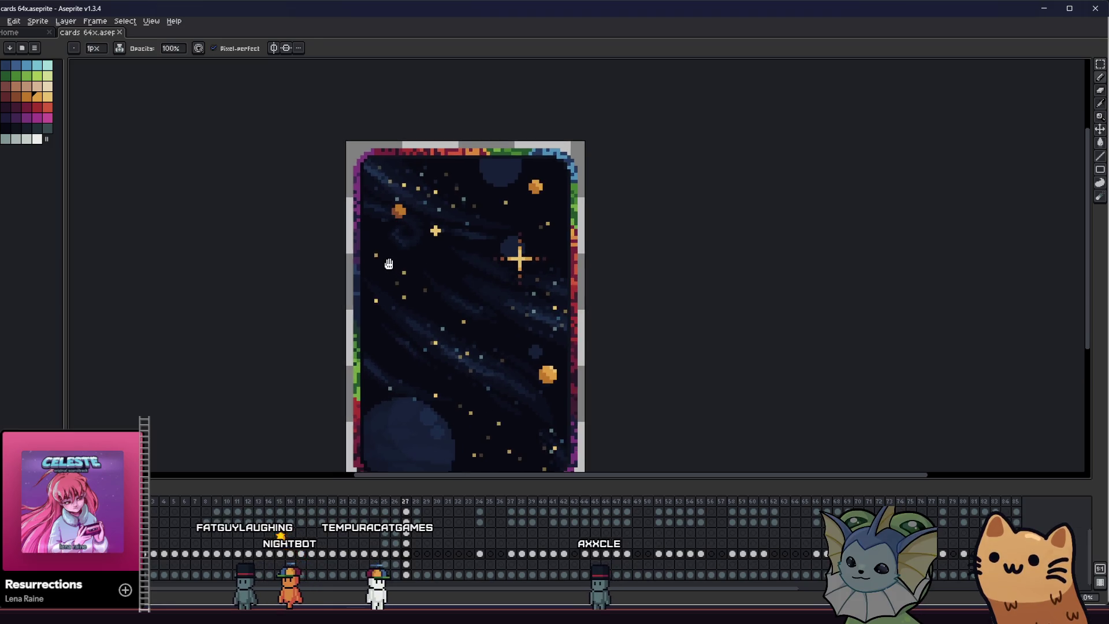
key("m")
scroll(519, 256, "up", 1)
mouse_move(474, 225)
left_mouse_down()
mouse_move(563, 298)
mouse_move(399, 216)
mouse_move(382, 177)
left_mouse_up()
scroll(391, 183, "down", 1)
left_click_drag(359, 127, 426, 256, "ctrl")
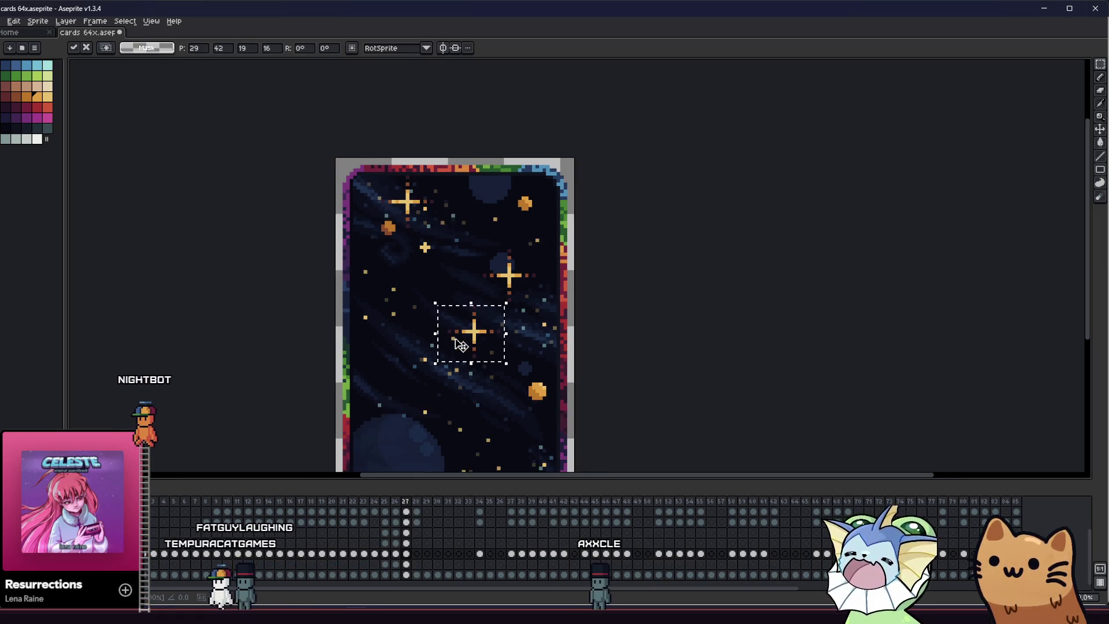
Move the sparkle copies to the card's lower left and right, commit them and check the result
left_click_drag(507, 372, 462, 320, "ctrl")
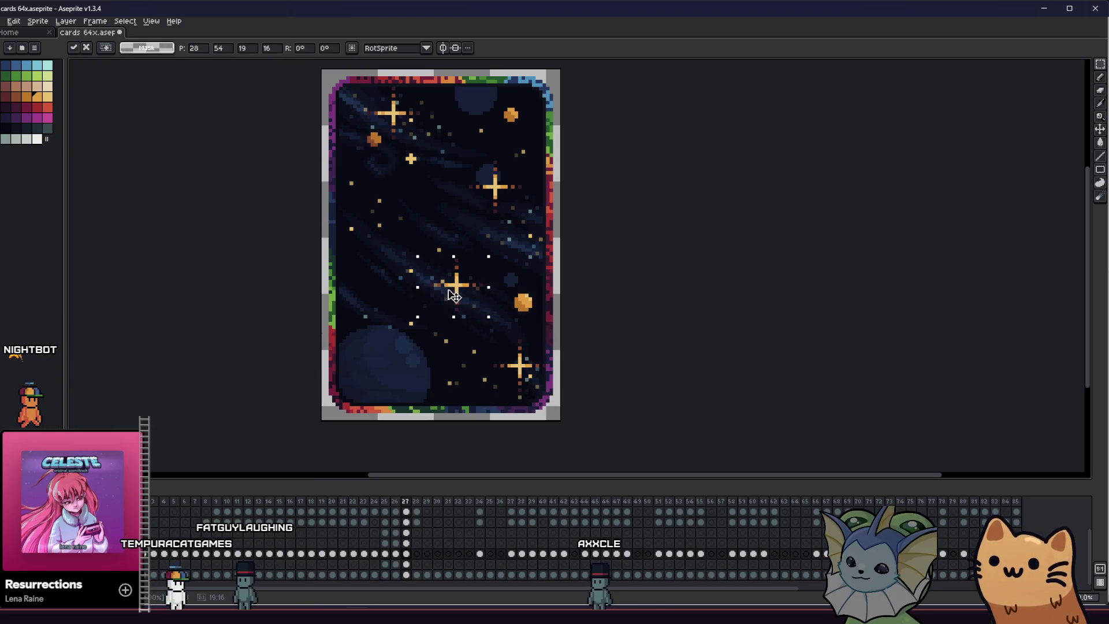
left_click_drag(424, 311, 344, 315)
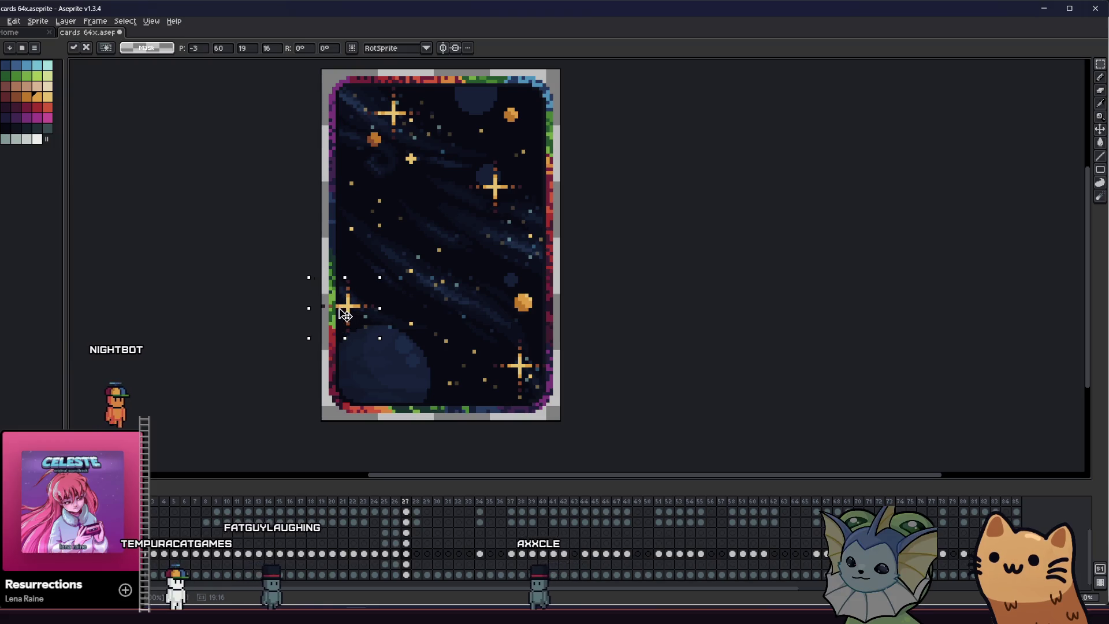
key("ctrl+d")
scroll(347, 325, "up", 1)
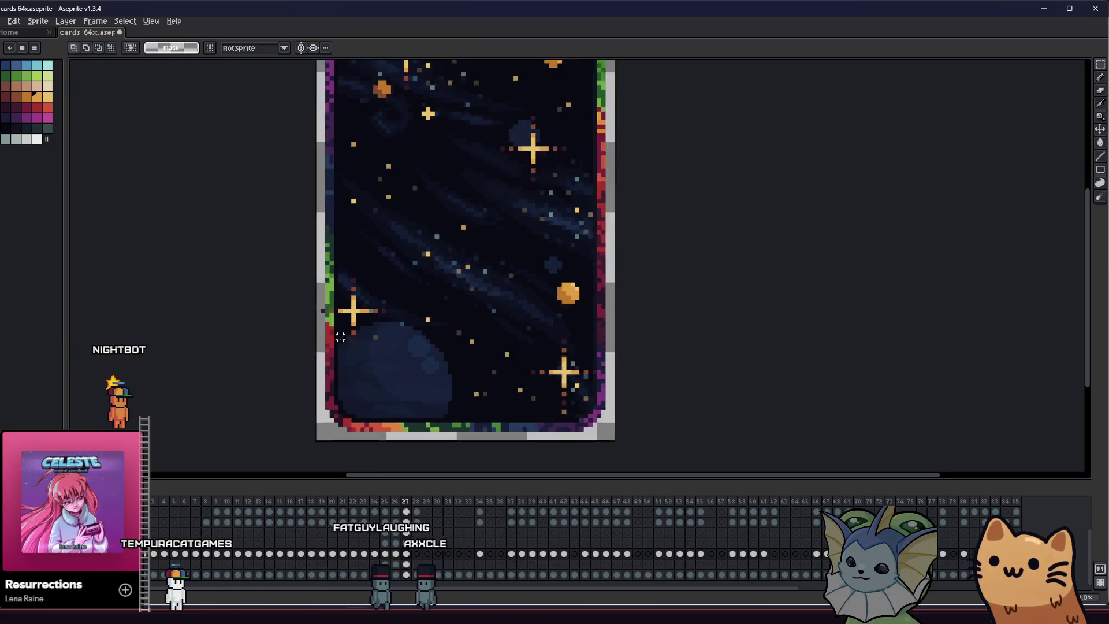
scroll(351, 322, "up", 1)
scroll(364, 315, "up", 2)
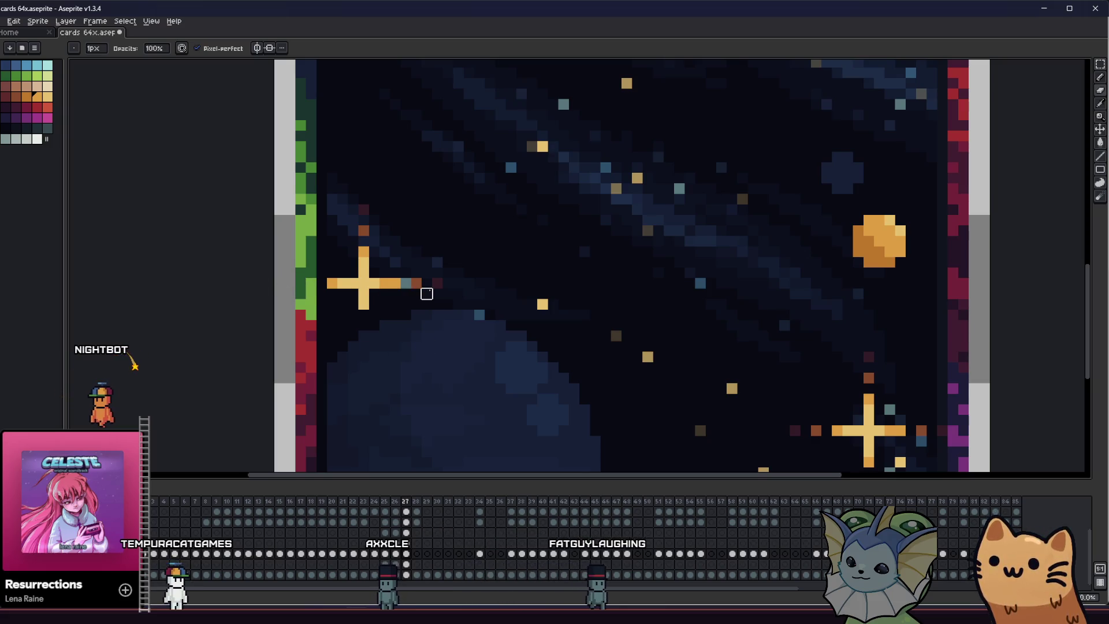
scroll(637, 357, "down", 2)
scroll(826, 414, "up", 2)
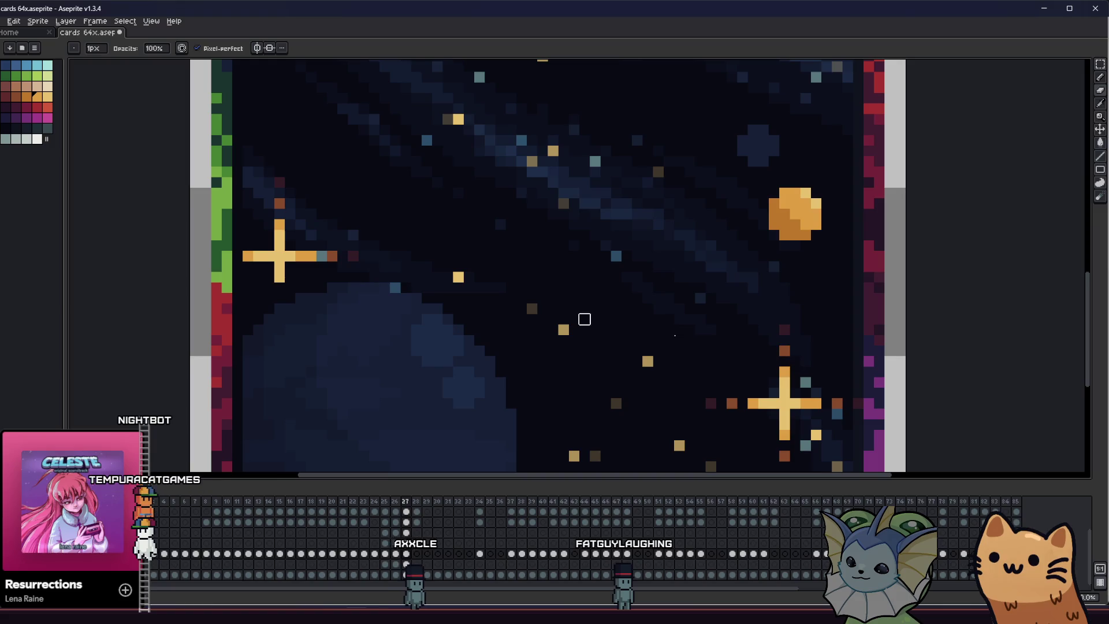
scroll(286, 307, "down", 5)
mouse_move(286, 307)
left_mouse_down()
mouse_move(303, 399)
mouse_move(658, 404)
mouse_move(581, 379)
mouse_move(509, 376)
mouse_move(408, 402)
mouse_move(328, 398)
left_mouse_up()
scroll(346, 372, "up", 1)
mouse_move(317, 347)
left_mouse_down()
mouse_move(317, 361)
mouse_move(372, 362)
mouse_move(337, 352)
mouse_move(332, 369)
left_mouse_up()
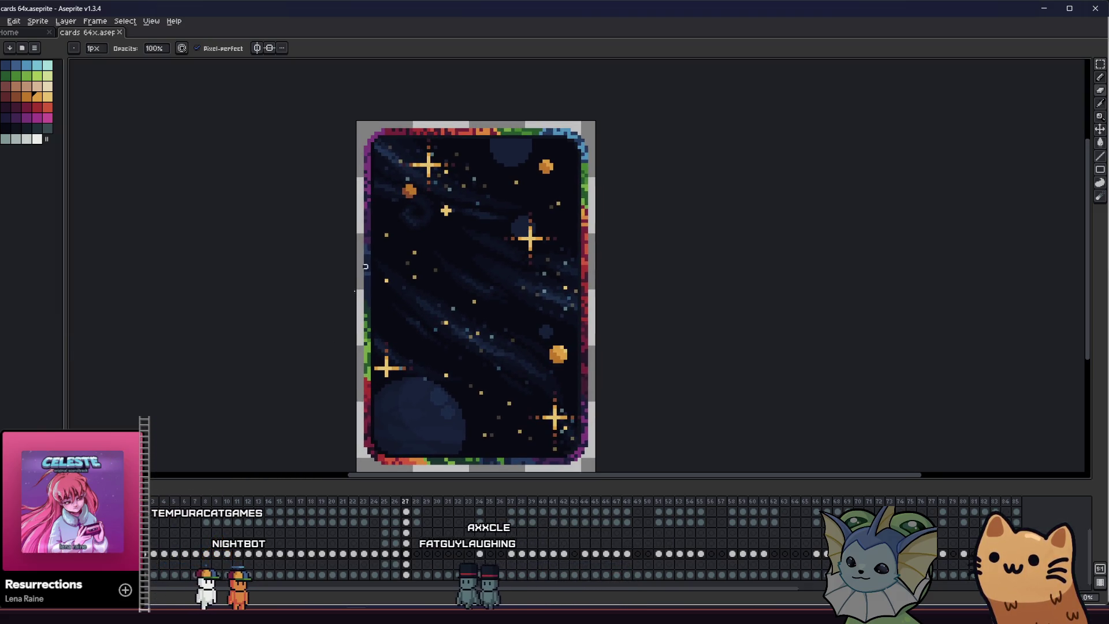
scroll(423, 169, "up", 1)
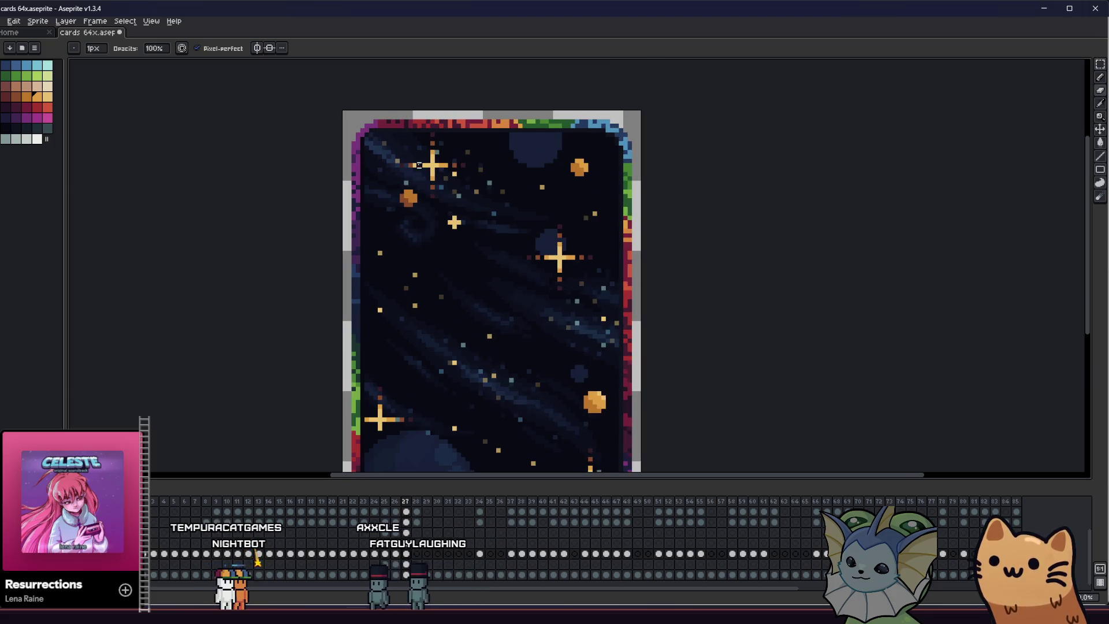
mouse_move(410, 169)
left_mouse_down()
mouse_move(456, 177)
mouse_move(320, 280)
left_mouse_up()
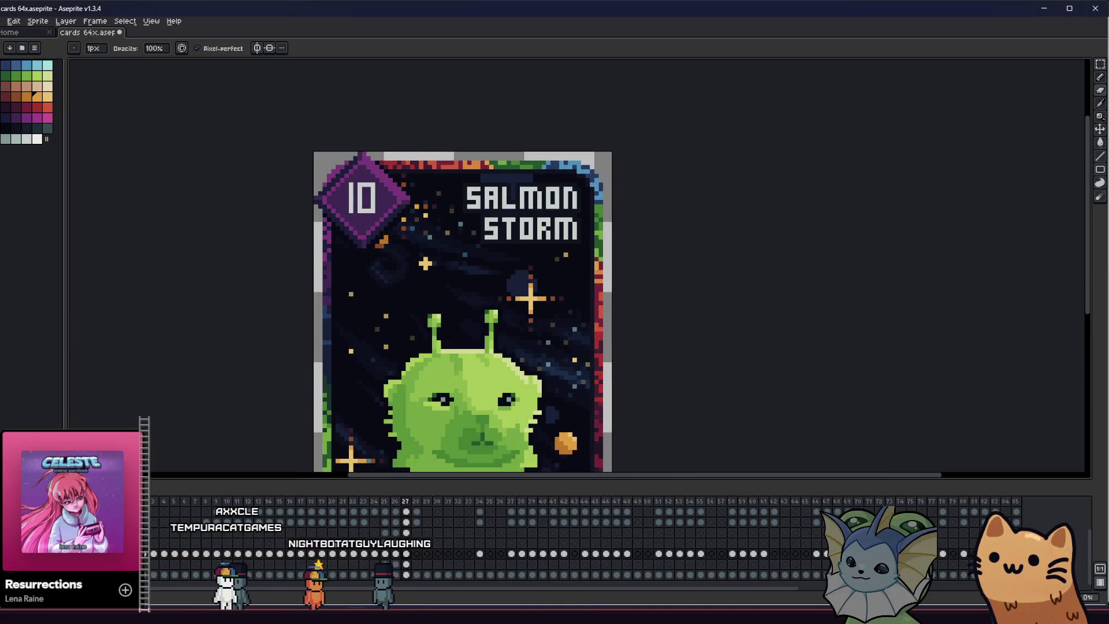
Frame and centre the complete Salmon Storm card for a final preview
left_click_drag(262, 396, 304, 322)
scroll(322, 292, "down", 2)
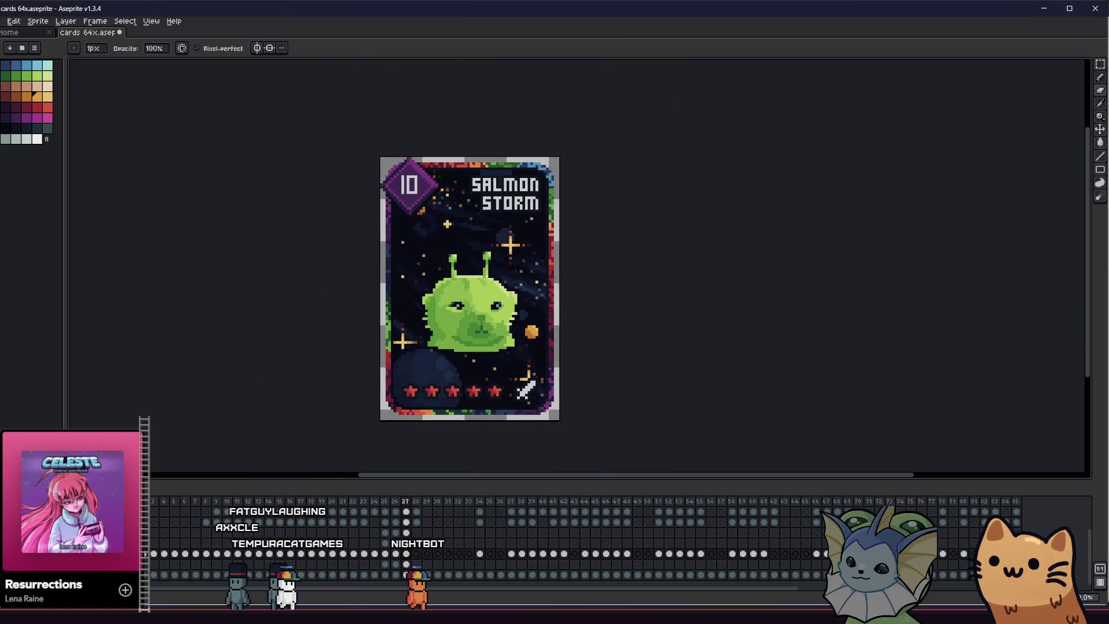
scroll(338, 329, "down", 1)
left_click_drag(348, 365, 268, 369)
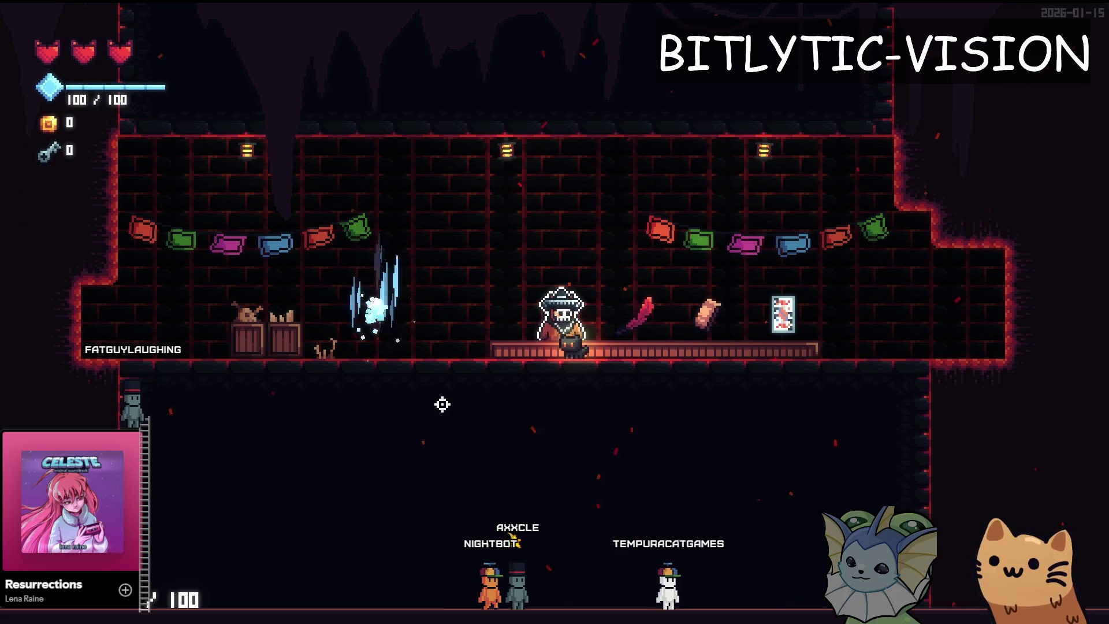
Add two Kunai cards to the hand via the F1 debug menu, then stop the game with F8
key("F1")
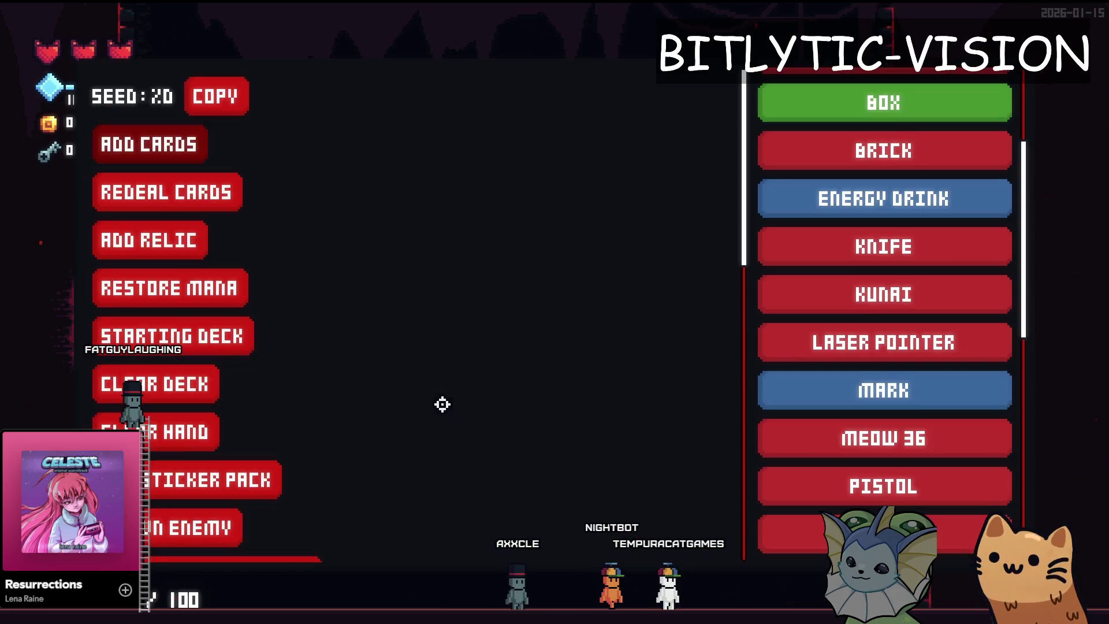
left_click(757, 292)
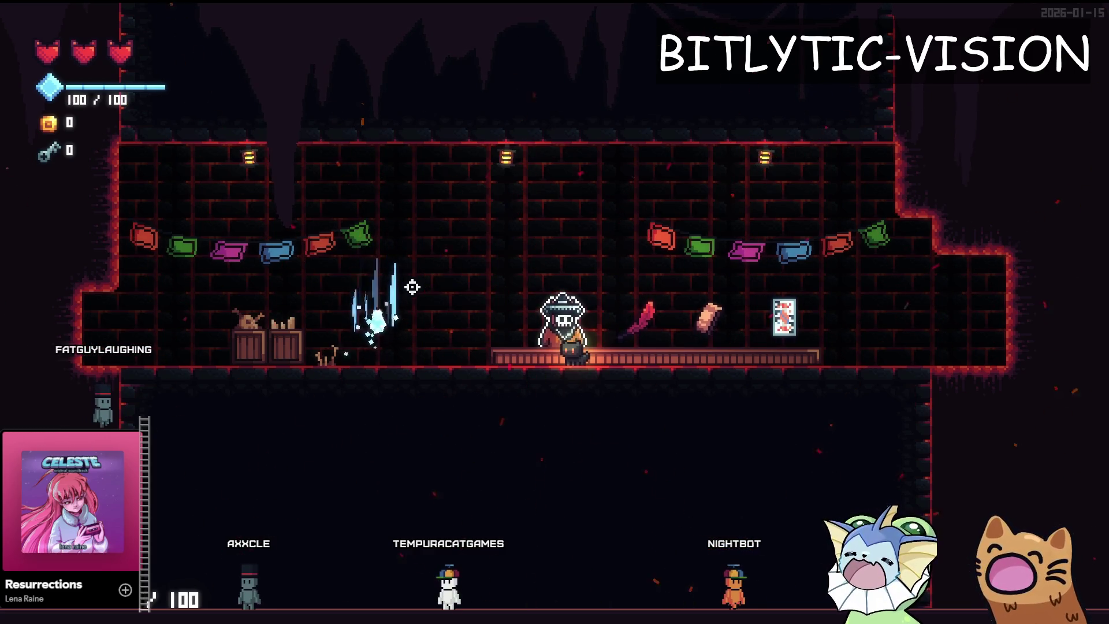
key("F1")
left_click(775, 300)
key("F1")
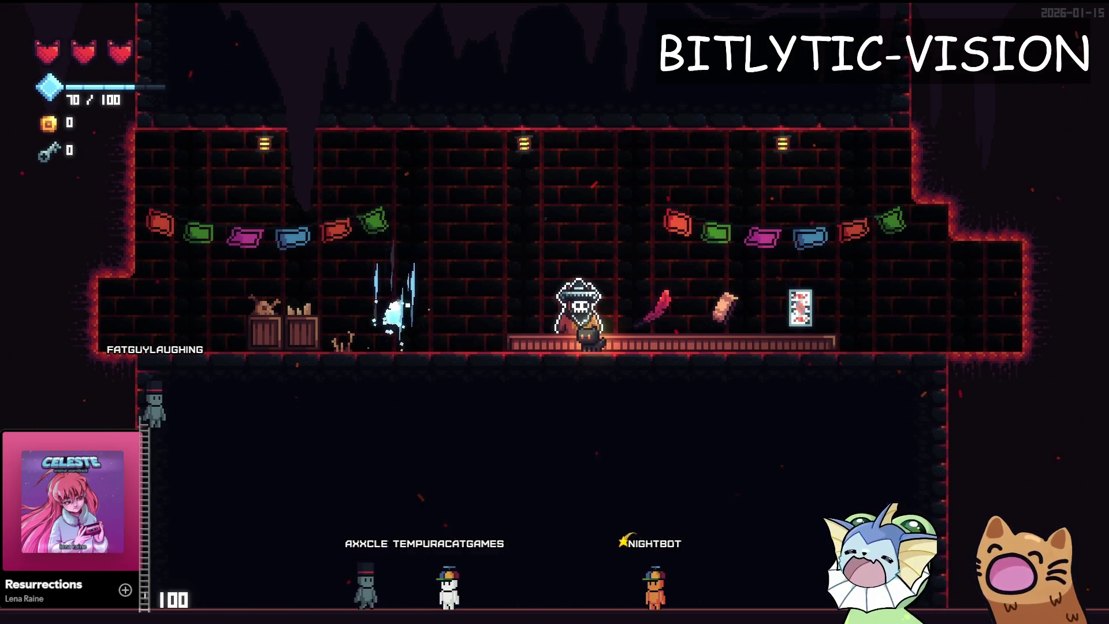
key("F8")
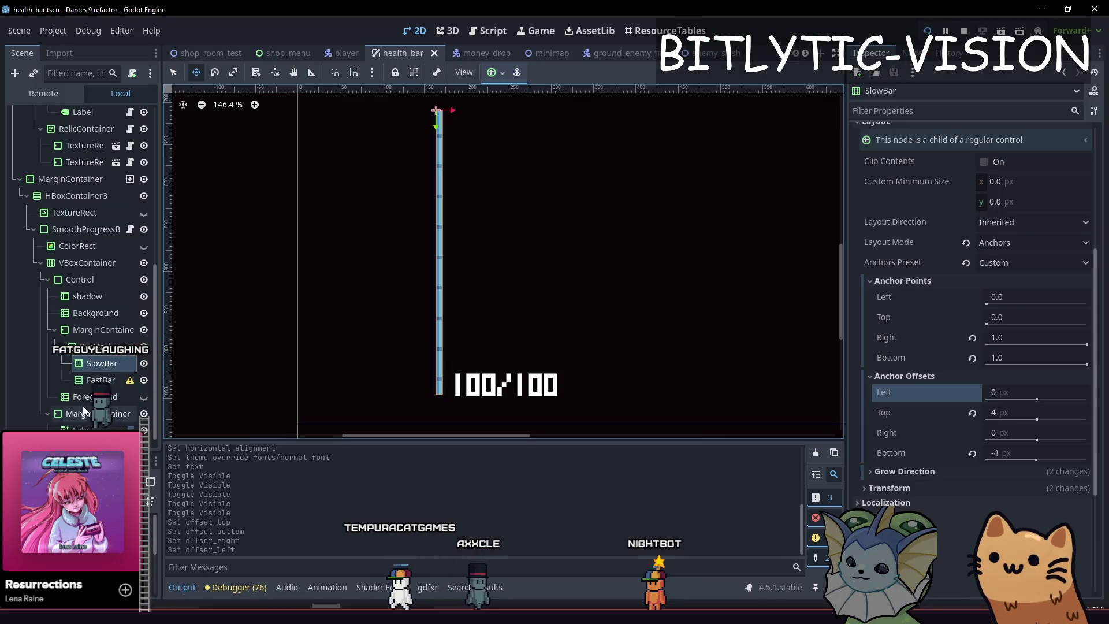
left_click(100, 380)
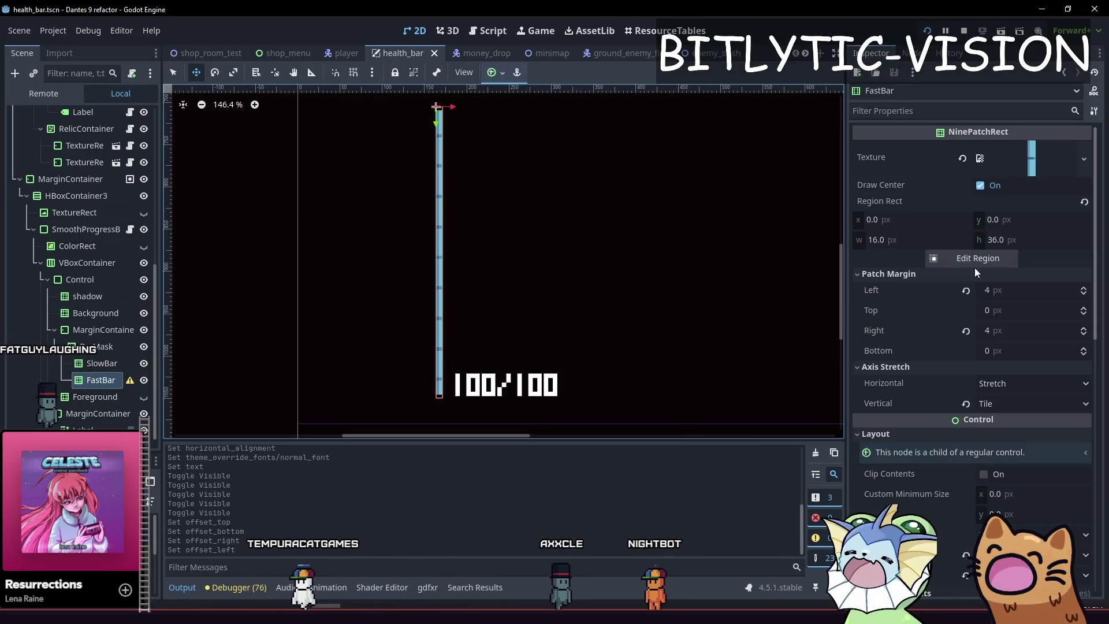
left_click(1027, 403)
left_click(1005, 456)
key("ctrl+s")
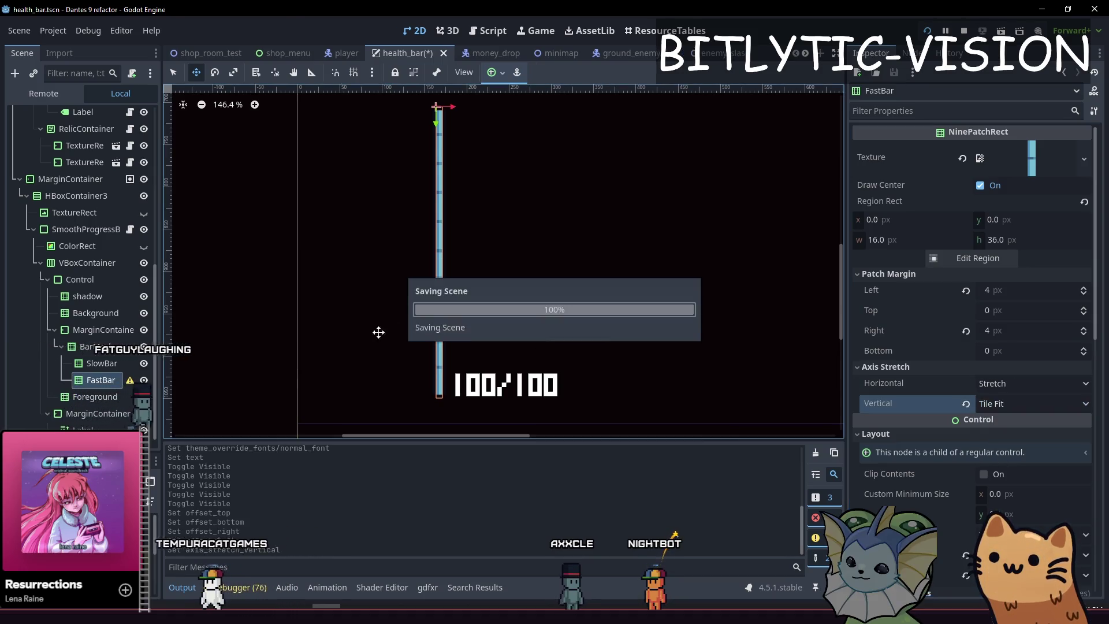
key("grave")
left_click(827, 296)
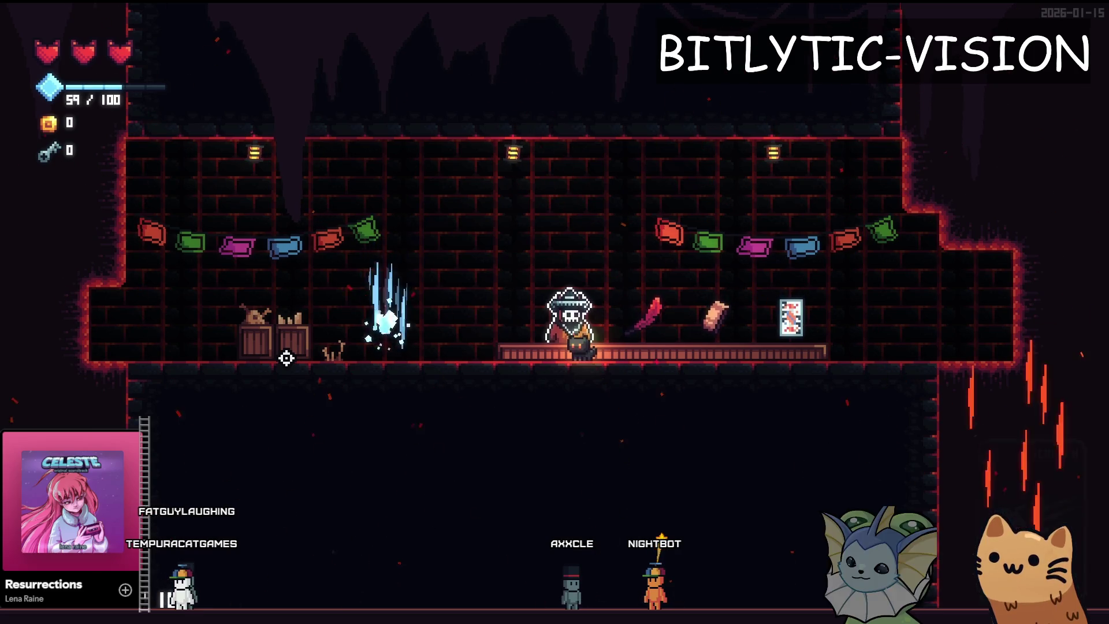
key("F8")
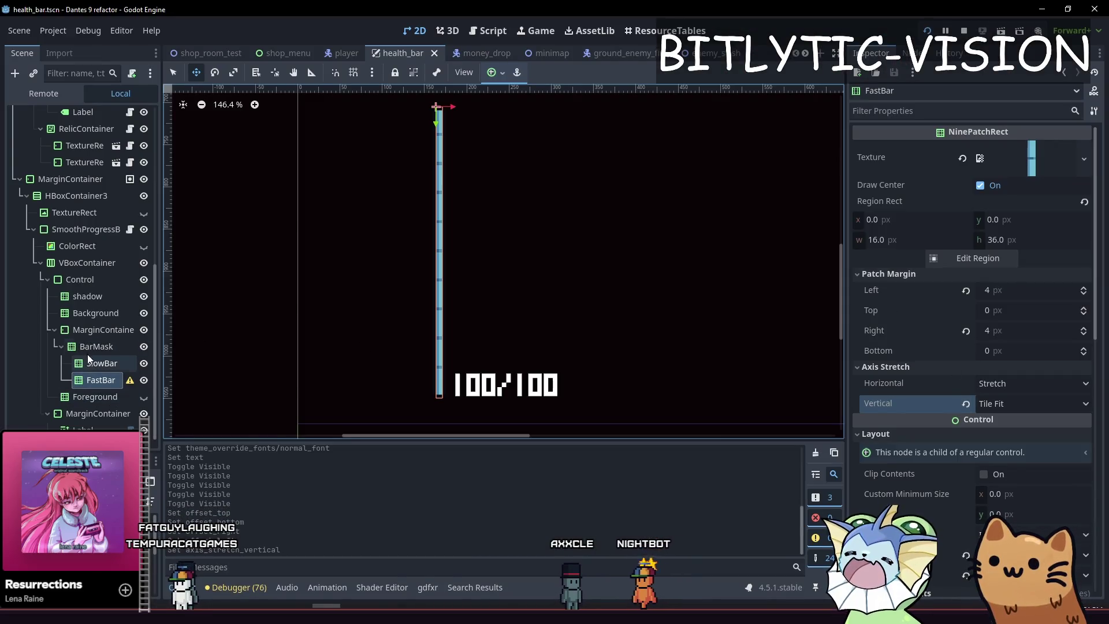
left_click(103, 398)
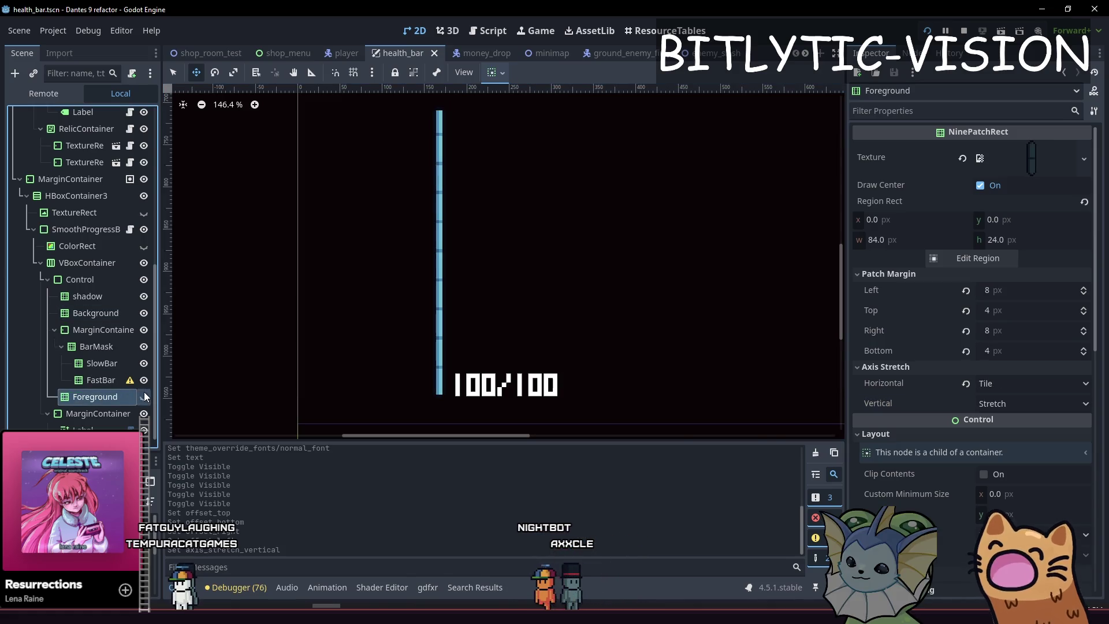
left_click(145, 396)
left_click(100, 380)
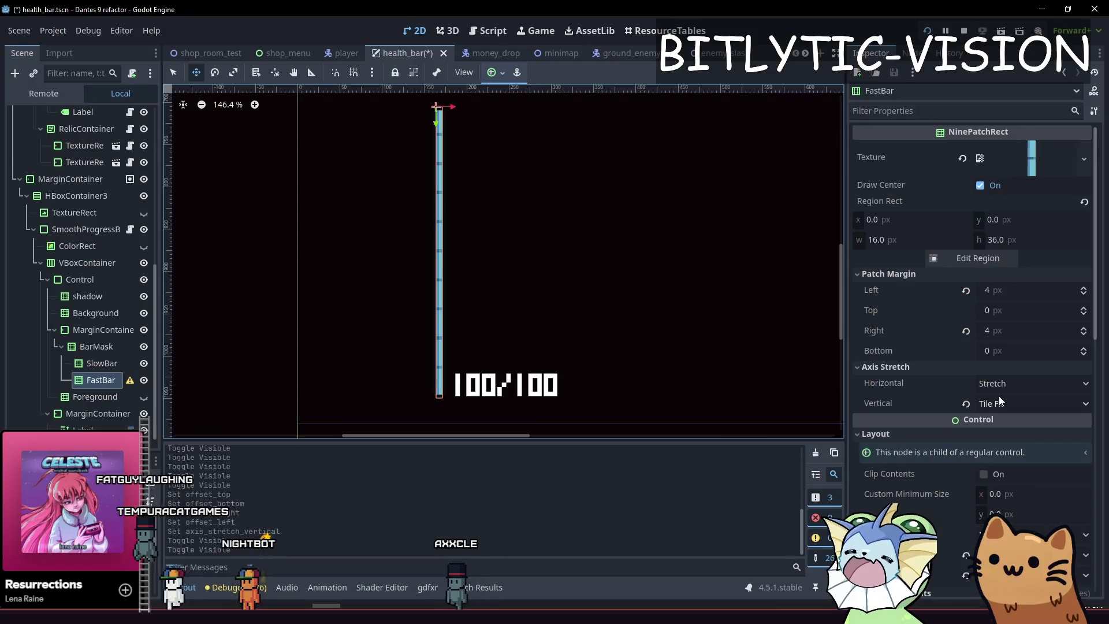
left_click(999, 396)
left_click(914, 402)
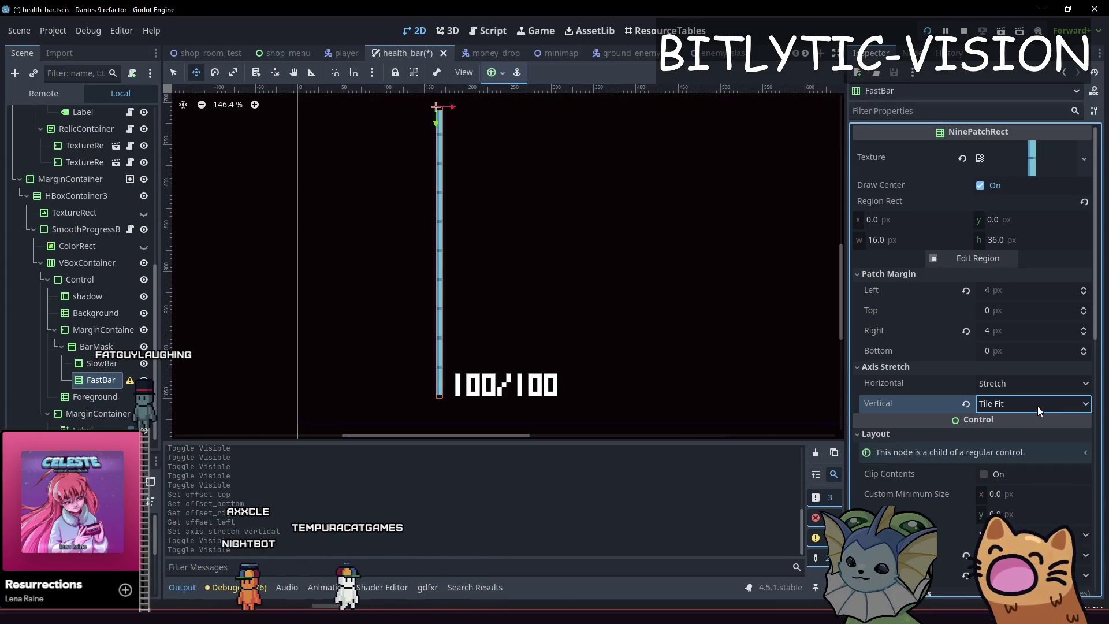
scroll(446, 133, "up", 2)
Set FastBar's patch margins to 4 px top and bottom and 0 left and right
left_click_drag(446, 133, 461, 145)
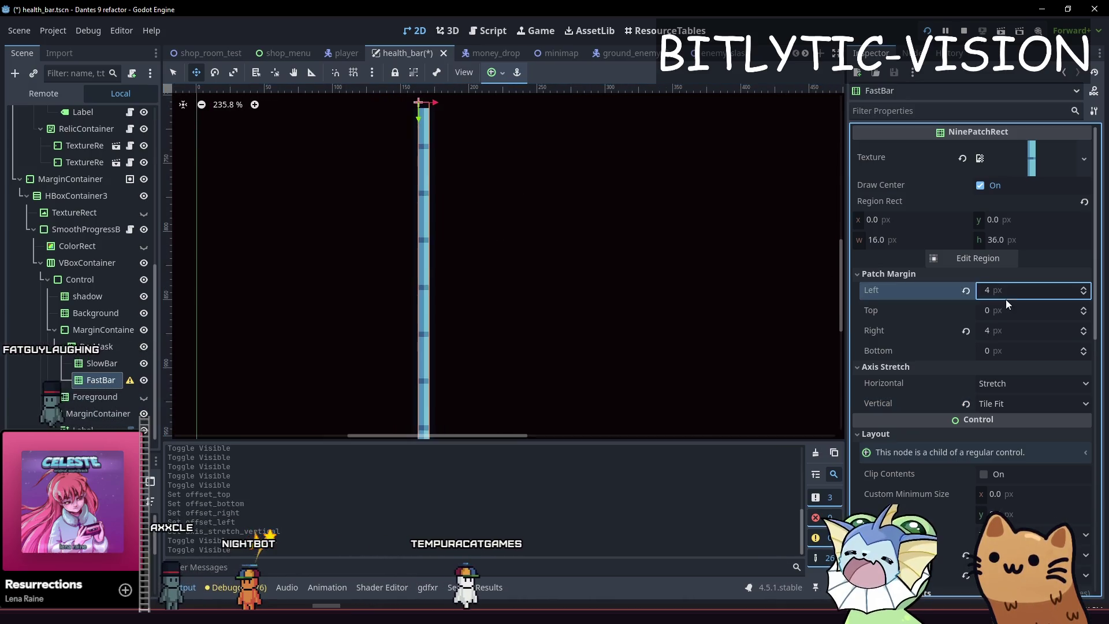
left_click(1037, 316)
type("4")
key("Tab")
key("Tab")
type("4")
key("shift+Tab")
type("0")
key("shift+Tab")
key("shift+Tab")
type("0")
key("Return")
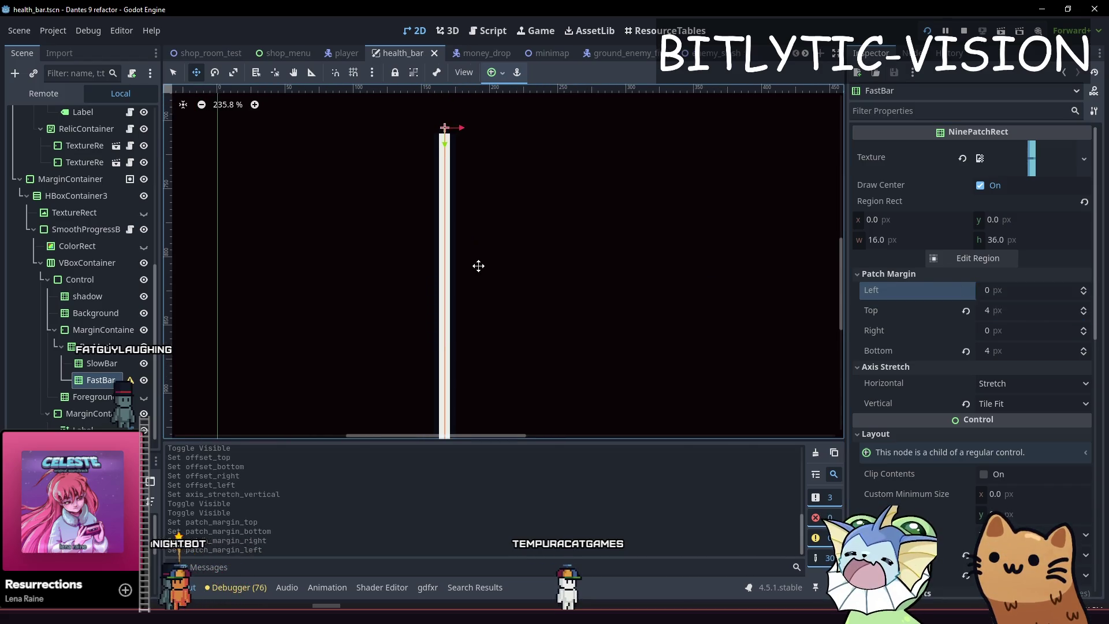
scroll(676, 296, "down", 2)
scroll(757, 281, "right", 2)
scroll(919, 375, "down", 4)
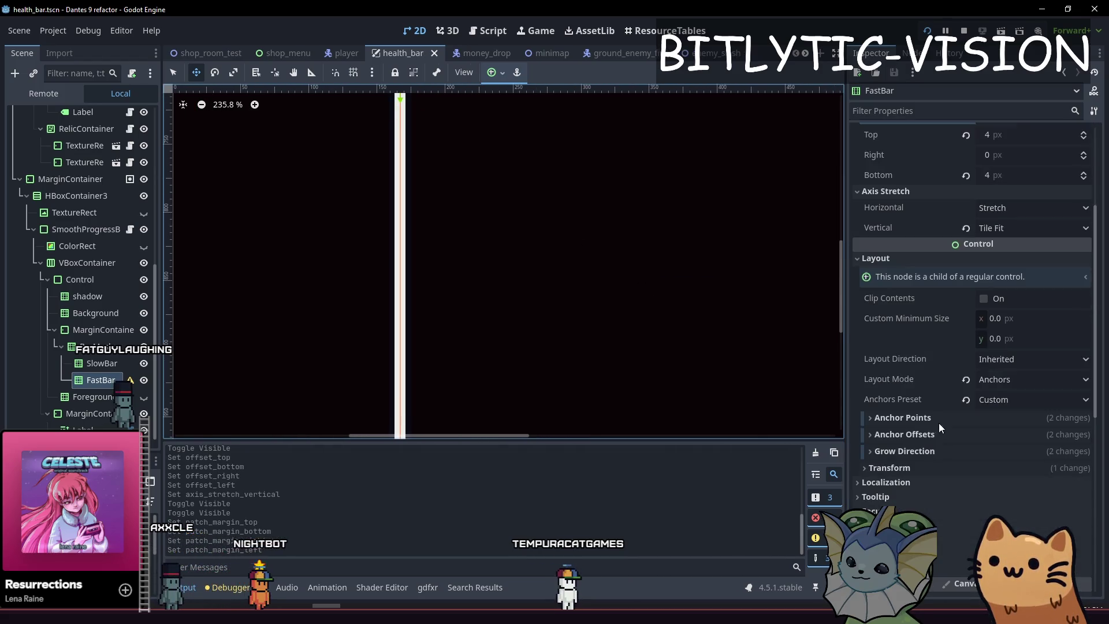
Give FastBar a 4 px top anchor offset and save the health bar scene
left_click(904, 434)
left_click(1000, 456)
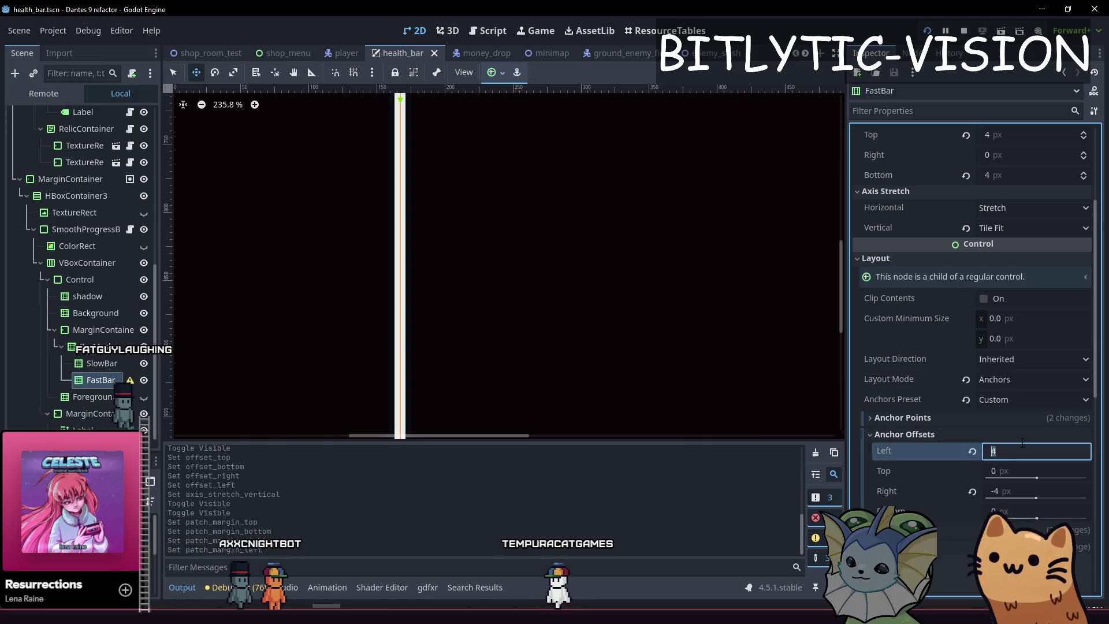
key("Tab")
type("4")
key("Tab")
type("0")
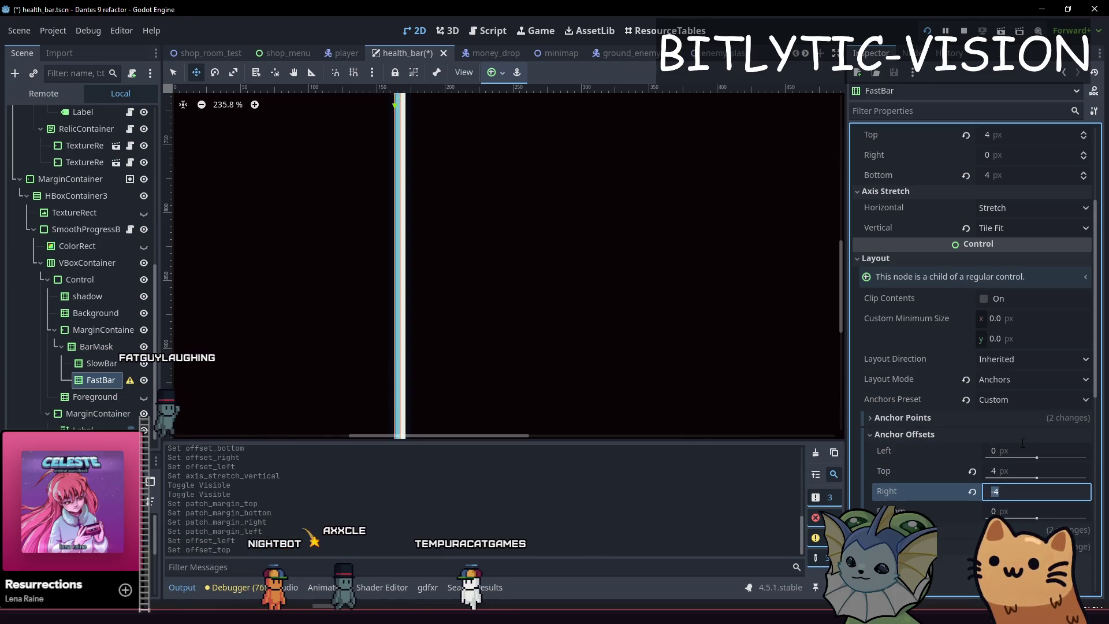
key("Tab")
key("Return")
key("ctrl+s")
scroll(505, 321, "down", 3)
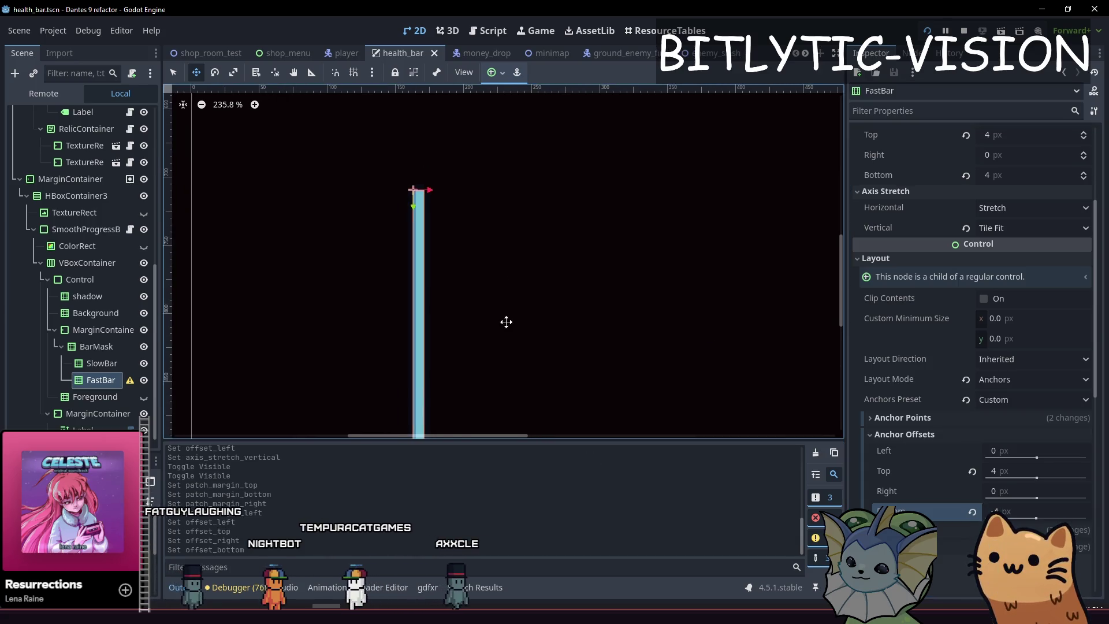
scroll(923, 298, "up", 3)
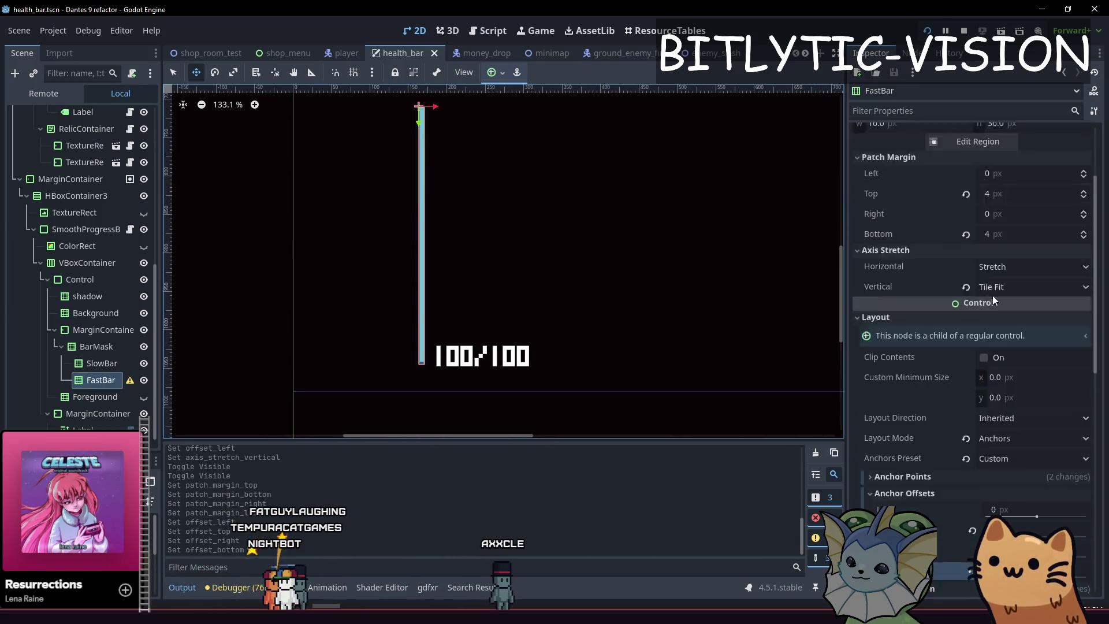
scroll(924, 298, "up", 2)
Switch FastBar's vertical stretch to Tile, save, and bring up its texture region editor
left_click(1031, 403)
left_click(1024, 443)
scroll(469, 249, "up", 1)
scroll(470, 249, "up", 6)
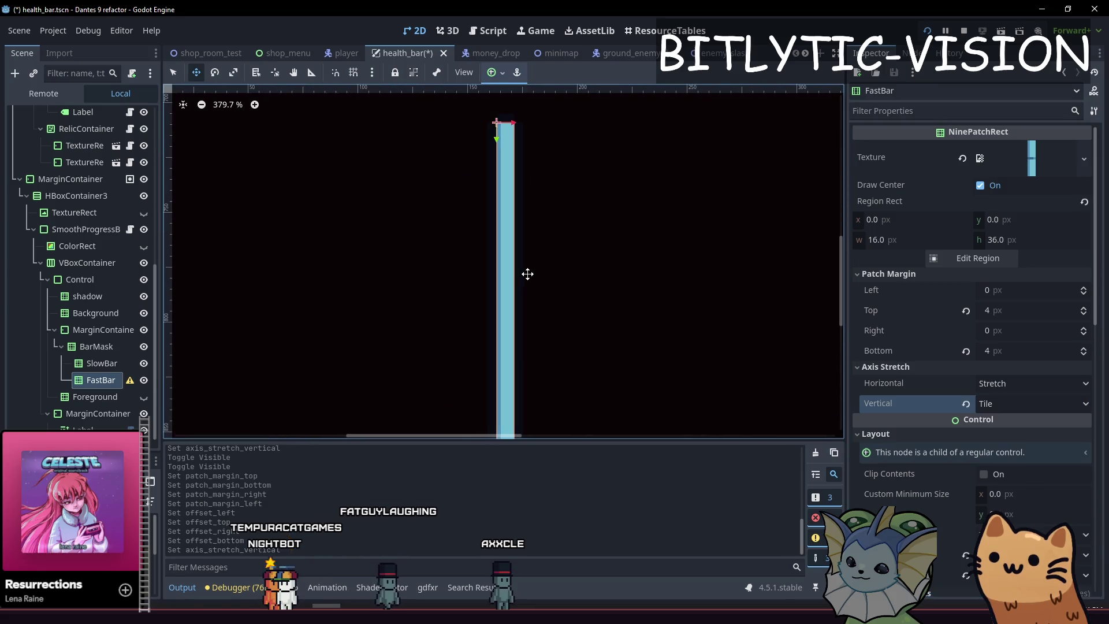
scroll(527, 272, "up", 4)
key("ctrl+s")
left_click(978, 257)
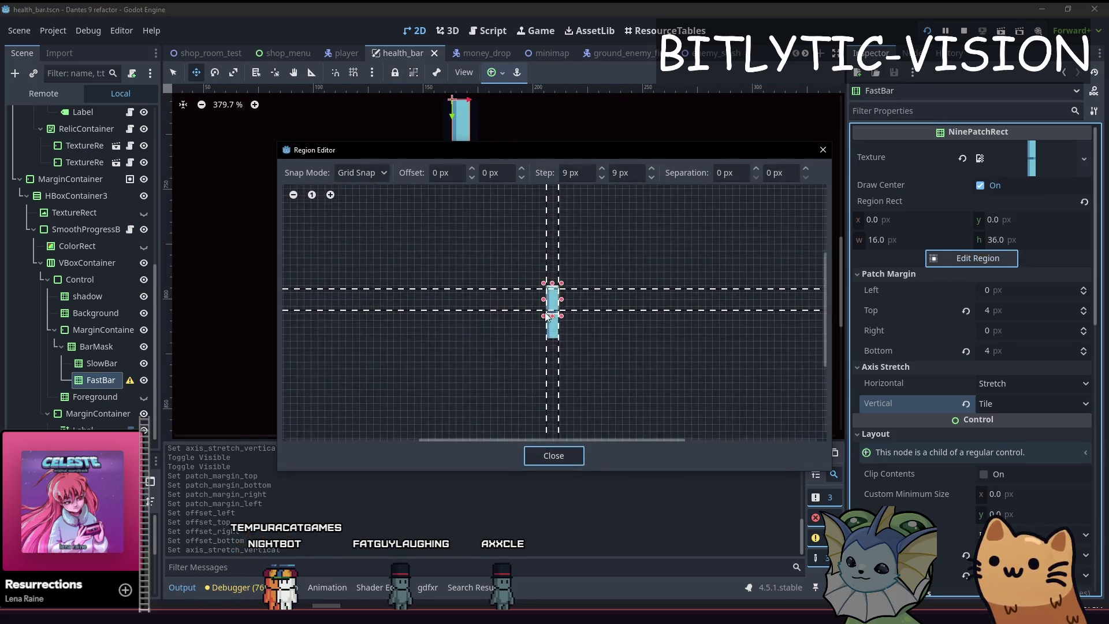
scroll(696, 322, "up", 2)
scroll(696, 322, "up", 3)
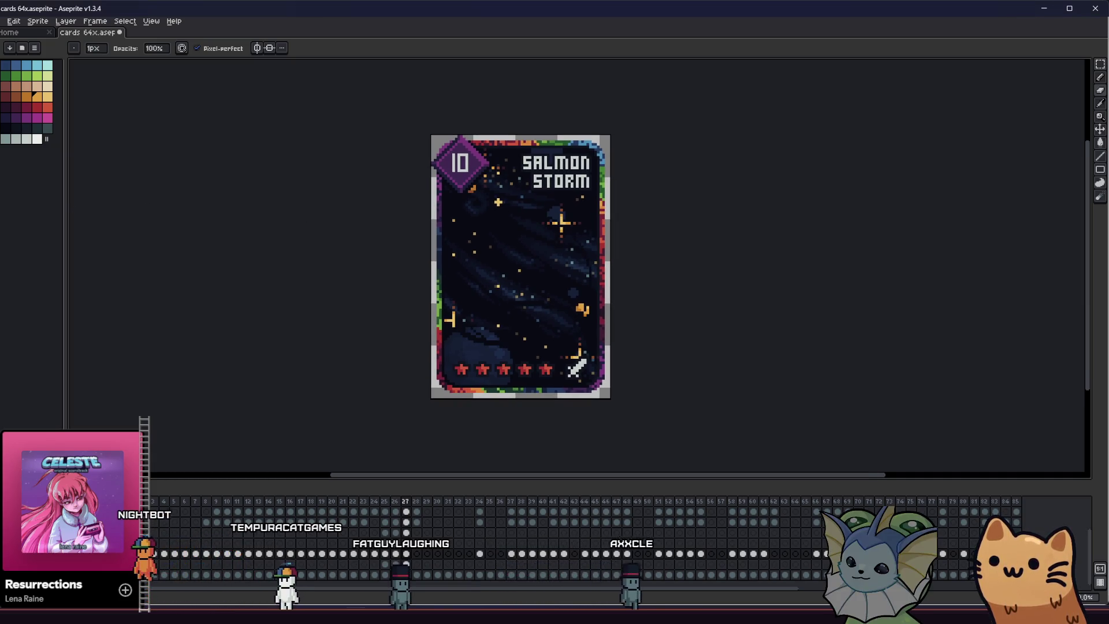
Paste the green alien sprite onto the Salmon Storm card and commit it in place
left_click_drag(65, 260, 71, 260)
key("ctrl+v")
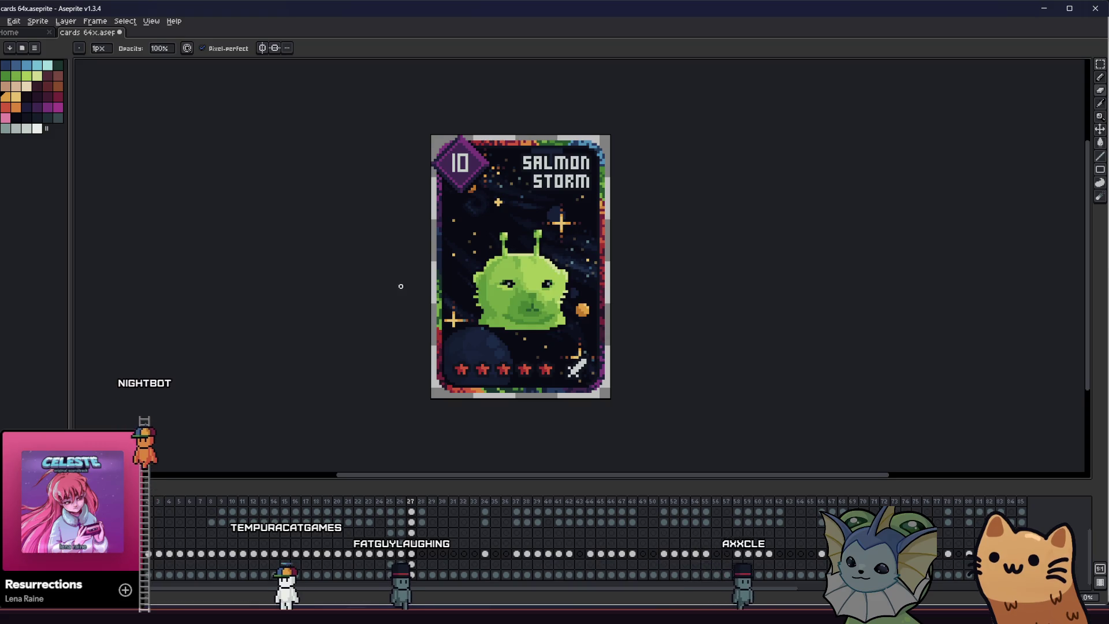
scroll(418, 206, "up", 1)
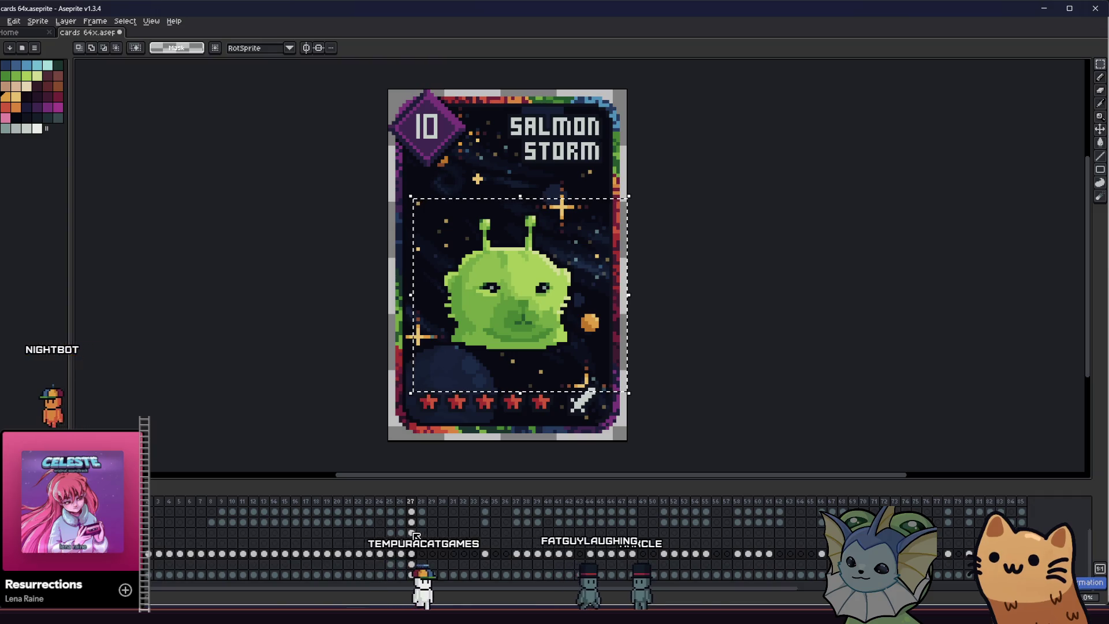
left_click(281, 351)
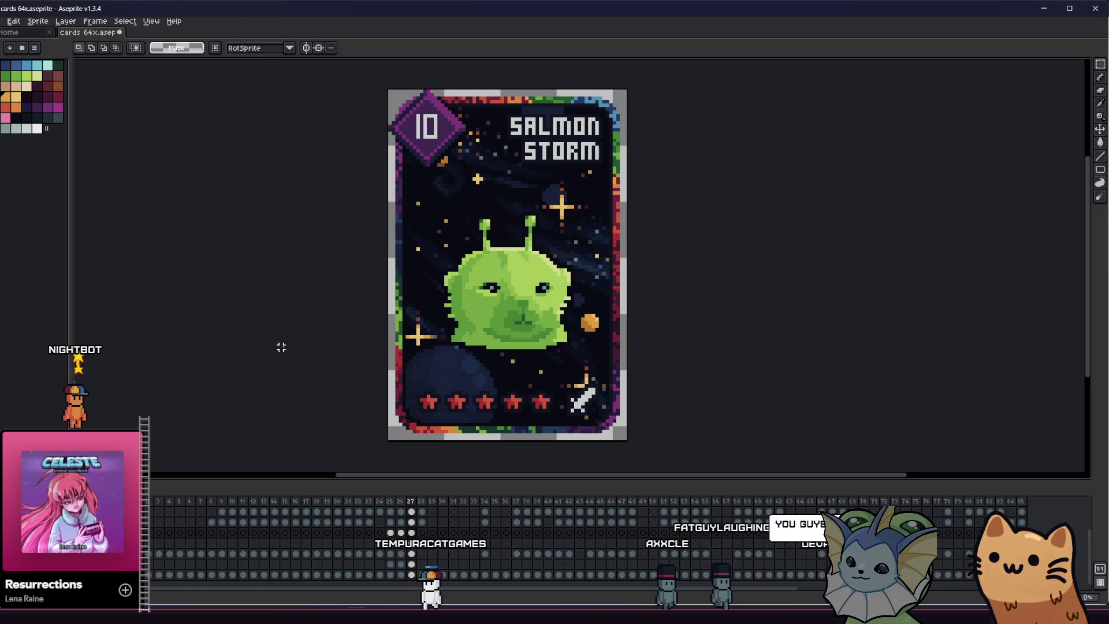
left_click(411, 532)
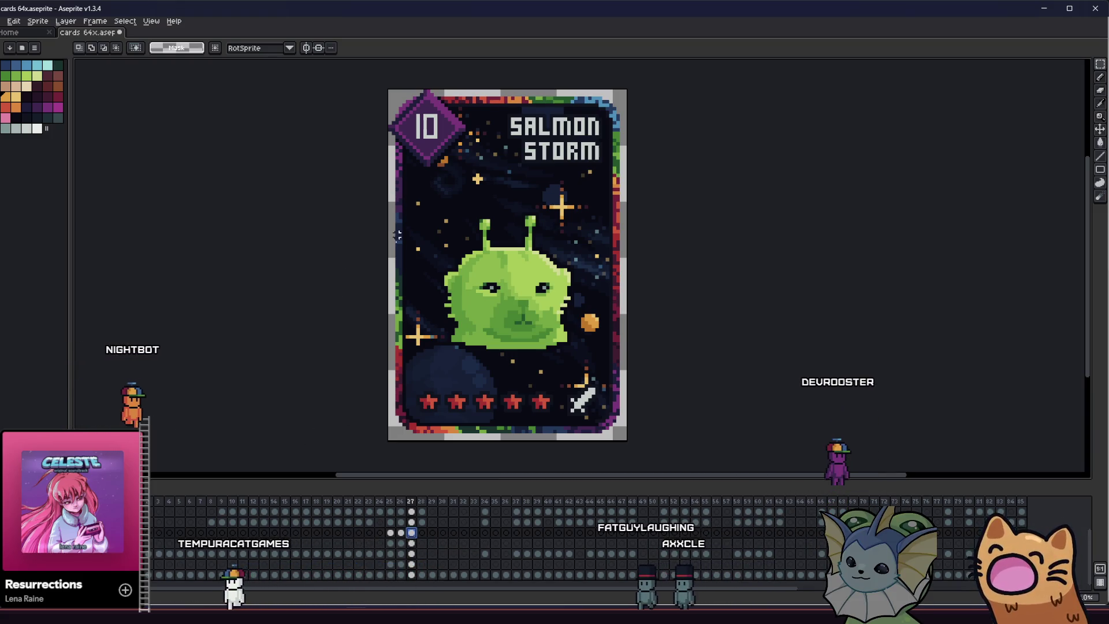
Nudge the alien down and back up to centre it on the card, then commit the position
left_click_drag(495, 313, 493, 336)
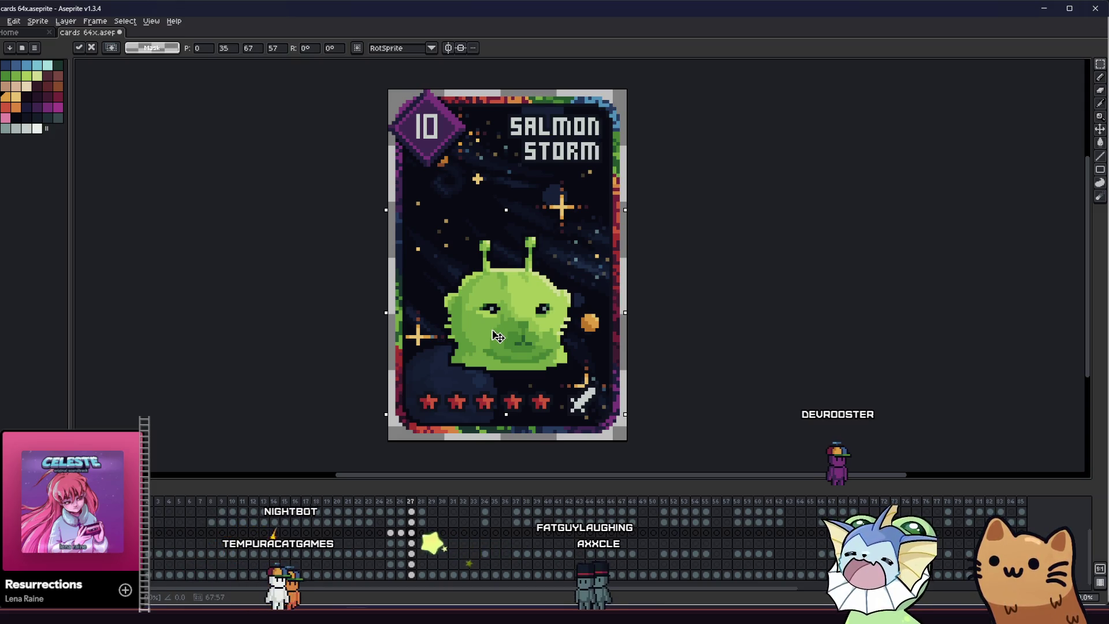
mouse_move(498, 336)
left_mouse_down()
mouse_move(493, 222)
mouse_move(488, 347)
mouse_move(493, 337)
left_mouse_up()
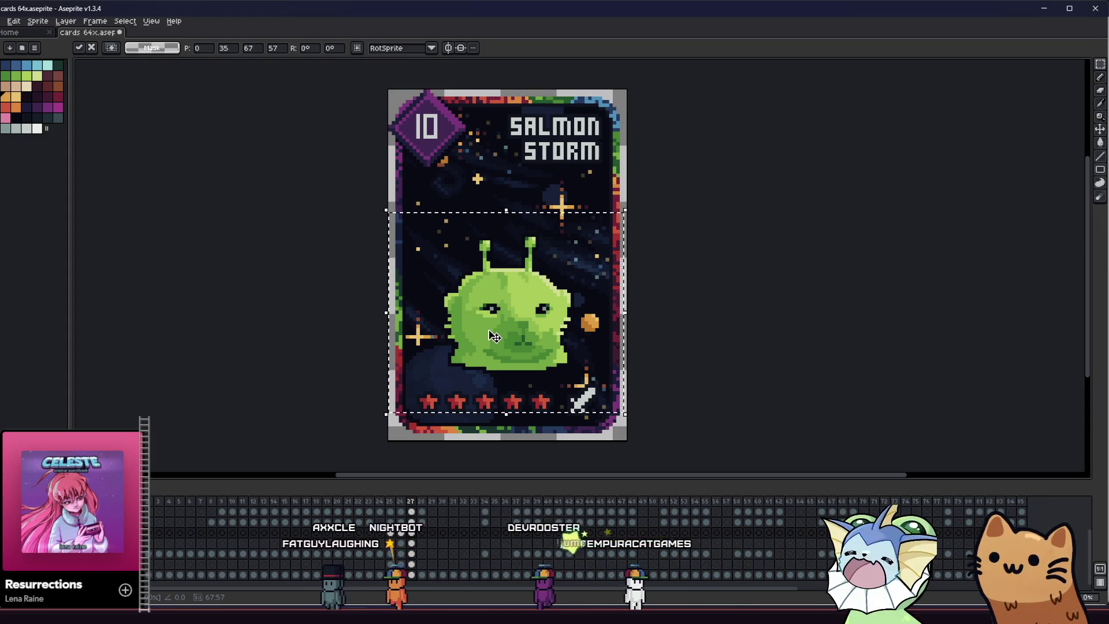
key("Return")
Pan and zoom around the card to inspect the alien's placement
left_click_drag(324, 309, 255, 340)
scroll(251, 321, "up", 2)
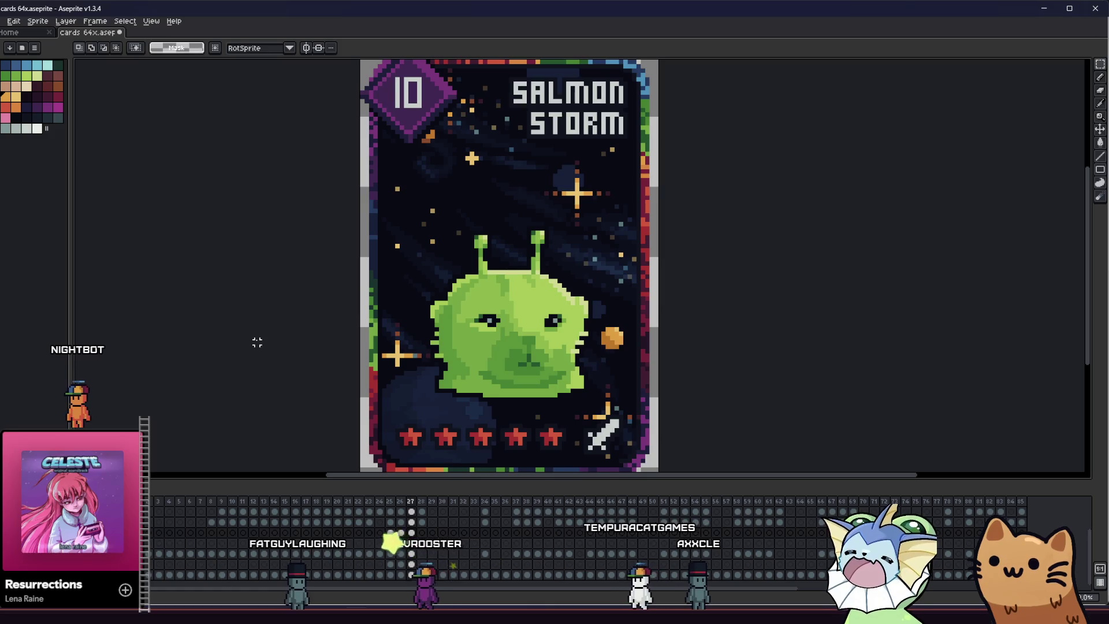
left_click_drag(309, 378, 284, 362)
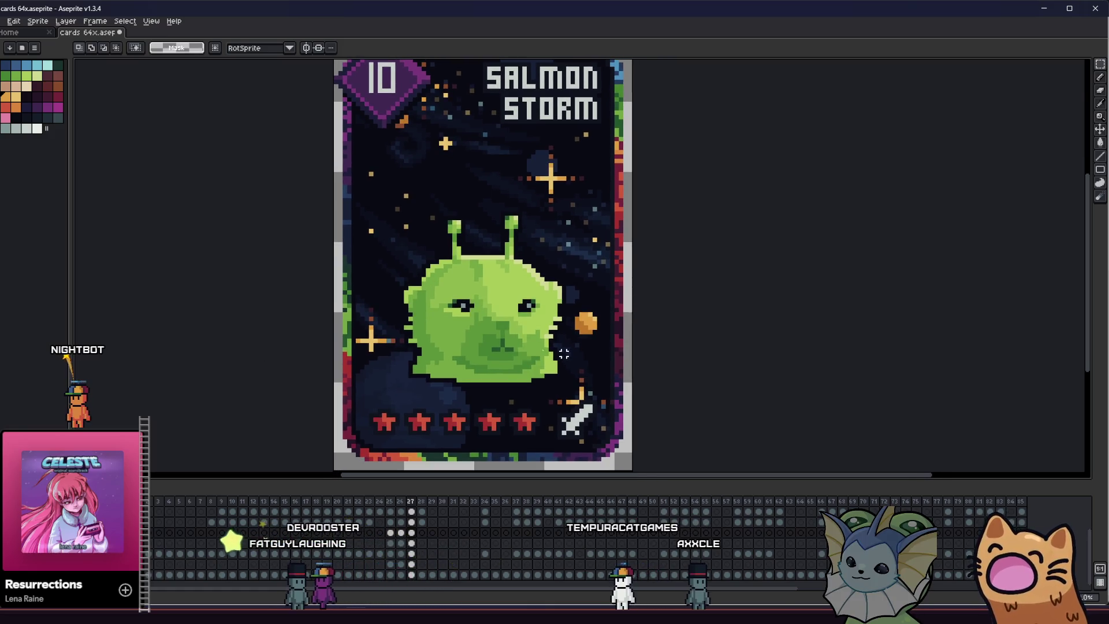
left_click_drag(458, 370, 322, 199)
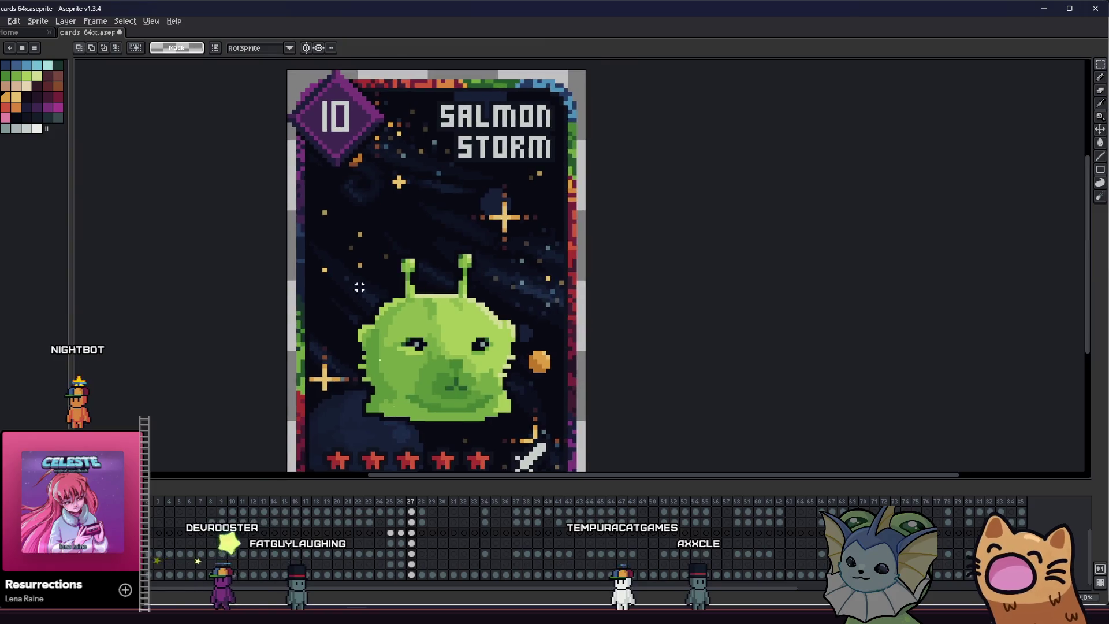
scroll(323, 200, "up", 1)
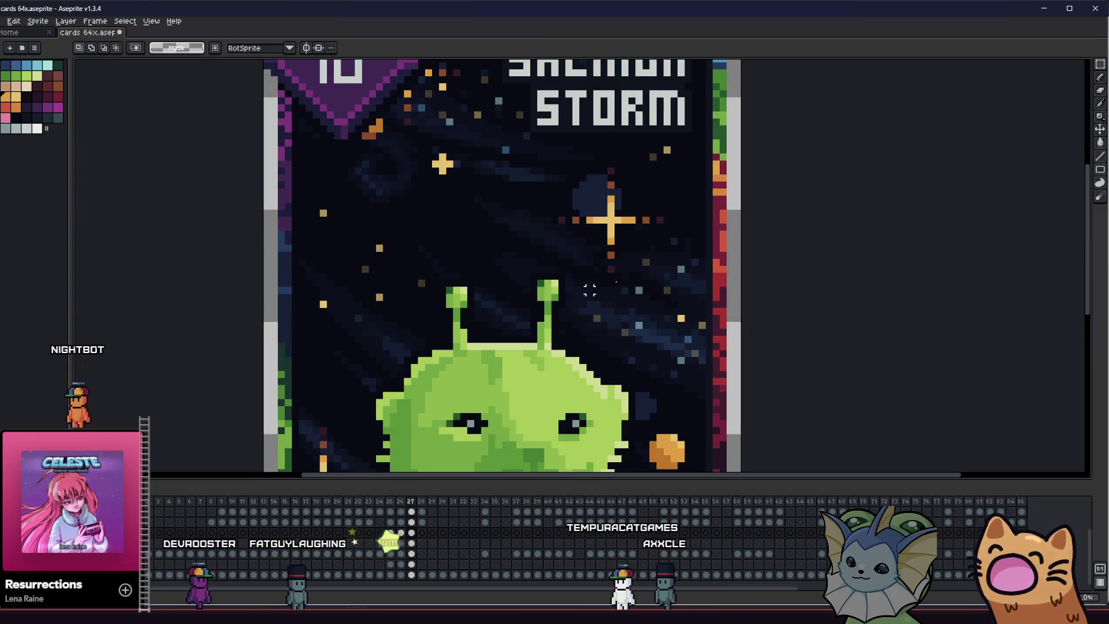
left_click_drag(589, 290, 660, 290)
scroll(607, 286, "down", 1)
left_click_drag(450, 338, 382, 305)
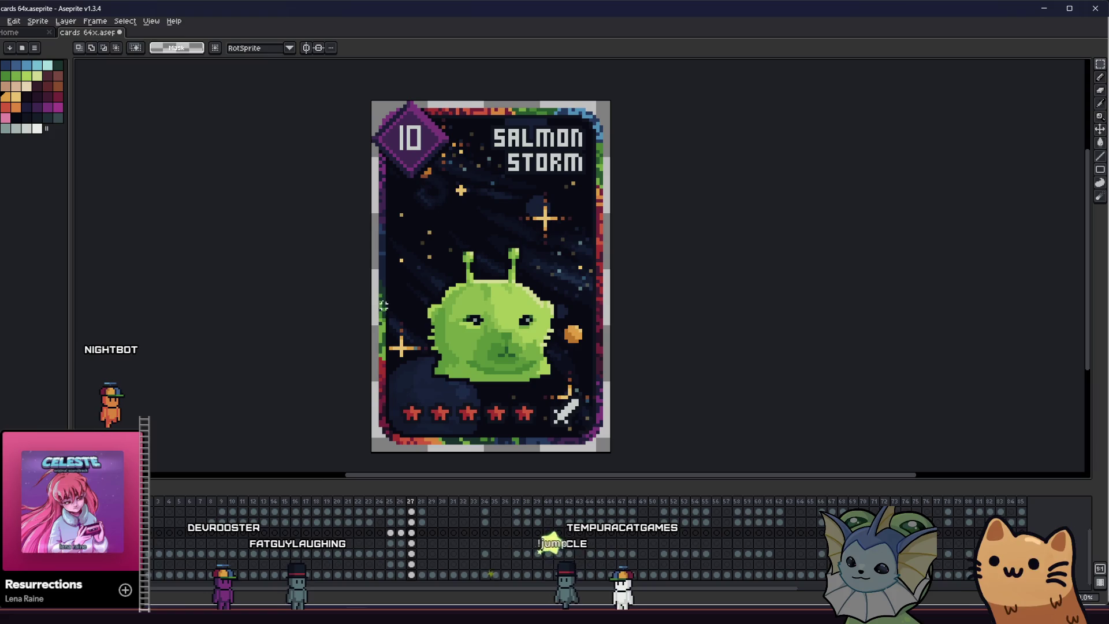
left_click_drag(415, 413, 355, 402)
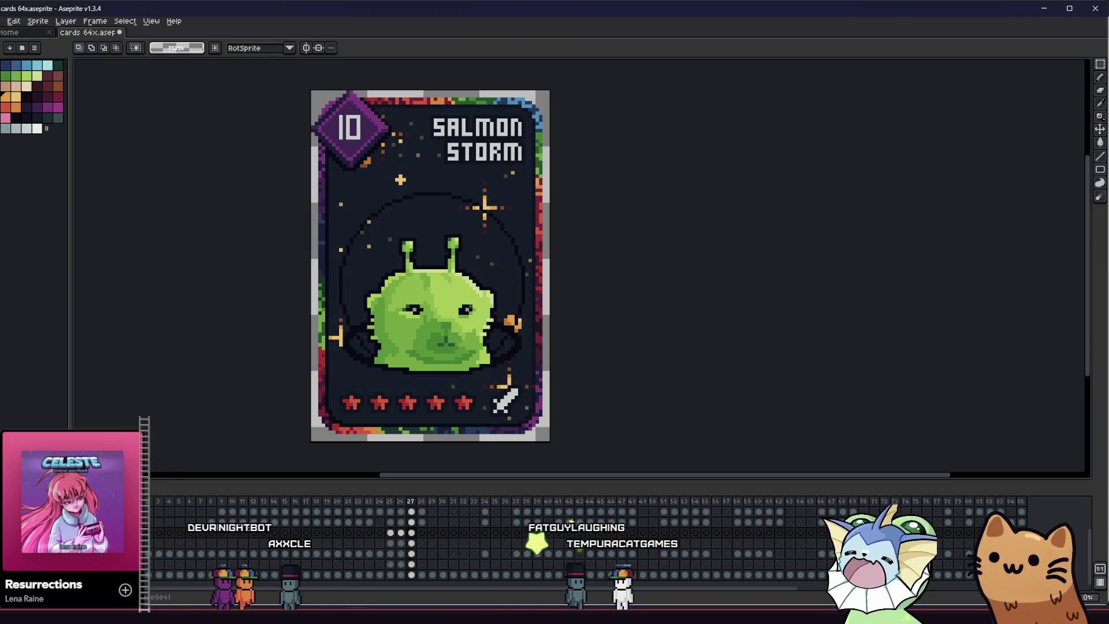
Frame the helmet up close and preview a white outline, then cancel it
left_click_drag(243, 410, 243, 412)
left_click_drag(316, 392, 509, 366)
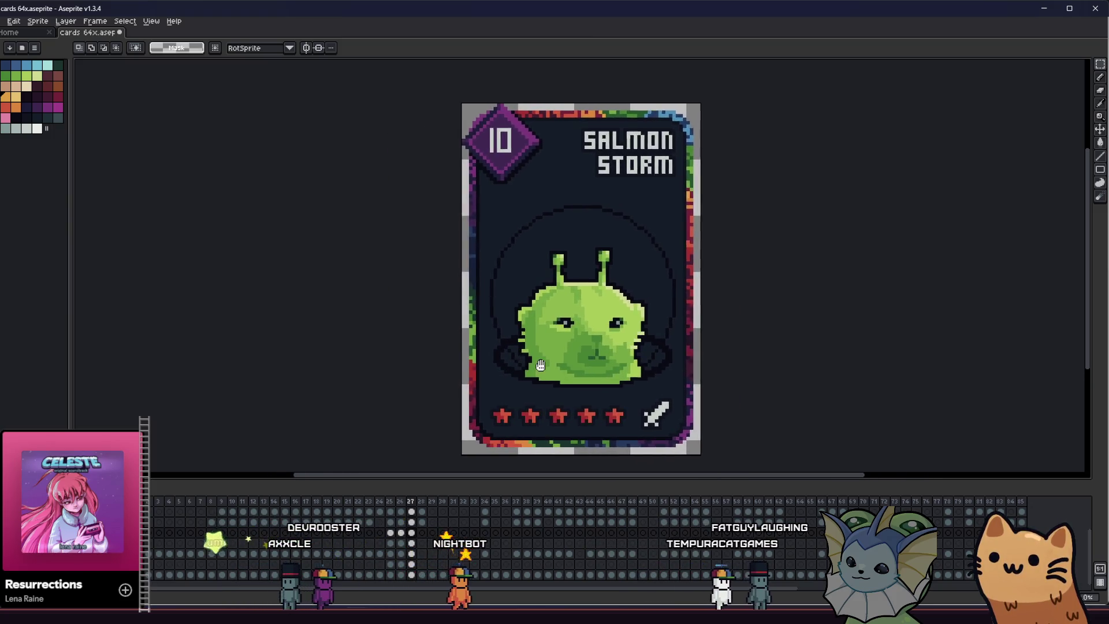
scroll(509, 367, "up", 2)
left_click_drag(509, 367, 289, 293)
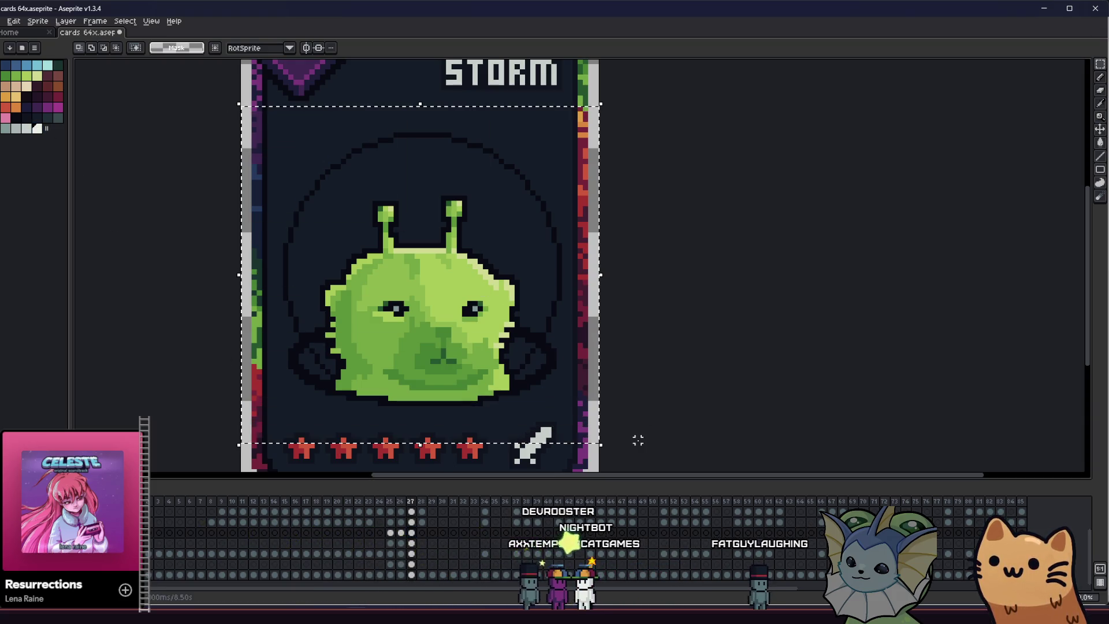
key("shift+o")
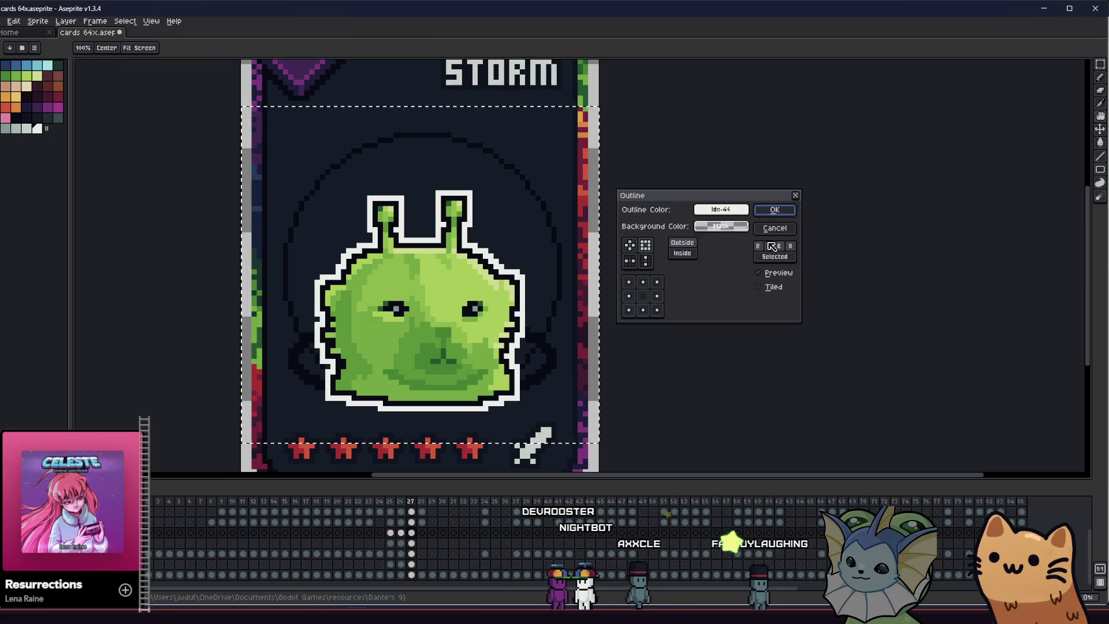
key("Escape")
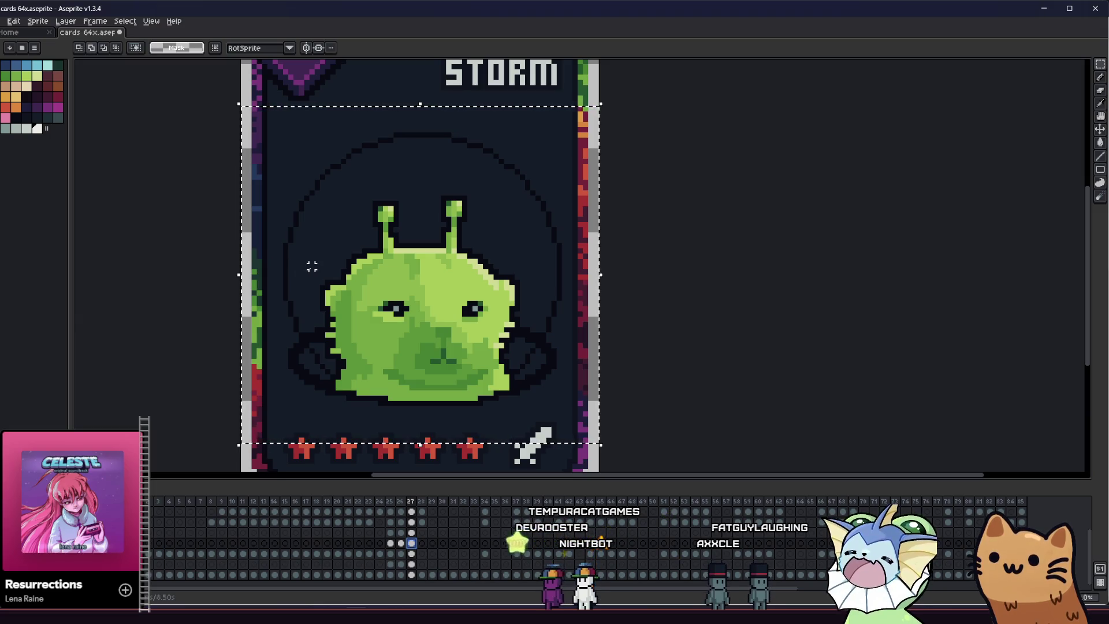
Apply a light grey (a8b5b2) outline around the helmet bubble and deselect
key("shift+o")
left_click(720, 228)
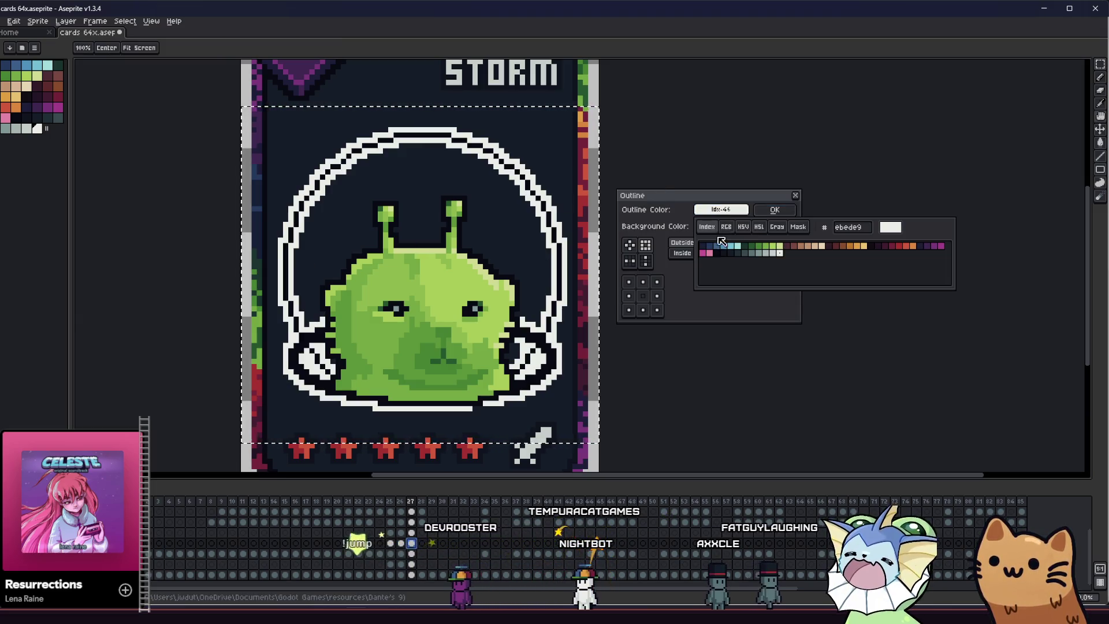
left_click(758, 253)
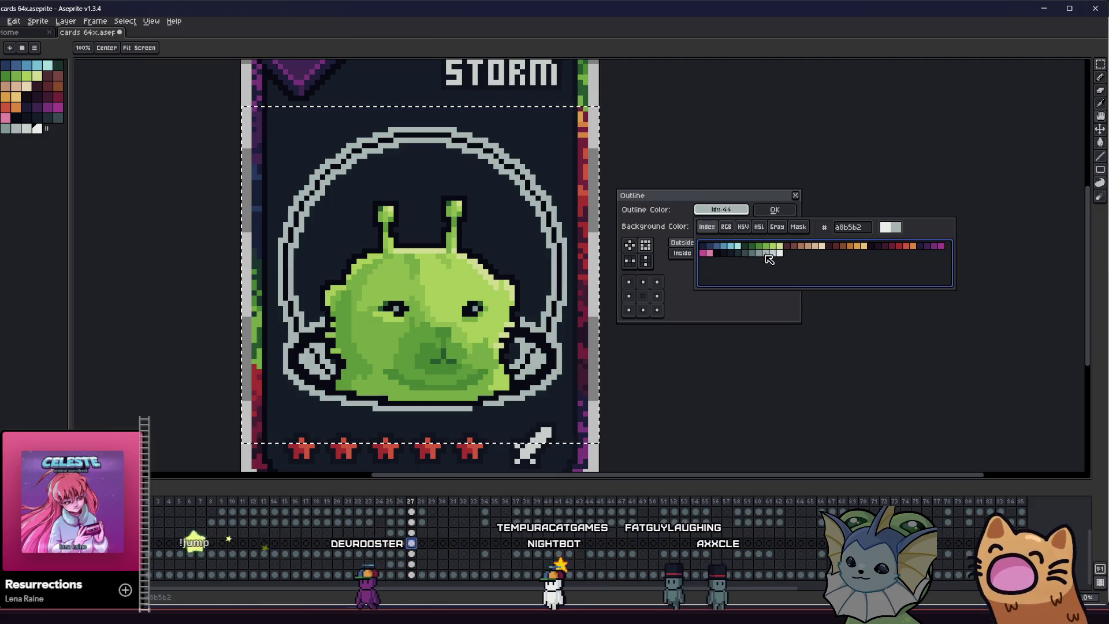
key("Return")
key("ctrl+d")
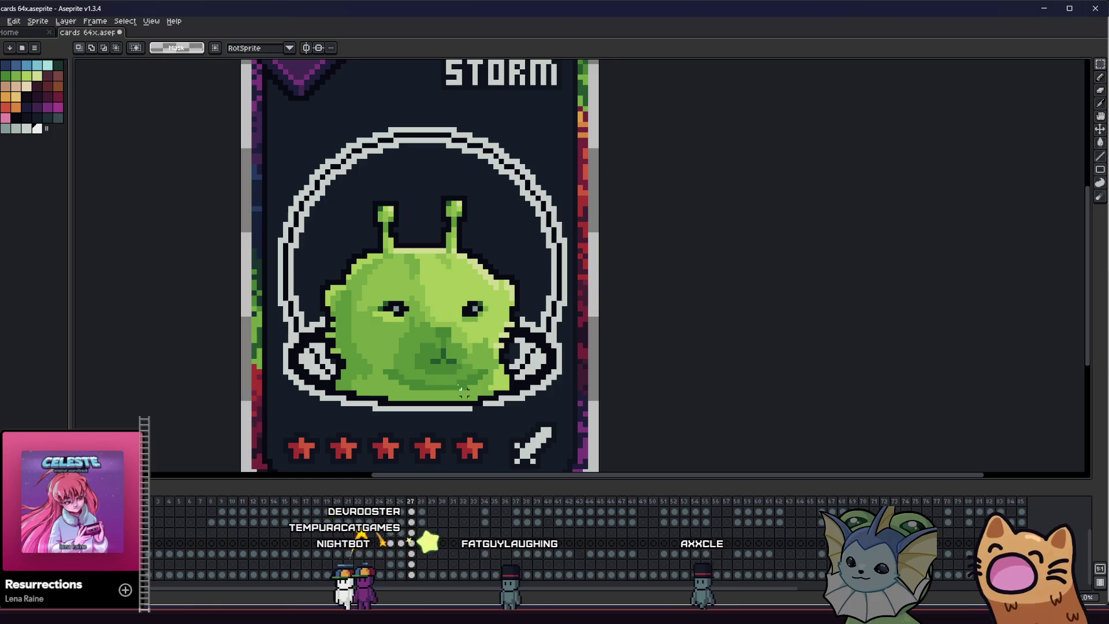
scroll(480, 408, "up", 2)
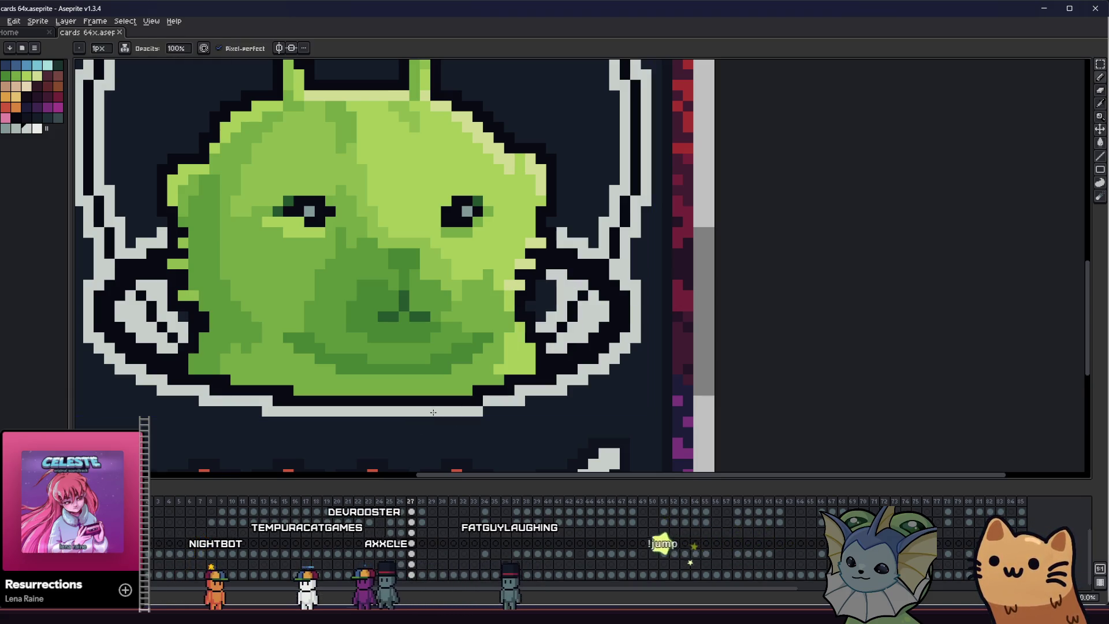
scroll(401, 421, "down", 1)
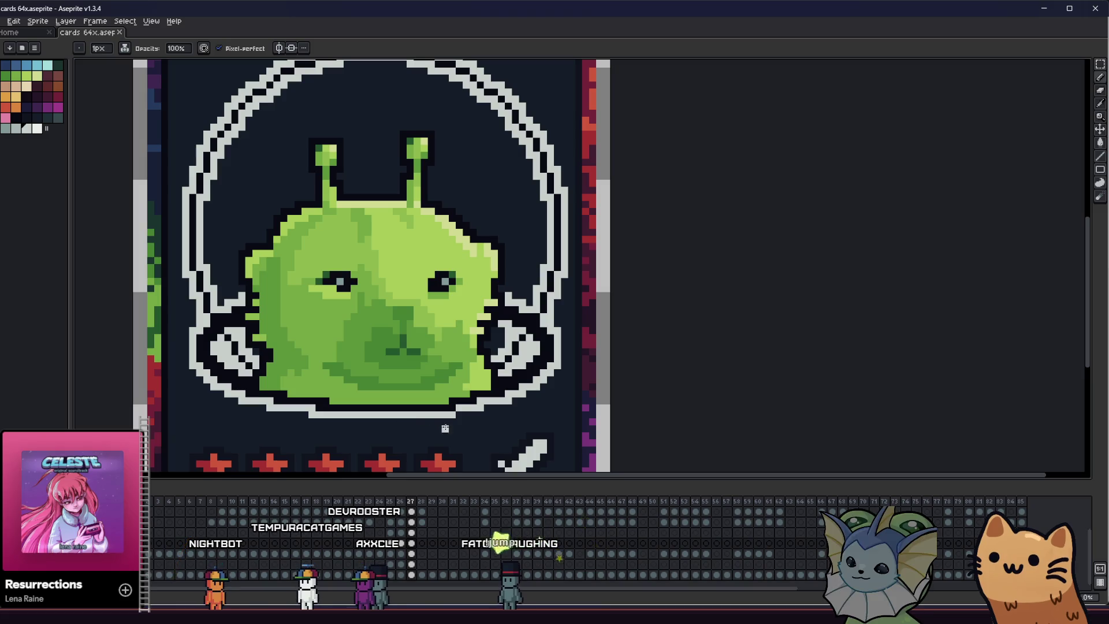
Save the card file, then marquee-select the helmet and alien artwork
key("ctrl+s")
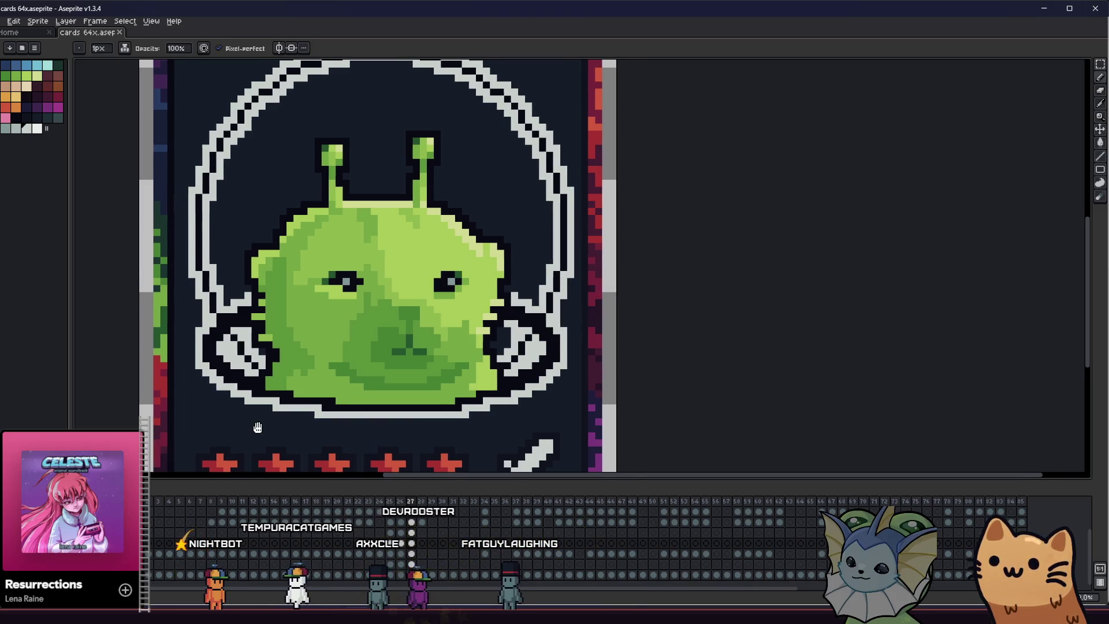
scroll(320, 431, "left", 1)
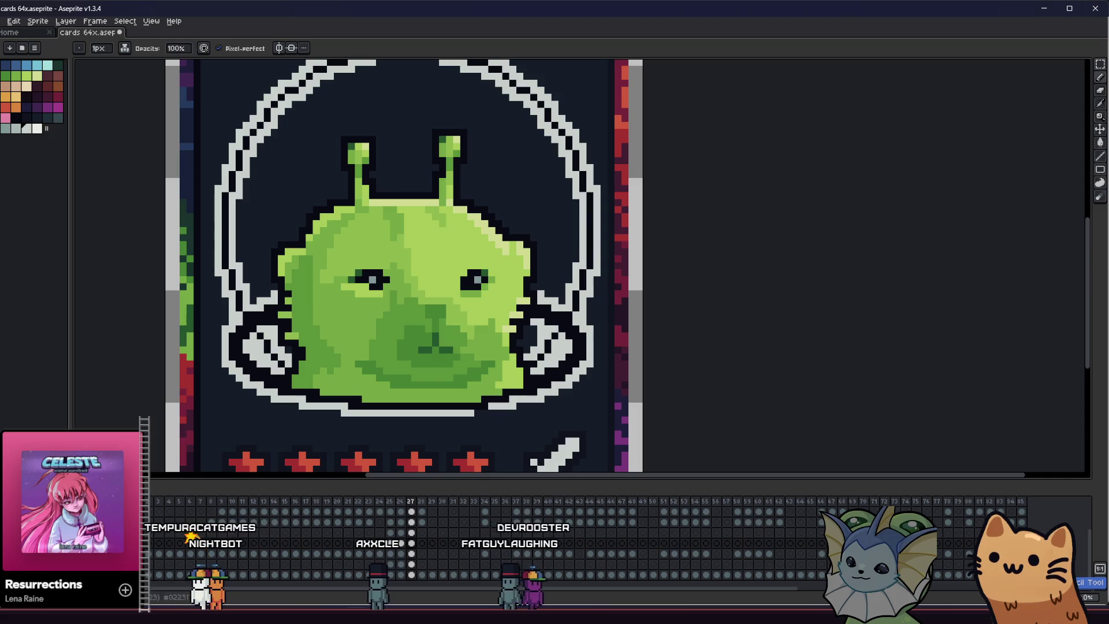
scroll(346, 373, "down", 1)
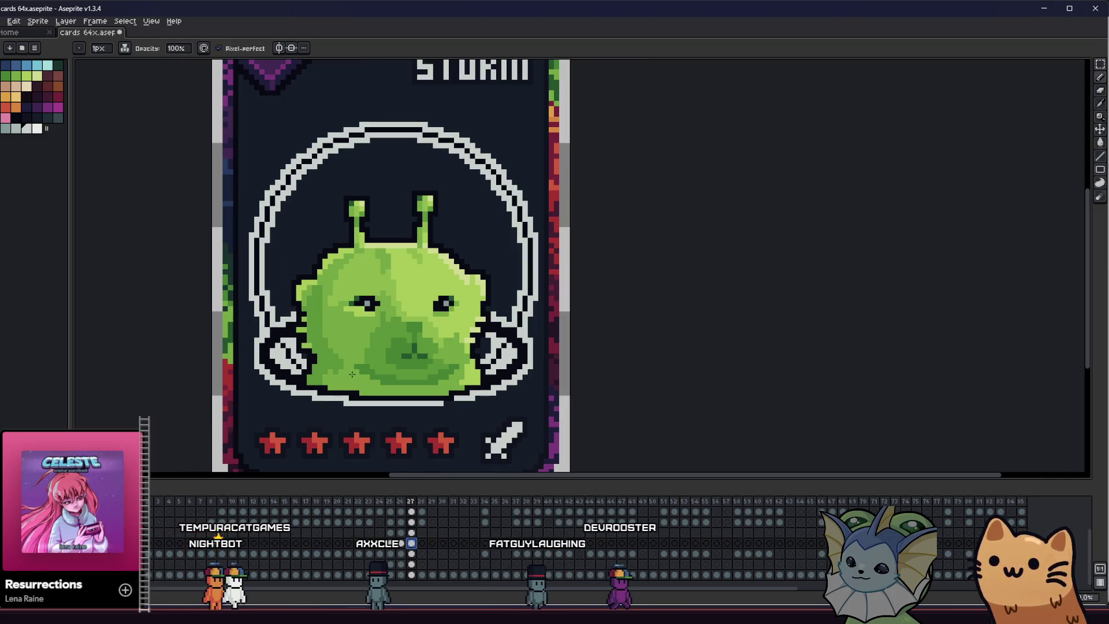
left_click_drag(263, 164, 572, 404)
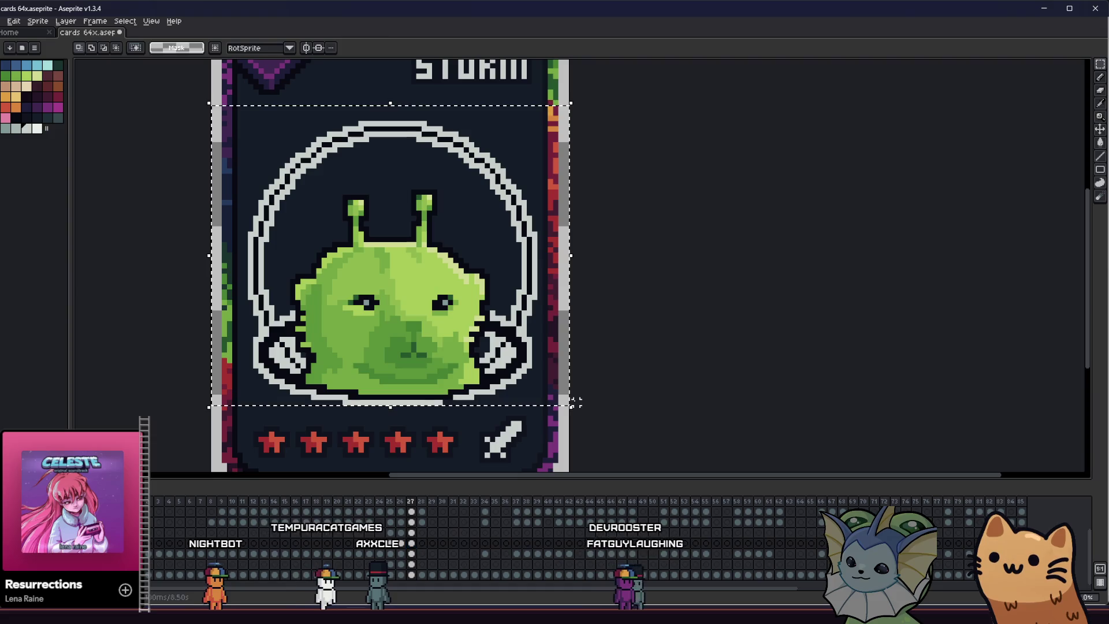
Shift the selected helmet and alien three pixels down the card and commit the move
key("Down")
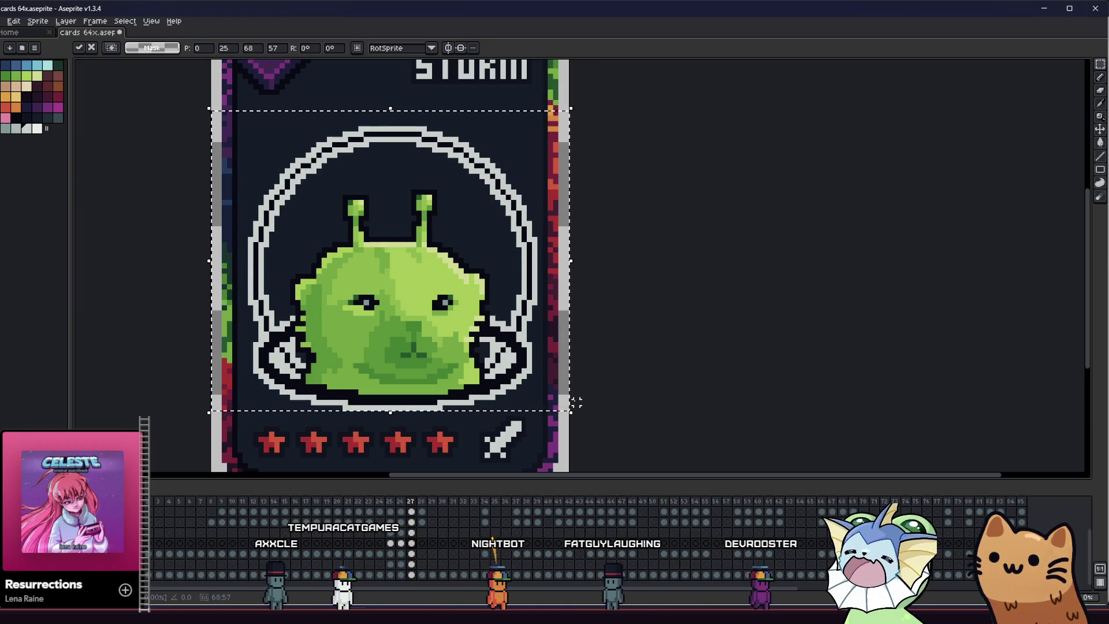
key("Down")
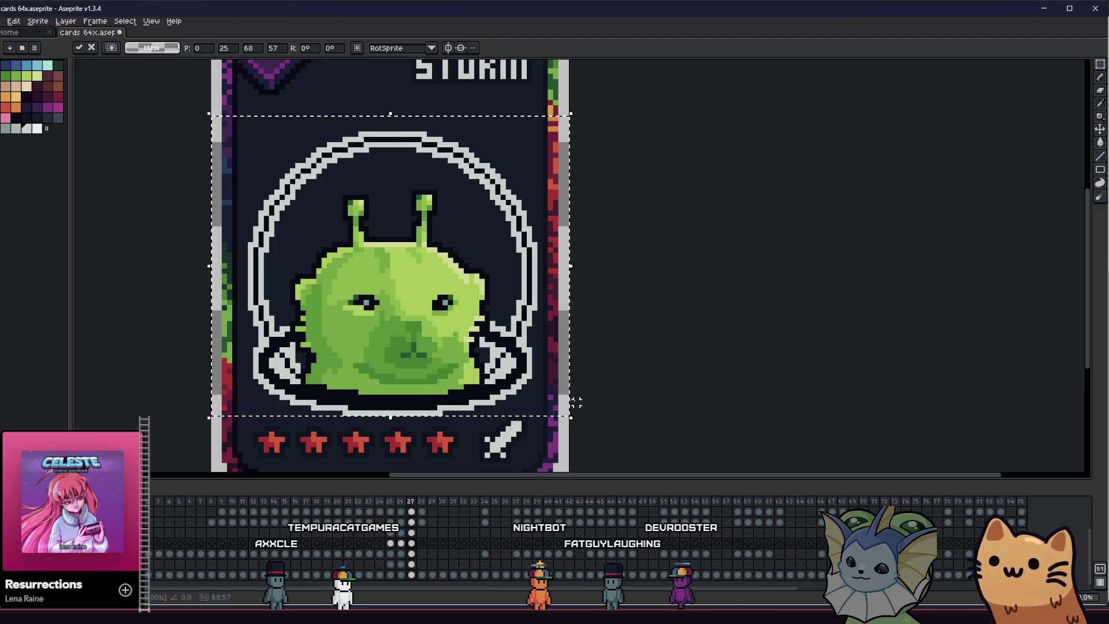
key("Down")
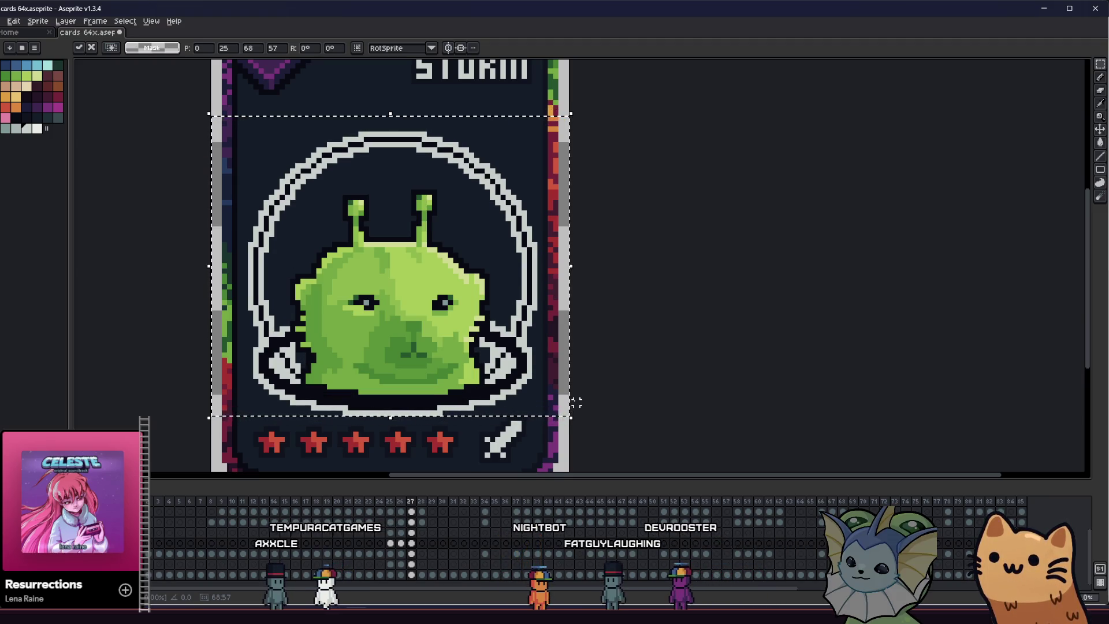
key("ctrl+d")
mouse_move(427, 370)
left_mouse_down()
mouse_move(496, 381)
mouse_move(422, 376)
left_mouse_up()
scroll(421, 376, "down", 3)
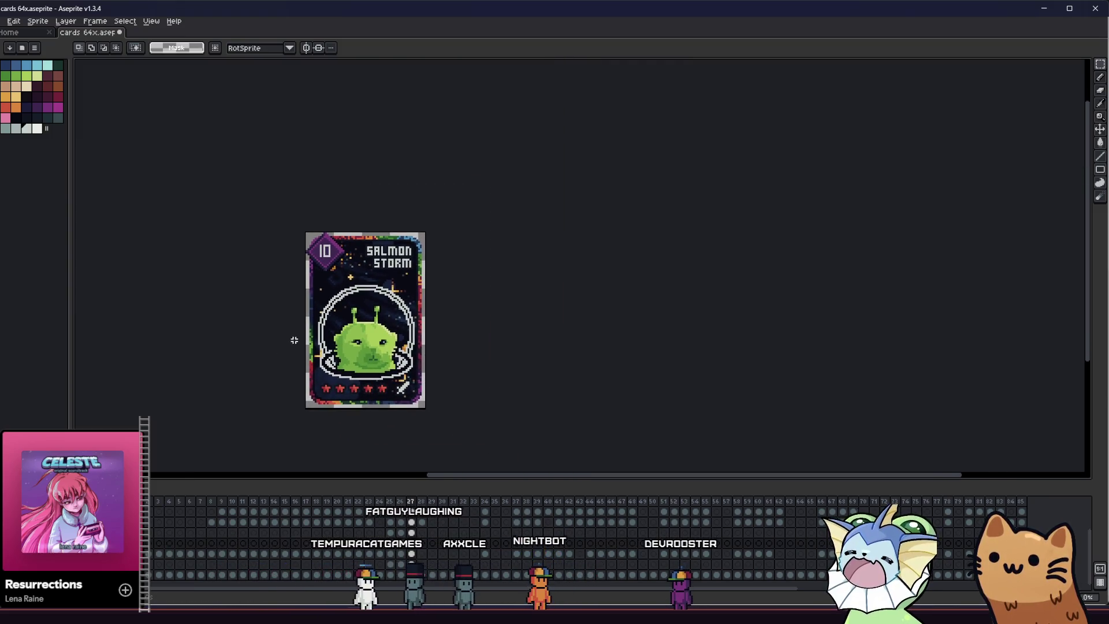
scroll(298, 349, "up", 2)
scroll(298, 348, "up", 1)
mouse_move(298, 348)
left_mouse_down()
mouse_move(387, 296)
mouse_move(344, 295)
left_mouse_up()
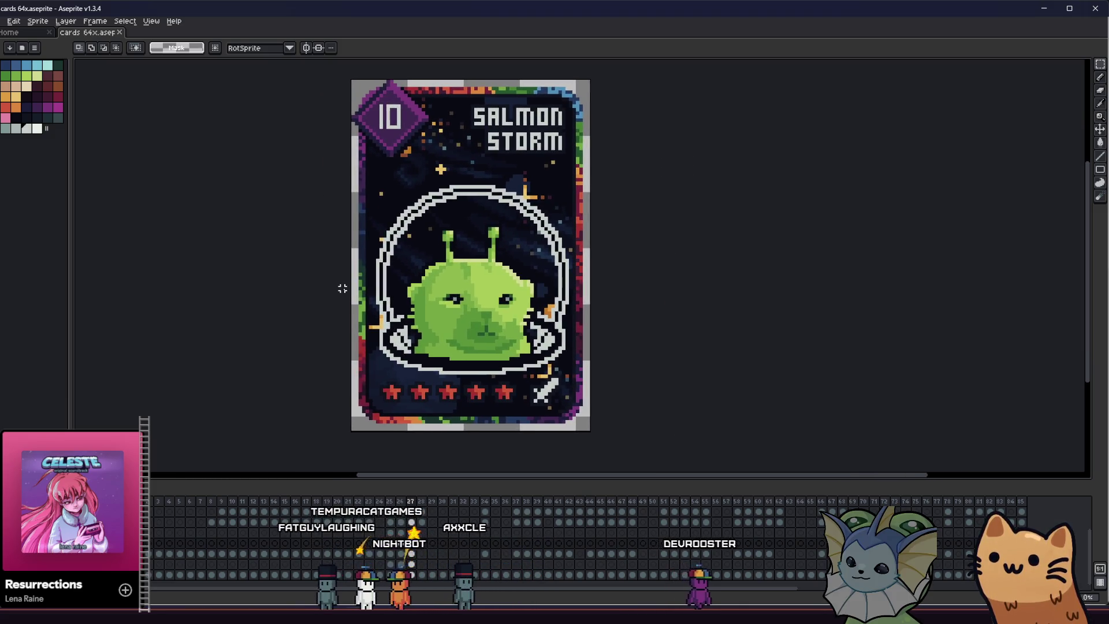
Undo the grey helmet outline, zoom in and ready the Paint Bucket with a green swatch
key("z")
key("Delete")
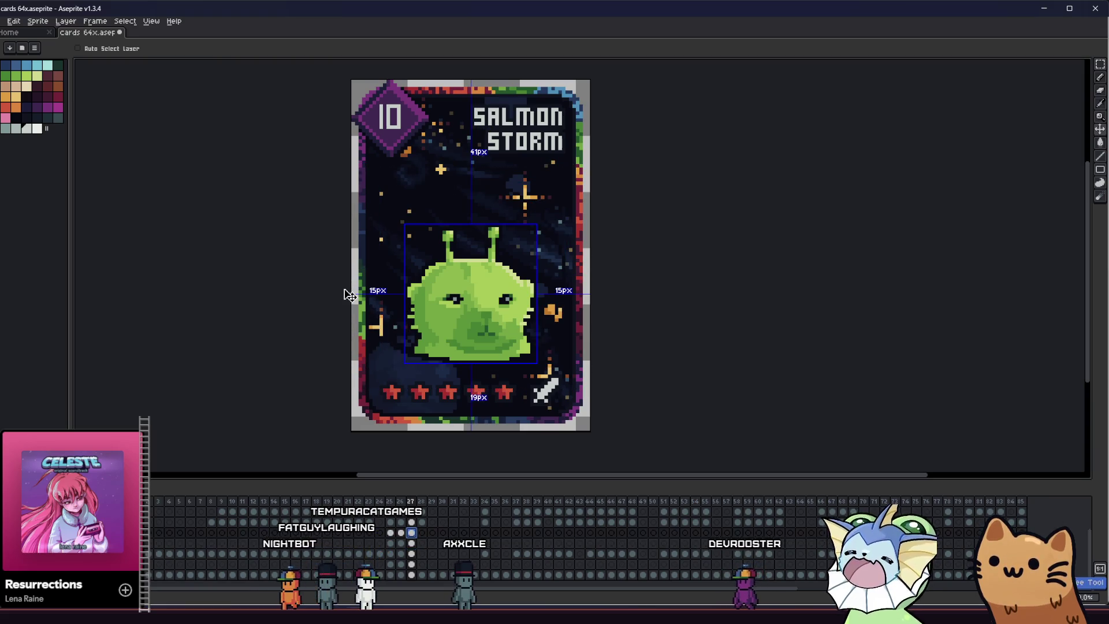
left_click(338, 303)
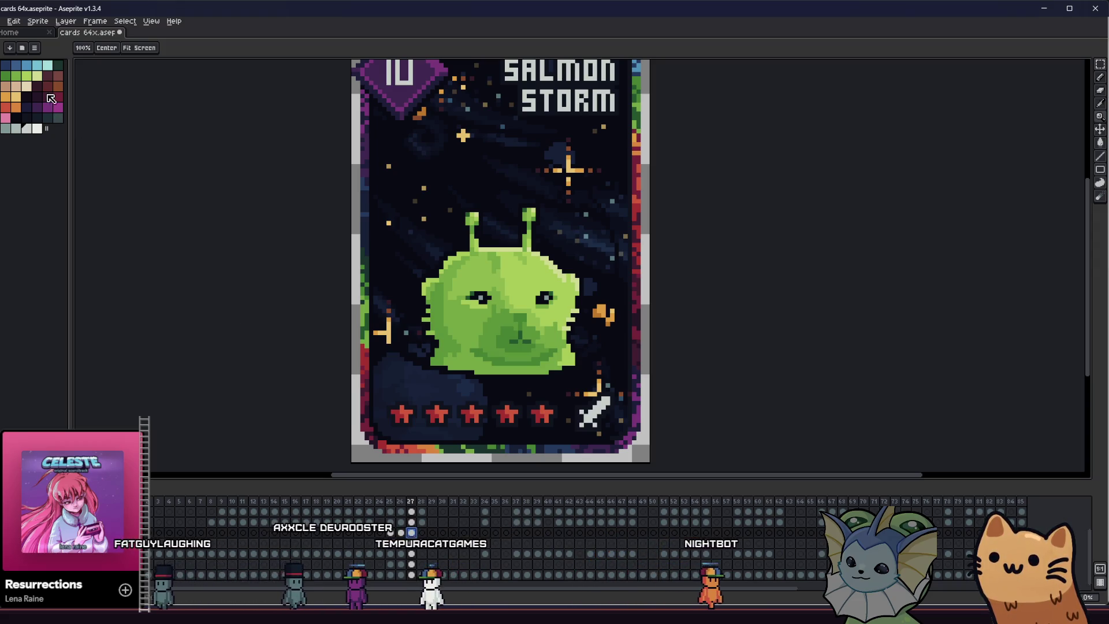
key("g")
left_click(398, 173)
key("ctrl+z")
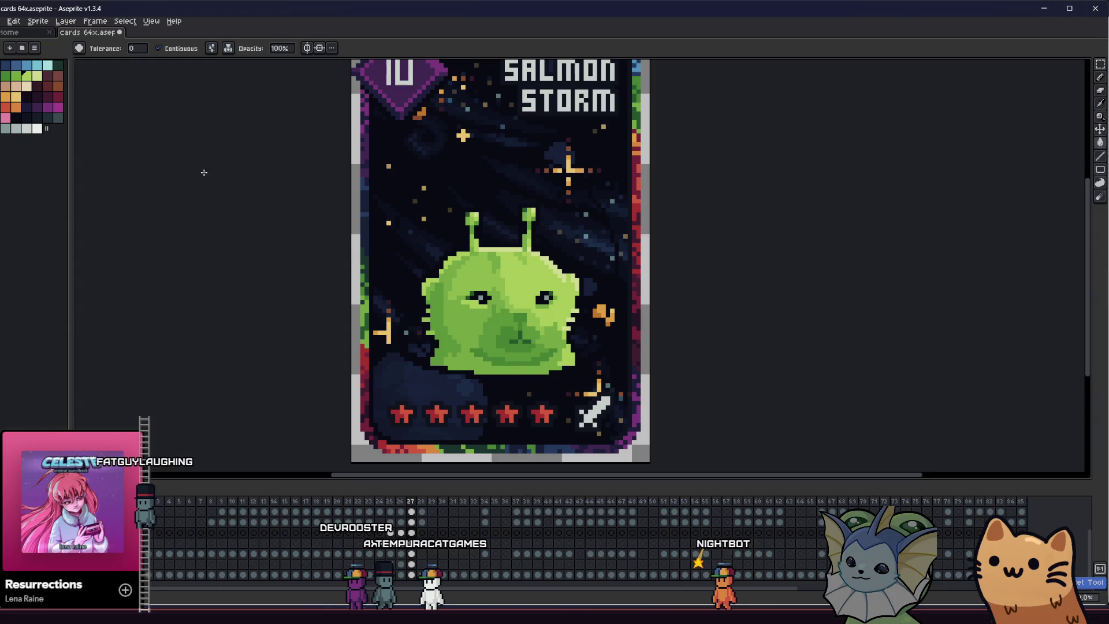
Fill the helmet bubble and the gaps beside the face with 25%-opacity translucent green
left_click(417, 531)
scroll(365, 368, "up", 2)
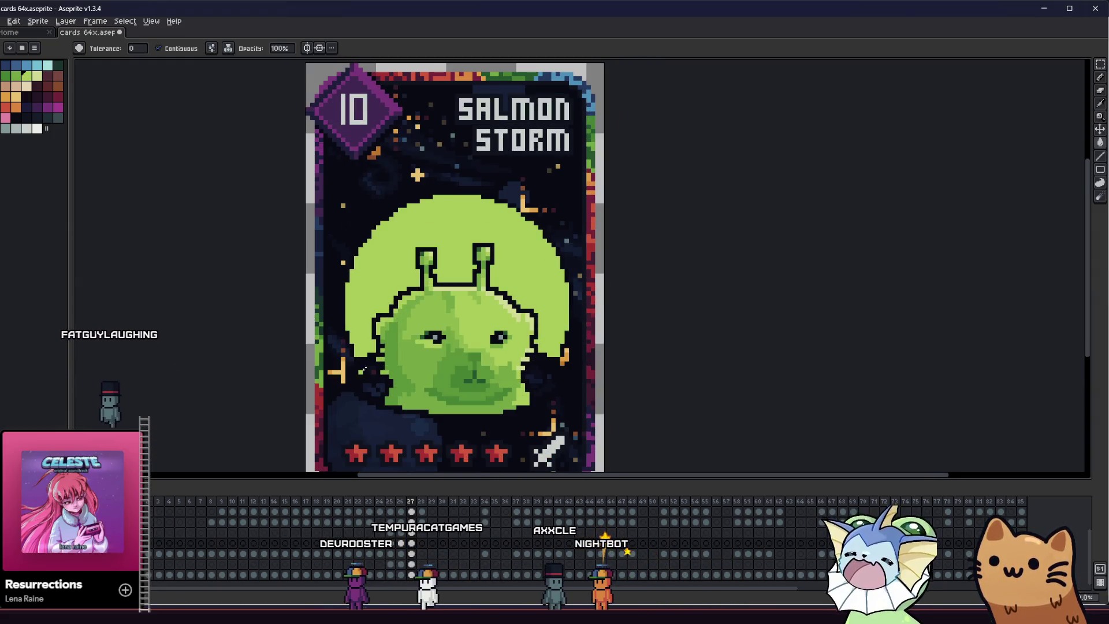
scroll(365, 369, "up", 2)
key("ctrl+z")
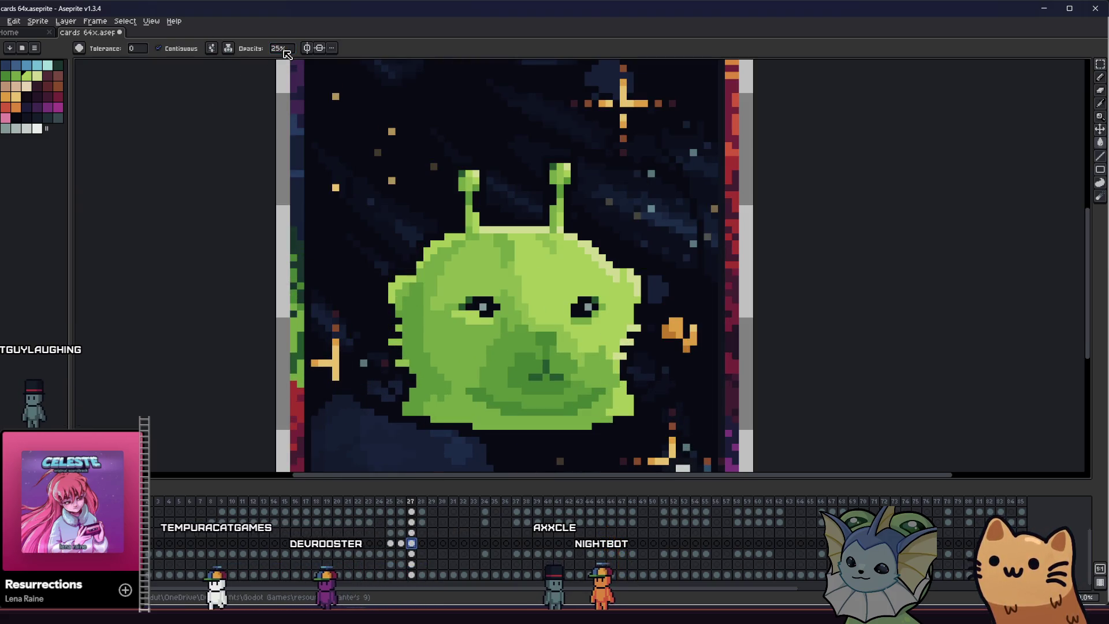
left_click(408, 157)
left_click(646, 365)
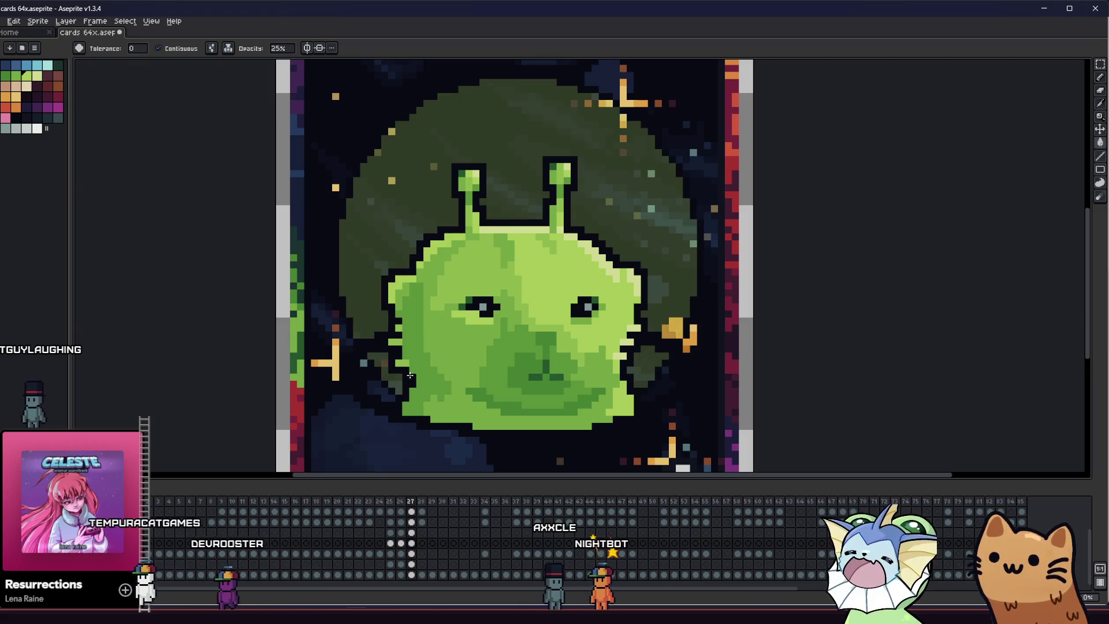
left_click(386, 373)
scroll(375, 382, "down", 2)
scroll(337, 364, "down", 1)
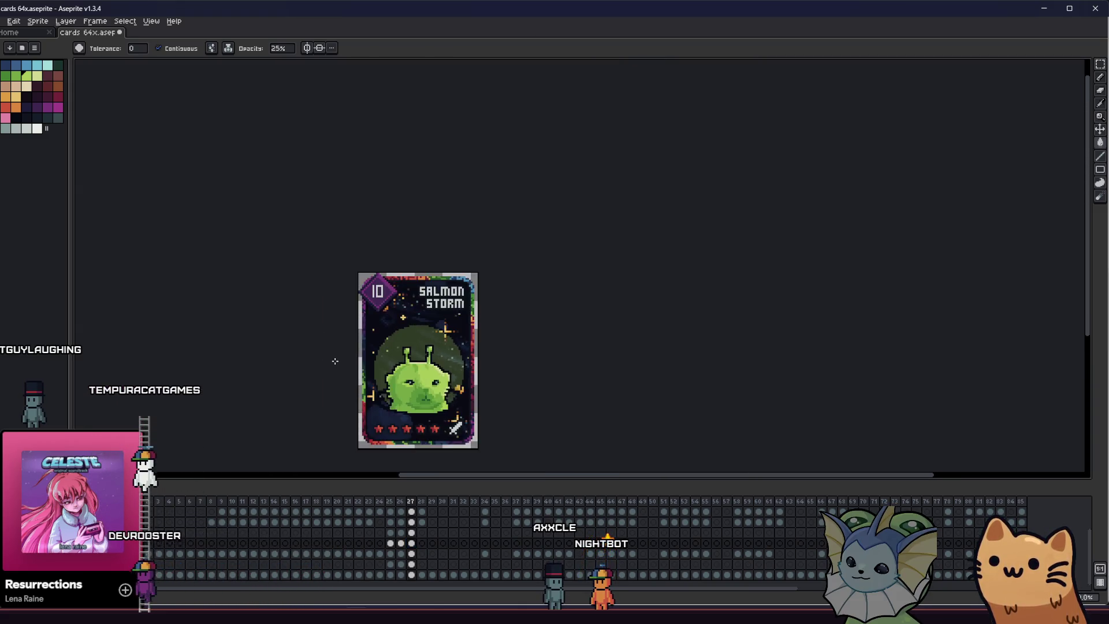
scroll(339, 367, "down", 1)
left_click_drag(344, 348, 332, 339)
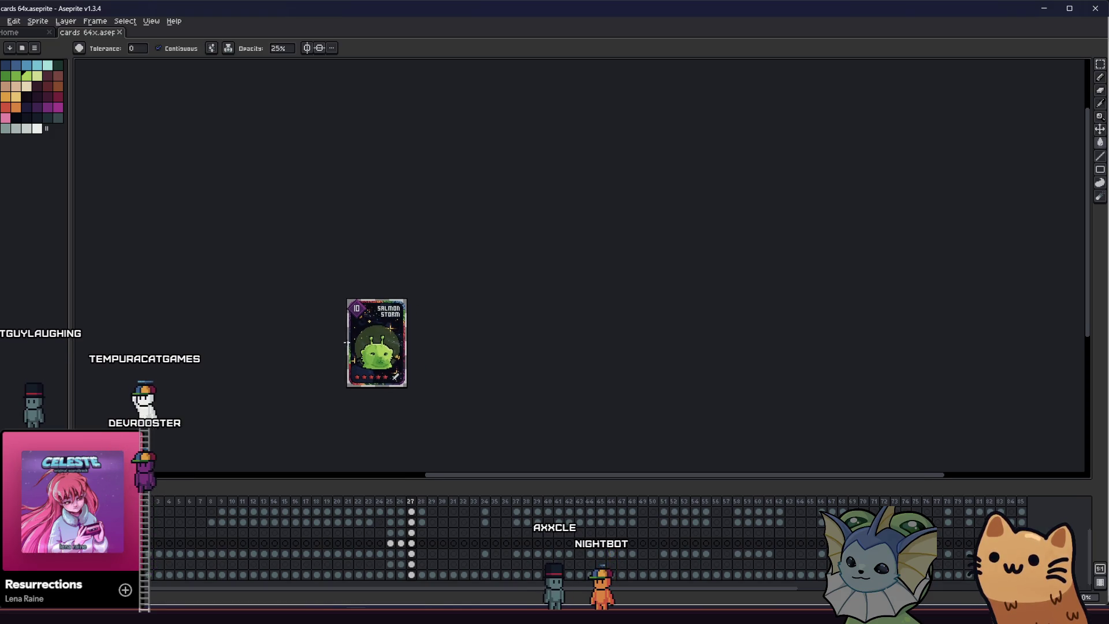
scroll(333, 356, "up", 3)
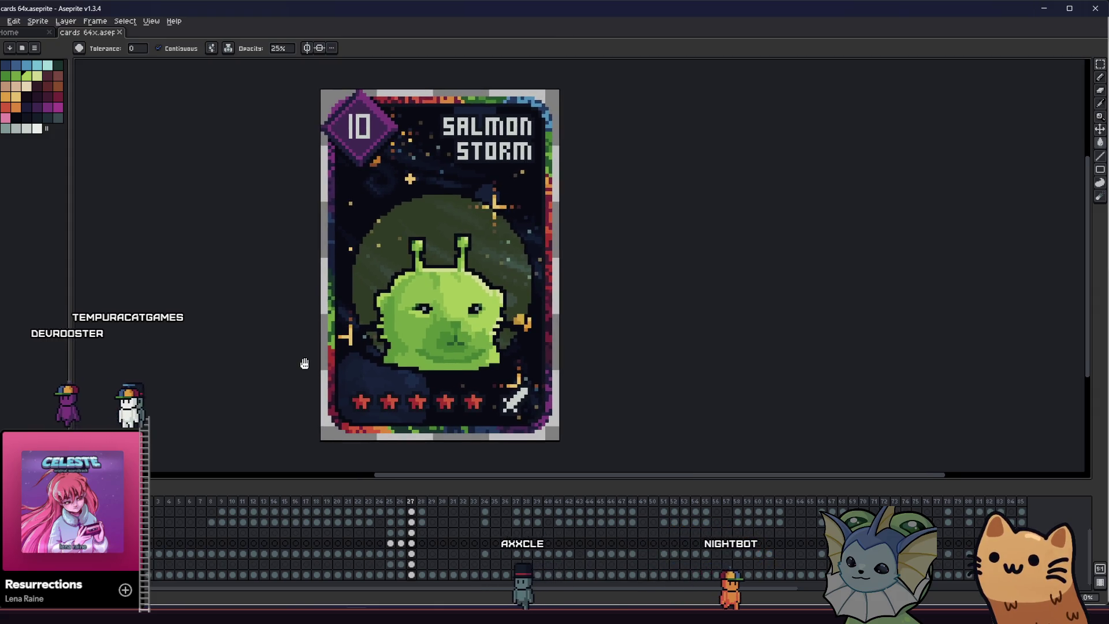
scroll(317, 366, "down", 1)
scroll(331, 313, "up", 1)
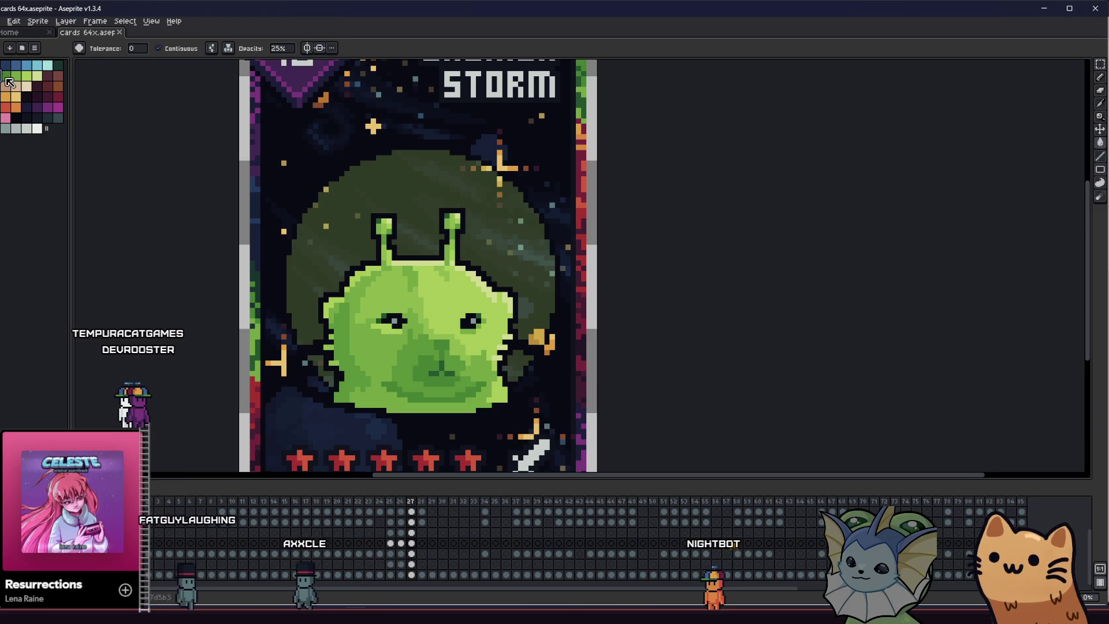
Bucket-darken the translucent bubble left of the alien's head at 25% opacity
key("b")
left_click(358, 271)
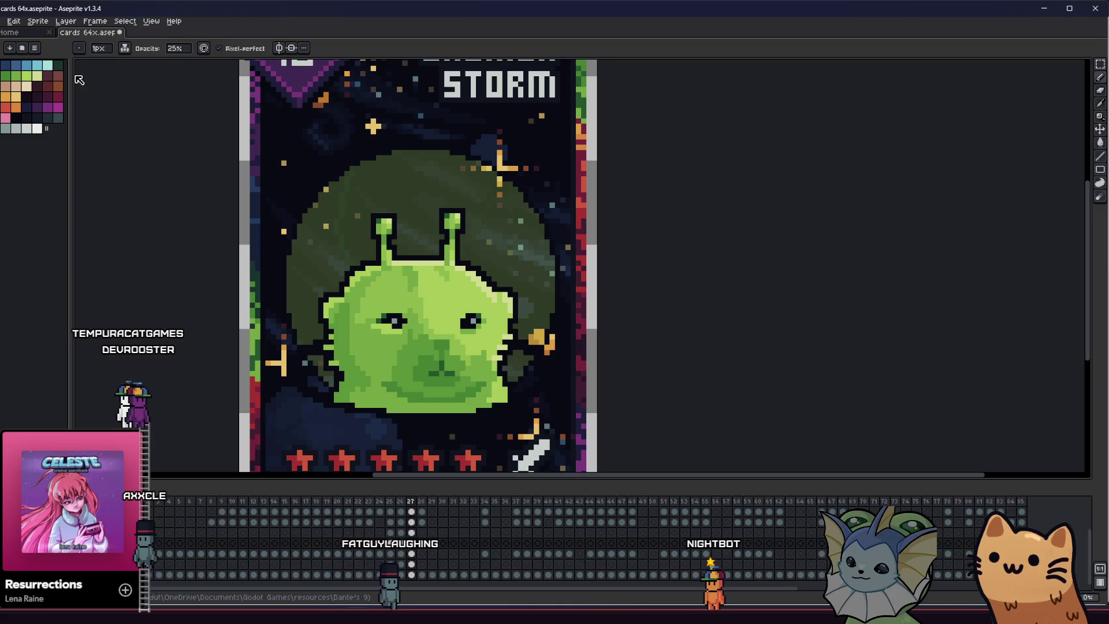
left_click_drag(71, 86, 65, 85)
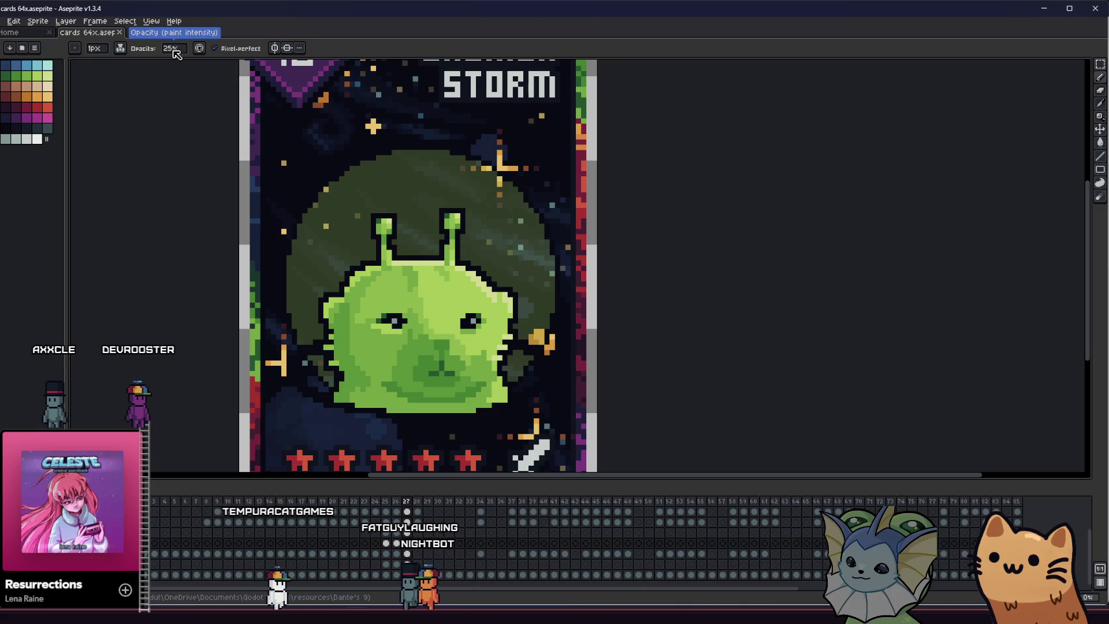
scroll(206, 179, "up", 1)
scroll(87, 60, "down", 1)
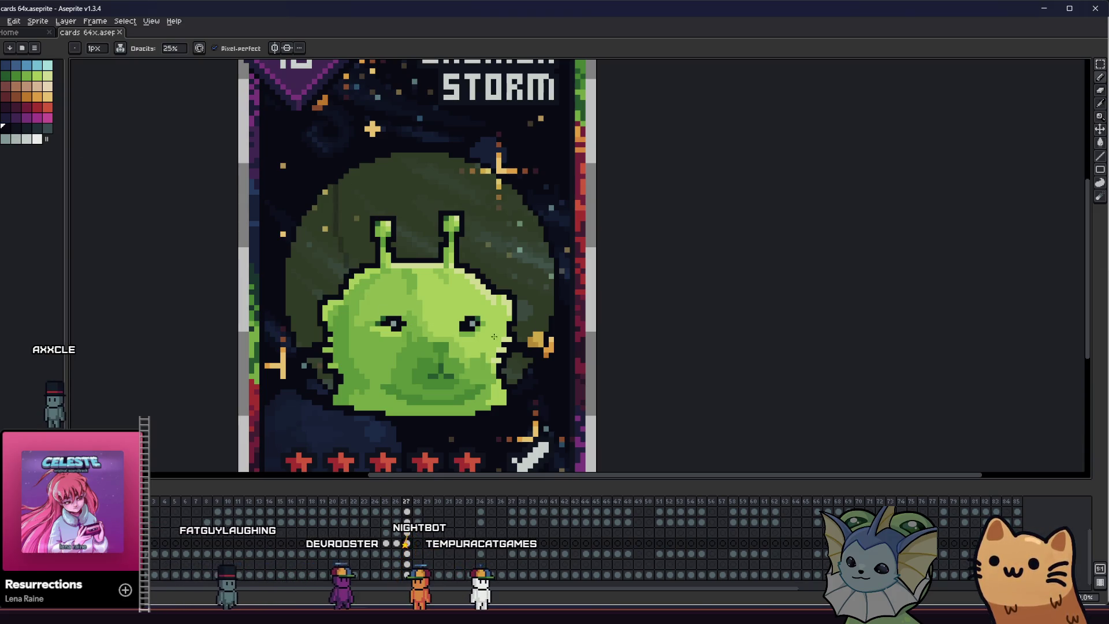
left_click(323, 291)
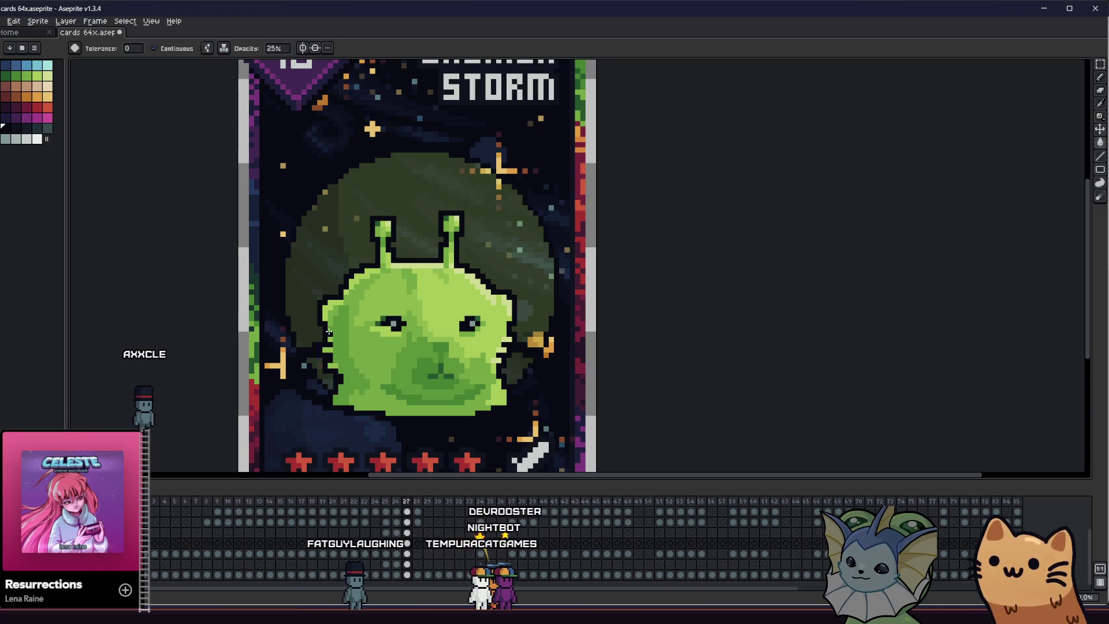
left_click_drag(329, 331, 257, 317)
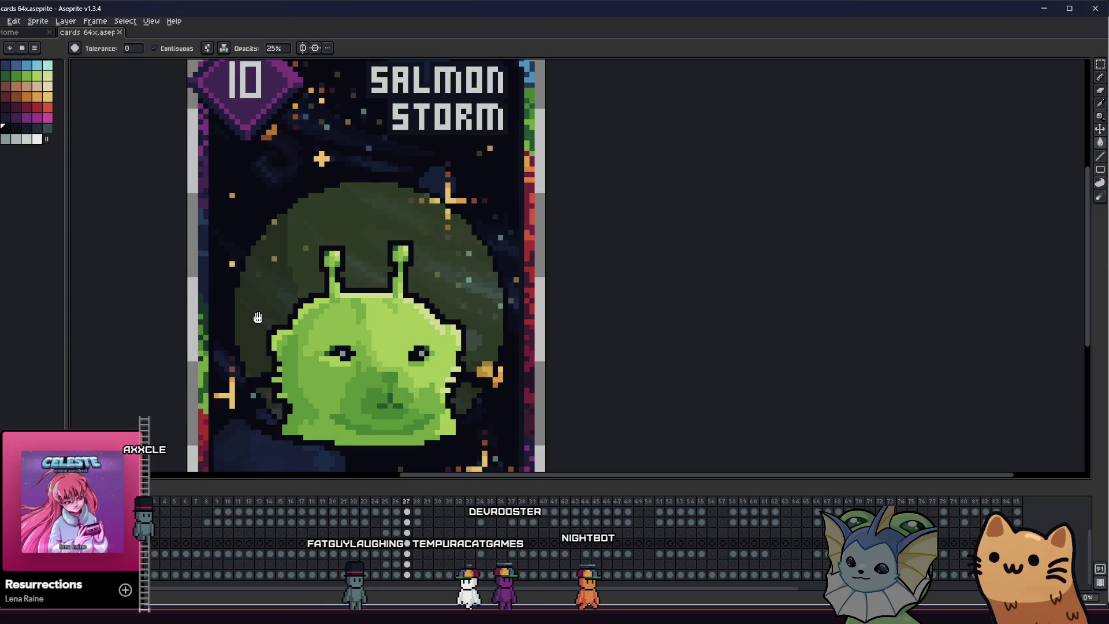
left_click_drag(257, 318, 285, 296)
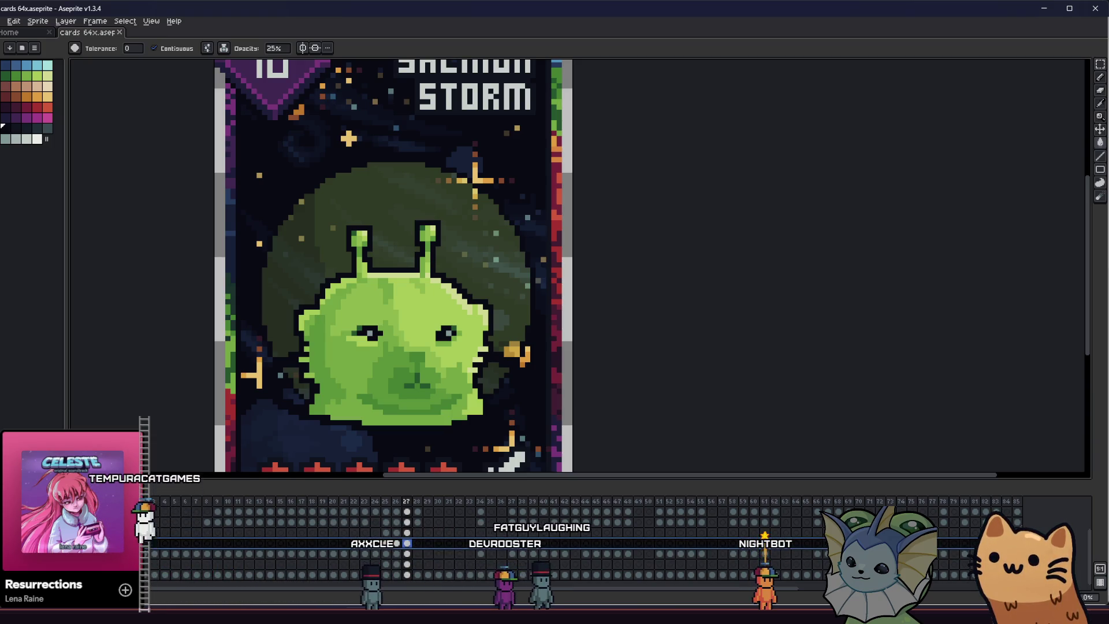
Set the Pencil back to 100% opacity and touch up a pixel on the alien
key("Right")
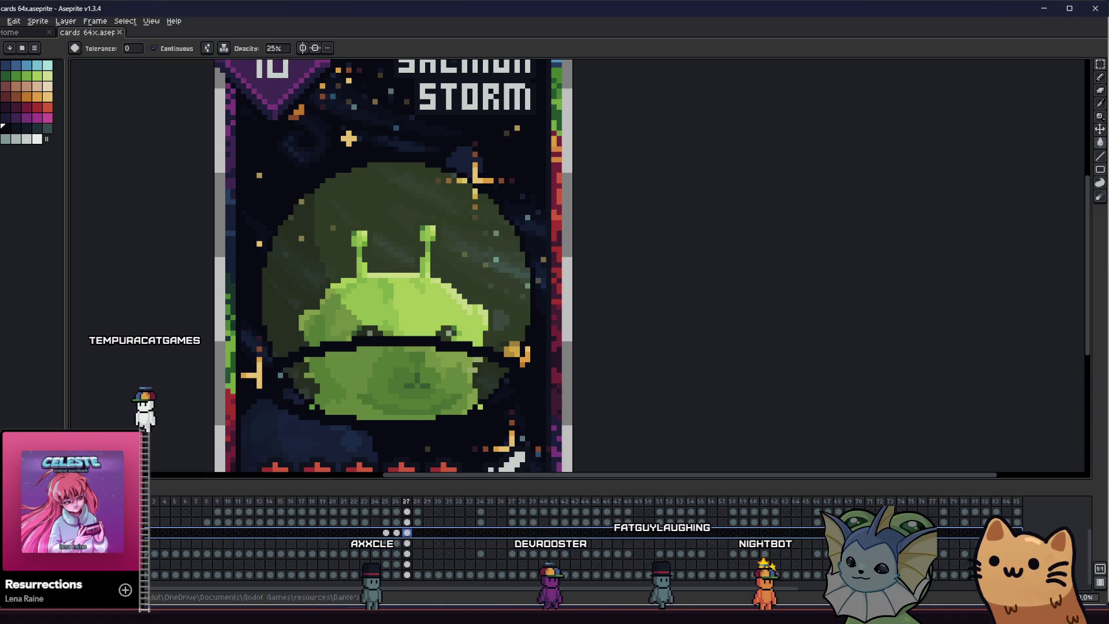
left_click_drag(397, 265, 403, 255)
mouse_move(199, 399)
left_mouse_down()
mouse_move(205, 388)
mouse_move(176, 390)
mouse_move(182, 371)
left_mouse_up()
scroll(255, 342, "down", 1)
scroll(256, 340, "up", 4)
key("b")
left_click(267, 363)
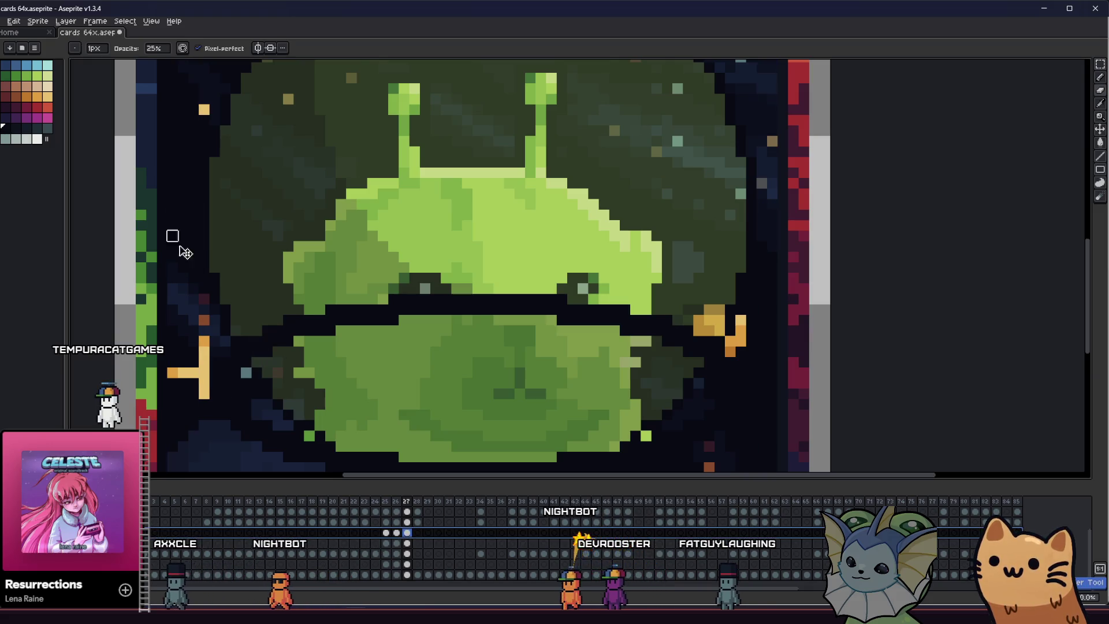
left_click(158, 48)
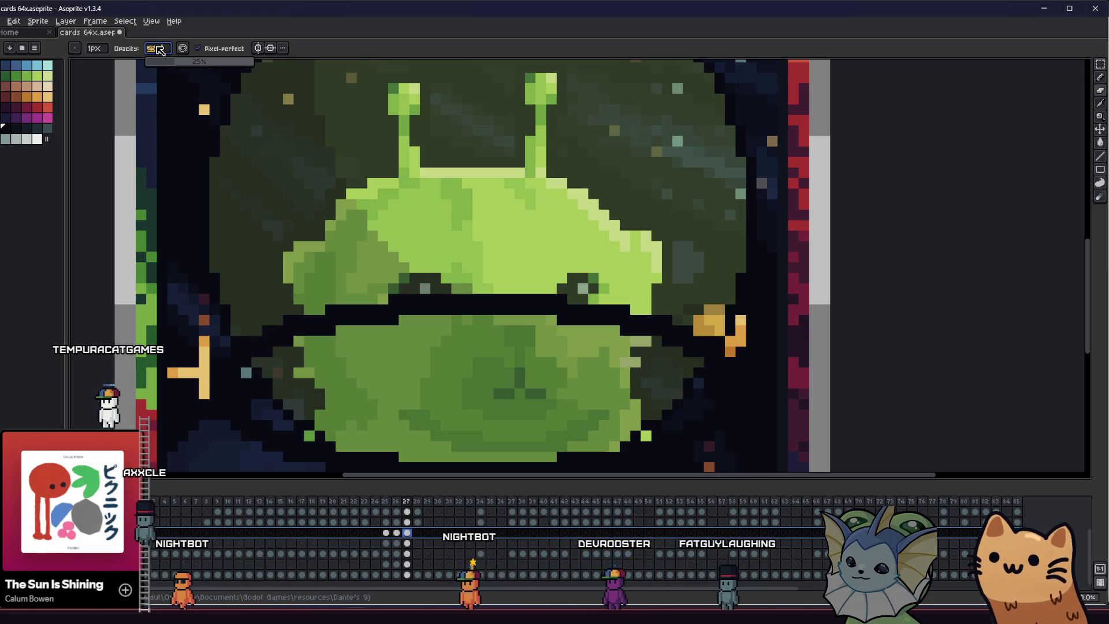
type("100")
key("Return")
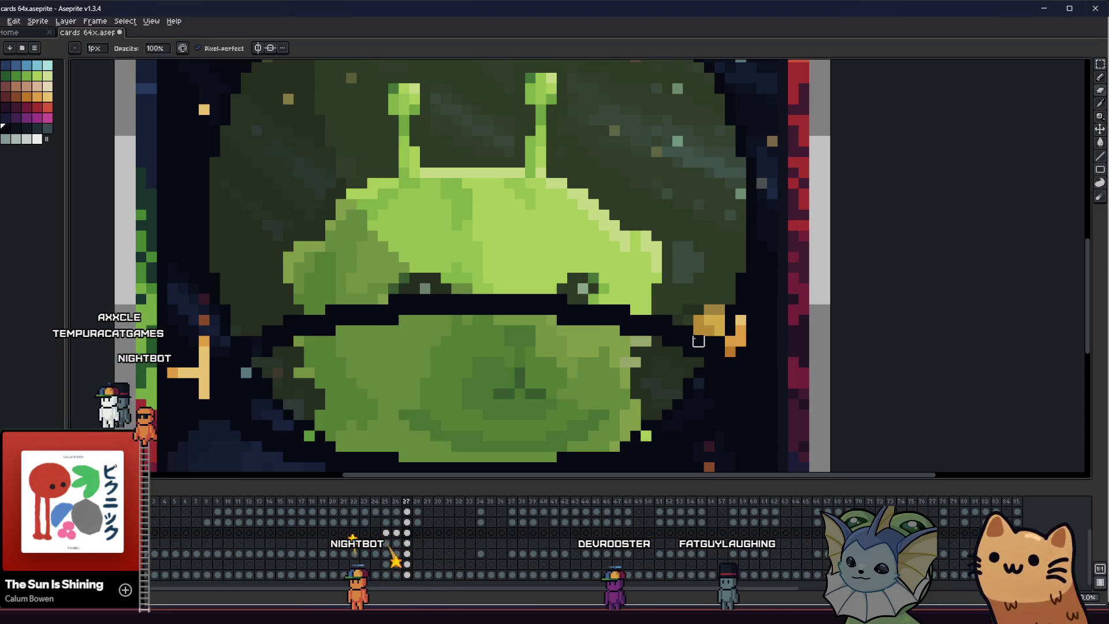
Magic-wand select the dark band across the alien's middle and delete it
left_click(646, 324)
key("v")
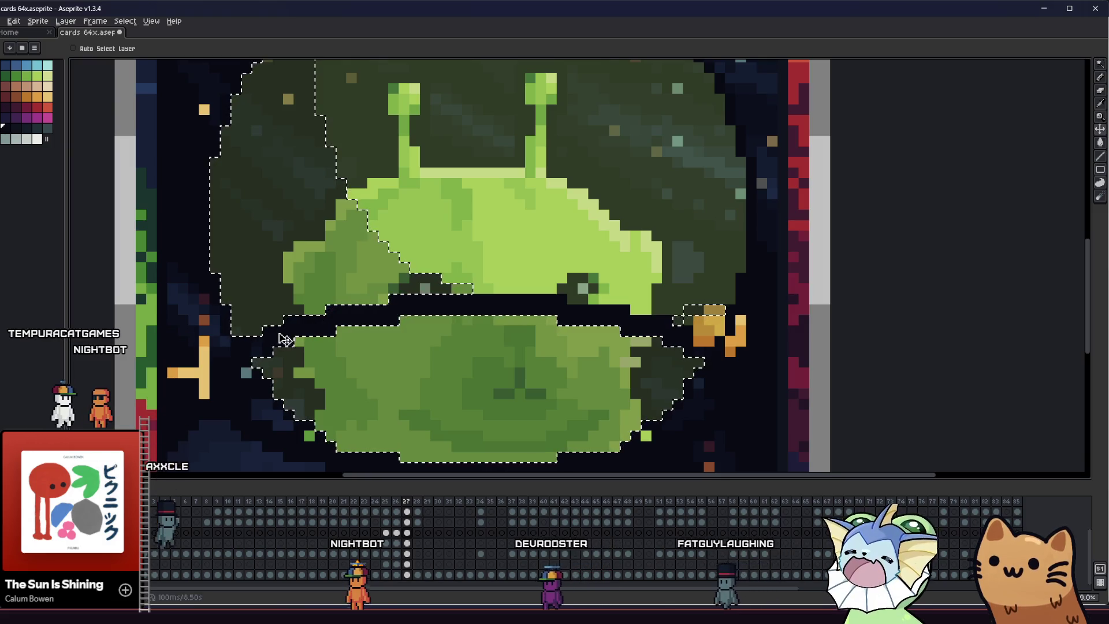
key("m")
left_click(267, 330)
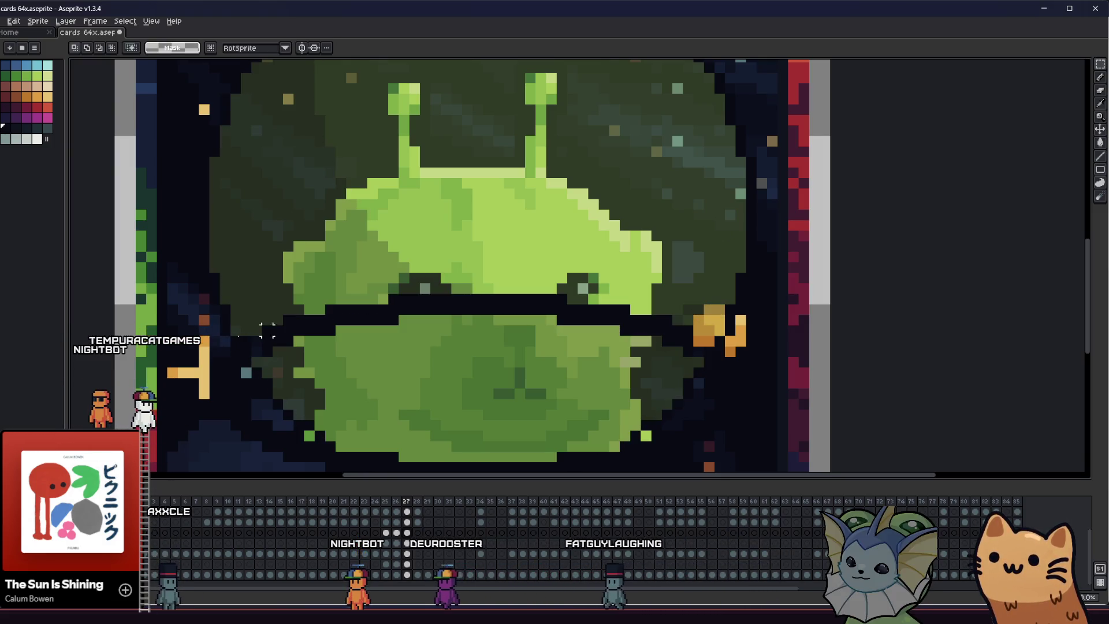
key("v")
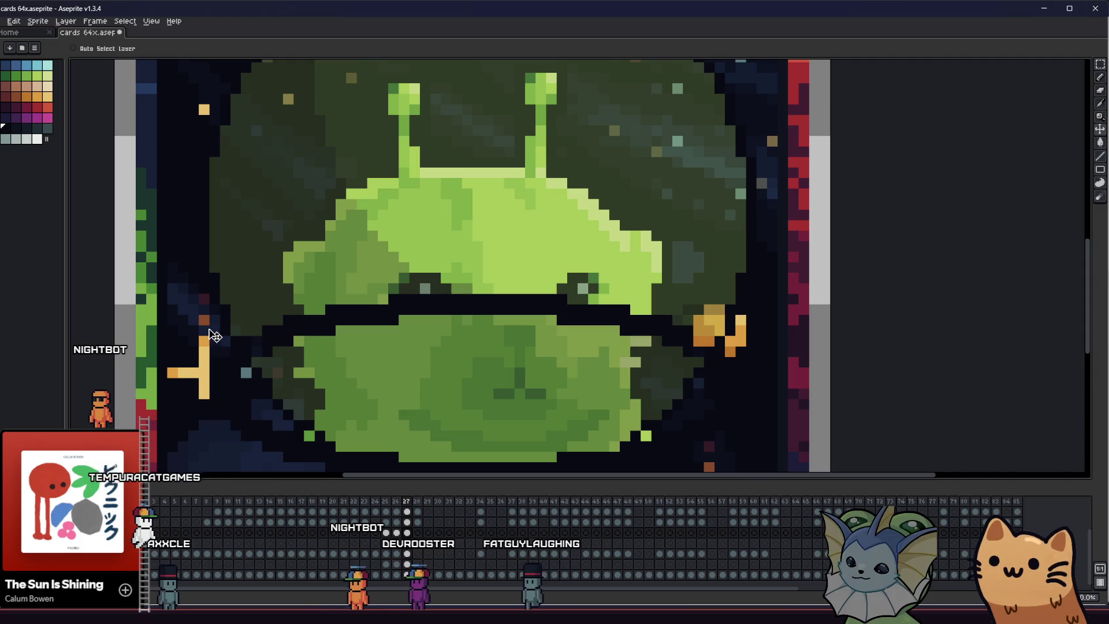
key("m")
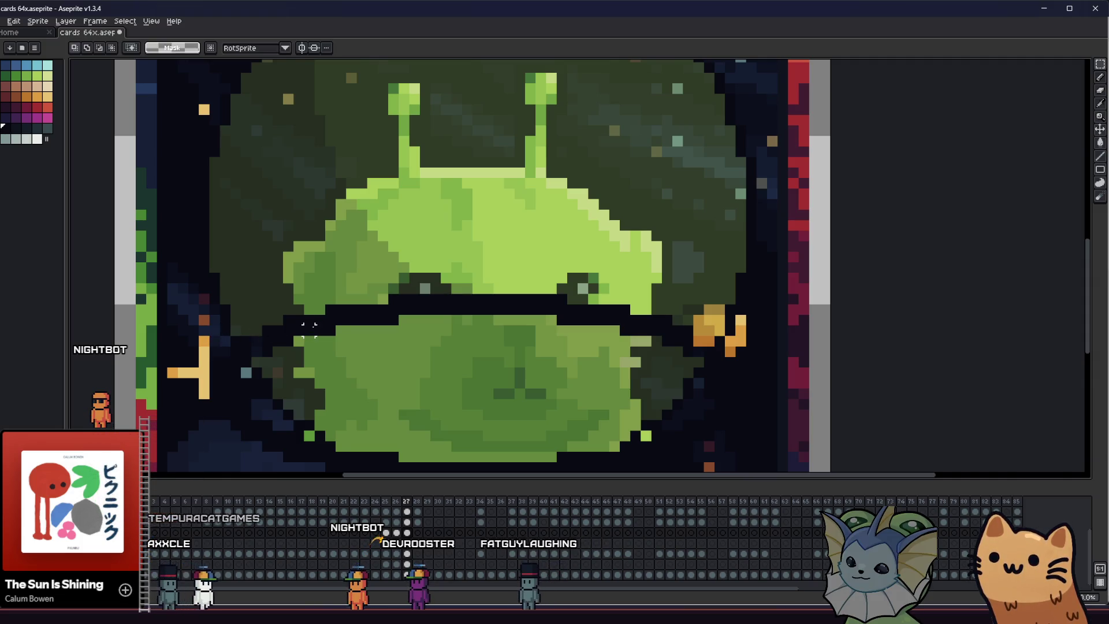
key("w")
left_click(308, 327)
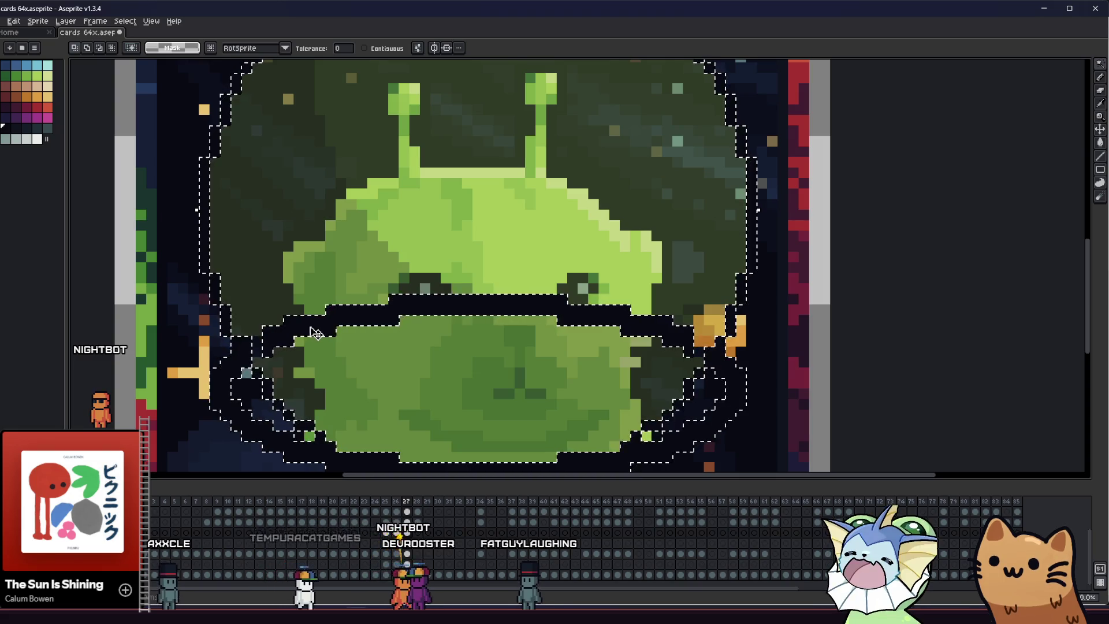
left_click(321, 333)
key("Delete")
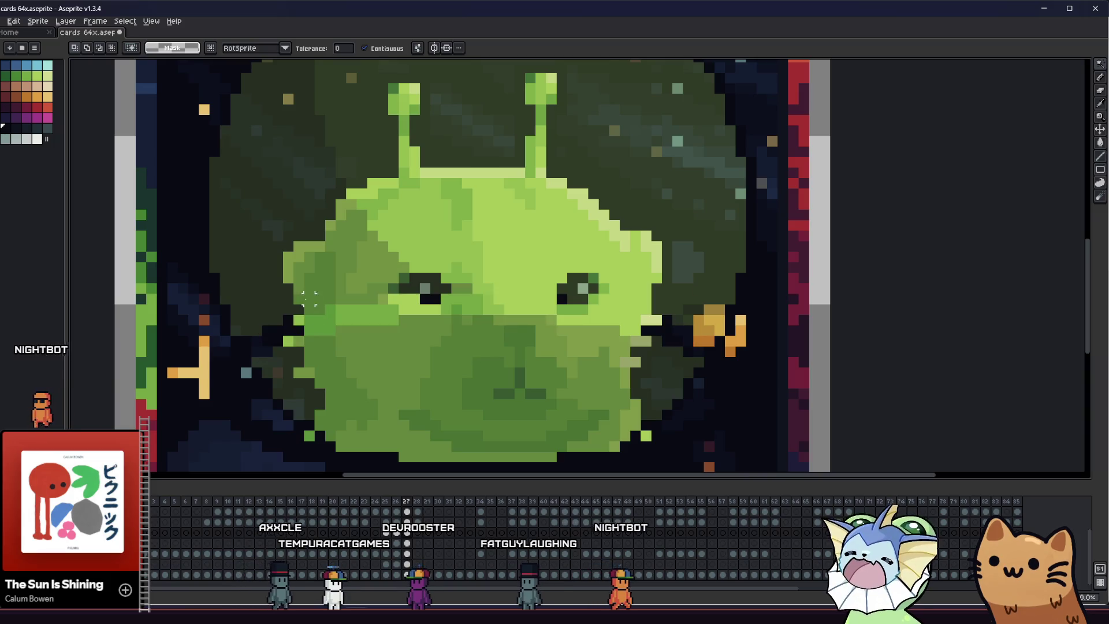
key("i")
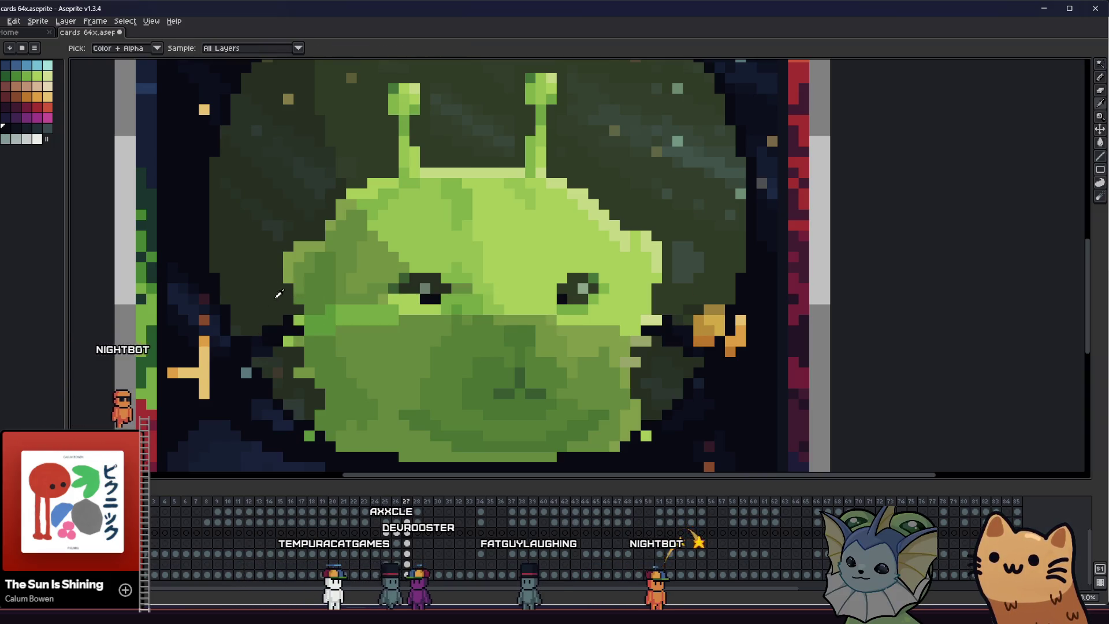
Paint two green shading pixels on the bubble's upper-left rim, the leftmost a lighter green
key("b")
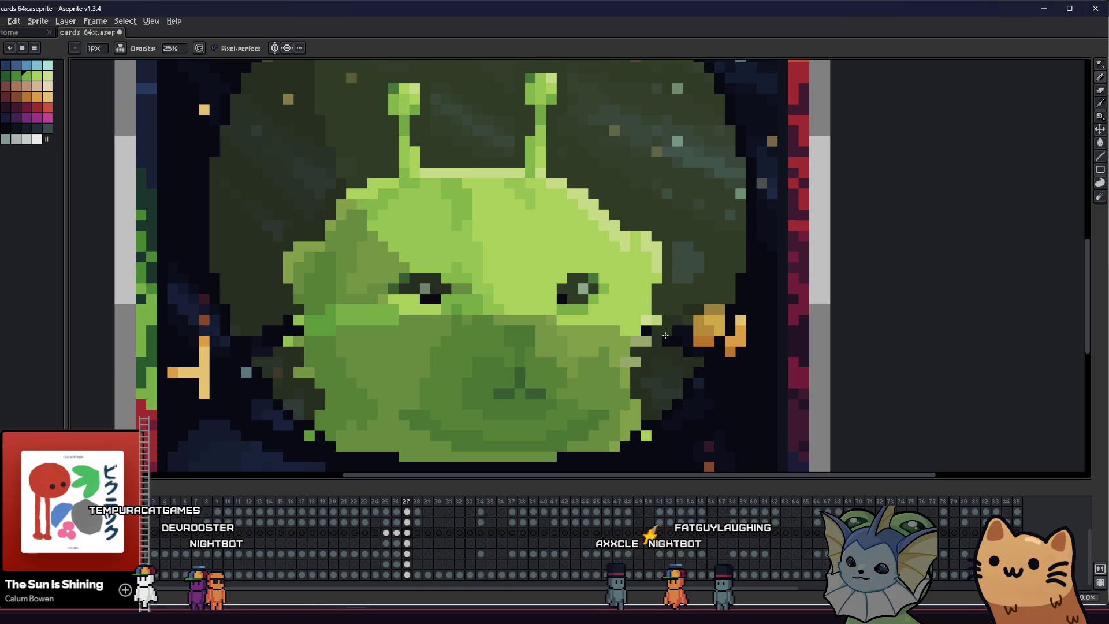
scroll(681, 331, "up", 3)
scroll(681, 333, "up", 2)
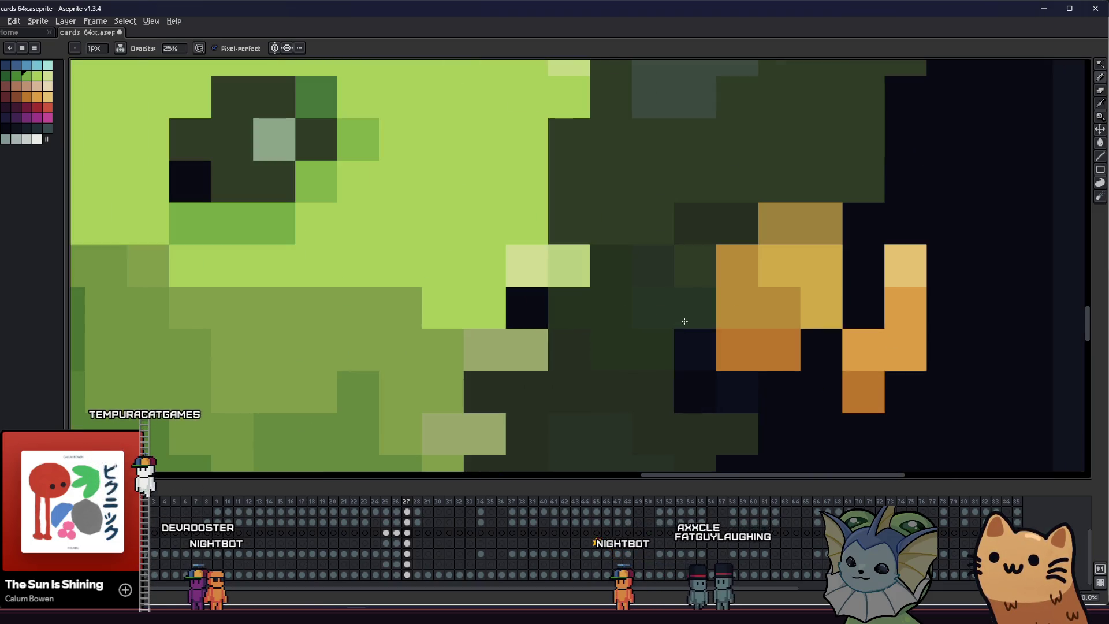
scroll(616, 358, "down", 4)
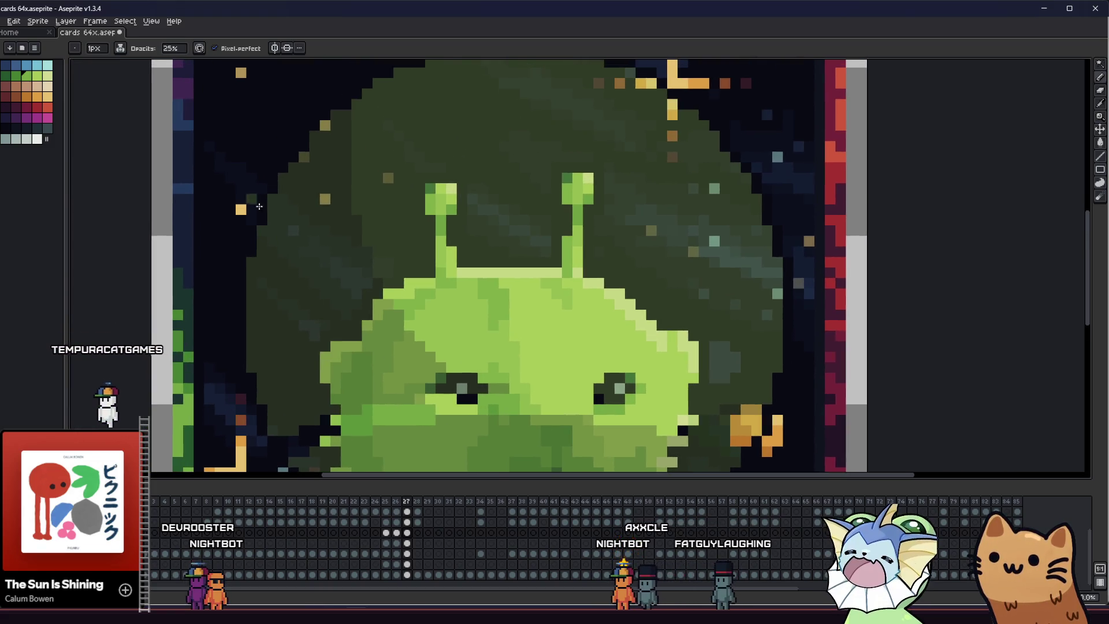
left_click_drag(302, 301, 315, 284)
scroll(315, 284, "up", 4)
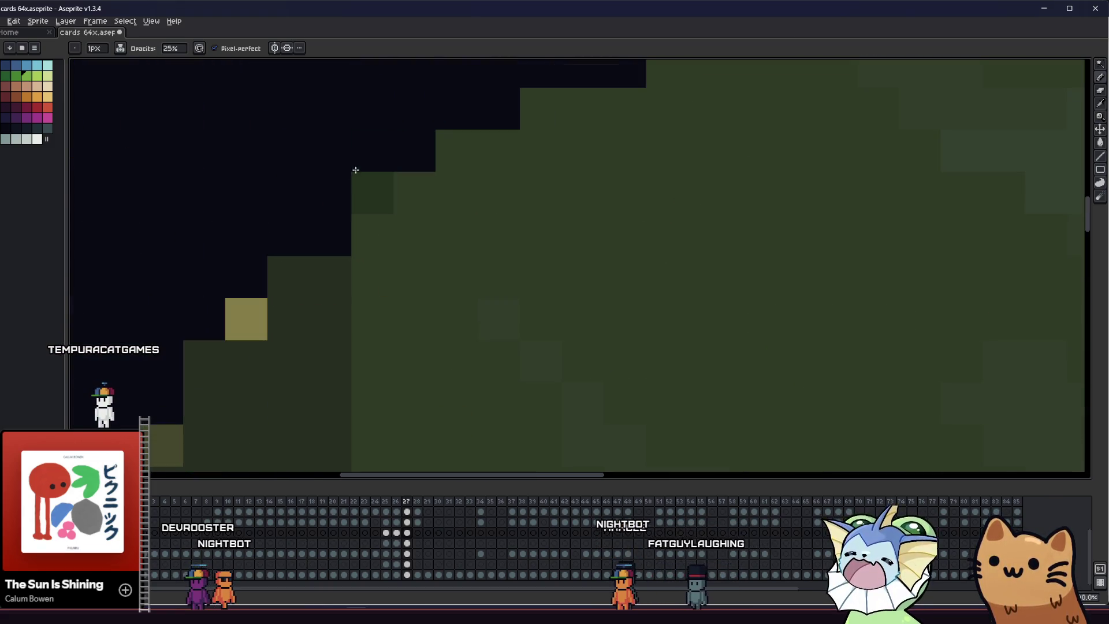
left_click_drag(278, 186, 397, 181)
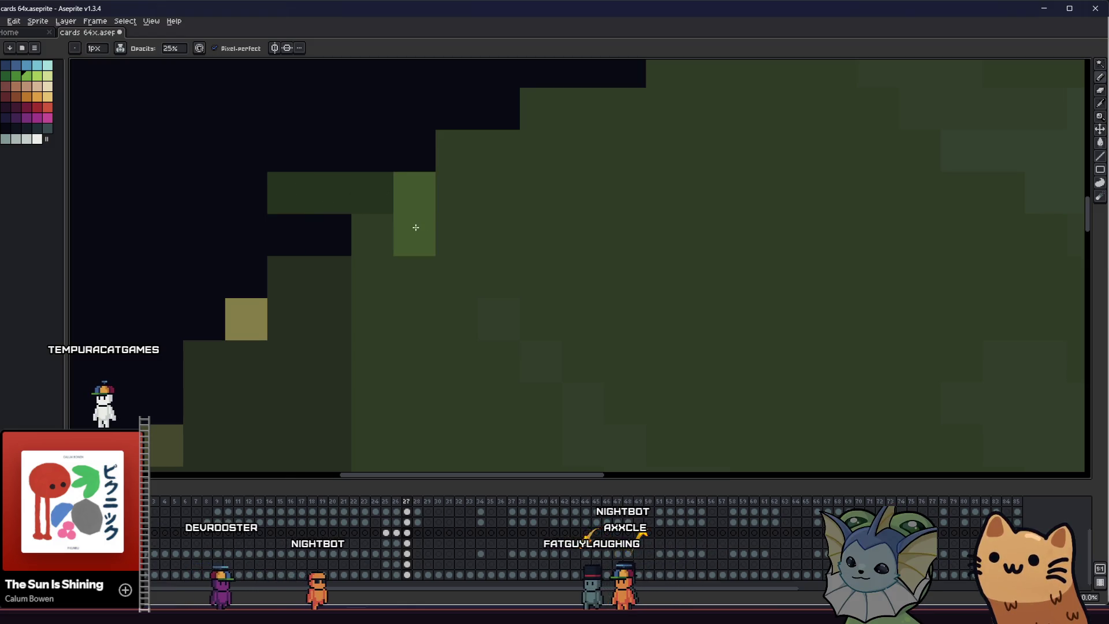
key("ctrl+z")
left_click_drag(317, 193, 269, 198)
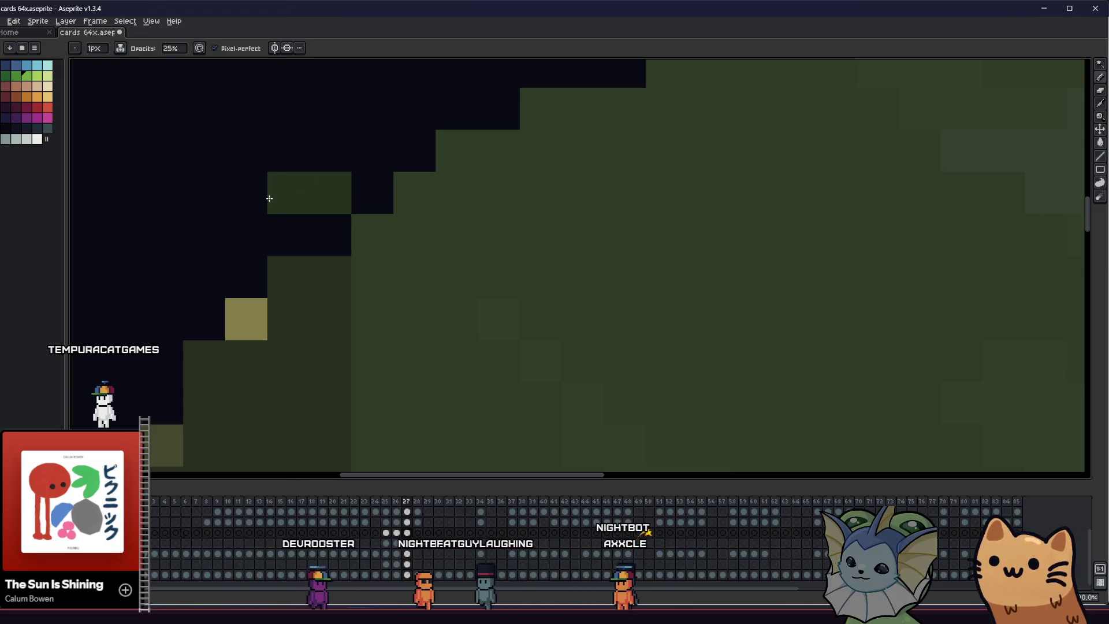
left_click(272, 207)
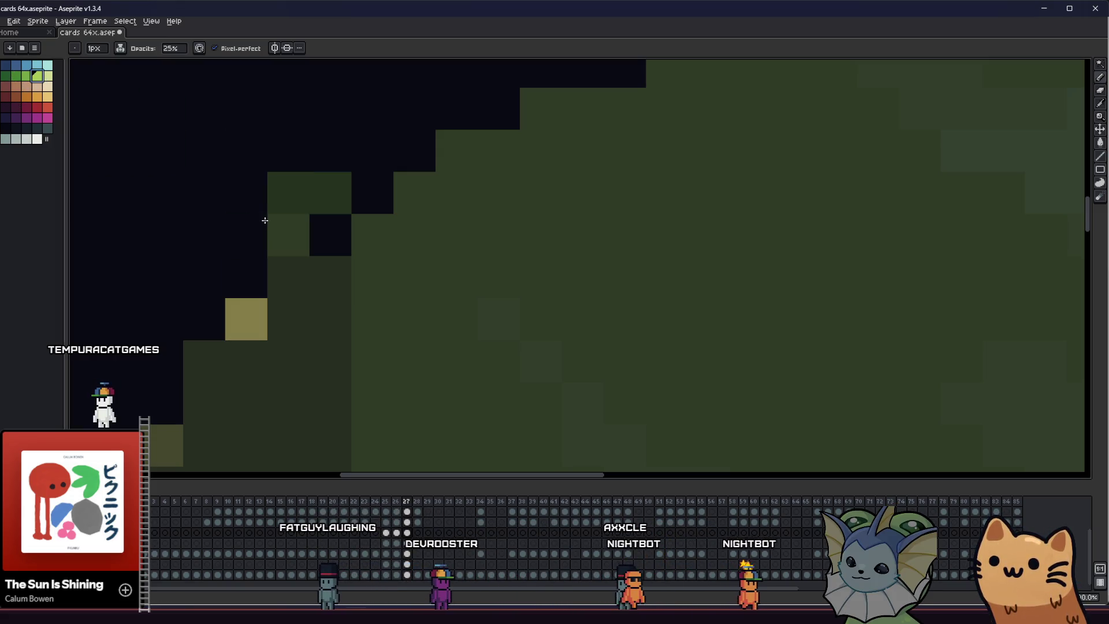
scroll(330, 231, "down", 1)
scroll(304, 242, "down", 2)
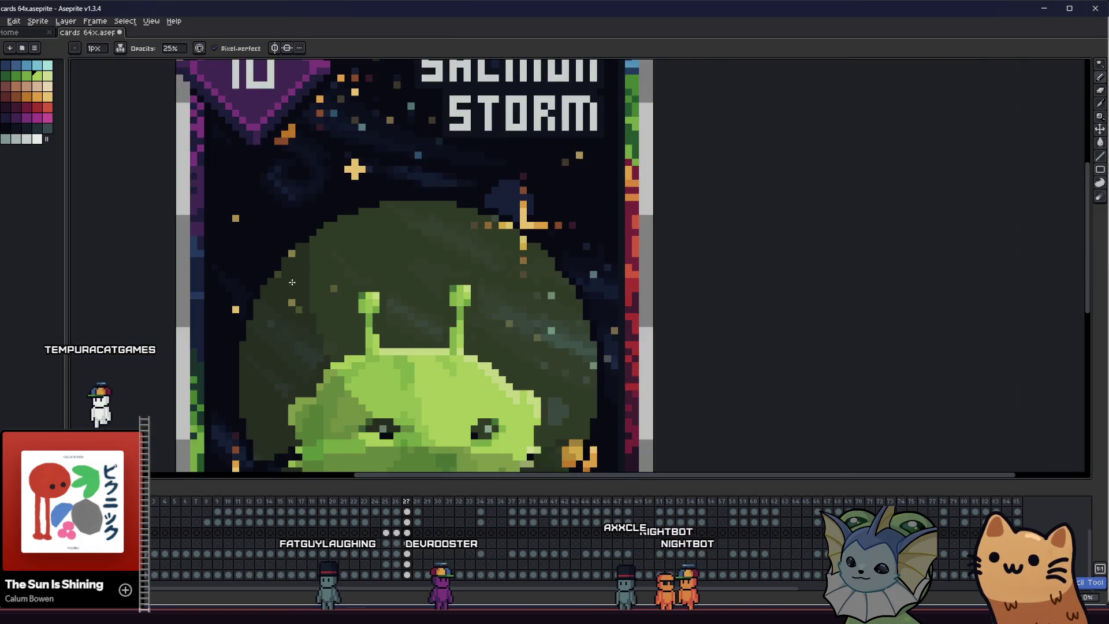
Step back and forth through recent edits near the beak to compare the bubble shading
key("v")
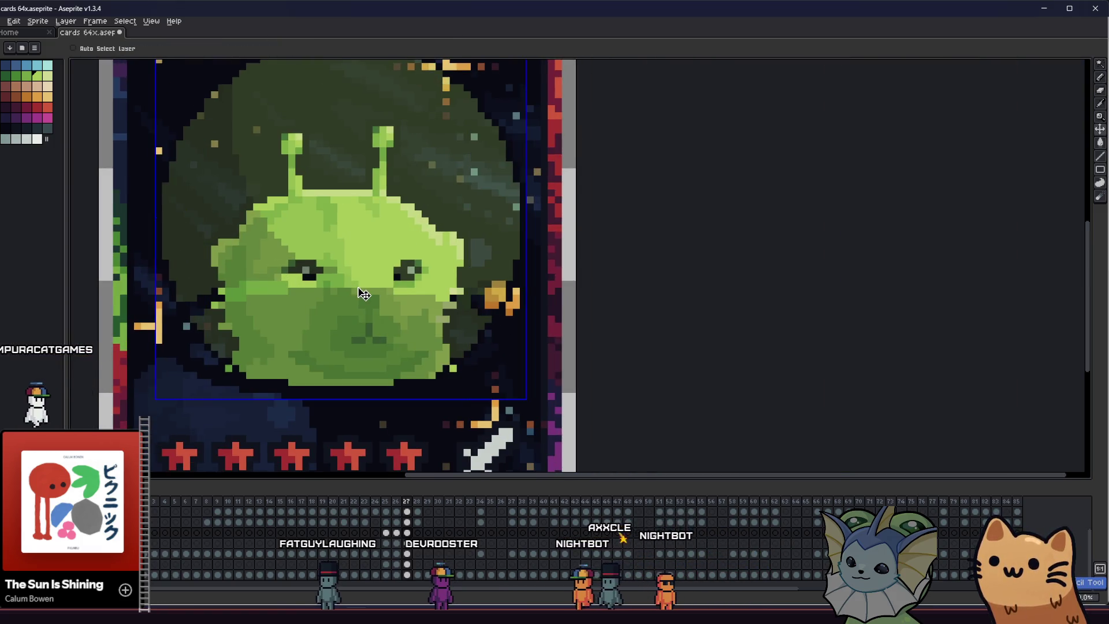
key("b")
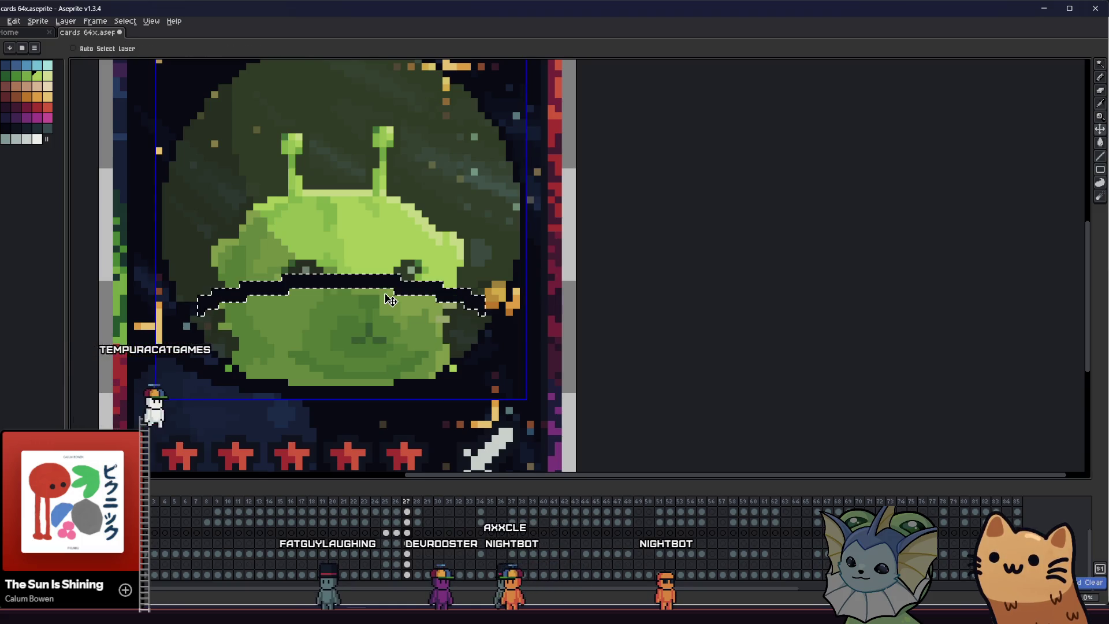
scroll(398, 294, "up", 1)
scroll(547, 298, "up", 2)
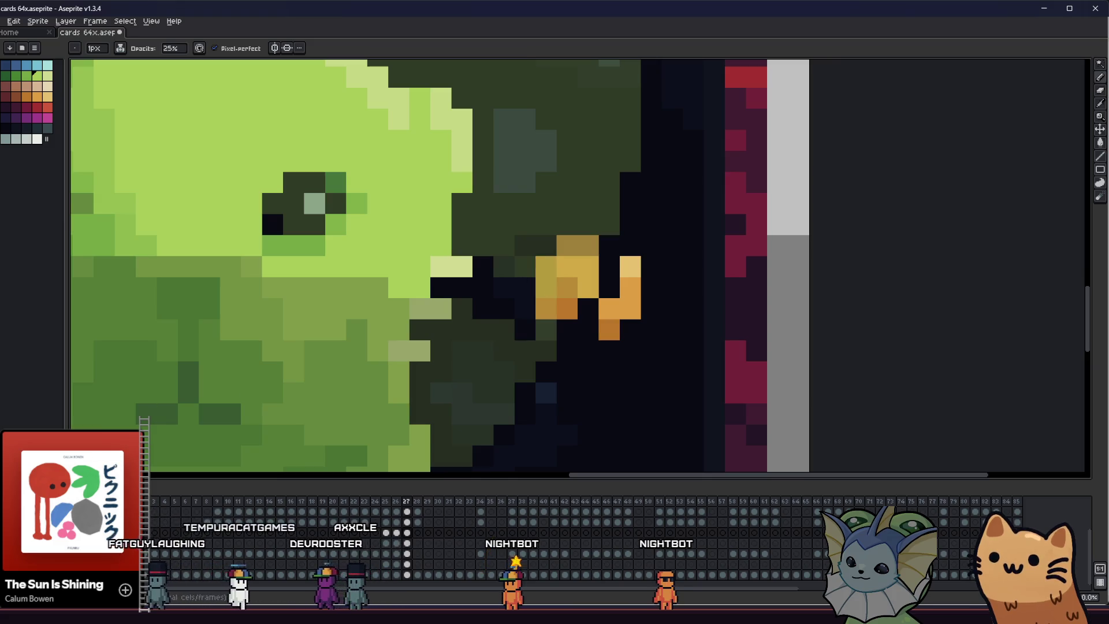
key("ctrl+z")
key("ctrl+z")
key("ctrl+z")
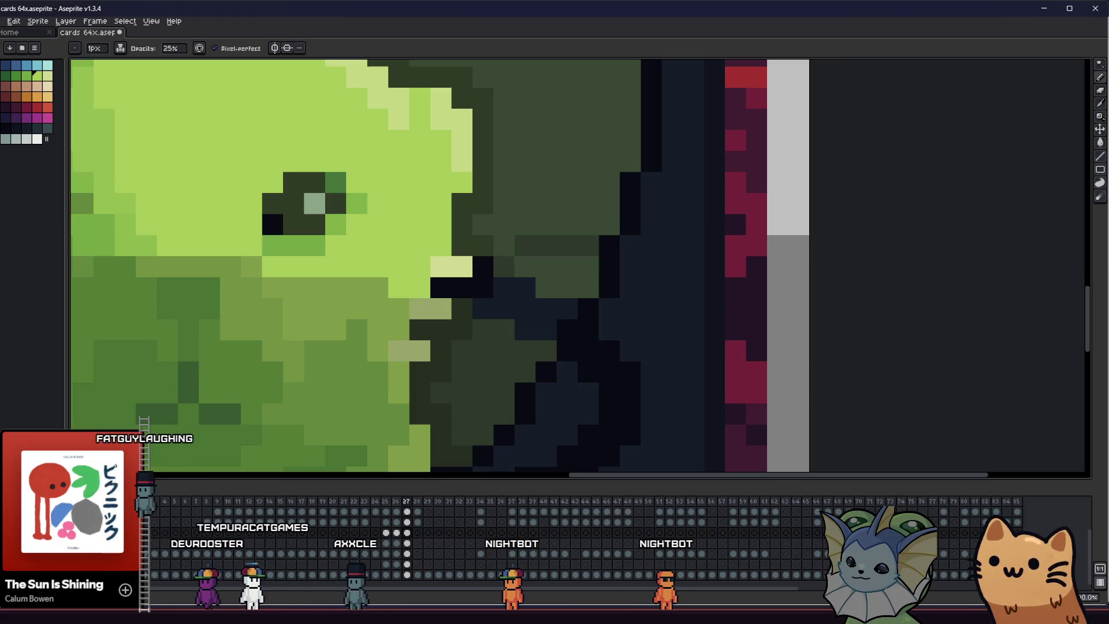
key("ctrl+y")
key("ctrl+z")
key("ctrl+y")
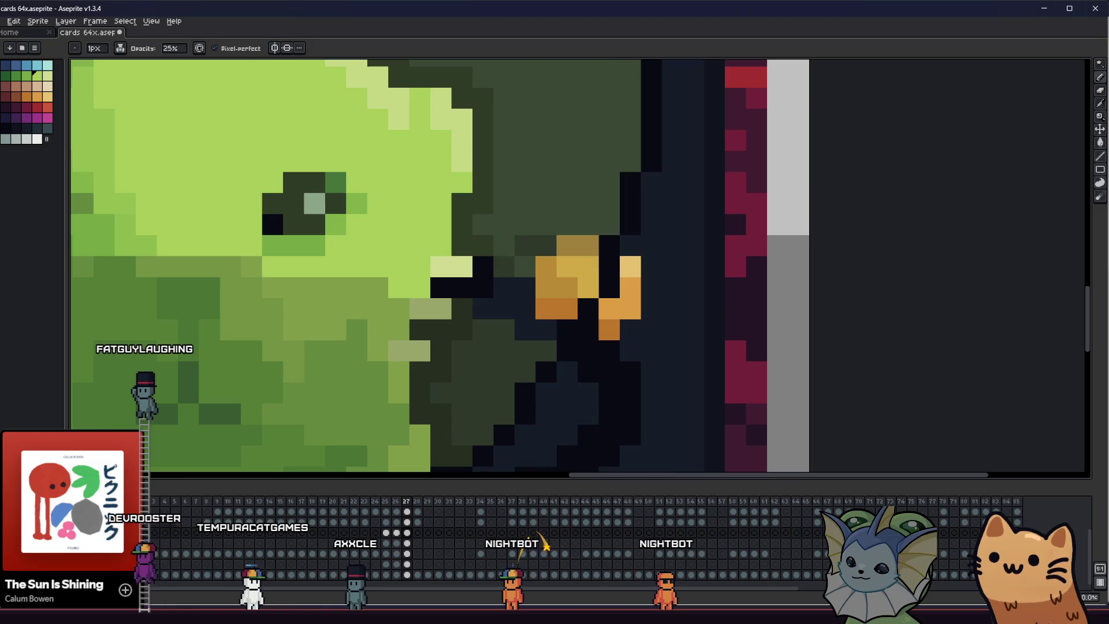
key("ctrl+z")
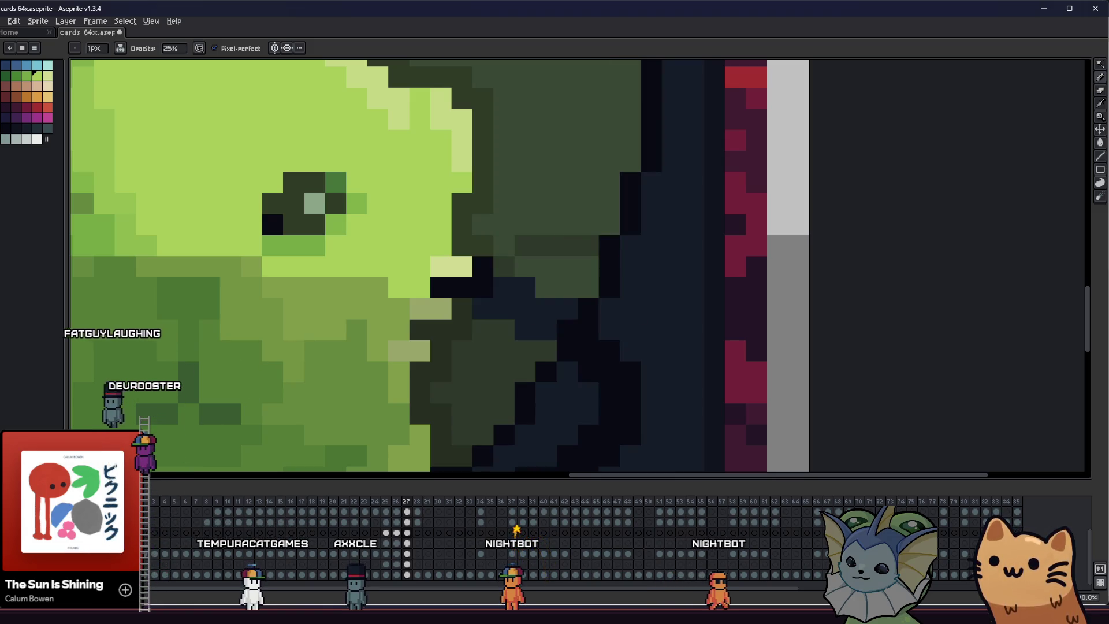
key("ctrl+z")
key("ctrl+y")
key("ctrl+z")
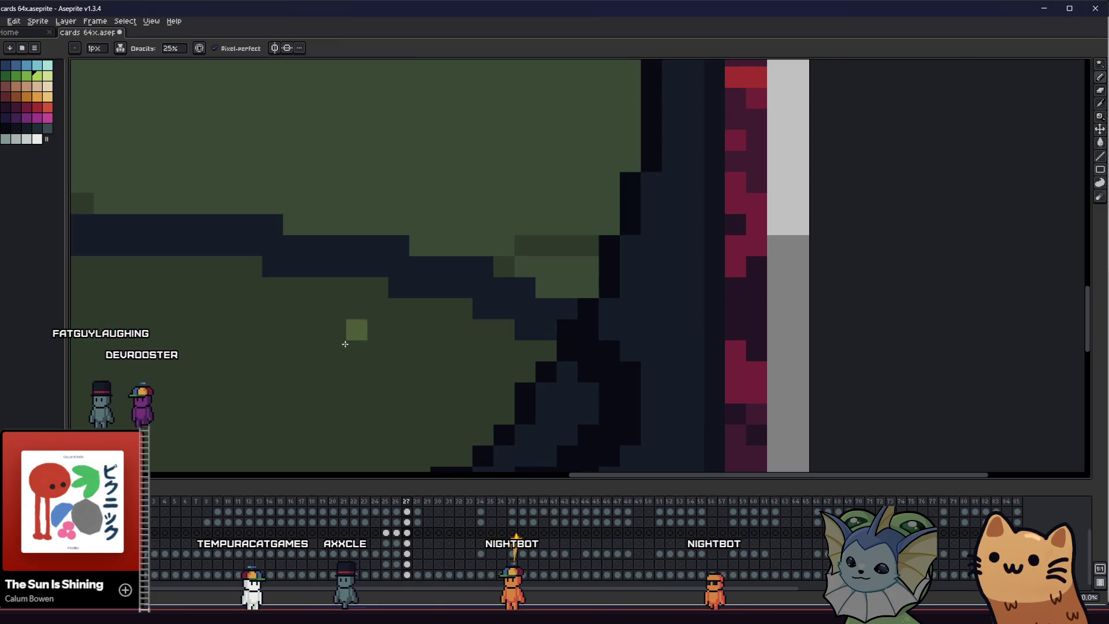
Bucket-fill the lighter bands and staircase region on the bubble's right edge with darker green
left_click_drag(366, 337, 547, 353)
scroll(547, 352, "down", 1)
key("g")
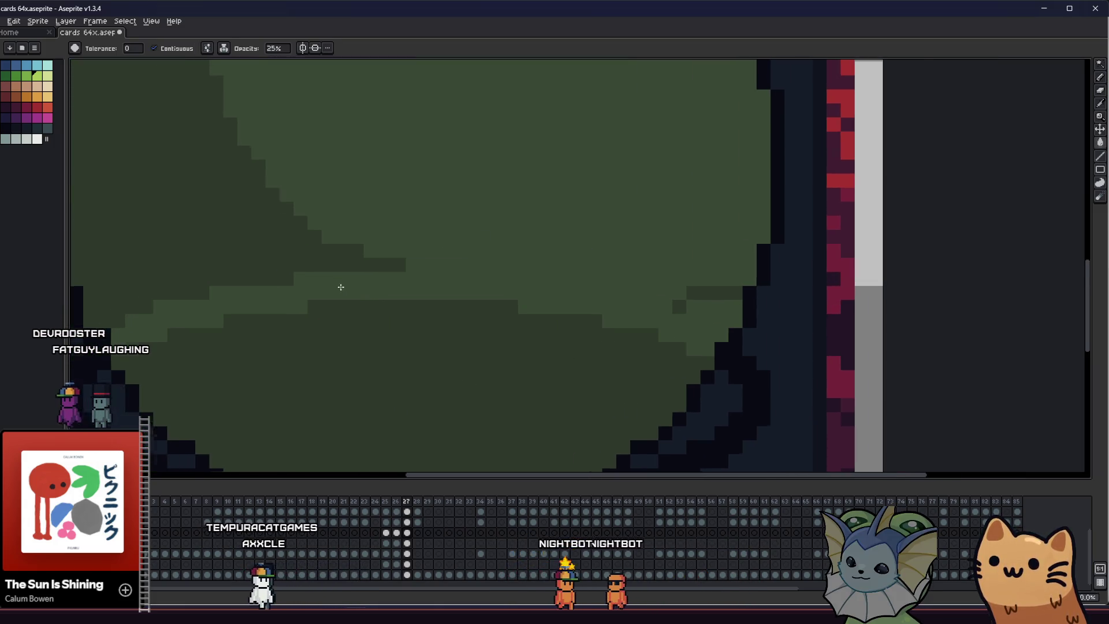
key("ctrl+y")
key("b")
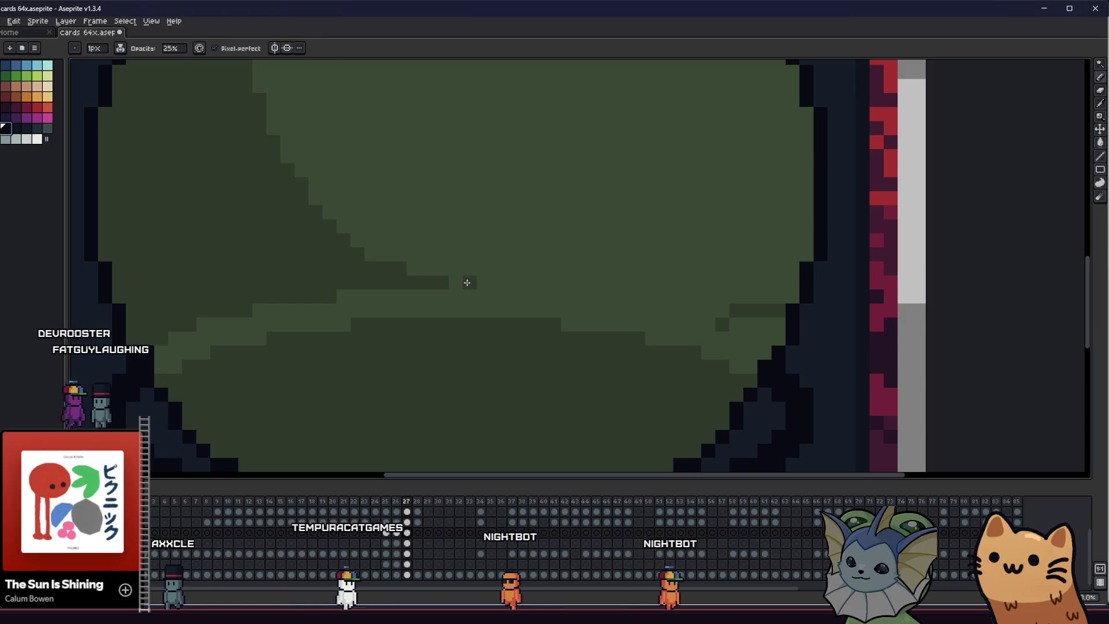
scroll(383, 299, "down", 1)
scroll(383, 298, "up", 2)
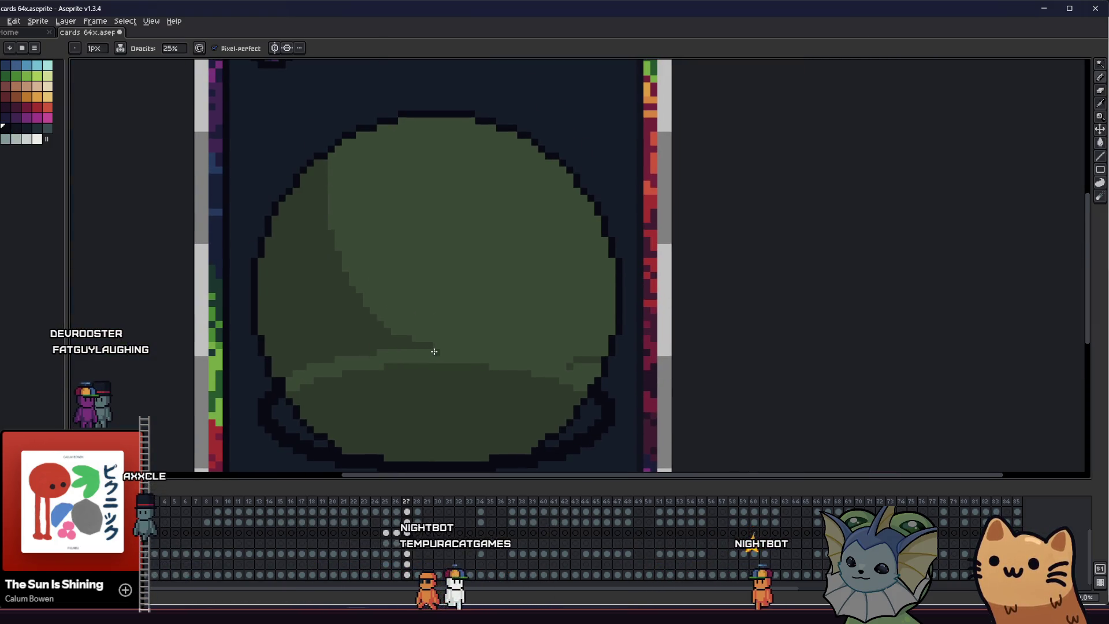
key("g")
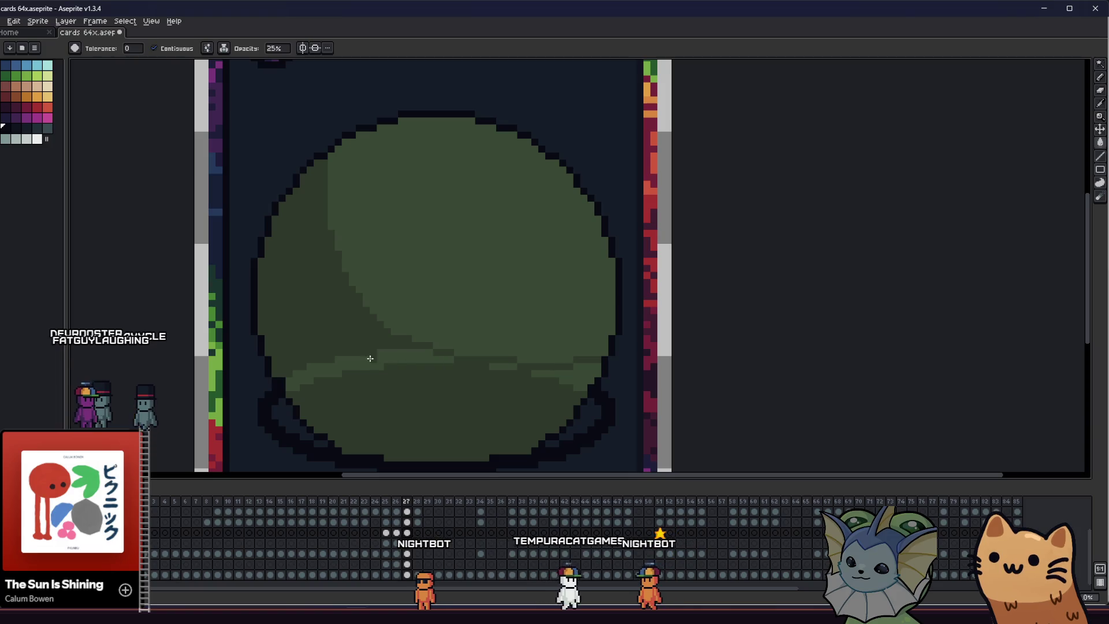
left_click(371, 358)
scroll(509, 360, "down", 1)
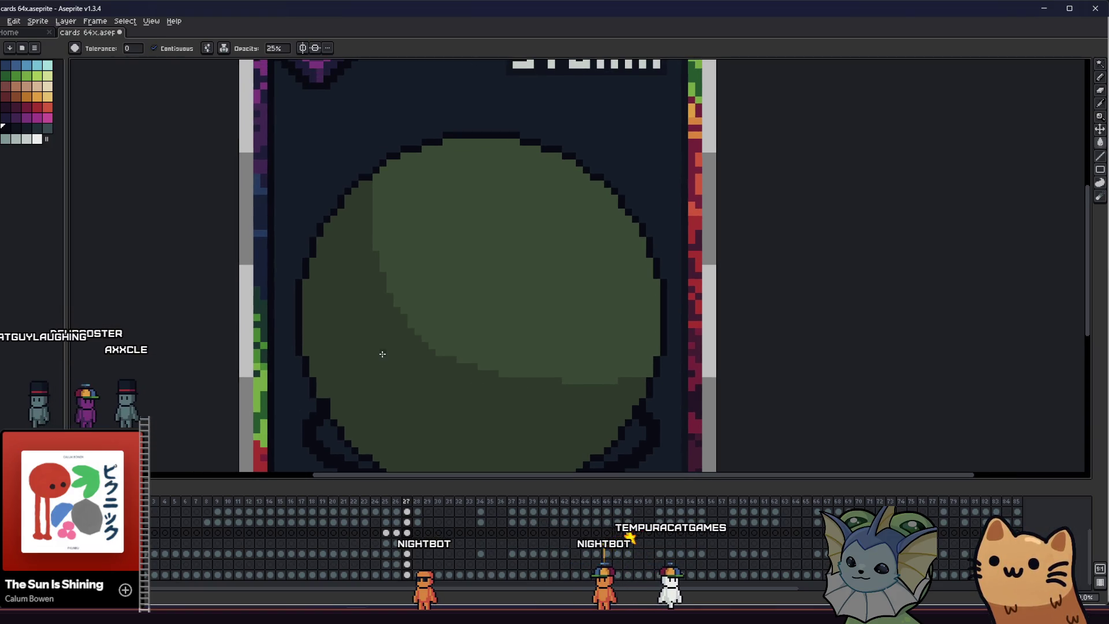
scroll(379, 354, "down", 1)
scroll(377, 335, "down", 1)
scroll(238, 330, "up", 2)
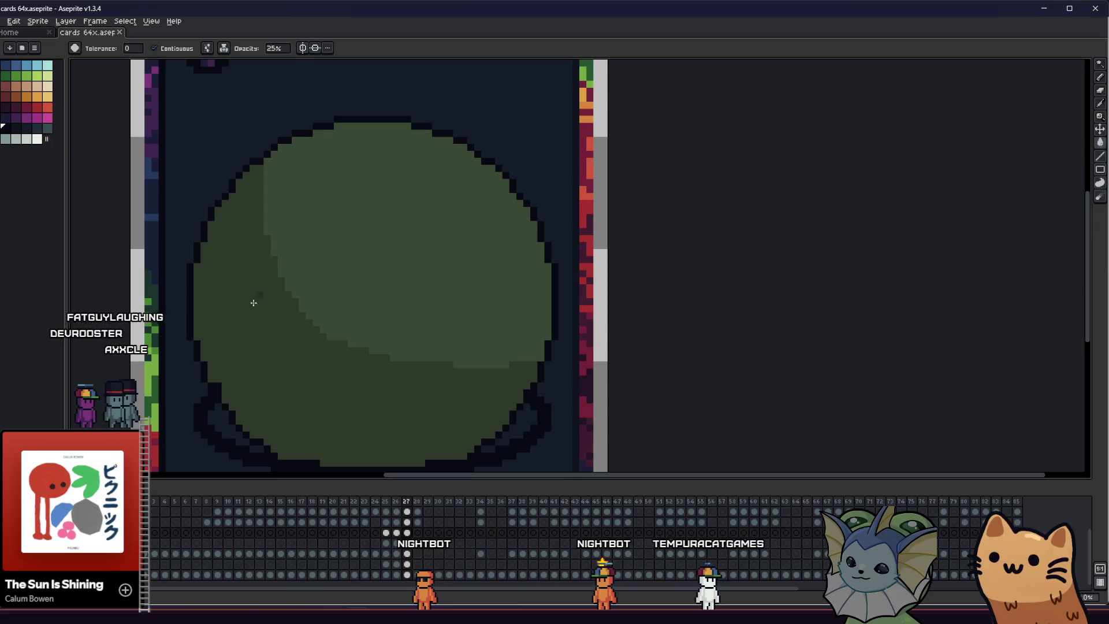
mouse_move(289, 235)
left_mouse_down()
mouse_move(323, 231)
mouse_move(342, 268)
left_mouse_up()
scroll(341, 268, "down", 3)
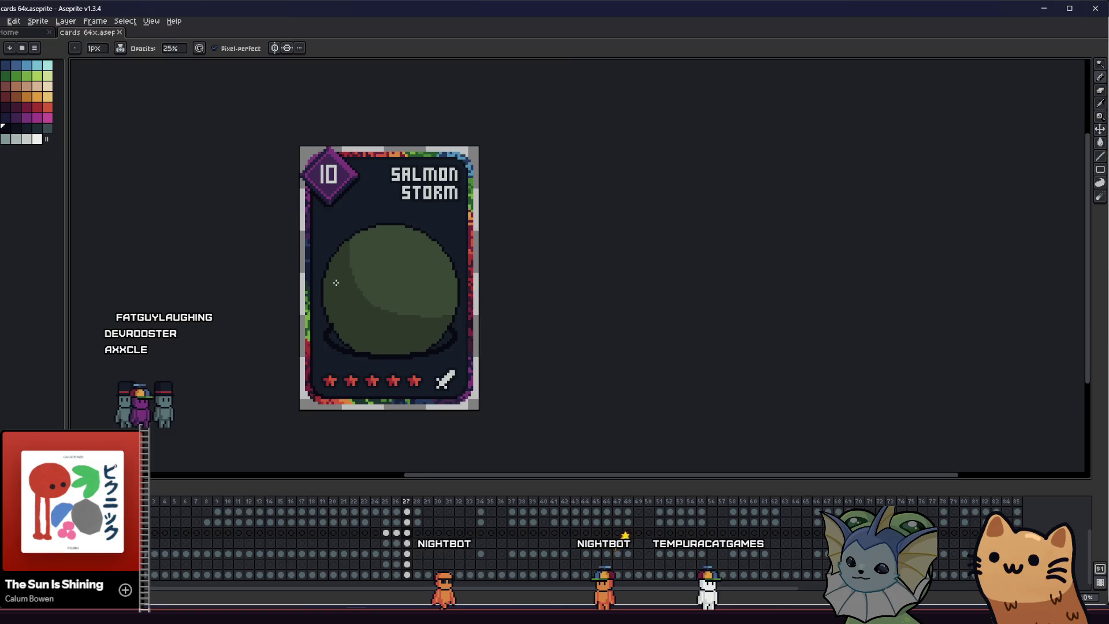
scroll(332, 288, "down", 1)
scroll(360, 298, "up", 6)
scroll(451, 315, "up", 2)
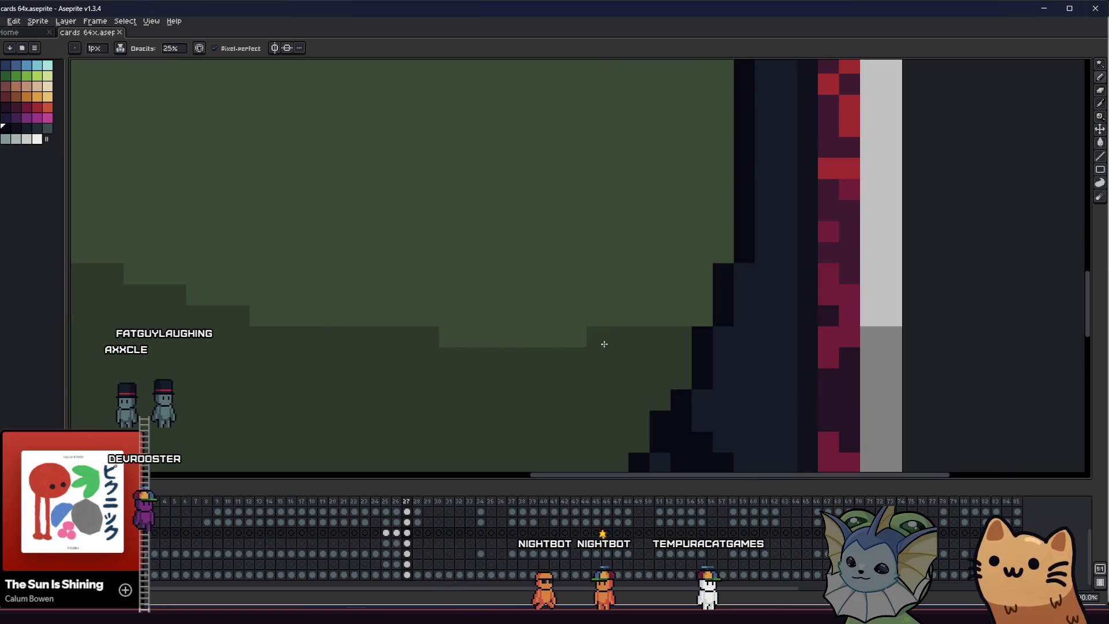
Recolour stray pixels along the shading staircase edge, undoing the overlong stroke
key("g")
left_click(698, 280)
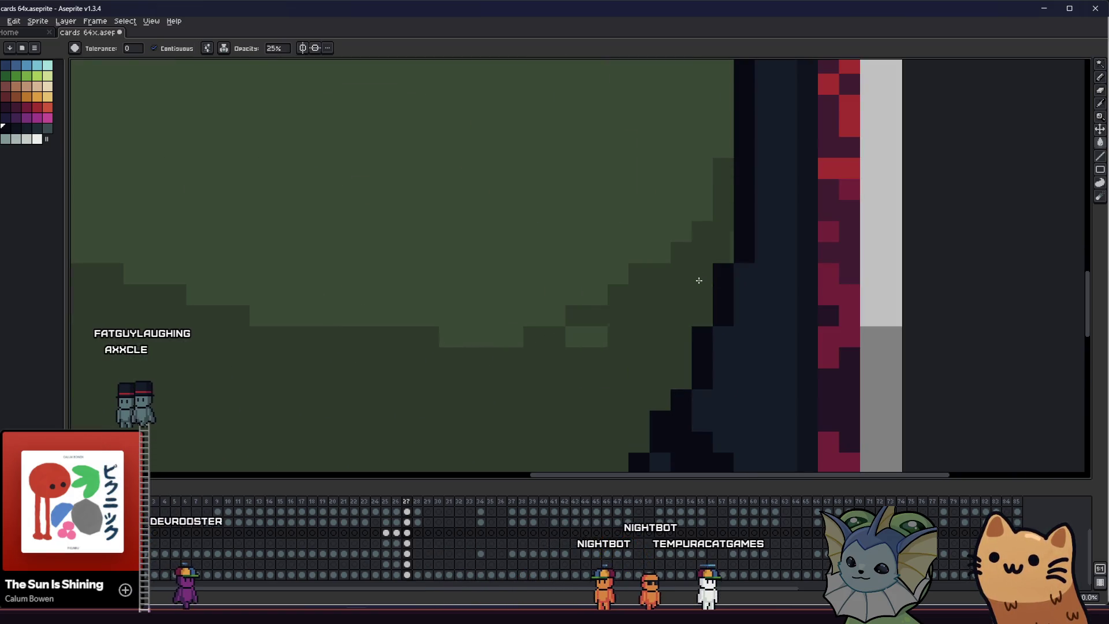
key("b")
left_click_drag(516, 336, 448, 337)
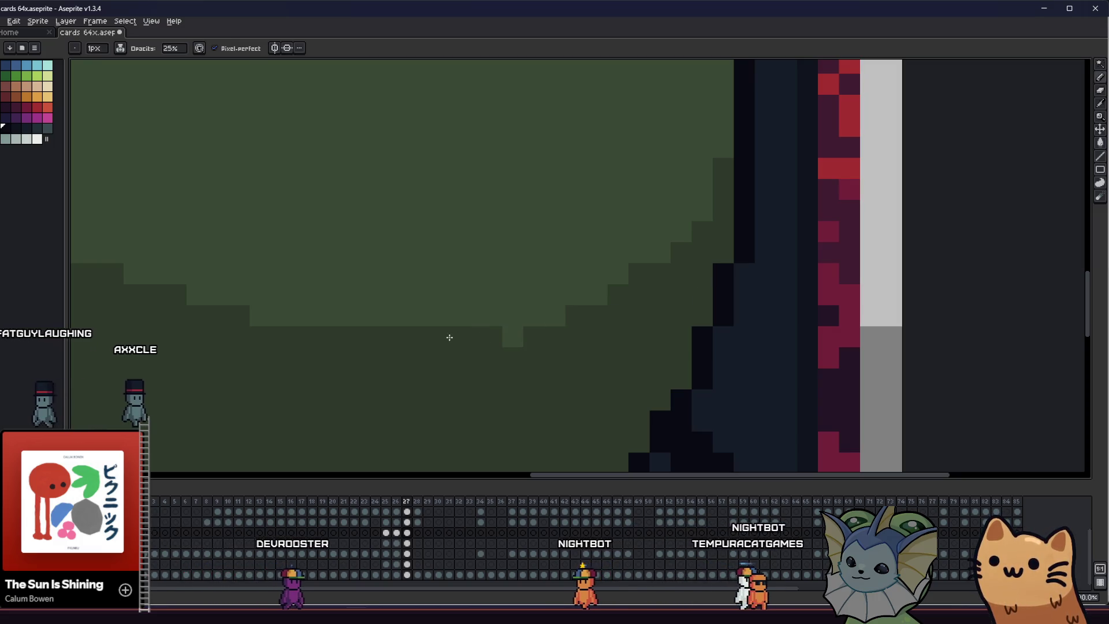
left_click(557, 318)
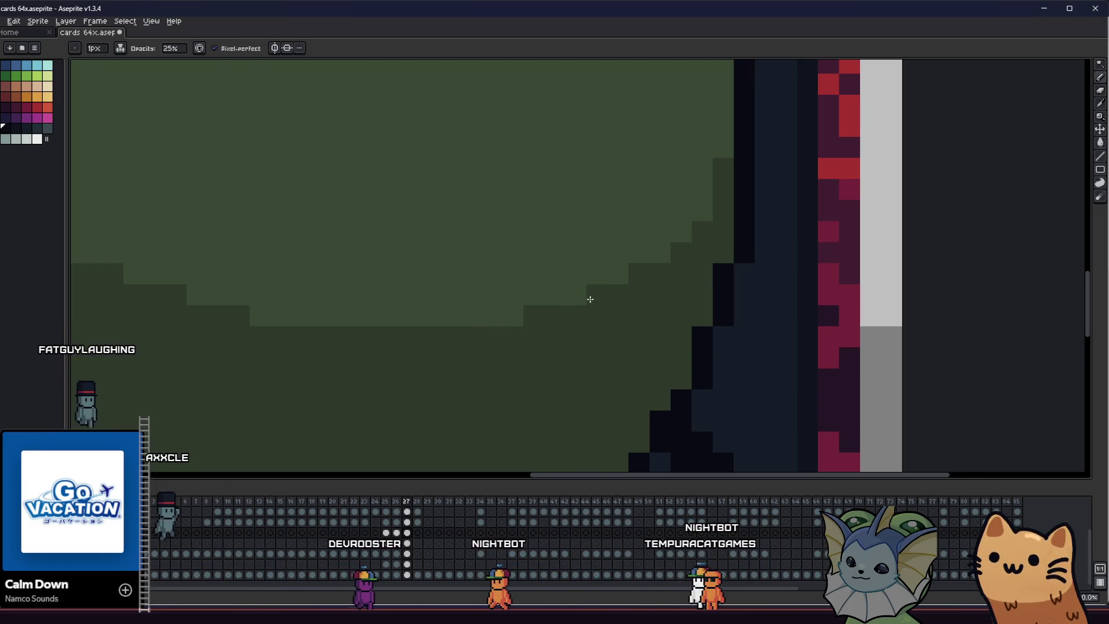
scroll(434, 312, "down", 3)
scroll(384, 347, "down", 3)
mouse_move(384, 347)
left_mouse_down()
mouse_move(198, 371)
mouse_move(217, 349)
left_mouse_up()
scroll(263, 324, "up", 1)
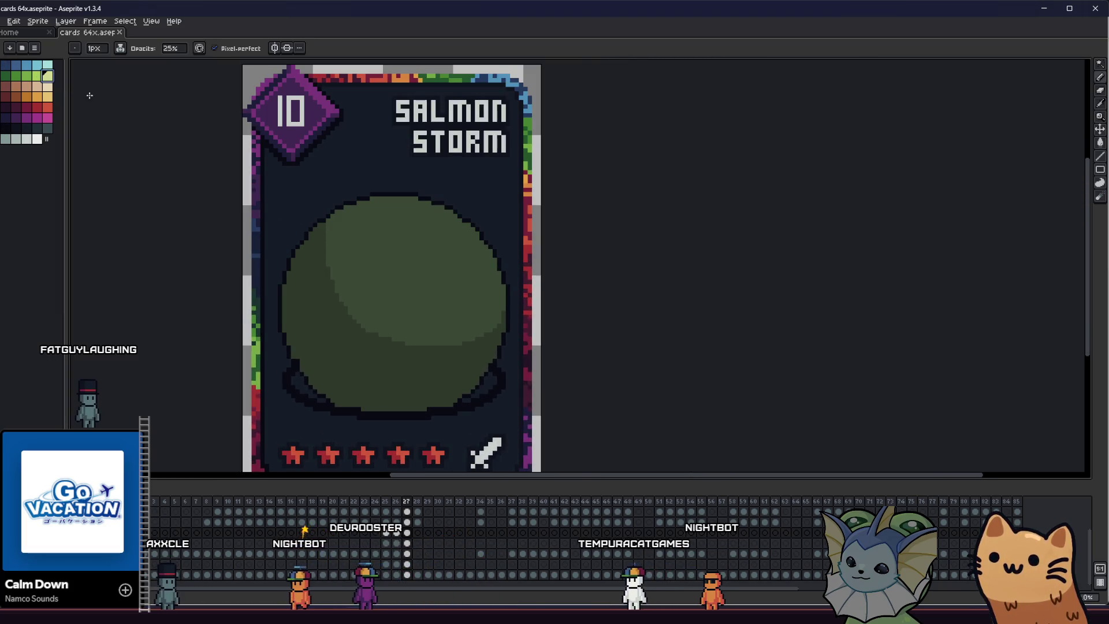
scroll(367, 216, "up", 1)
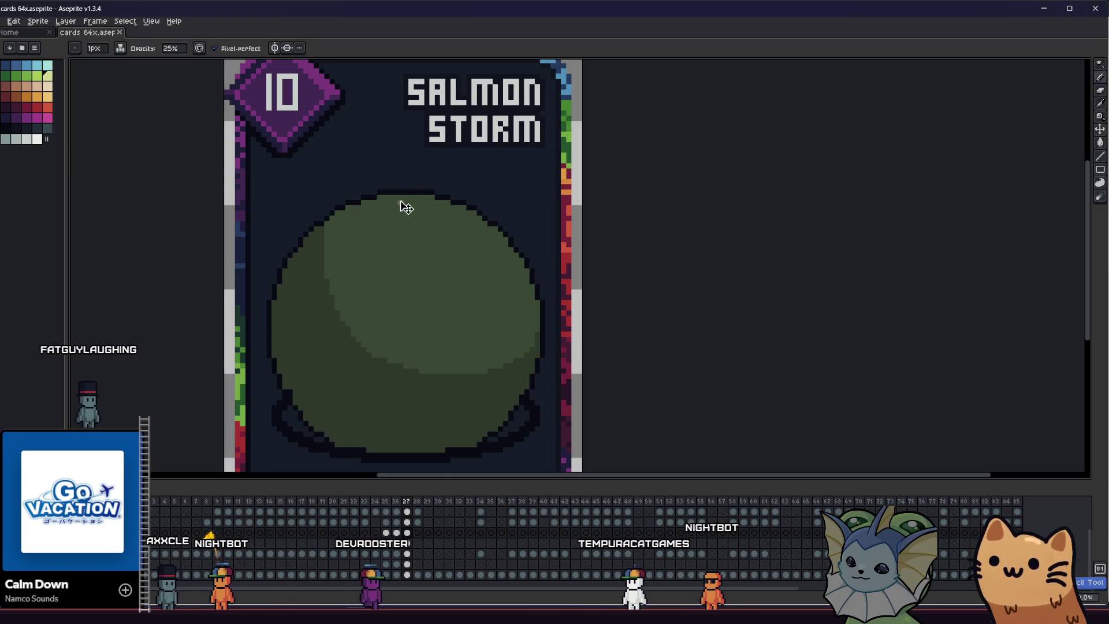
key("ctrl+z")
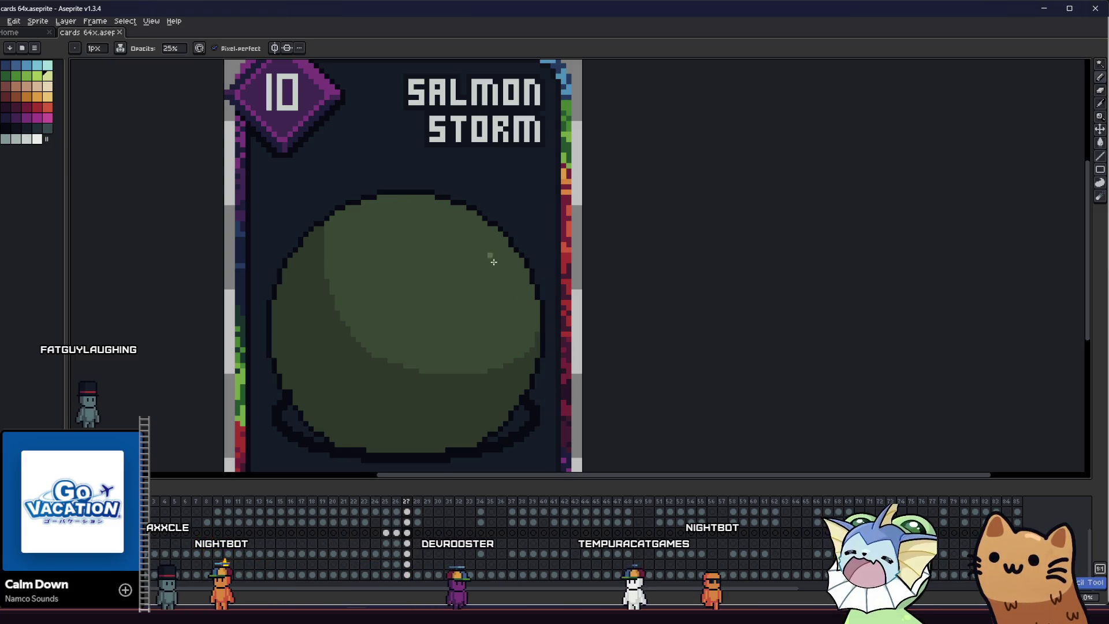
Sketch a curved light-green highlight arc near the bubble's top, then undo its fill
mouse_move(446, 203)
left_mouse_down()
mouse_move(442, 241)
mouse_move(511, 271)
mouse_move(441, 240)
left_mouse_up()
key("g")
left_click(472, 239)
left_click_drag(362, 259, 327, 264)
key("ctrl+z")
scroll(328, 264, "up", 1)
Undo the sketched highlight and draw a tilted oval outline on the bubble with the Ellipse tool
key("ctrl+z")
key("b")
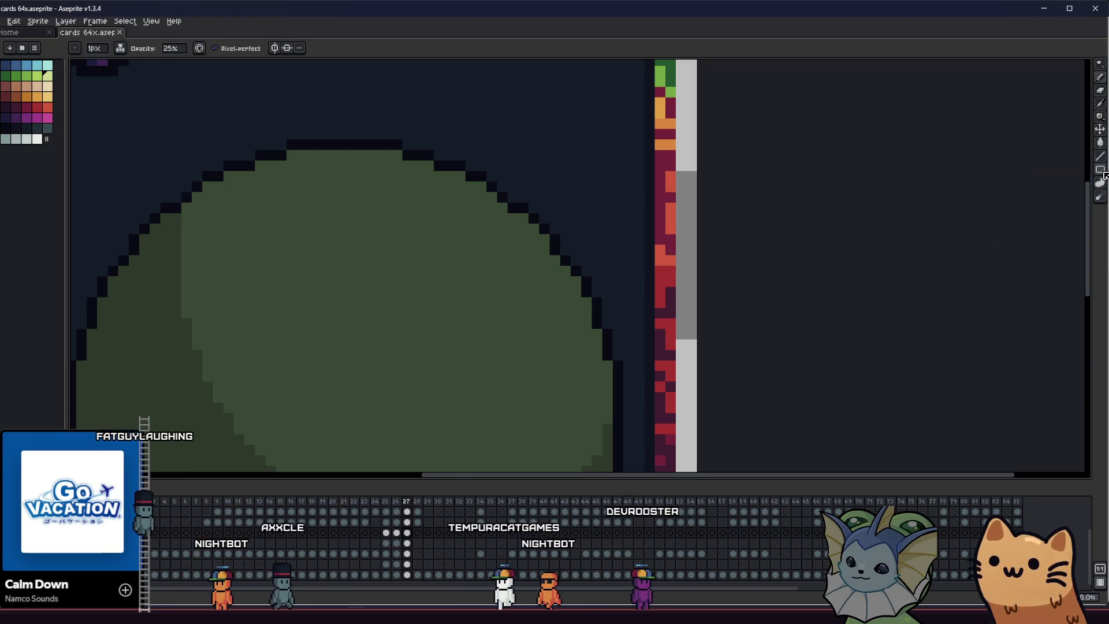
left_click(1101, 170)
left_click(1074, 169)
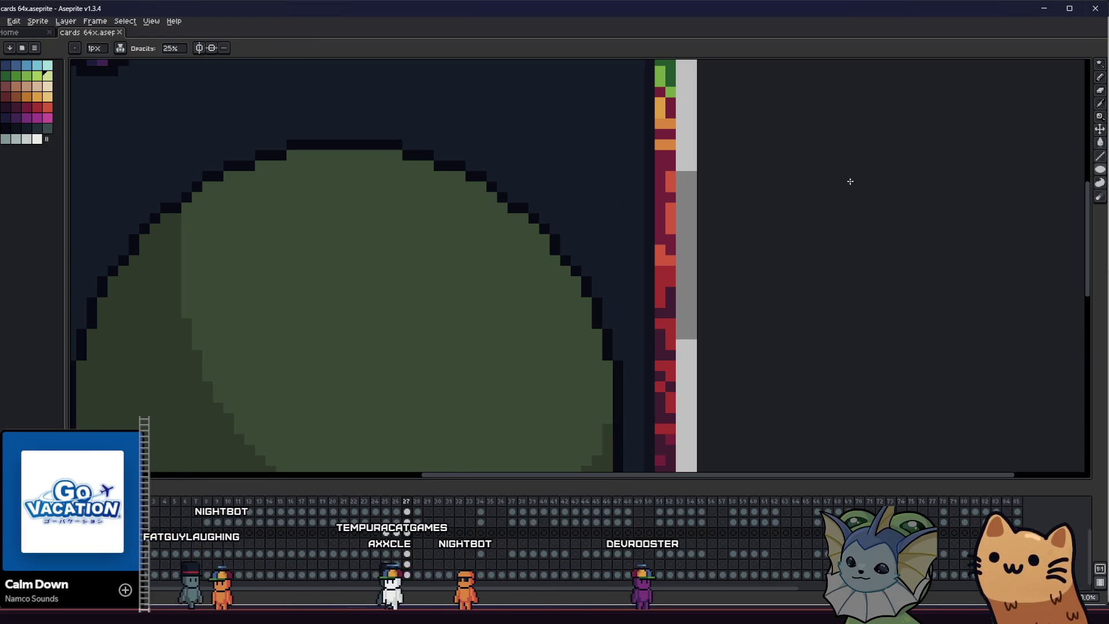
left_click_drag(428, 206, 538, 318)
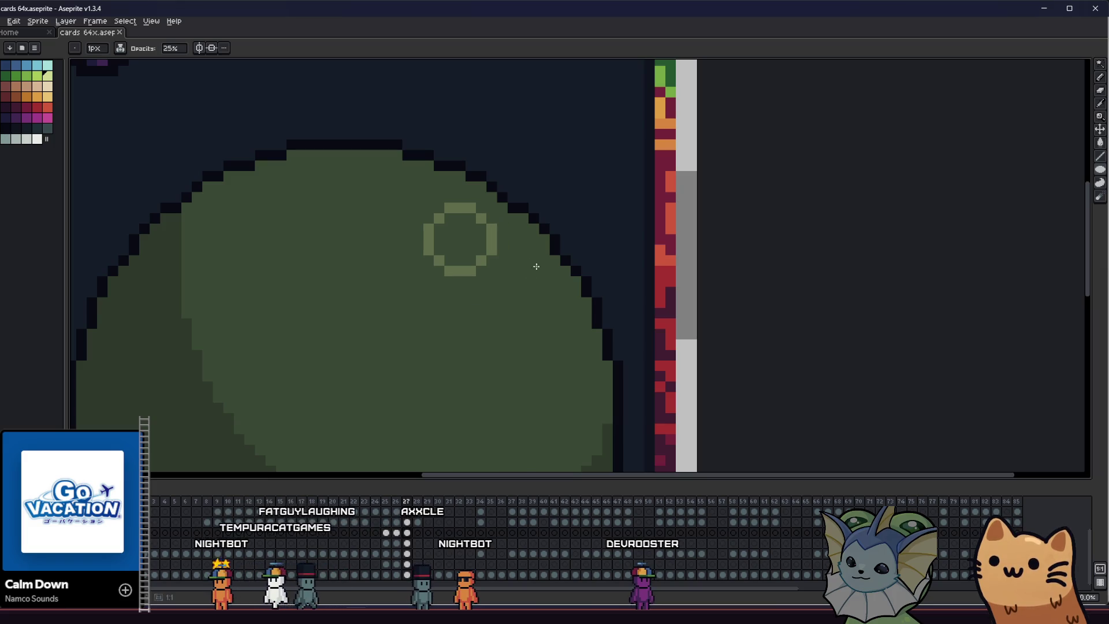
mouse_move(538, 318)
left_mouse_down()
mouse_move(534, 263)
mouse_move(550, 255)
mouse_move(546, 280)
left_mouse_up()
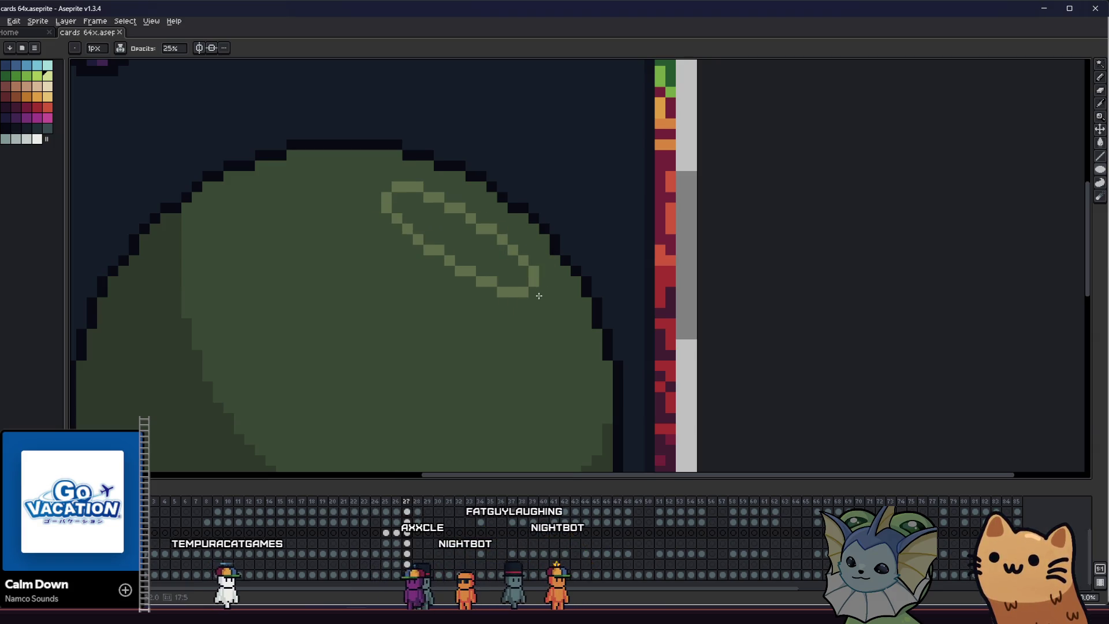
Resize the oval and bucket-fill it light green, then hide the starry background
mouse_move(519, 283)
left_mouse_down()
mouse_move(520, 262)
mouse_move(519, 292)
mouse_move(505, 278)
left_mouse_up()
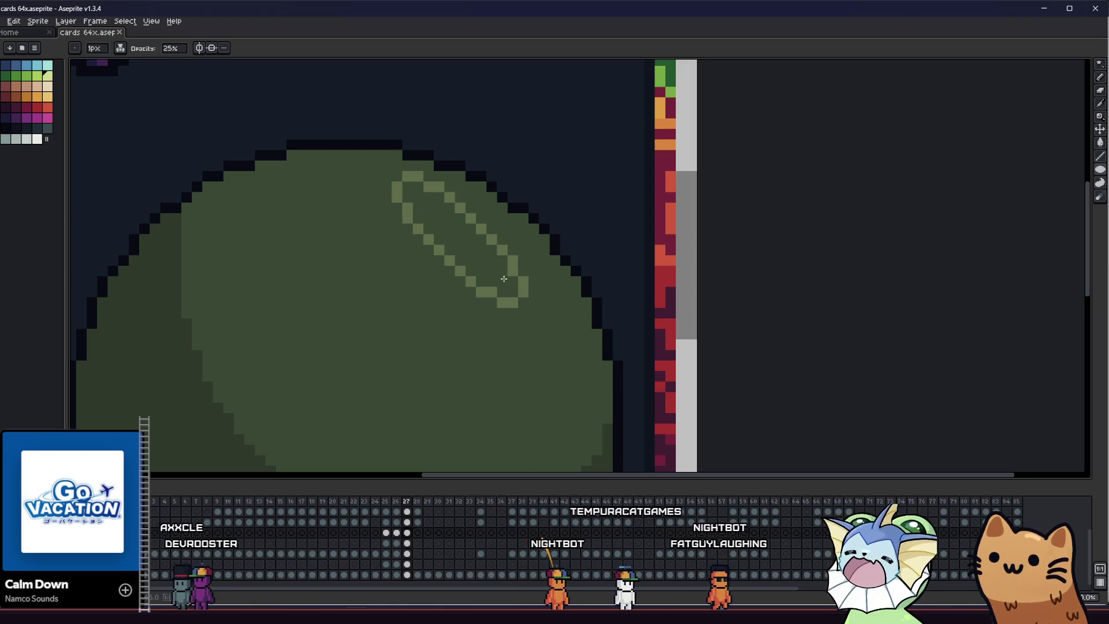
mouse_move(505, 277)
left_mouse_down()
mouse_move(494, 272)
mouse_move(545, 263)
mouse_move(550, 284)
left_mouse_up()
left_click(501, 291)
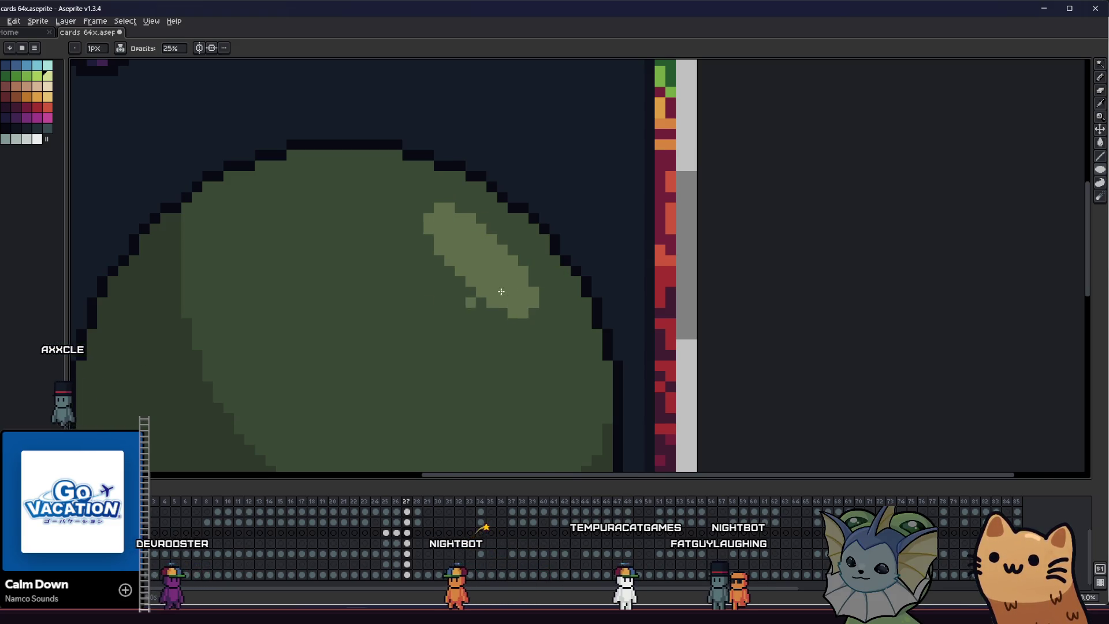
scroll(501, 291, "down", 1)
scroll(312, 283, "down", 3)
mouse_move(253, 338)
left_mouse_down()
mouse_move(345, 335)
mouse_move(344, 355)
mouse_move(344, 339)
mouse_move(310, 335)
mouse_move(237, 368)
mouse_move(233, 349)
mouse_move(279, 332)
mouse_move(463, 348)
left_mouse_up()
left_click_drag(394, 382, 279, 363)
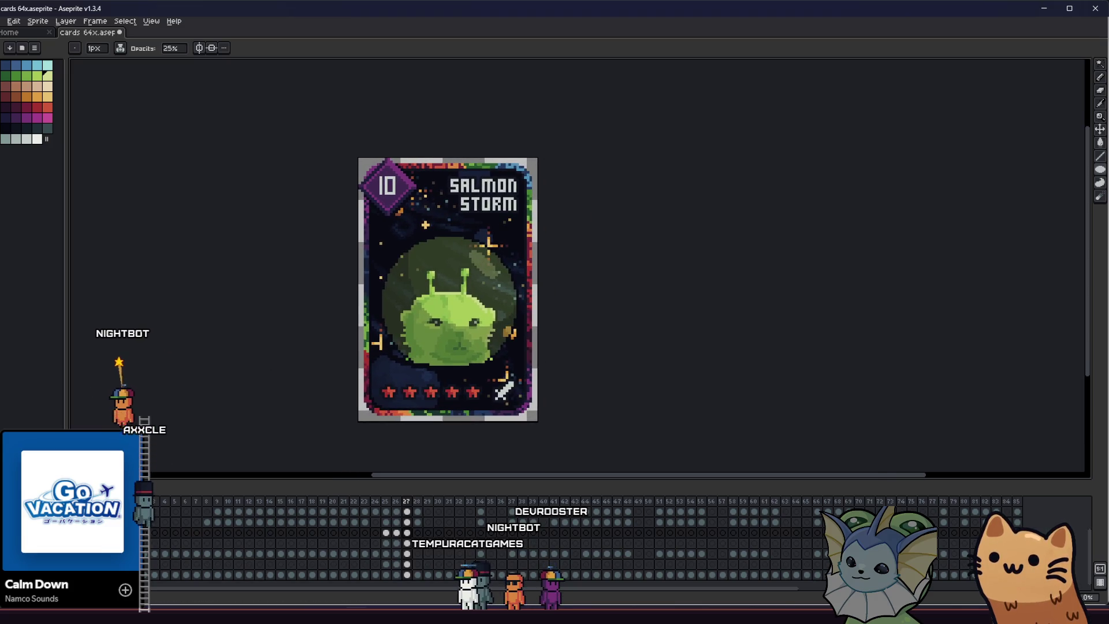
key("ctrl+z")
key("ctrl+z")
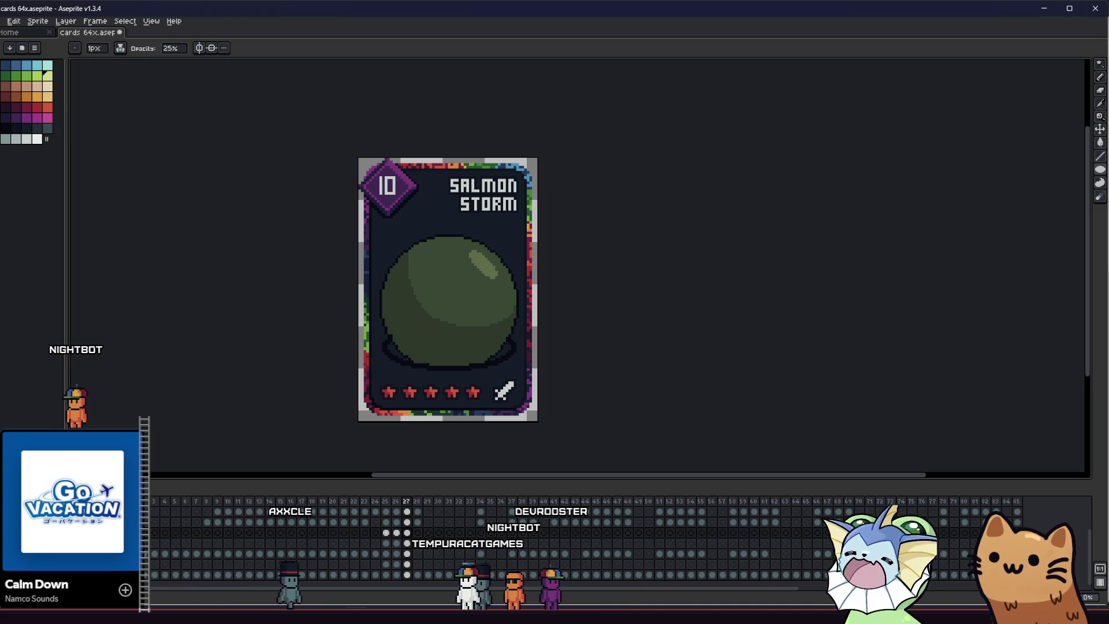
scroll(414, 375, "up", 1)
Magic Wand-select the region around the bubble's lower edge, then clear the selection
left_click_drag(367, 321, 322, 318)
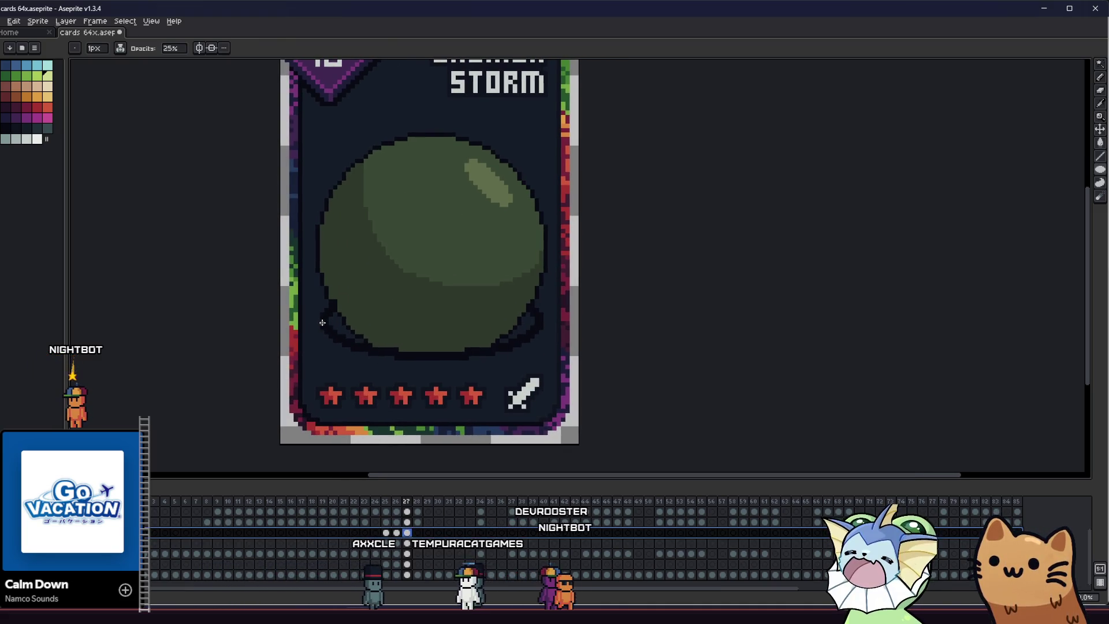
key("m")
scroll(327, 301, "up", 1)
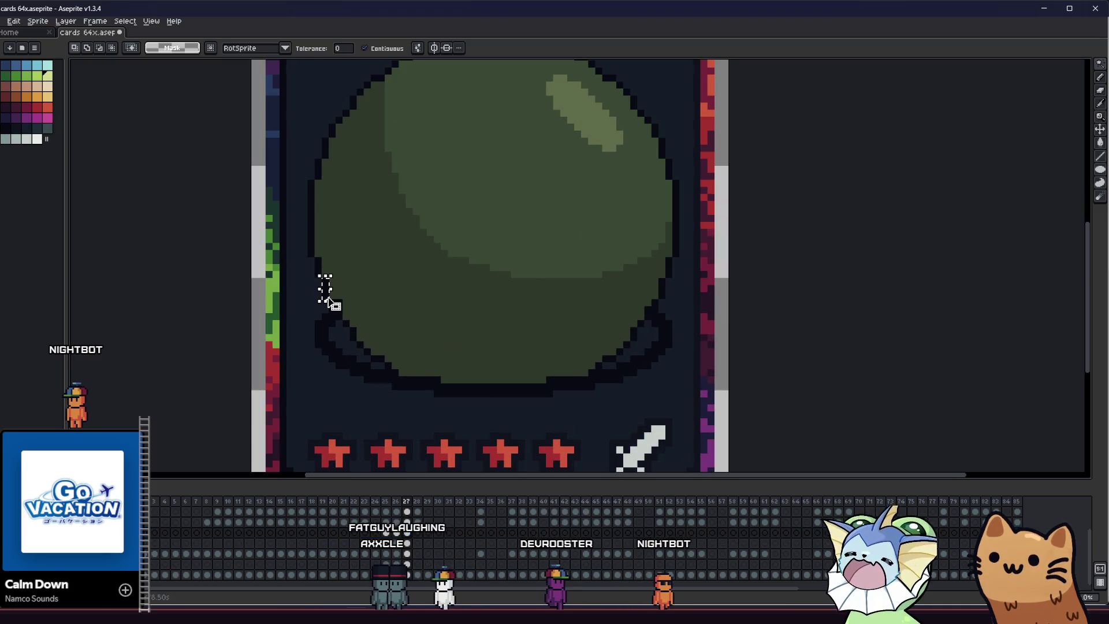
left_click(325, 287)
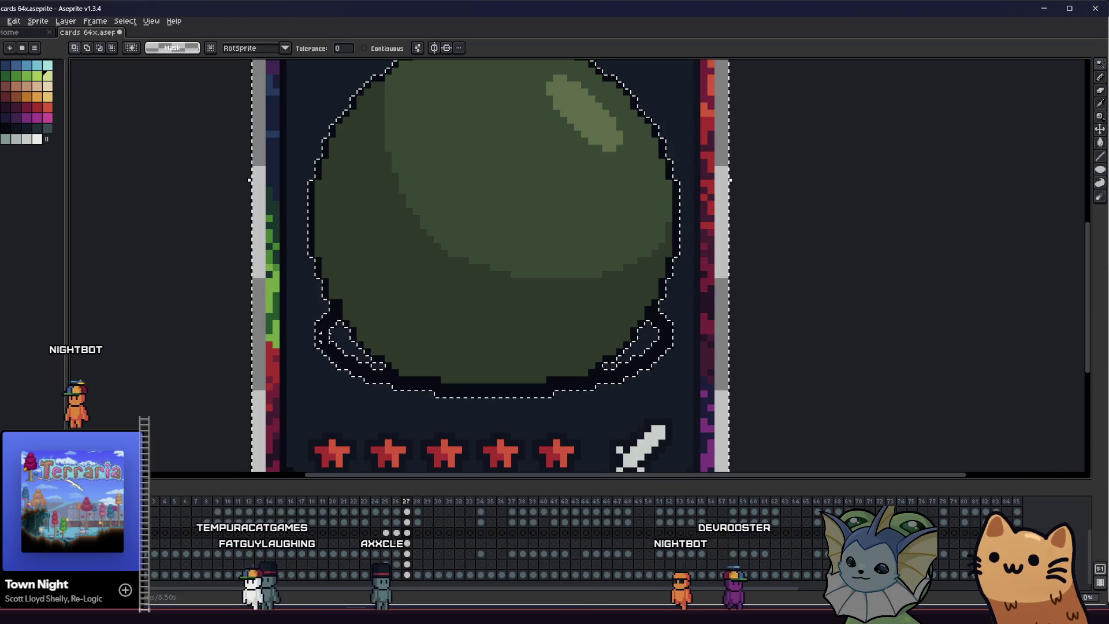
left_click_drag(238, 313, 252, 309)
scroll(251, 310, "down", 2)
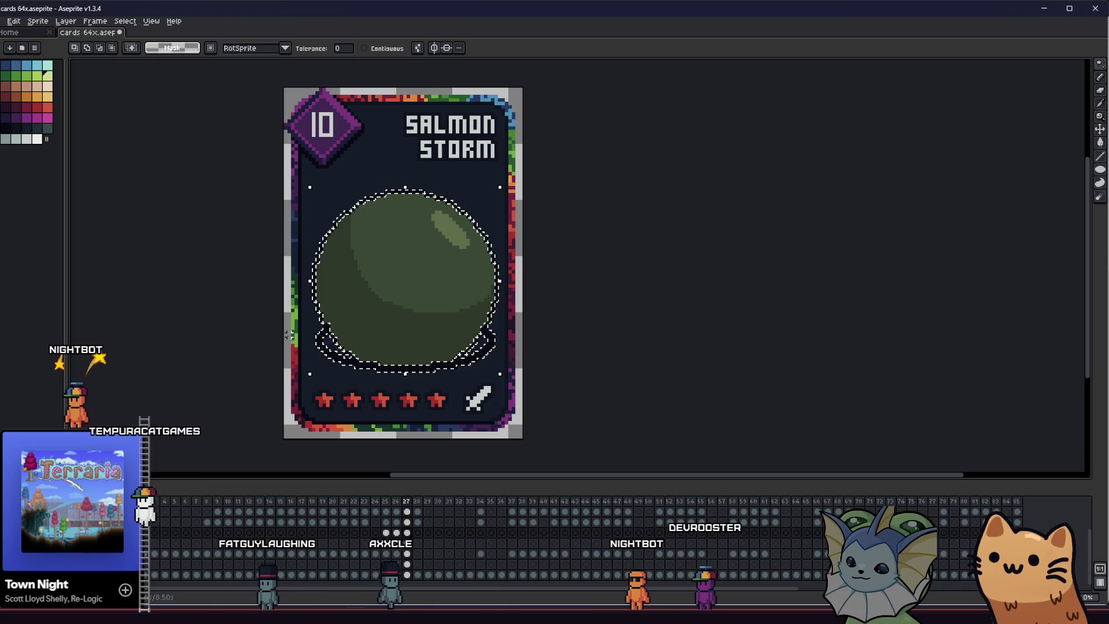
key("m")
key("ctrl+d")
Delete the layer holding frame 27's cel from the timeline, then undo the deletion
left_click(408, 555)
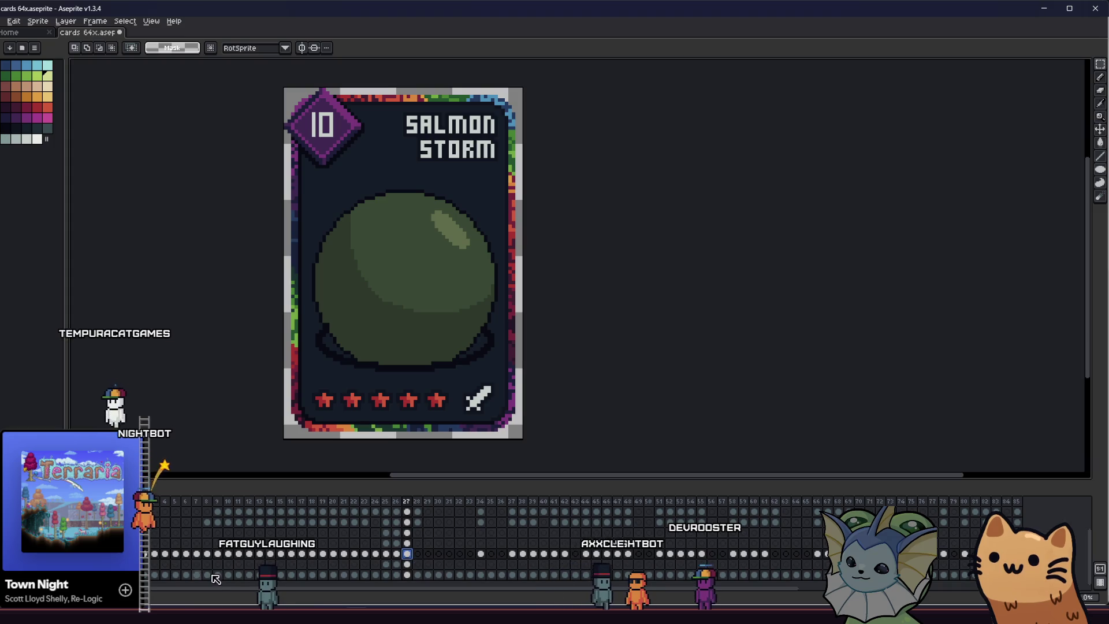
right_click(147, 553)
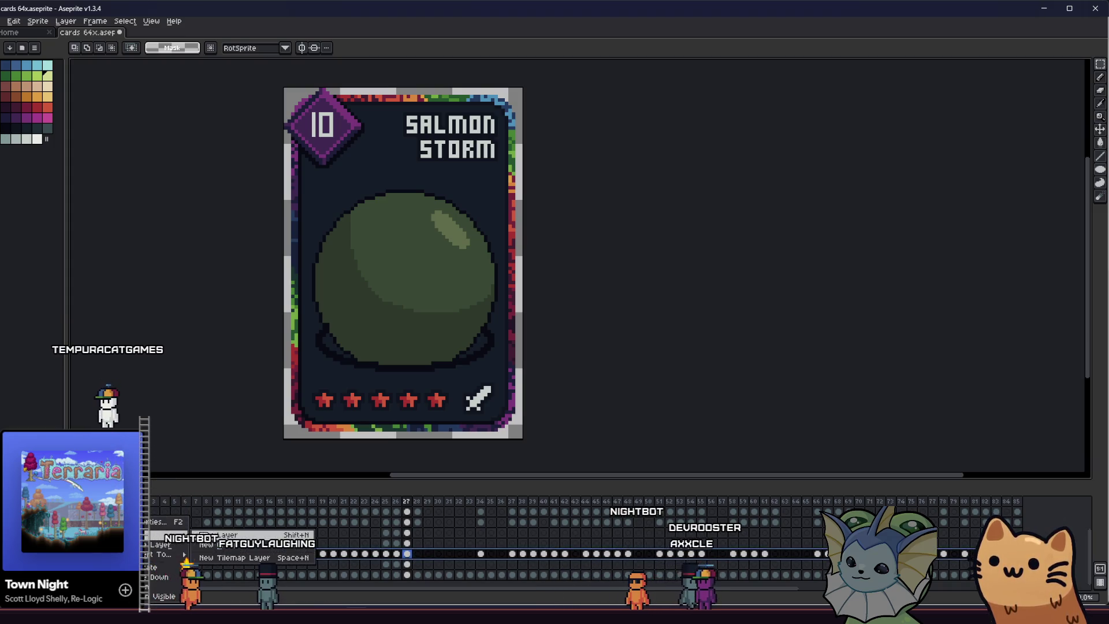
left_click(165, 565)
key("ctrl+z")
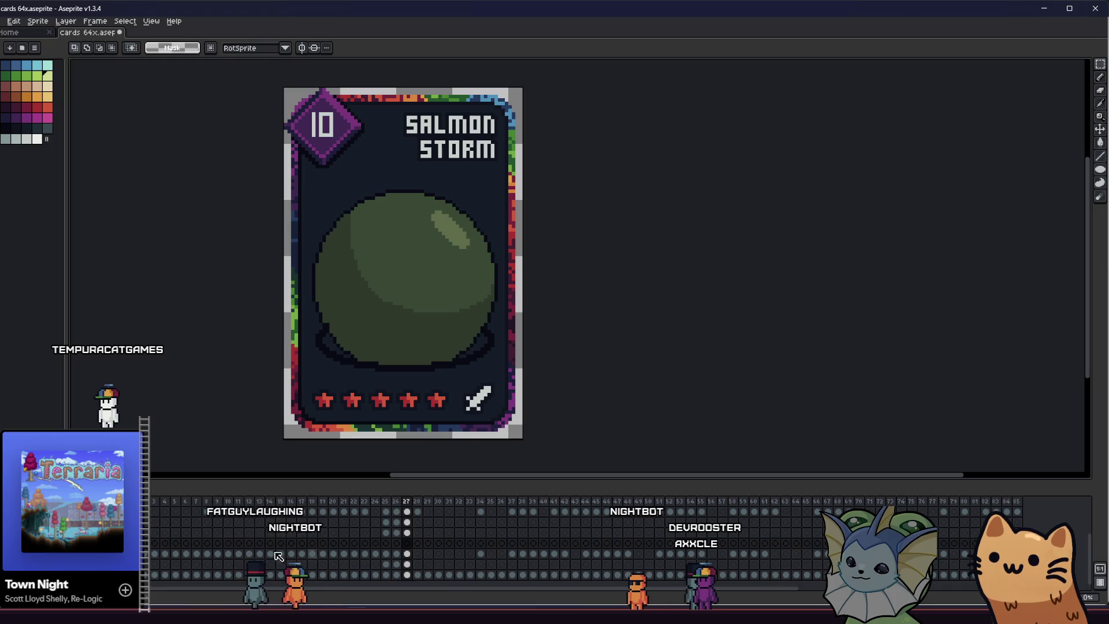
key("ctrl+z")
key("ctrl+z")
Wand-select the green ball and its shadow, deselect, and reveal the green alien inside the ball
key("w")
left_click(380, 369)
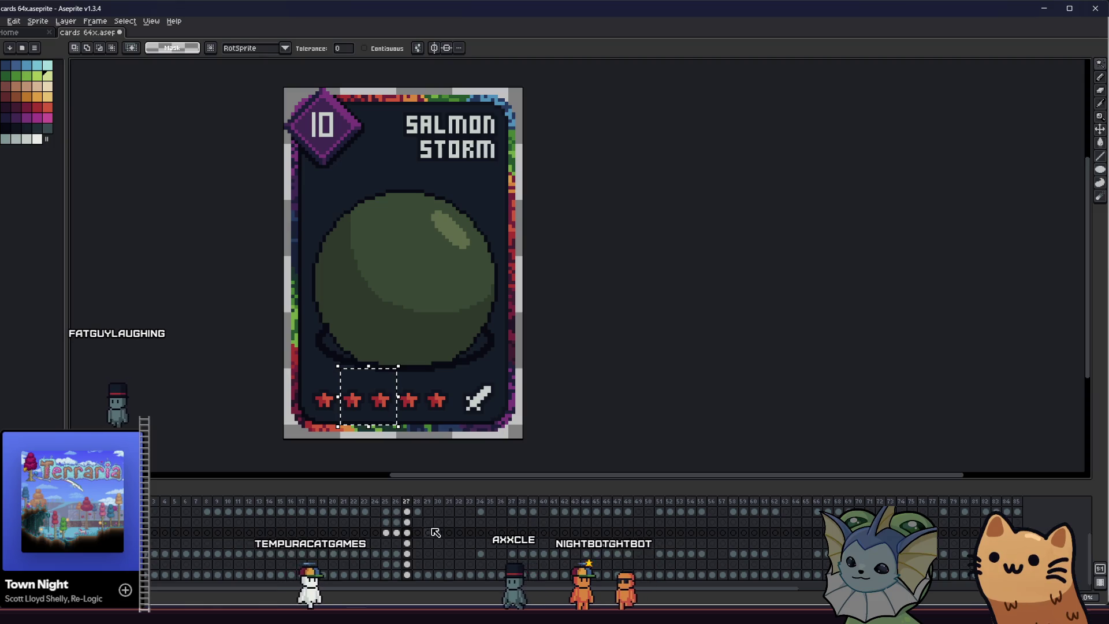
left_click(421, 372)
key("ctrl+d")
key("ctrl+z")
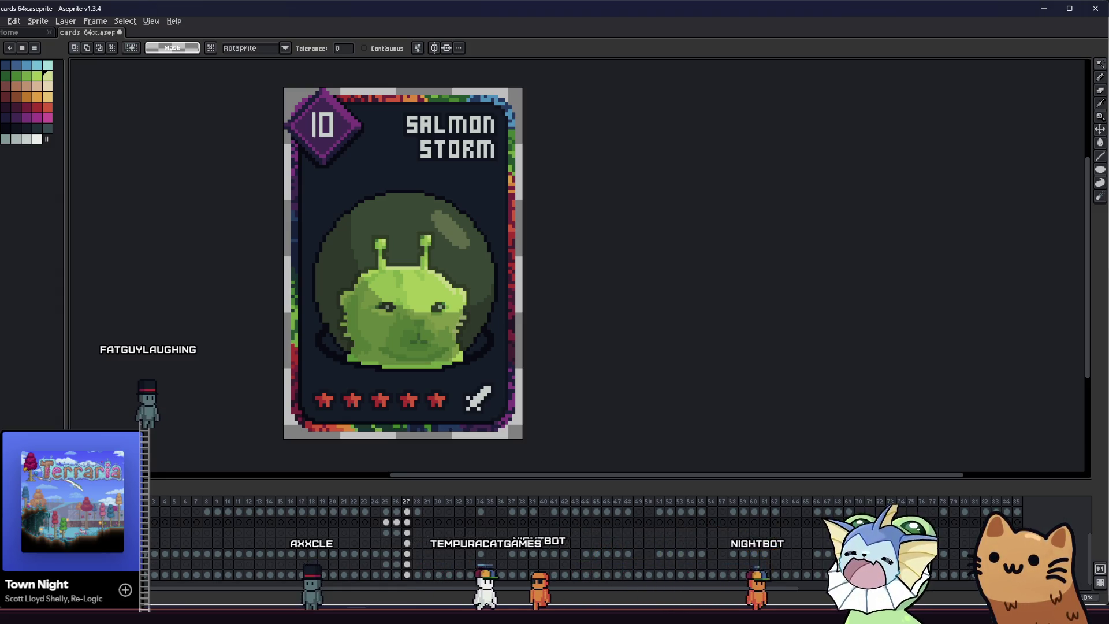
left_click_drag(226, 396, 243, 403)
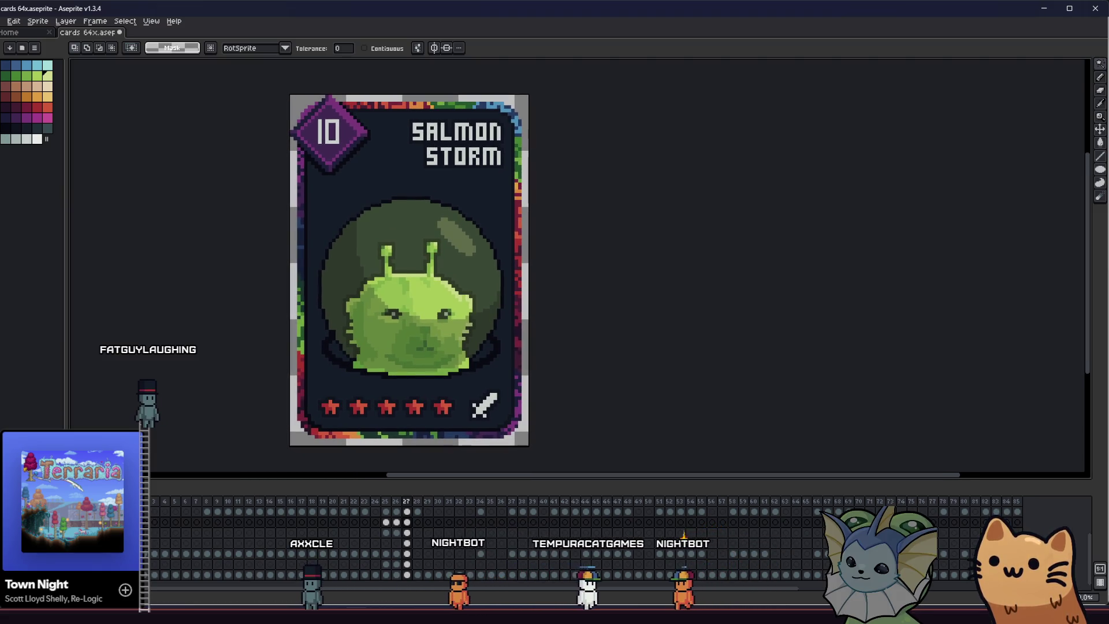
Nudge the card's middle band up two pixels and toggle the translucent shading to compare
key("m")
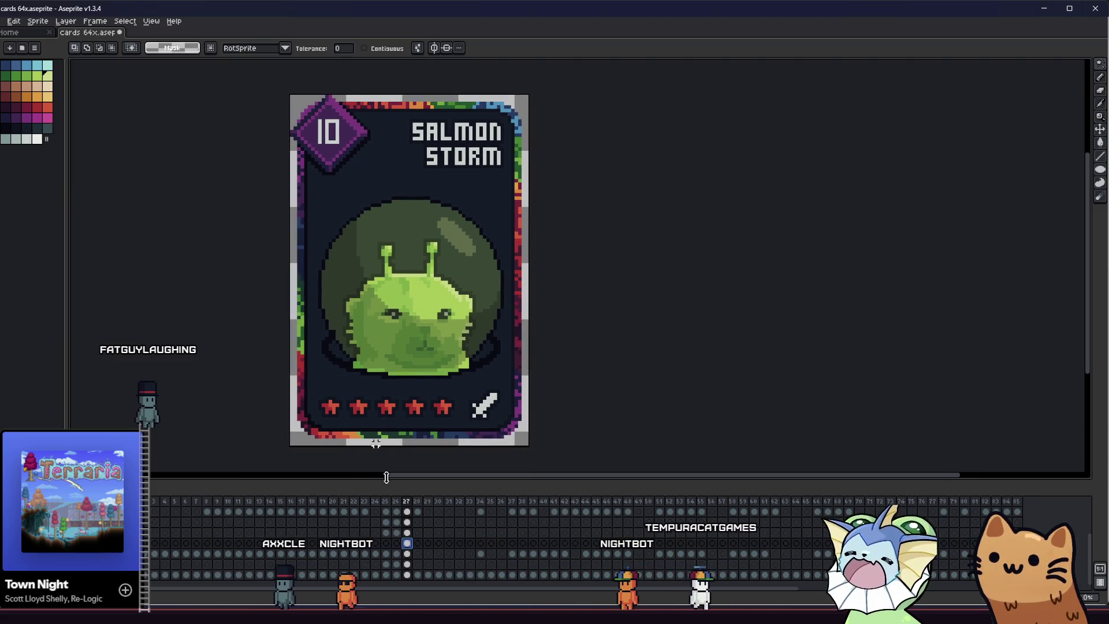
left_click_drag(267, 223, 523, 412)
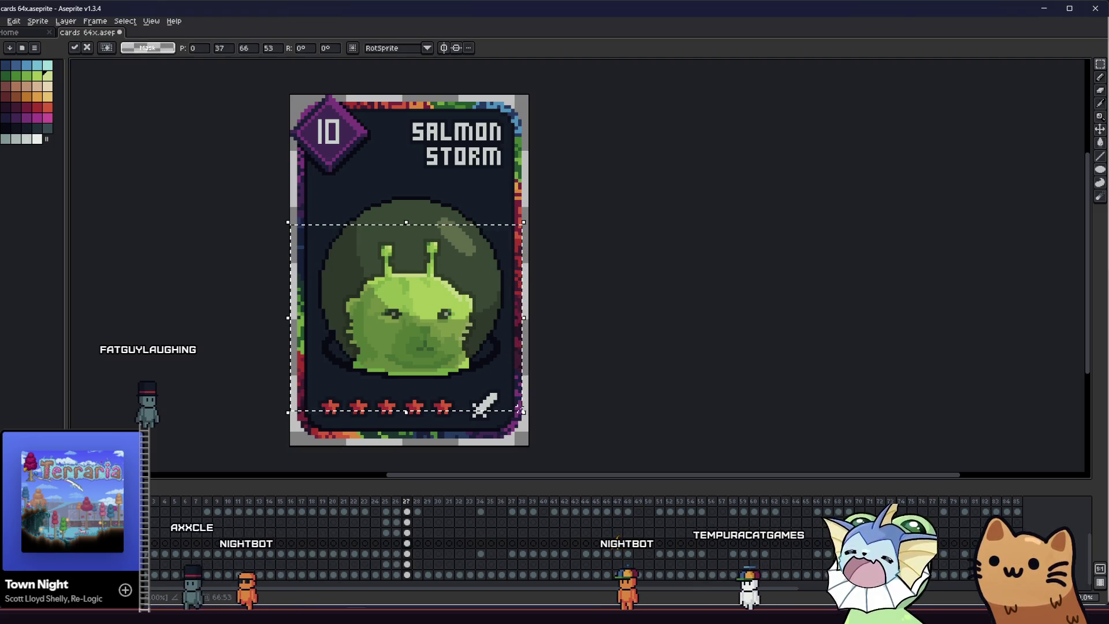
key("Up")
key("Up")
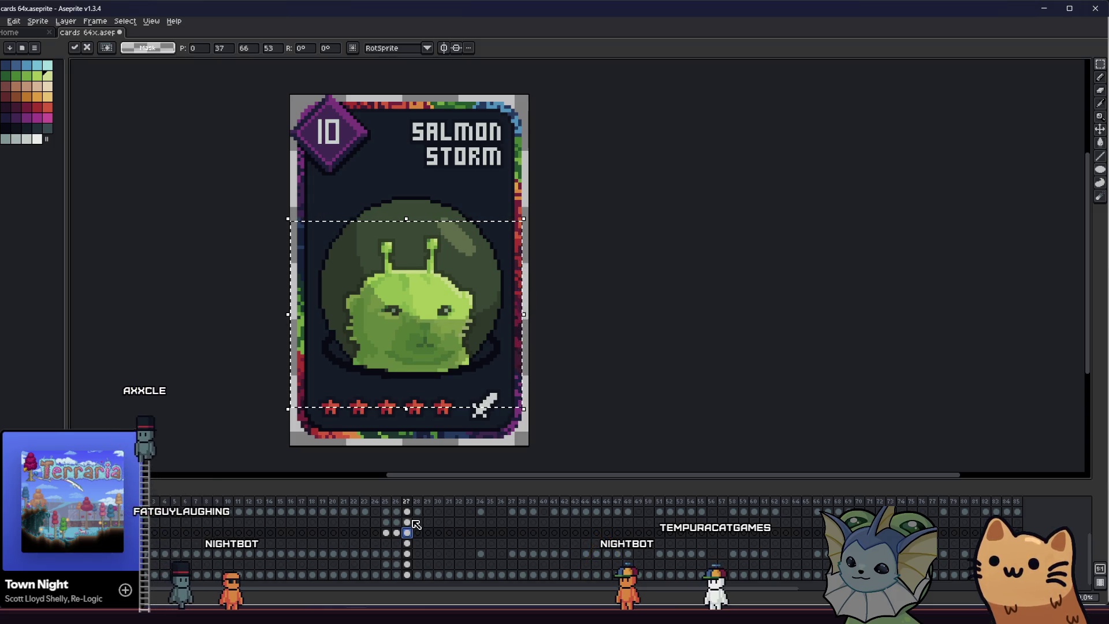
scroll(464, 383, "up", 1)
key("ctrl+d")
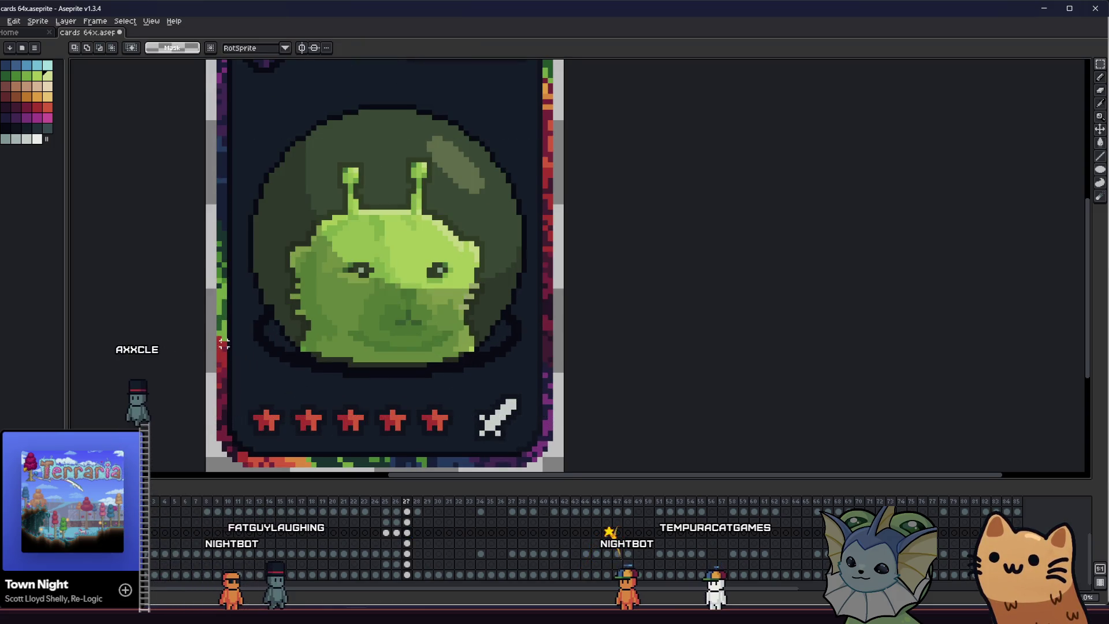
left_click_drag(223, 344, 244, 362)
scroll(339, 360, "up", 1)
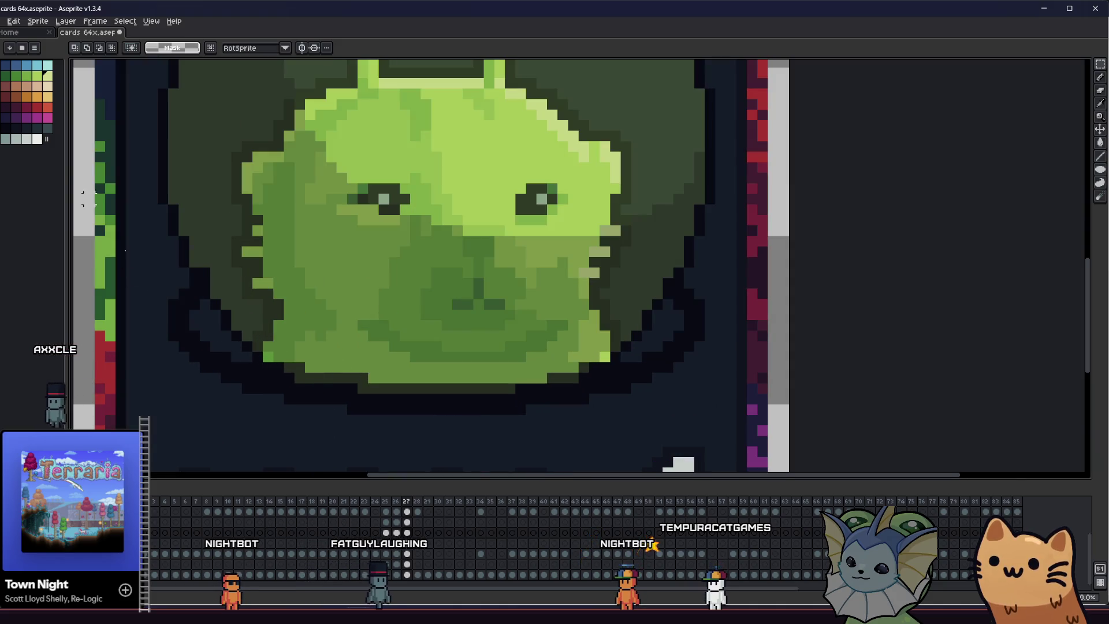
key("ctrl+z")
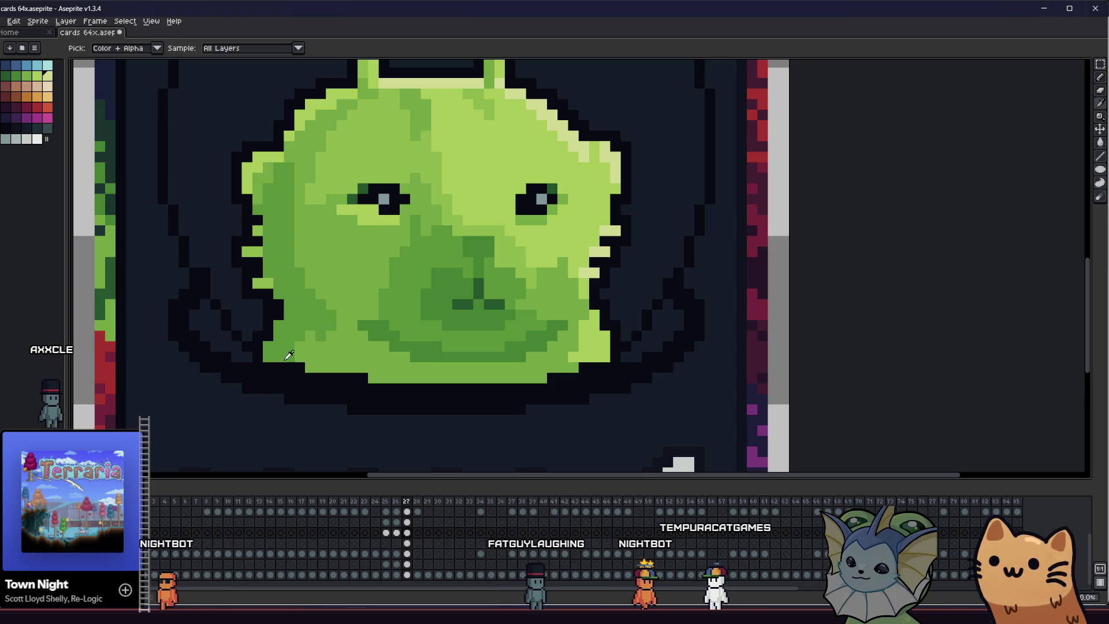
key("ctrl+y")
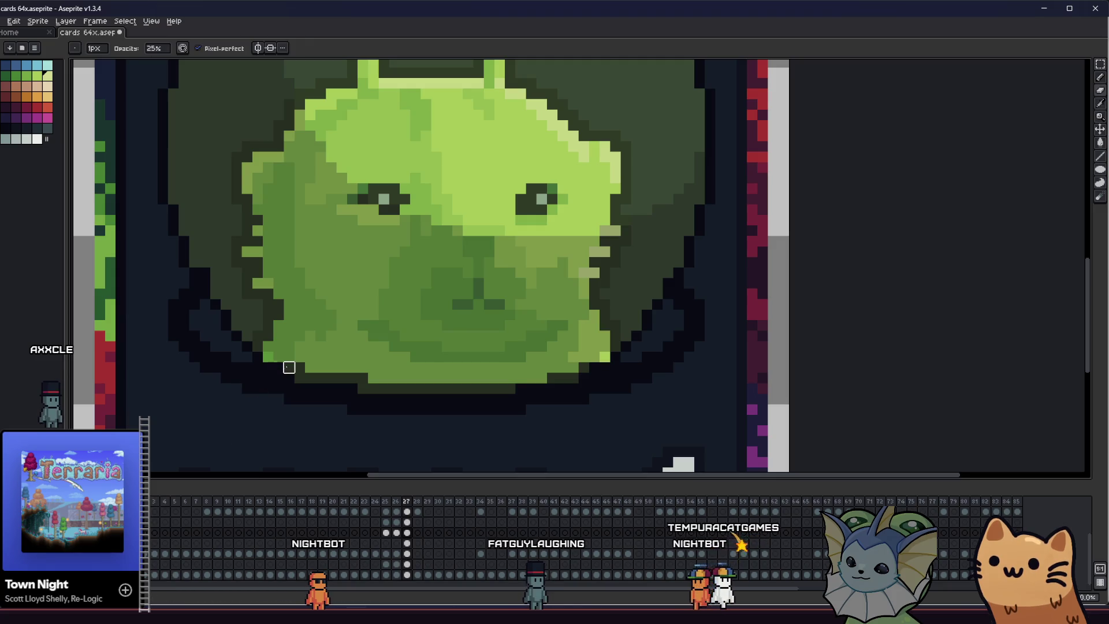
Set the pencil drawing opacity from 25% back to 100% on the slime's cel
left_click(406, 531)
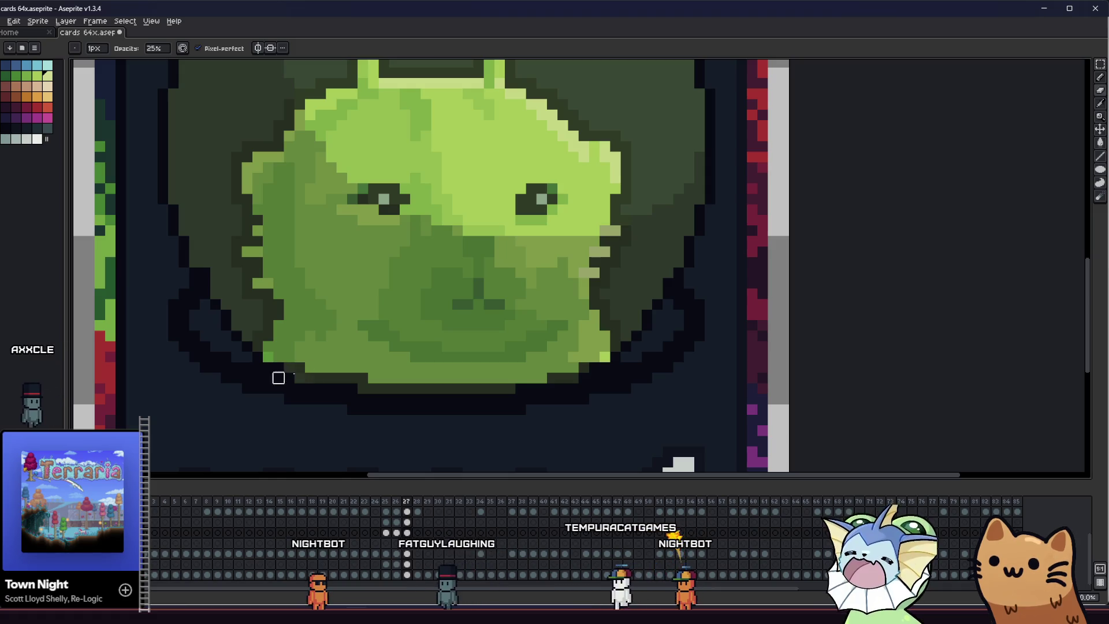
left_click(156, 48)
type("100")
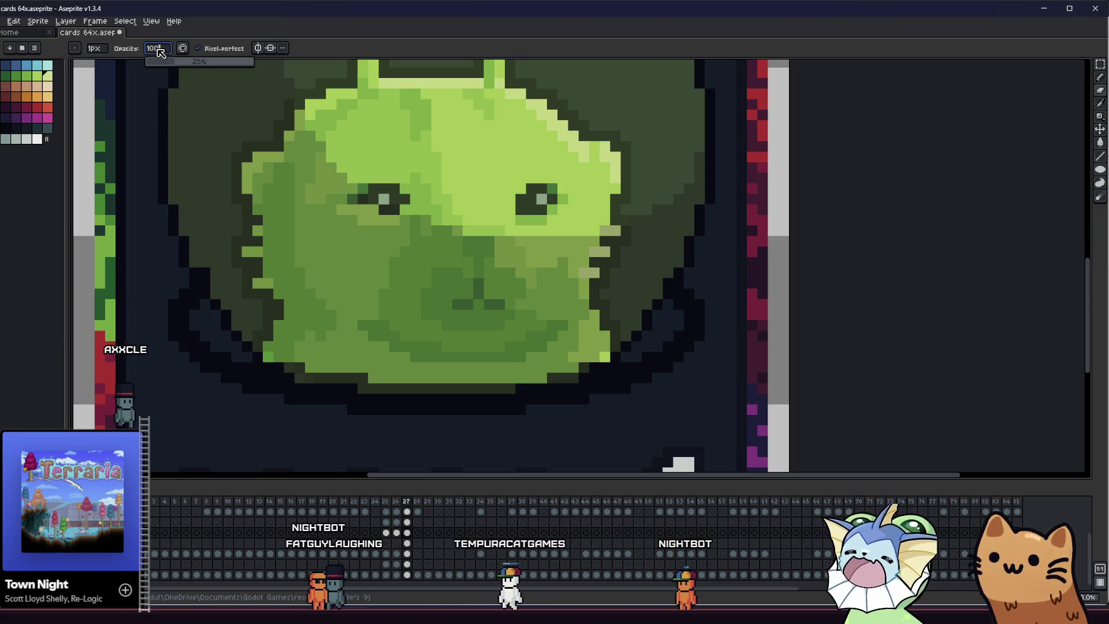
key("Return")
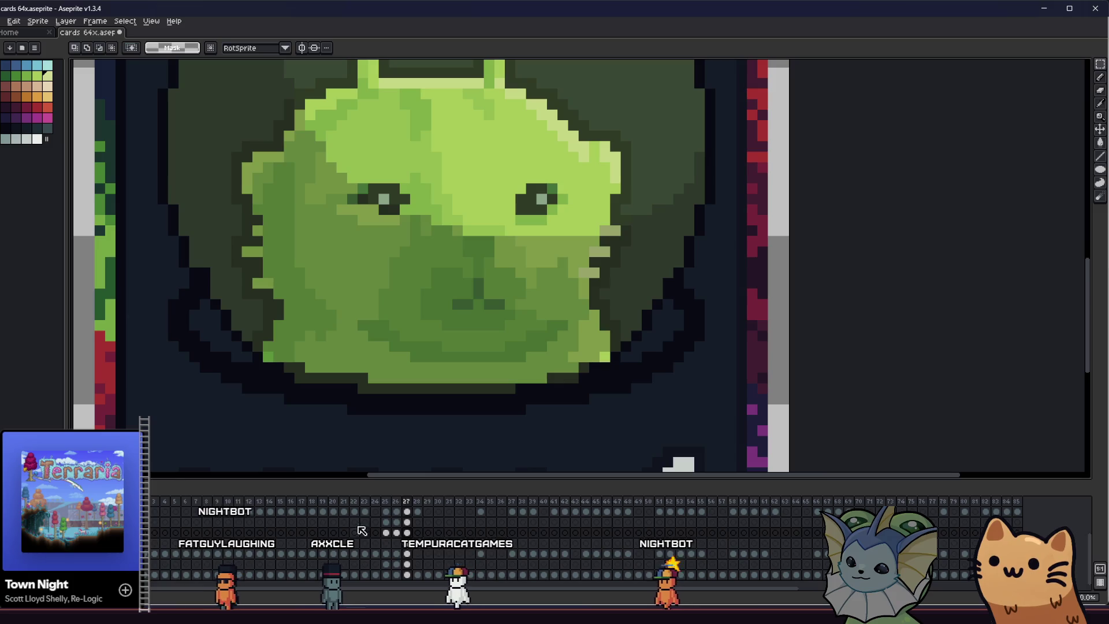
key("b")
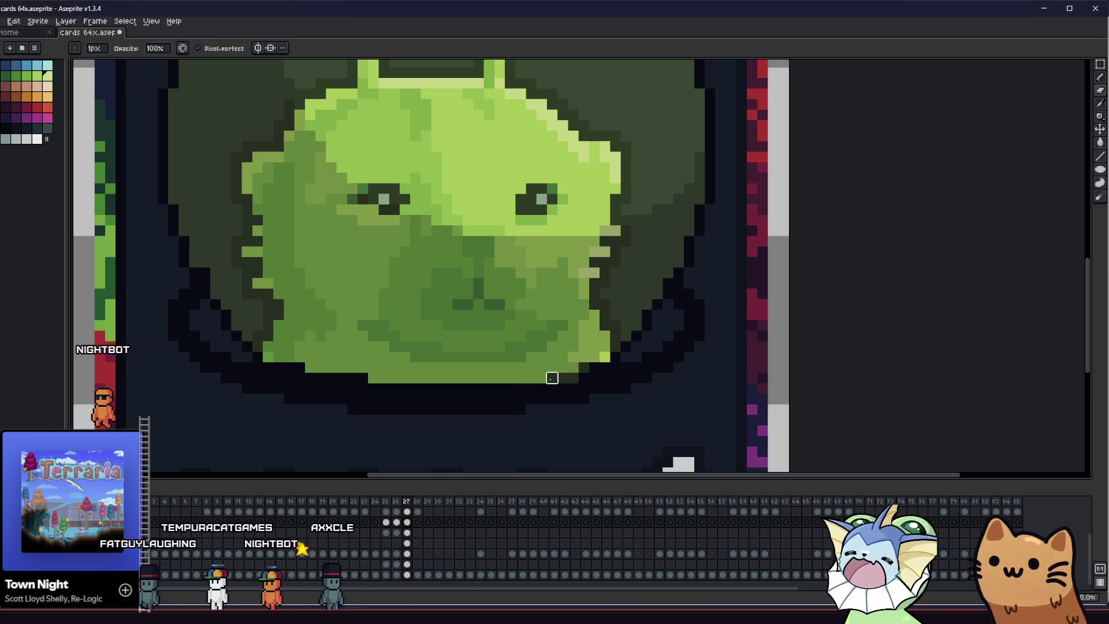
scroll(584, 368, "down", 1)
scroll(552, 384, "down", 1)
mouse_move(318, 355)
left_mouse_down()
mouse_move(109, 354)
mouse_move(186, 359)
left_mouse_up()
Move the alien down two pixels, briefly hiding it to check the bubble behind
key("v")
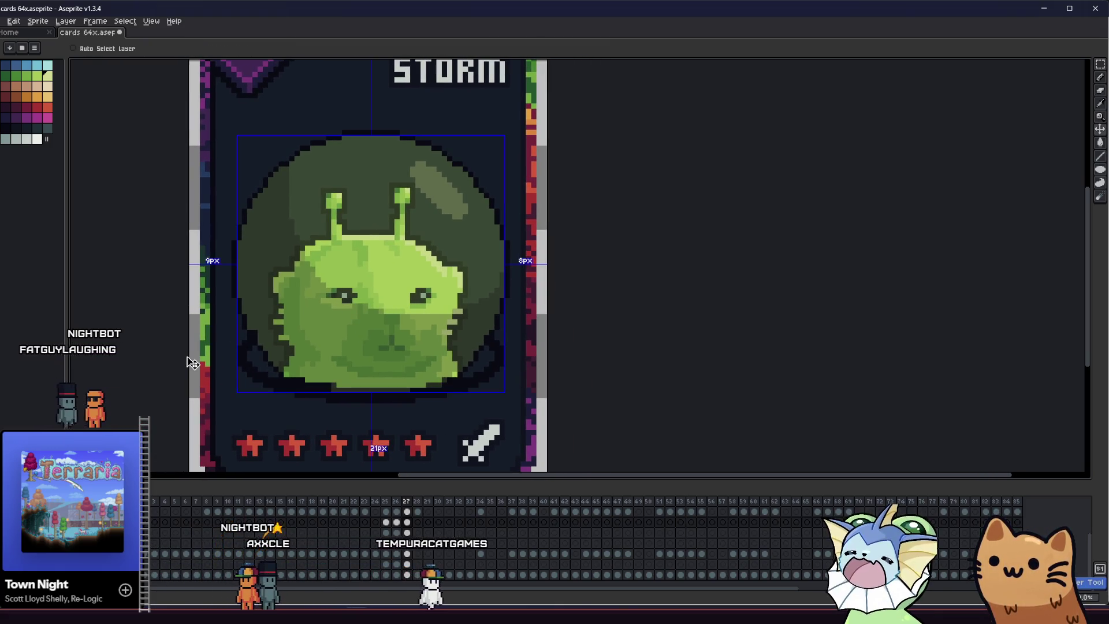
key("ctrl+shift+d")
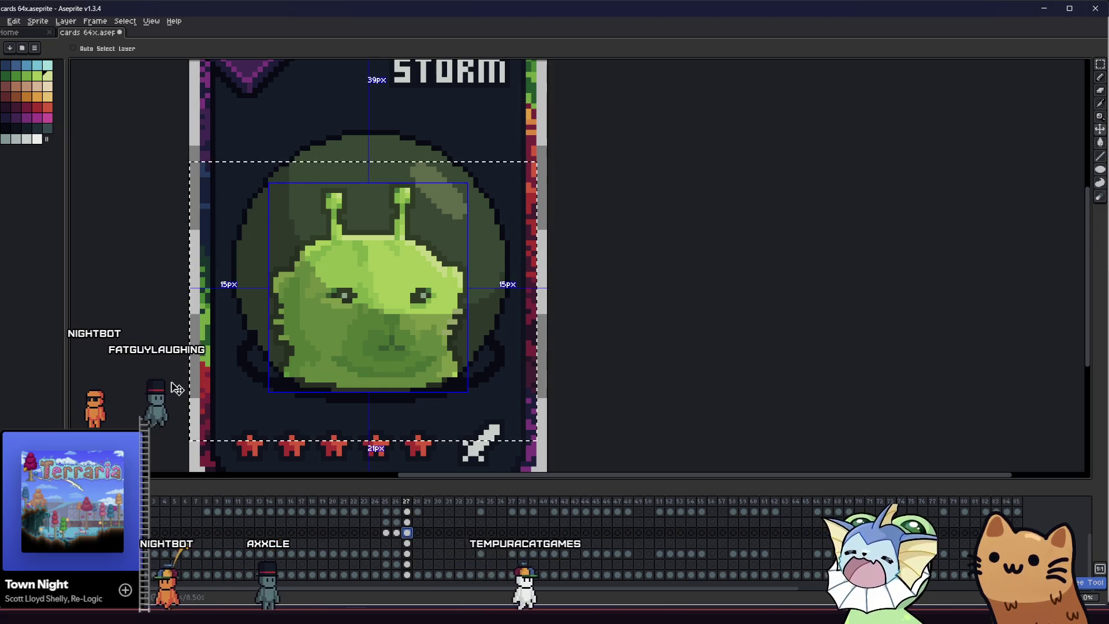
key("b")
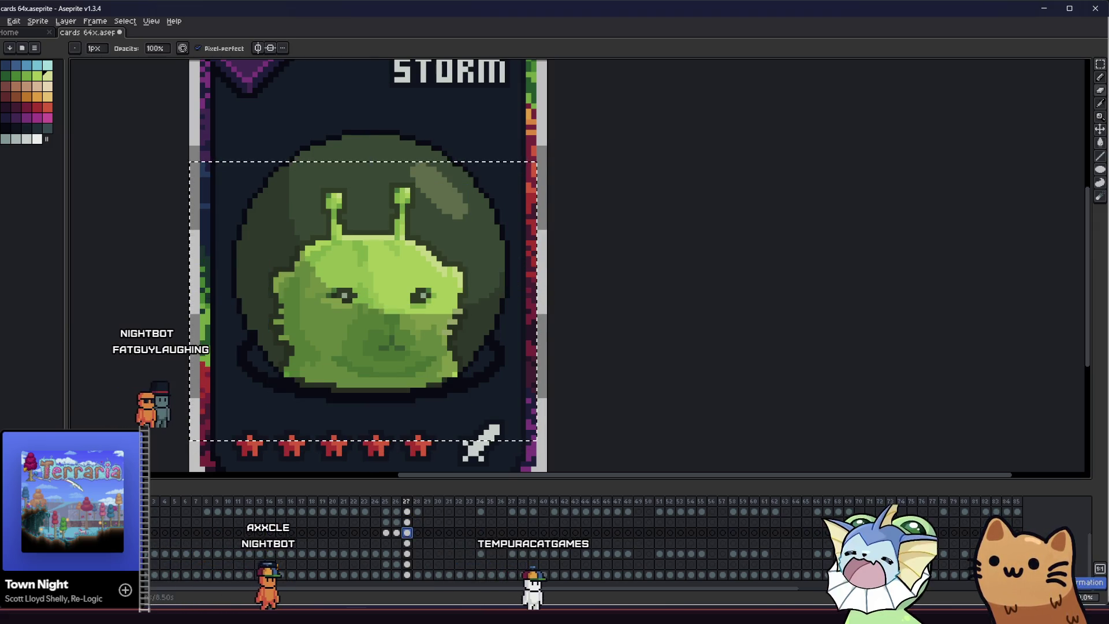
key("Down")
key("Down")
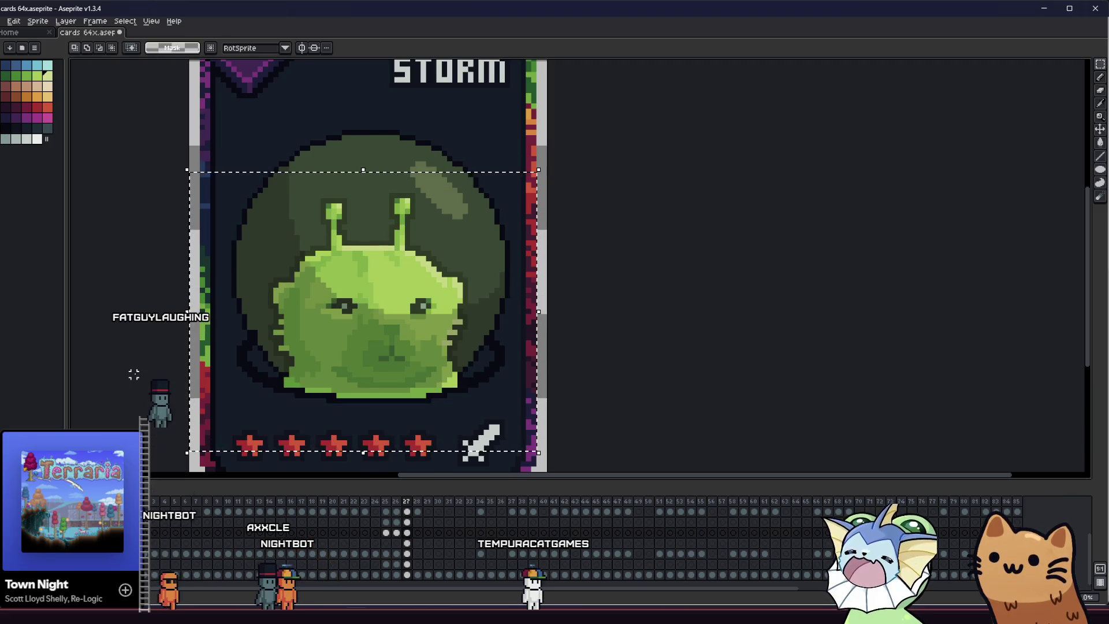
left_click(406, 523)
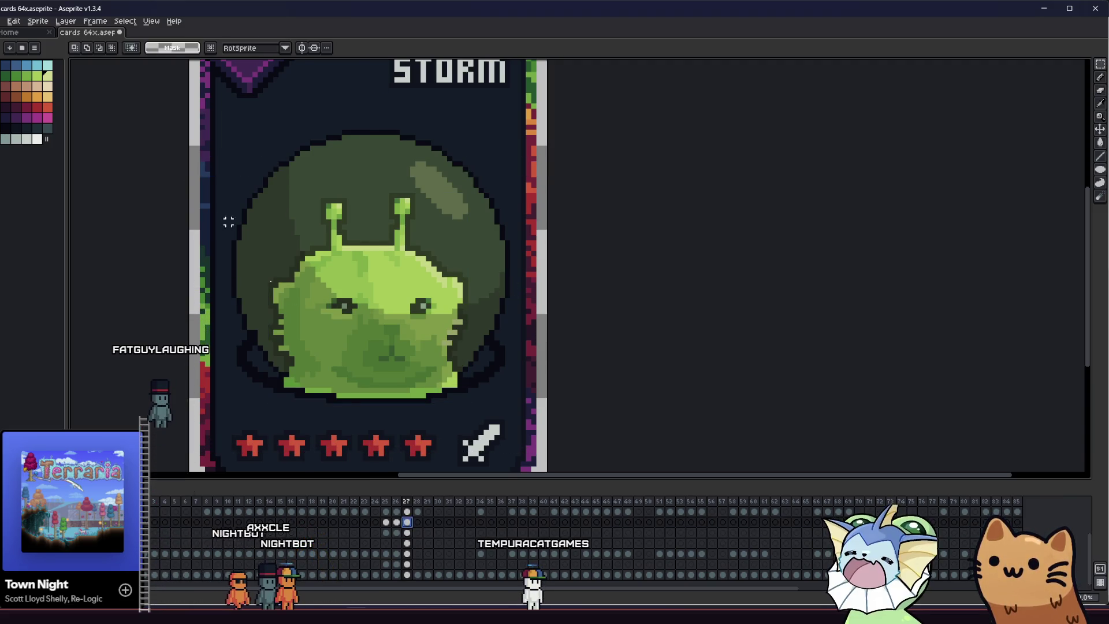
left_click_drag(360, 253, 576, 447)
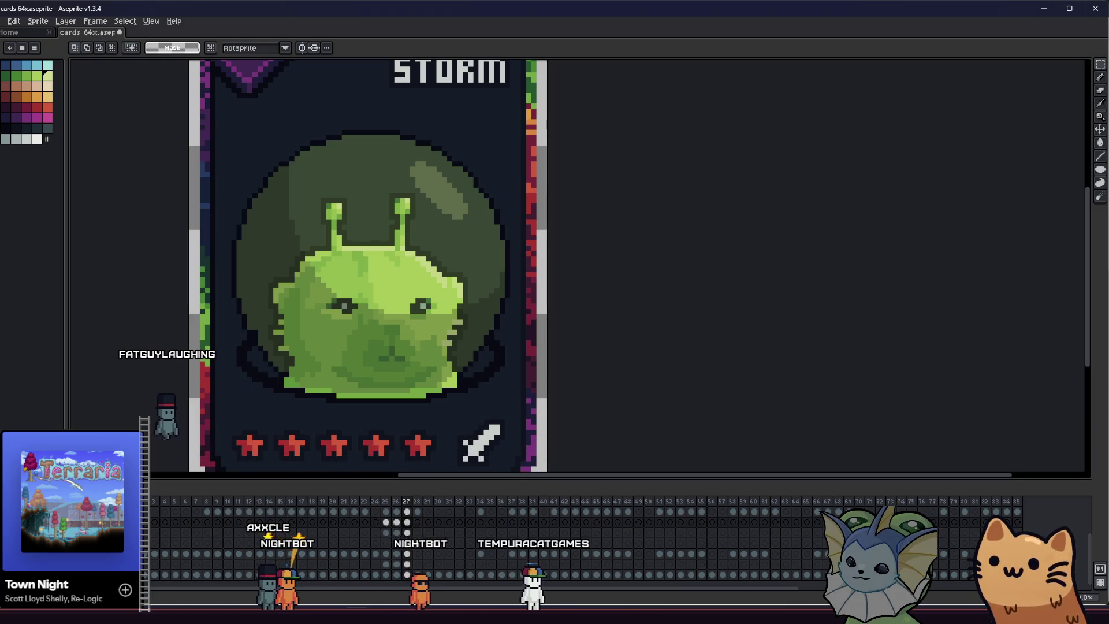
key("Delete")
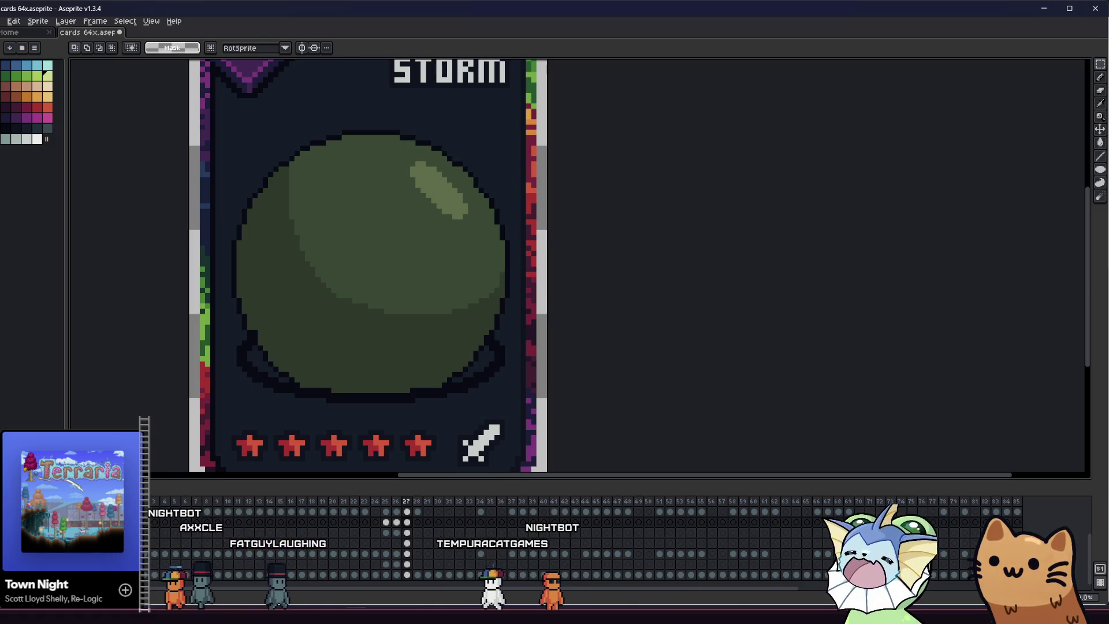
key("ctrl+z")
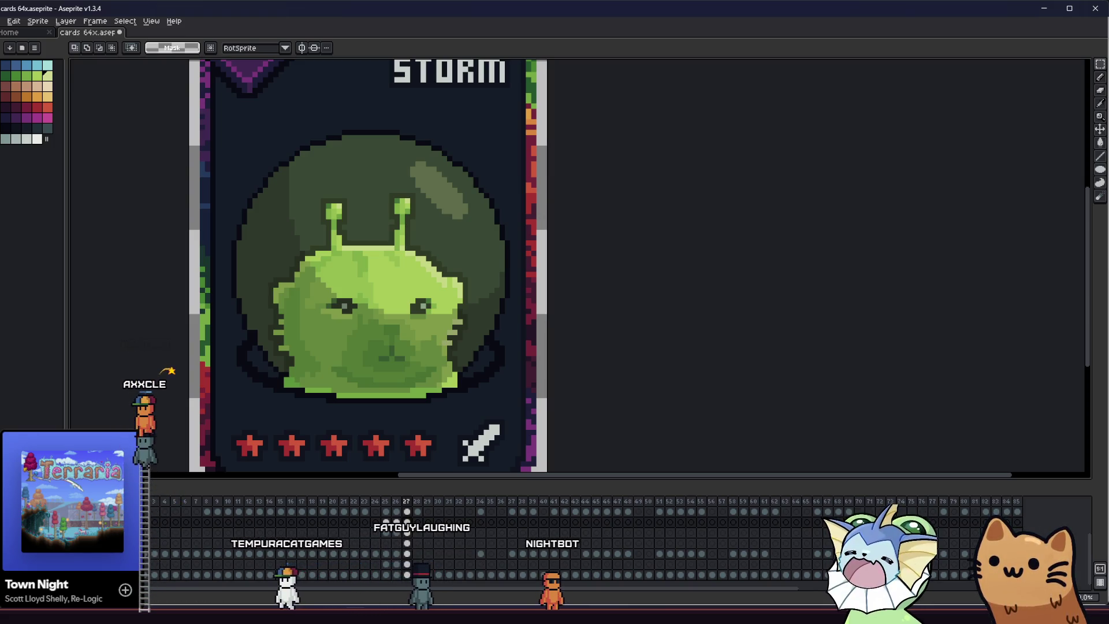
key("b")
scroll(341, 395, "up", 1)
scroll(340, 395, "up", 1)
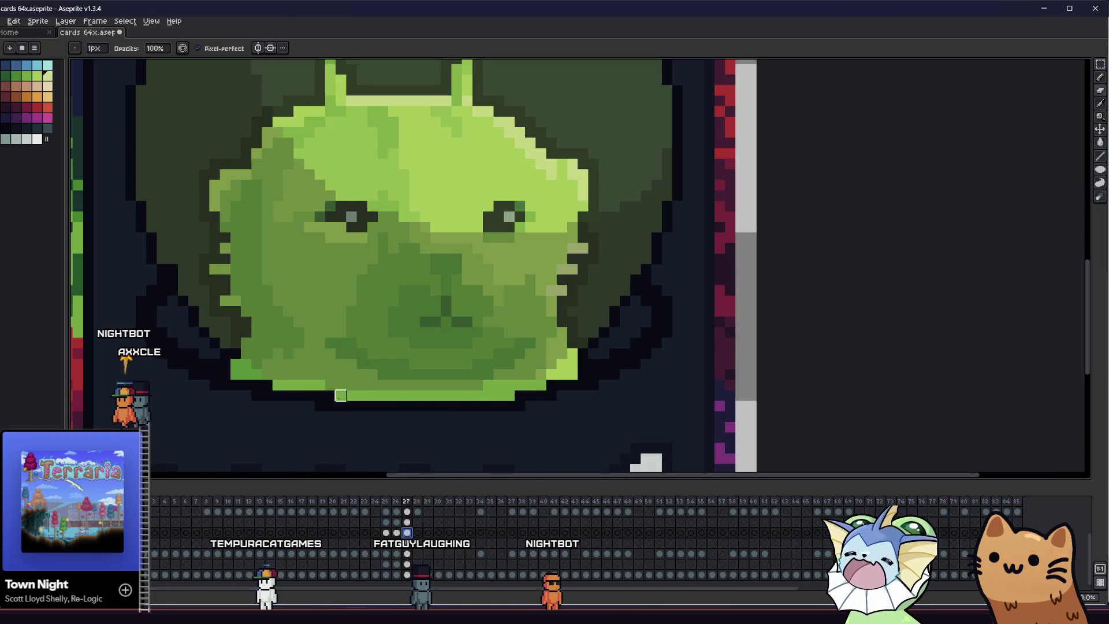
scroll(572, 375, "up", 2)
Paint the stray light-green pixels along the slime's bottom and lower-left edge with the dark outline colour
left_click(570, 354)
right_click(550, 375)
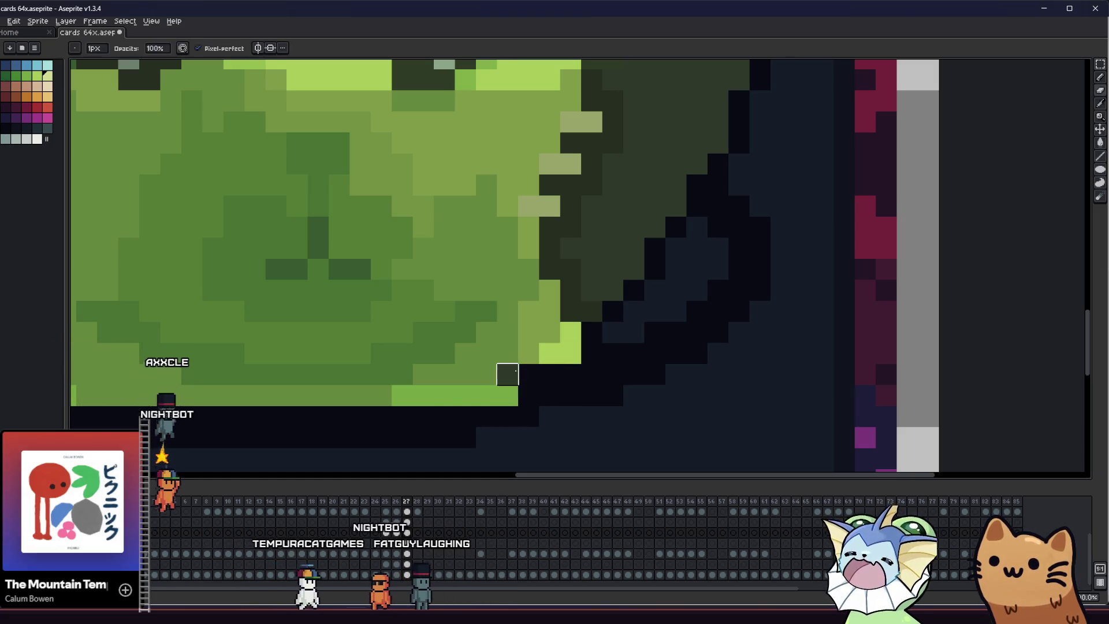
left_click_drag(340, 436, 352, 434)
scroll(339, 436, "left", 5)
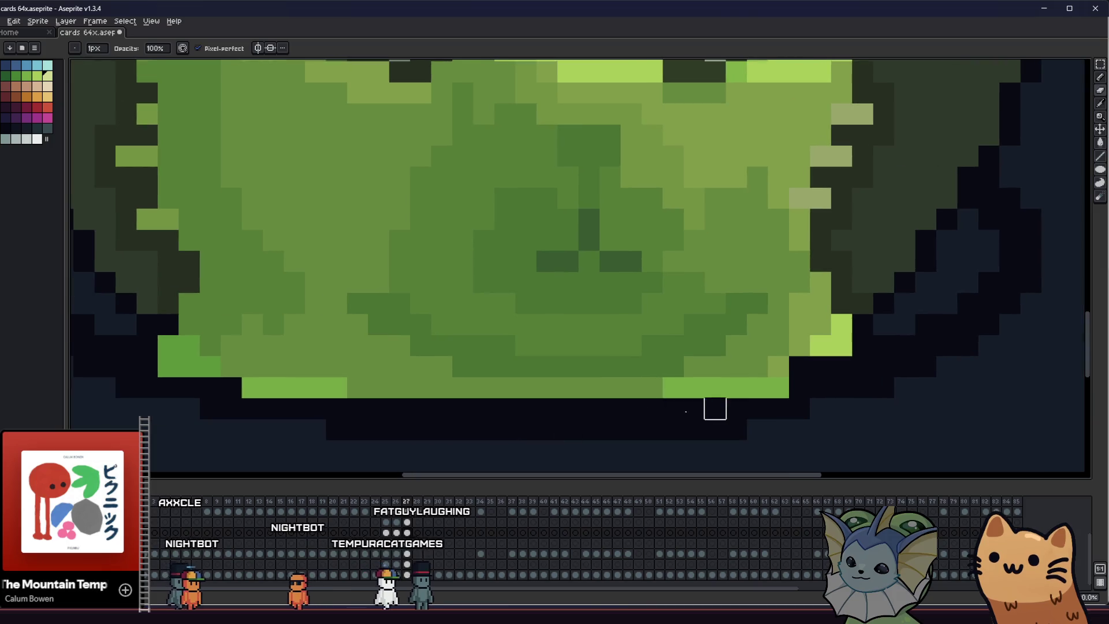
right_click(778, 387)
right_click(757, 388)
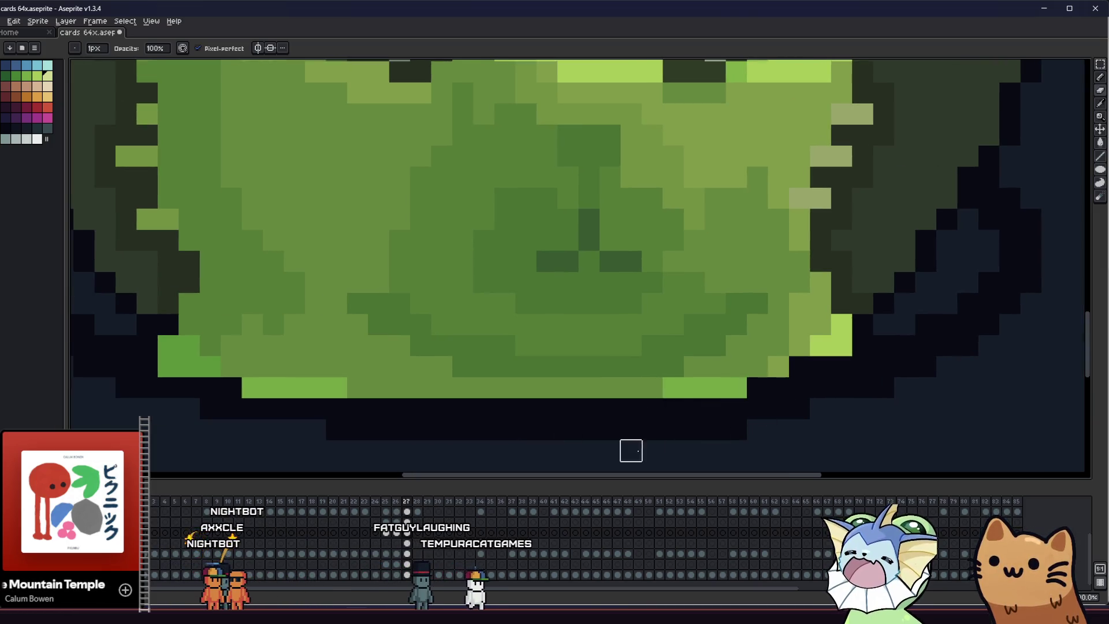
left_click_drag(228, 387, 336, 387)
left_click_drag(168, 367, 210, 367)
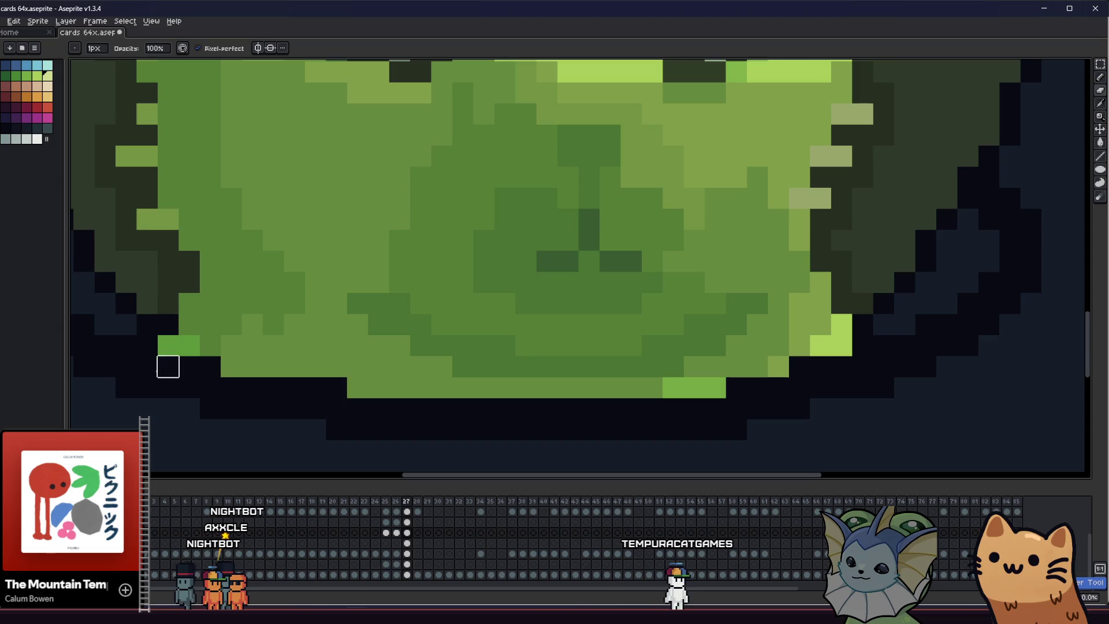
scroll(168, 367, "down", 1)
scroll(122, 389, "down", 1)
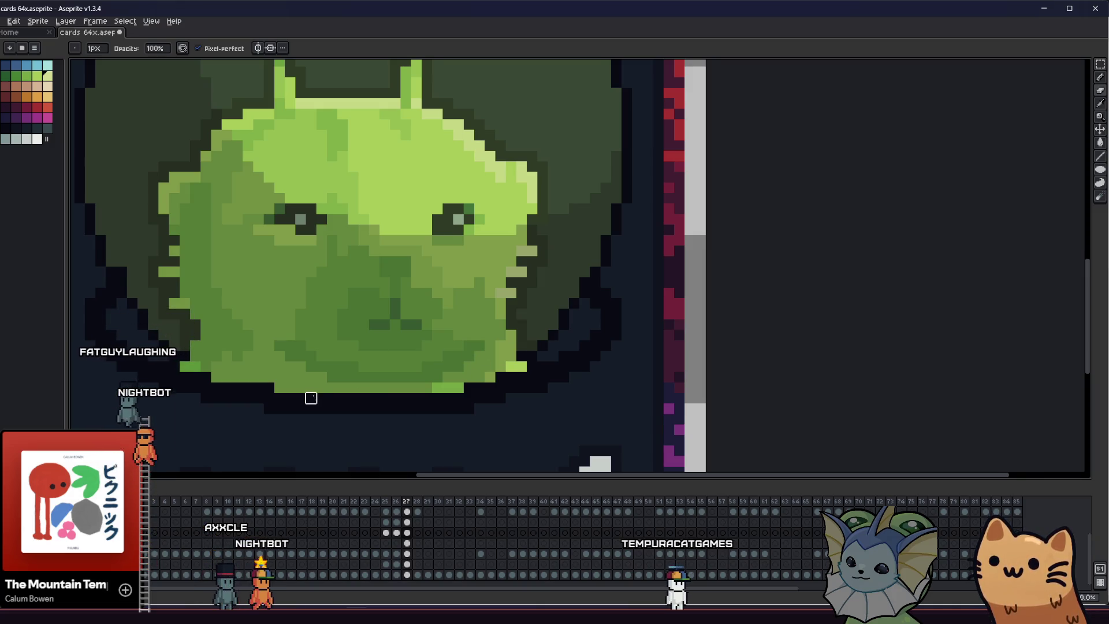
scroll(312, 398, "down", 1)
scroll(346, 416, "up", 1)
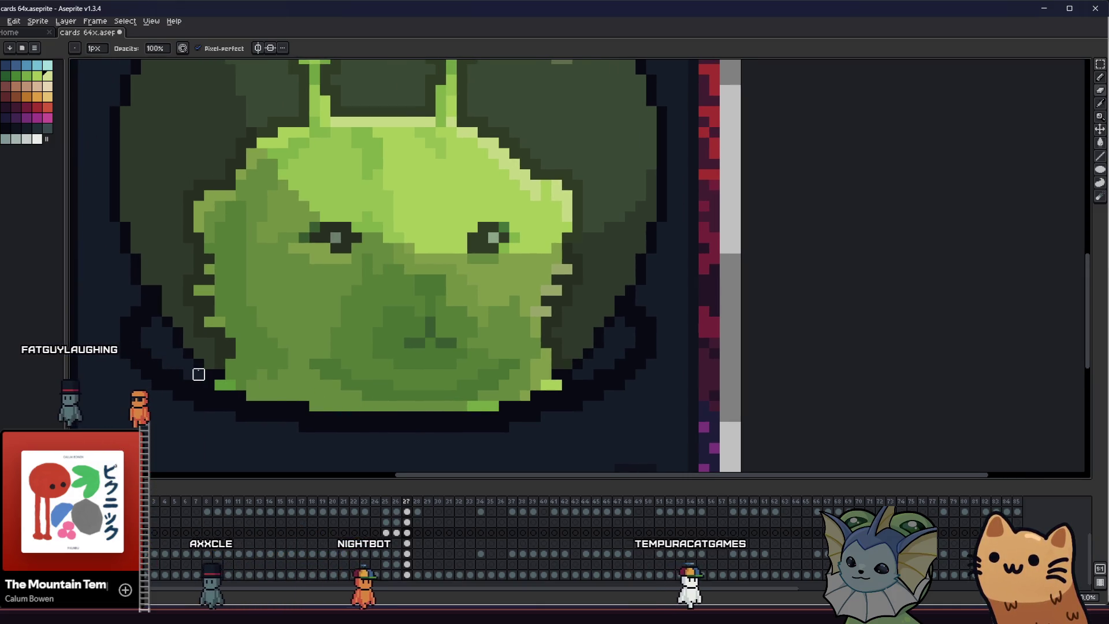
scroll(204, 384, "down", 3)
left_click_drag(203, 385, 208, 443)
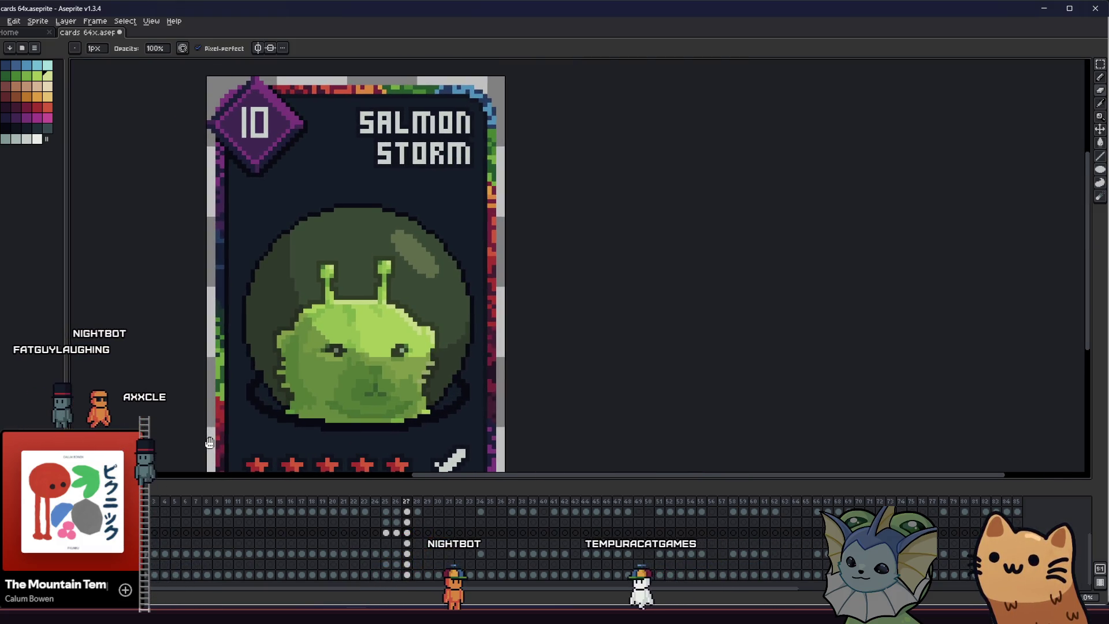
scroll(413, 411, "up", 3)
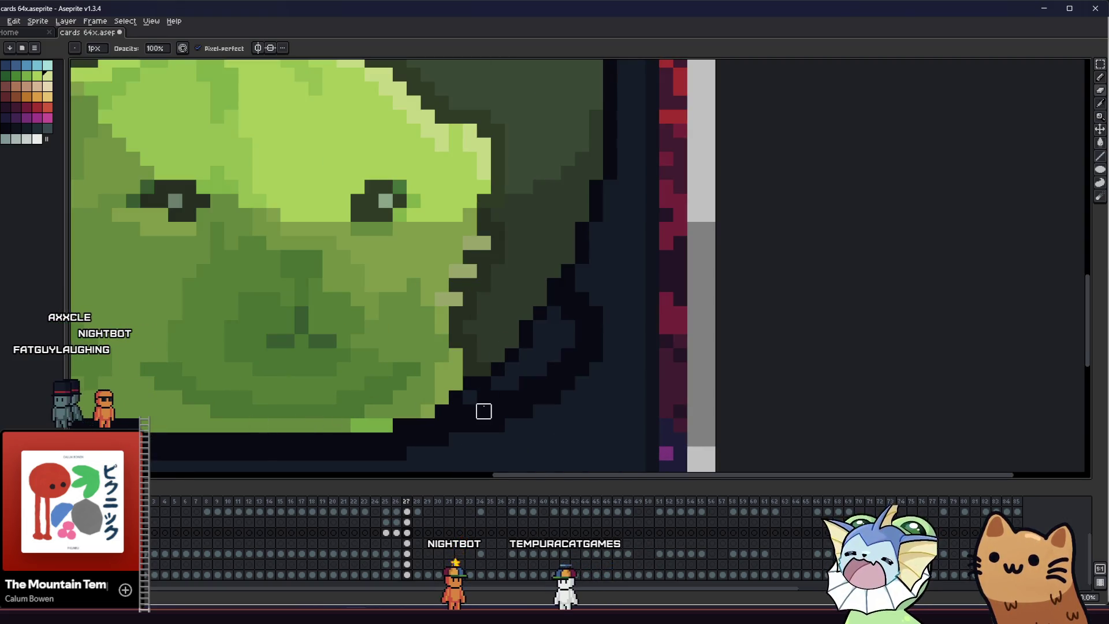
scroll(287, 439, "left", 3)
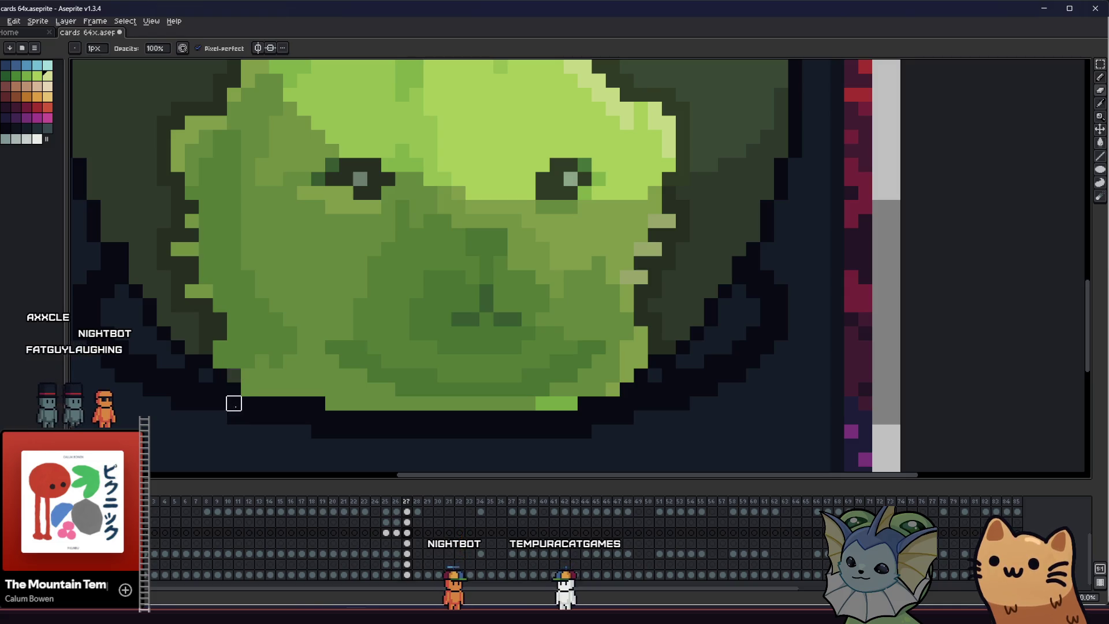
scroll(191, 446, "down", 2)
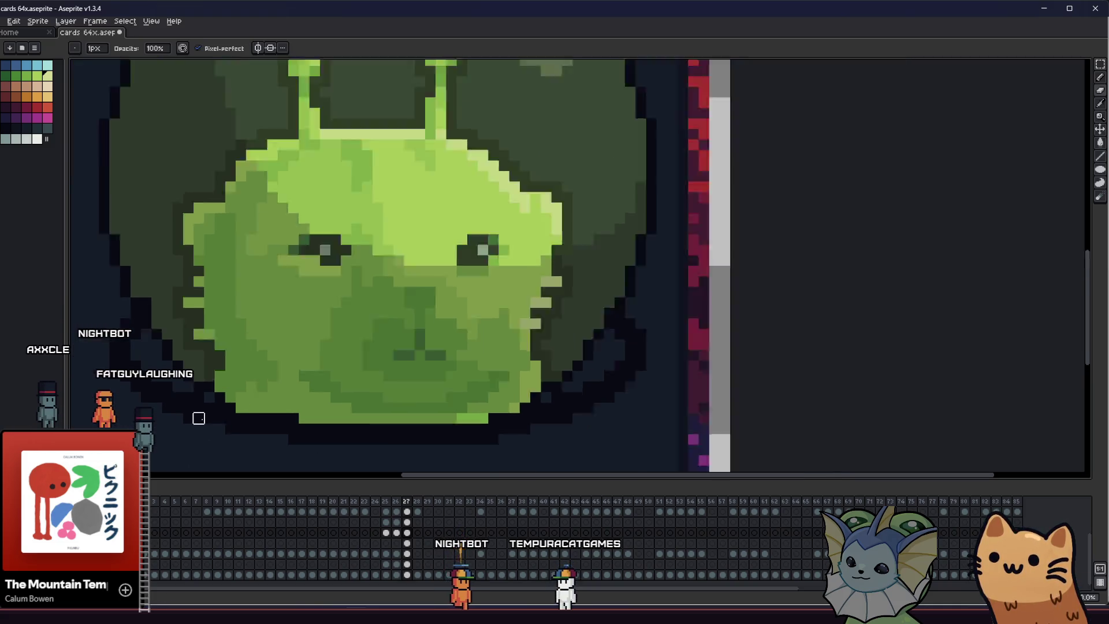
scroll(199, 416, "down", 2)
mouse_move(199, 416)
left_mouse_down()
mouse_move(196, 383)
mouse_move(211, 372)
mouse_move(318, 353)
left_mouse_up()
scroll(219, 378, "down", 1)
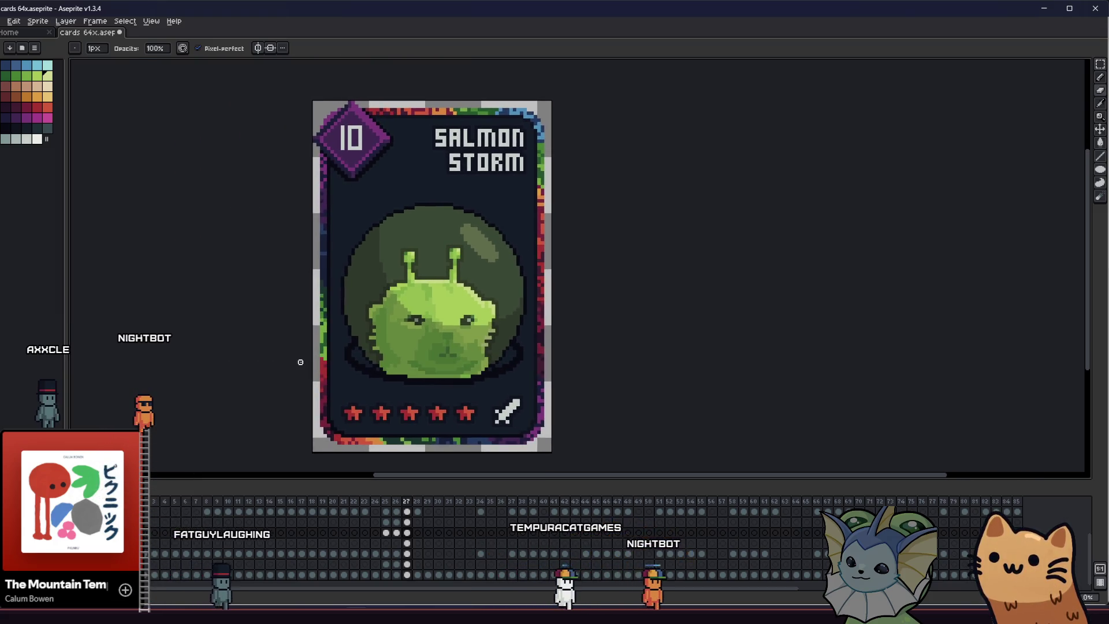
Preview the starry background, hide it again, and wand-select the flat background around the alien
left_click_drag(318, 352, 292, 354)
scroll(295, 355, "up", 1)
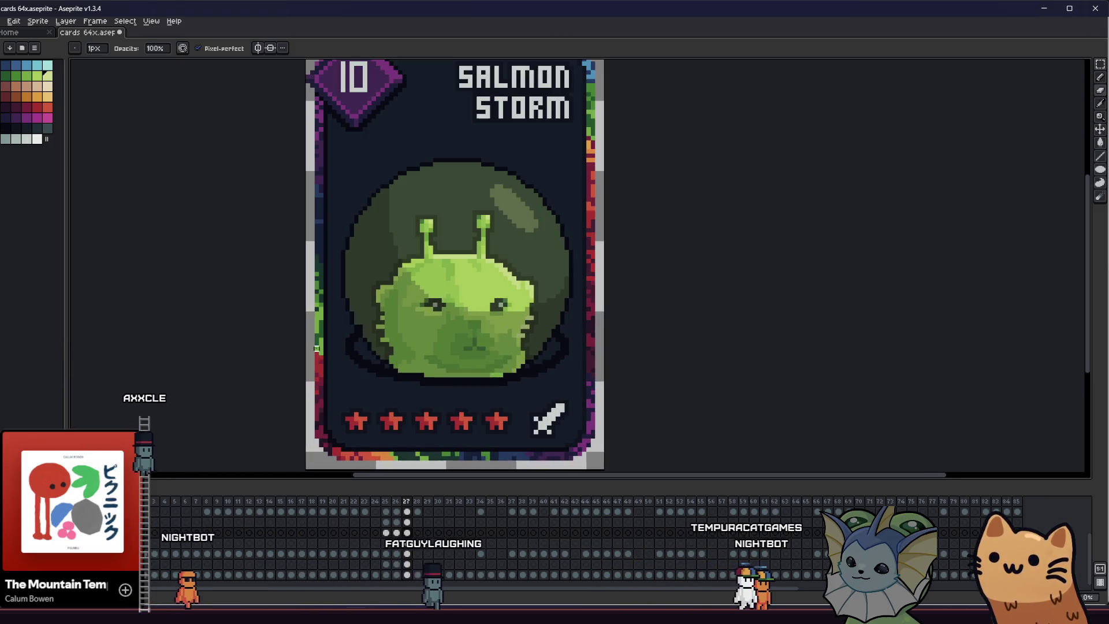
scroll(299, 361, "up", 1)
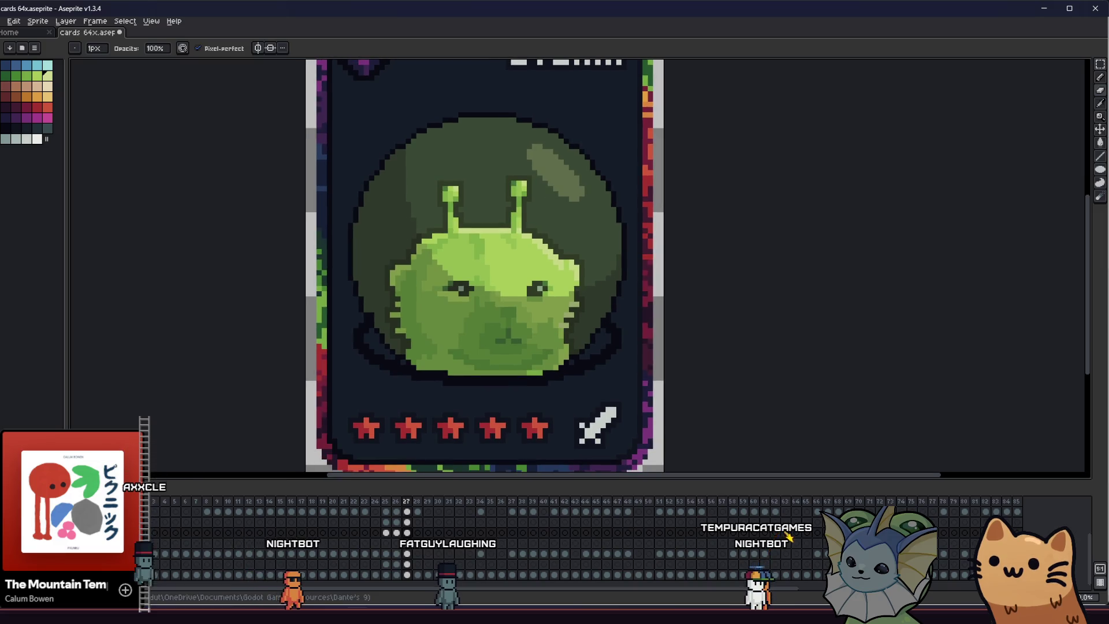
key("ctrl+z")
left_click_drag(234, 378, 240, 386)
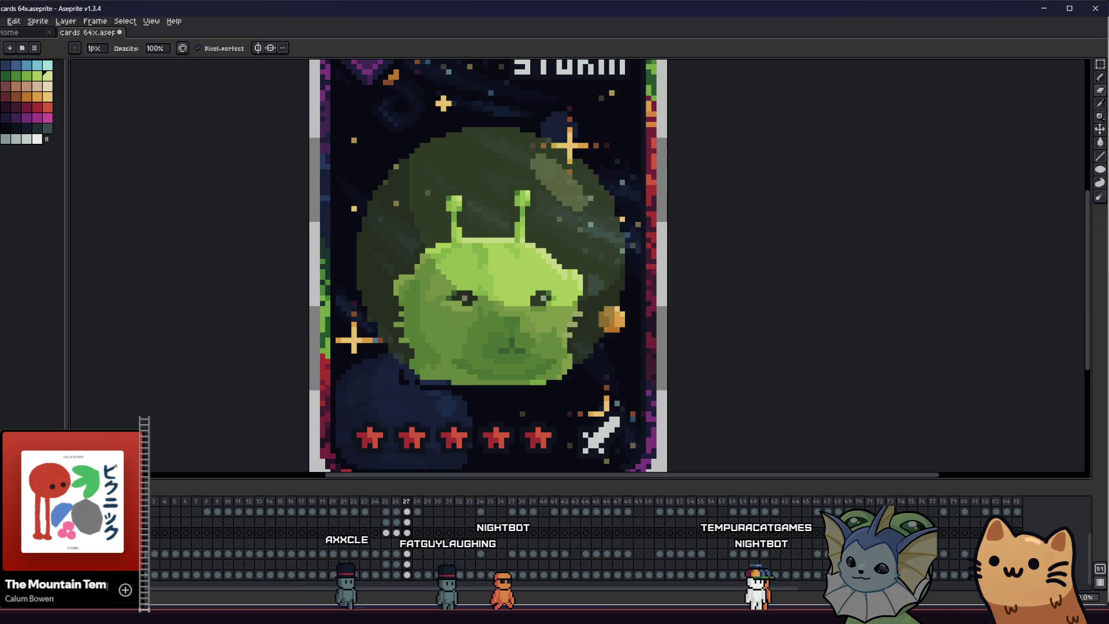
key("ctrl+y")
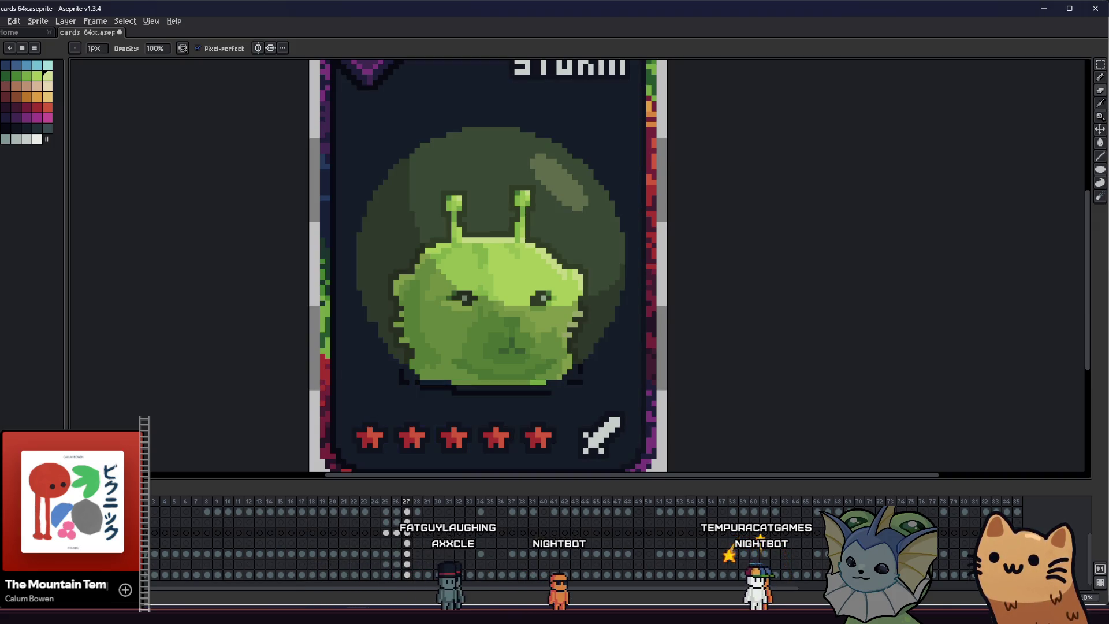
scroll(369, 403, "up", 2)
key("w")
left_click(400, 371)
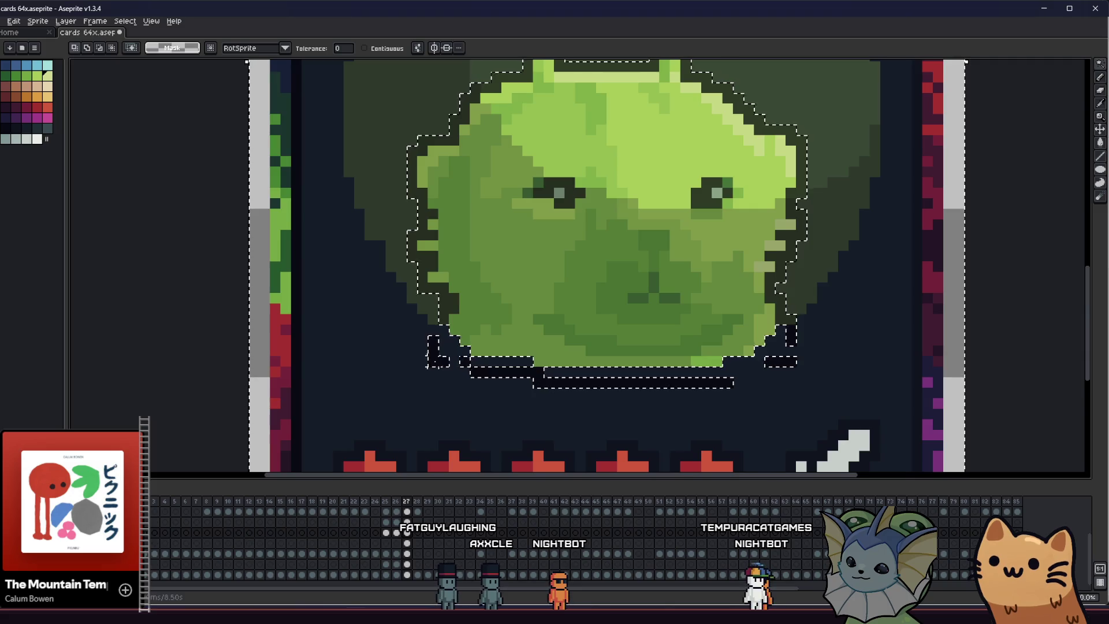
scroll(400, 371, "right", 3)
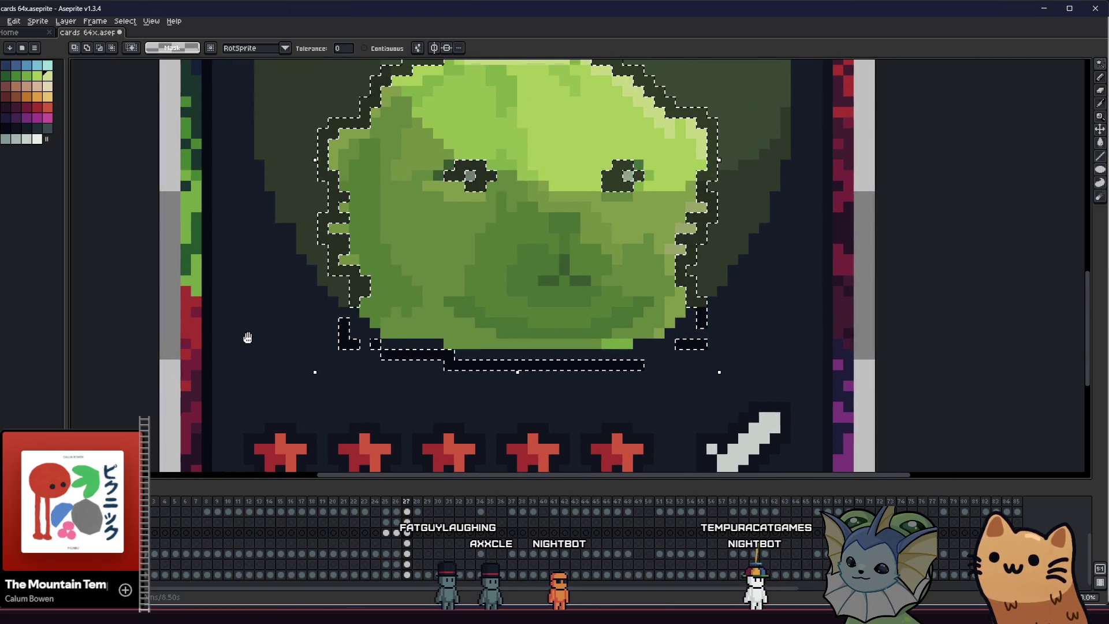
Wand-select the stray dark strip under the alien's face and delete it
key("m")
key("ctrl+d")
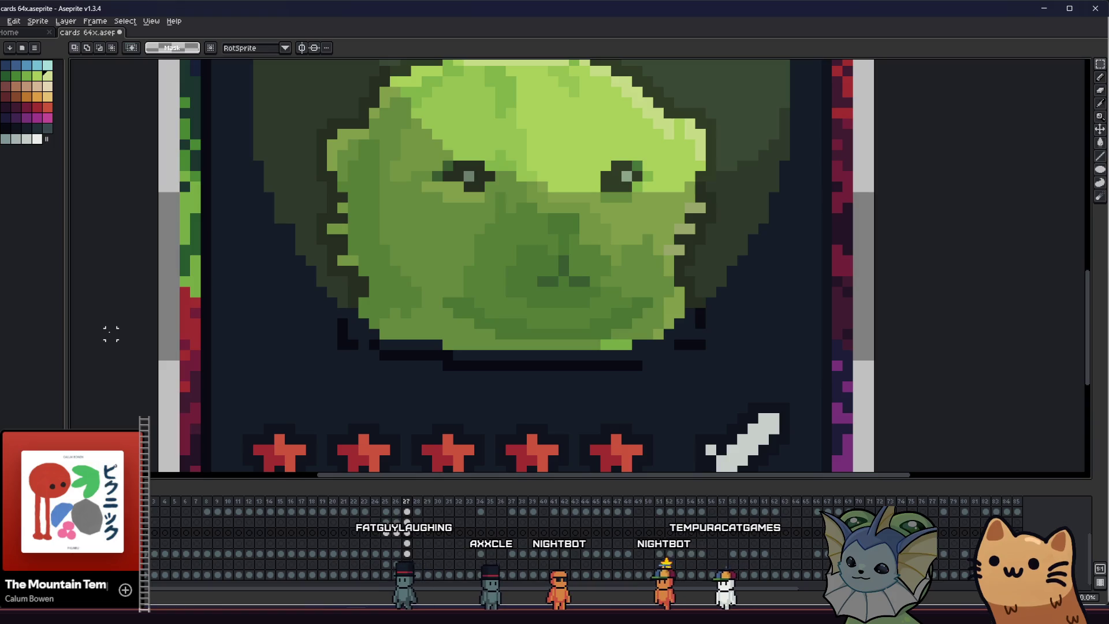
scroll(266, 371, "left", 2)
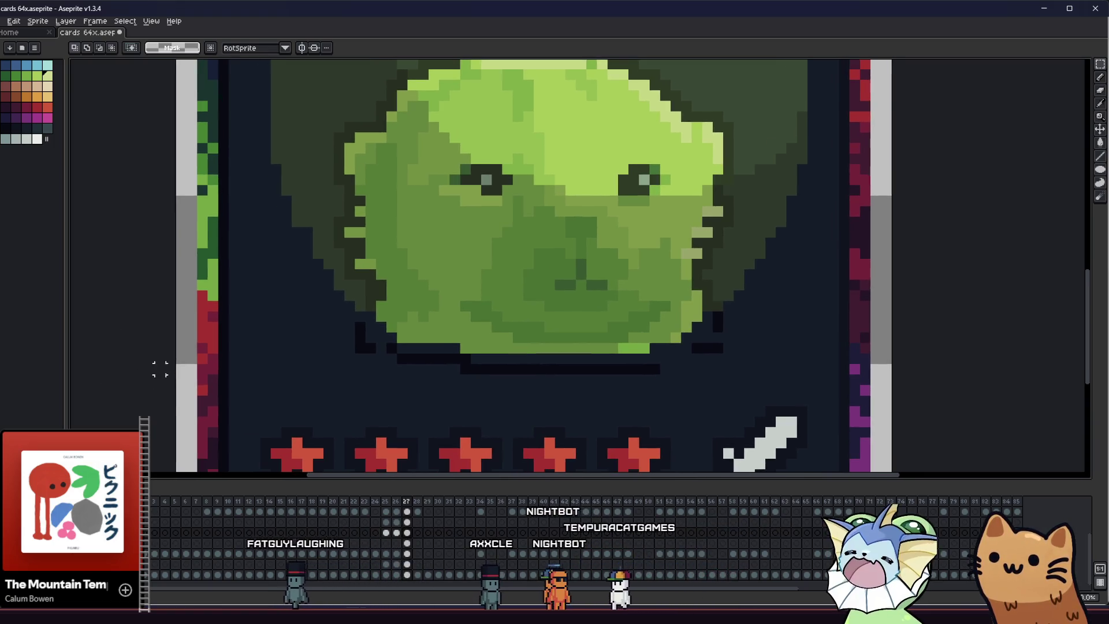
key("w")
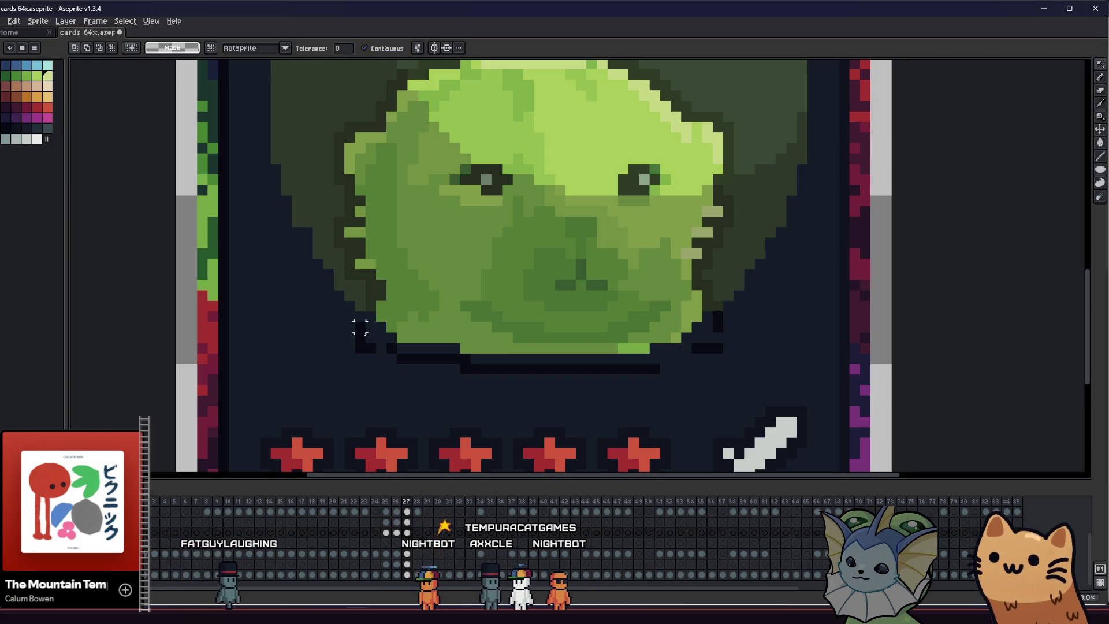
left_click(495, 368)
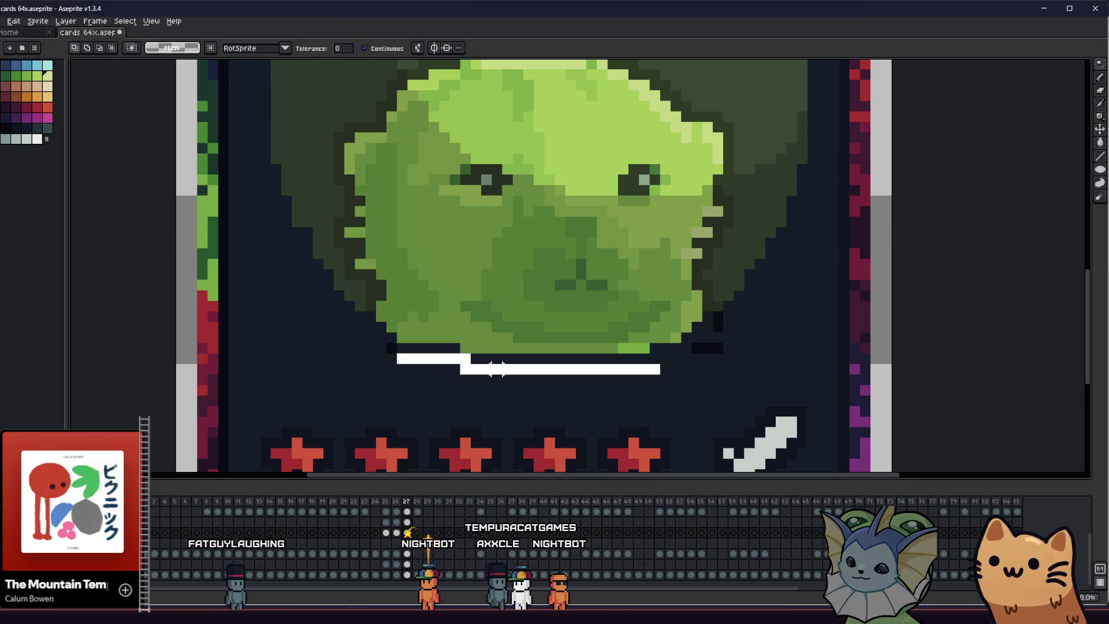
key("Delete")
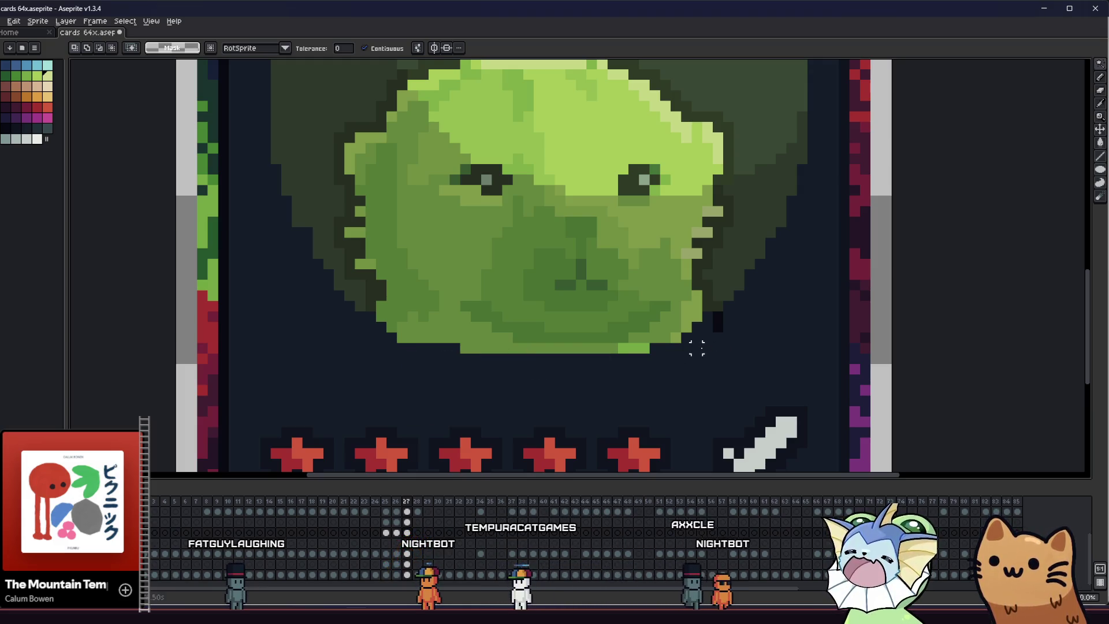
Clear the selection around the face and save the Salmon Storm card
left_click(711, 323)
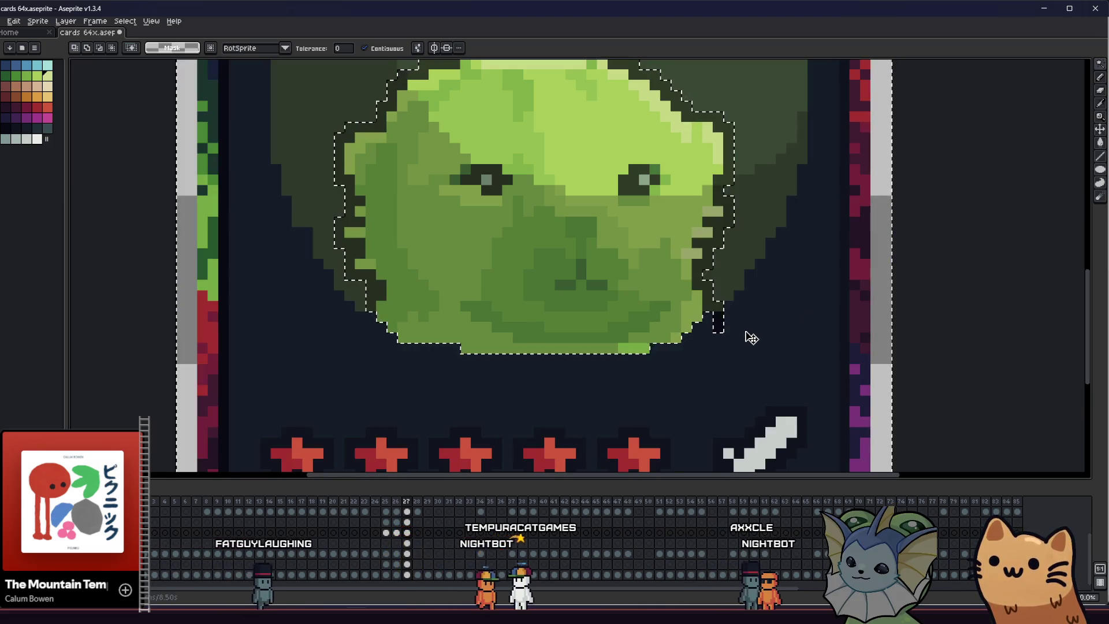
key("b")
key("ctrl+d")
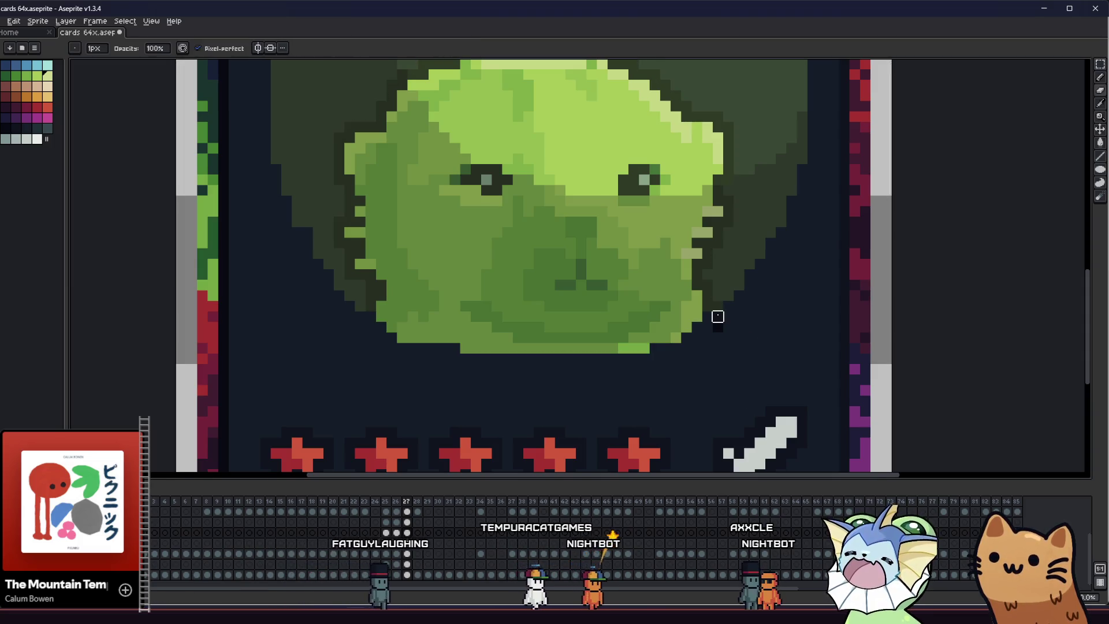
key("ctrl+s")
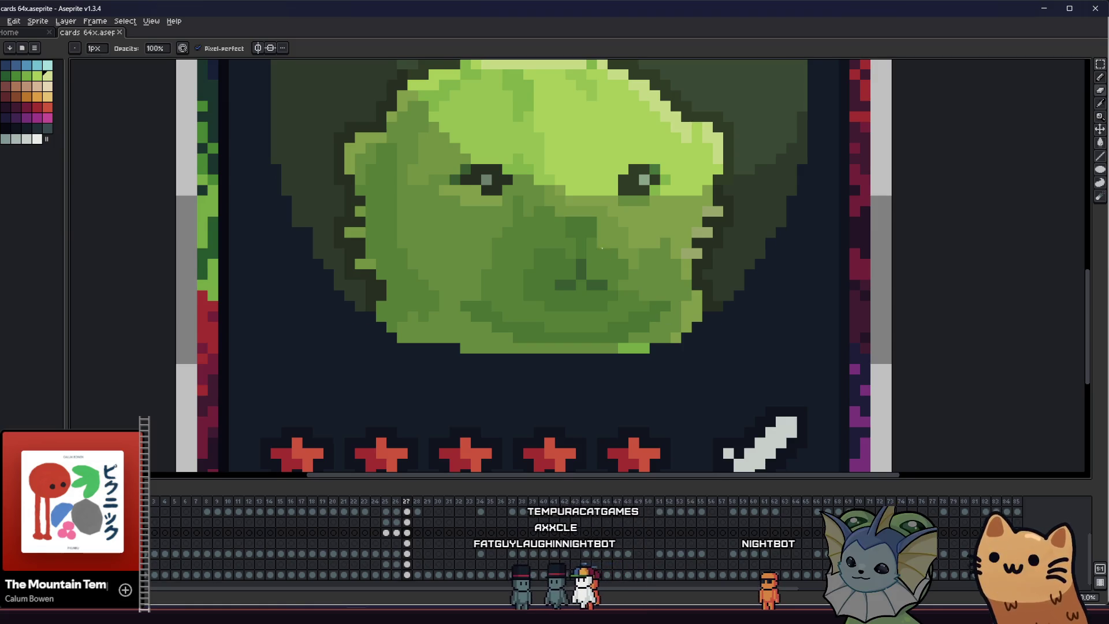
scroll(603, 249, "down", 1)
scroll(604, 379, "down", 2)
left_click_drag(508, 347, 439, 330)
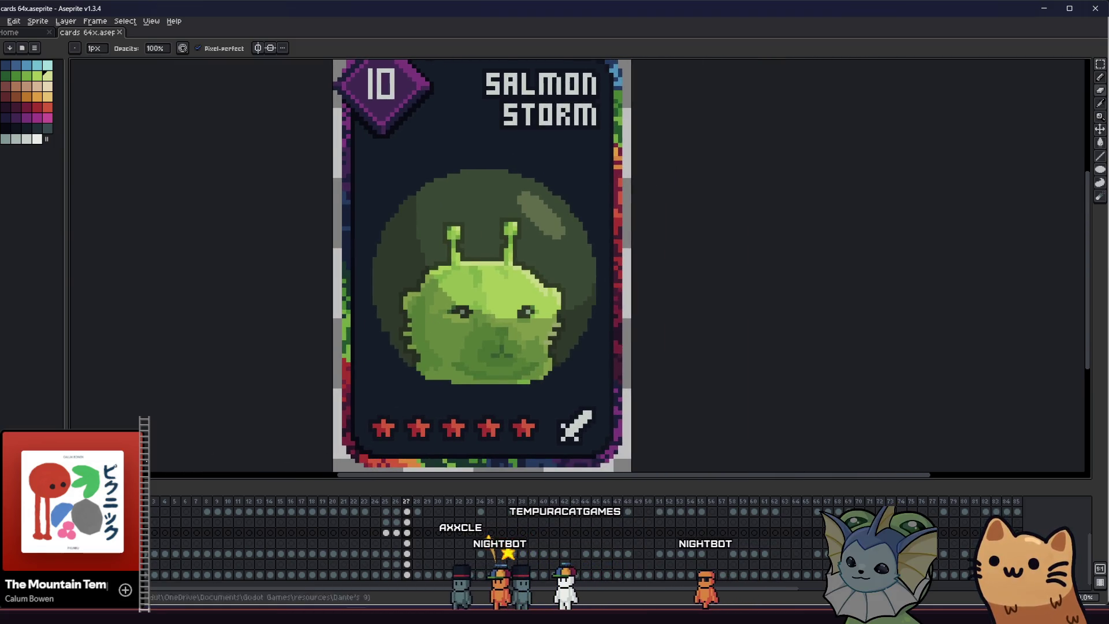
Show the bubble's lower outline and shading, toggling it to compare
key("ctrl+z")
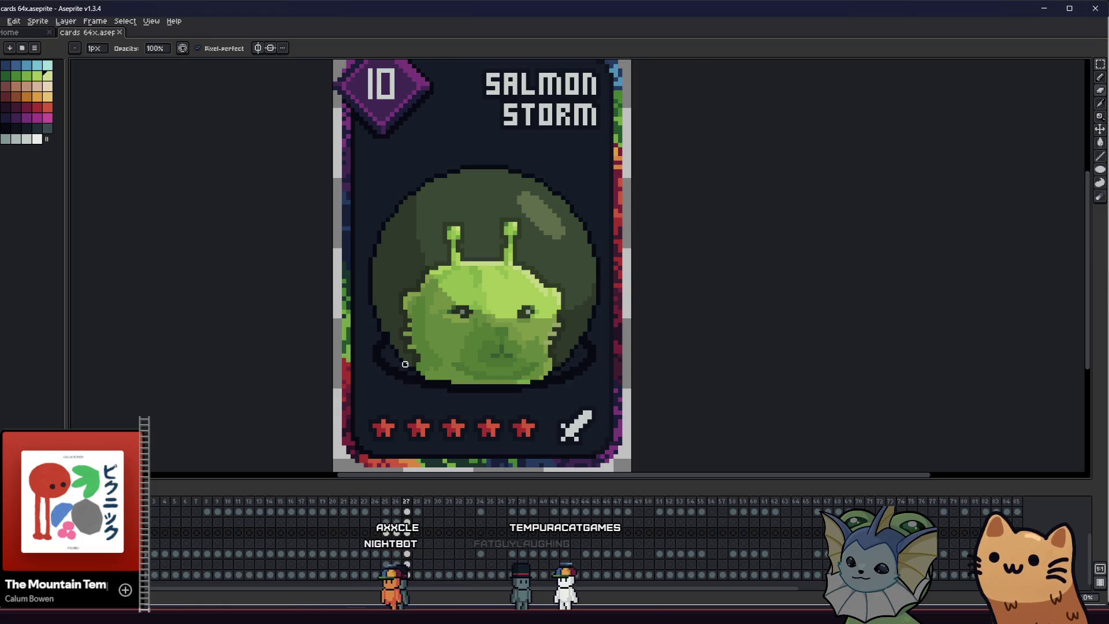
scroll(440, 377, "up", 1)
scroll(403, 376, "up", 1)
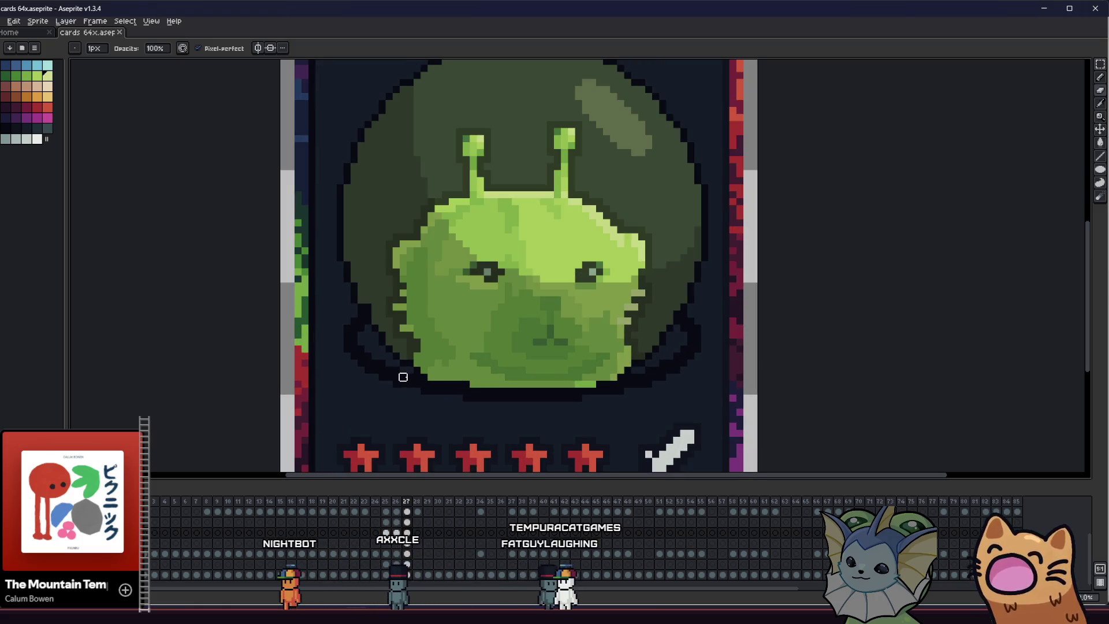
scroll(381, 377, "right", 2)
key("i")
key("ctrl+z")
key("ctrl+y")
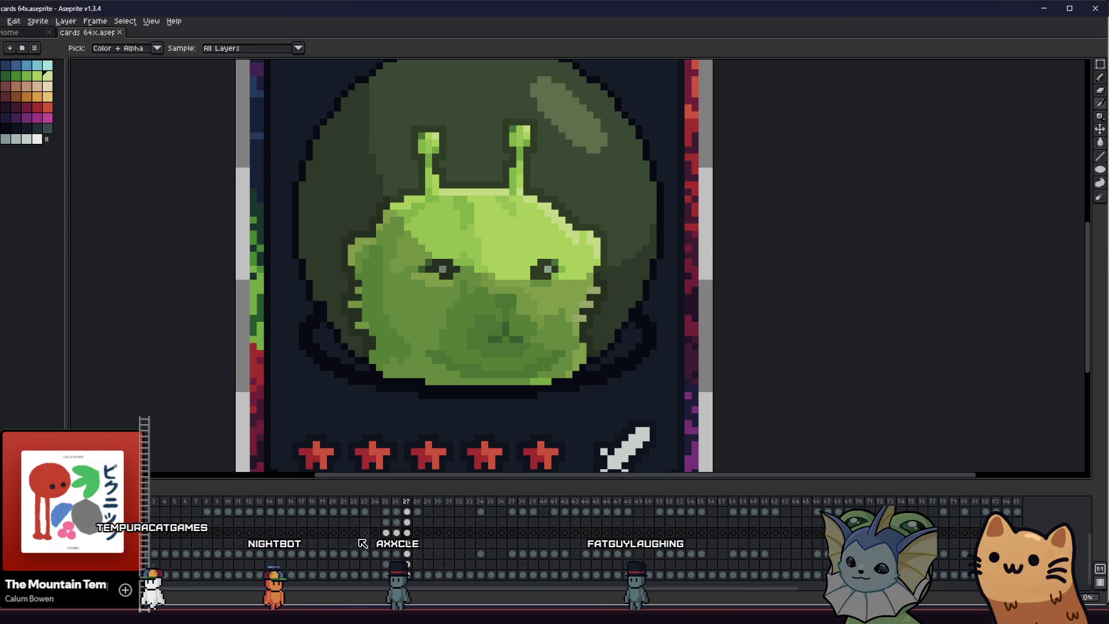
scroll(565, 357, "up", 3)
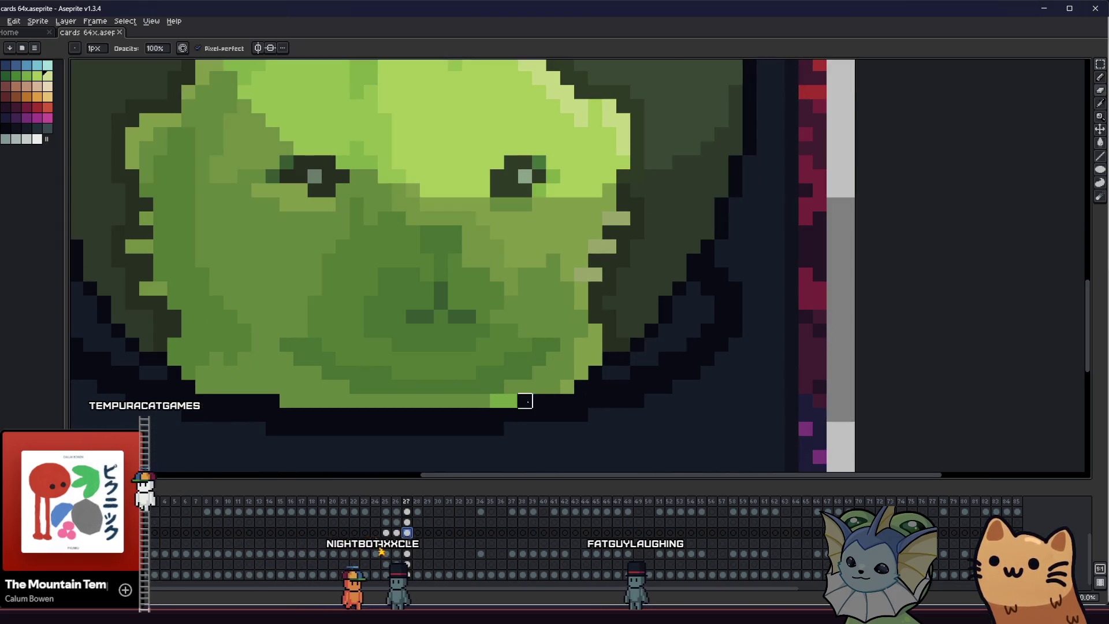
scroll(495, 399, "down", 1)
scroll(454, 399, "down", 2)
mouse_move(311, 396)
left_mouse_down()
mouse_move(383, 398)
mouse_move(354, 383)
left_mouse_up()
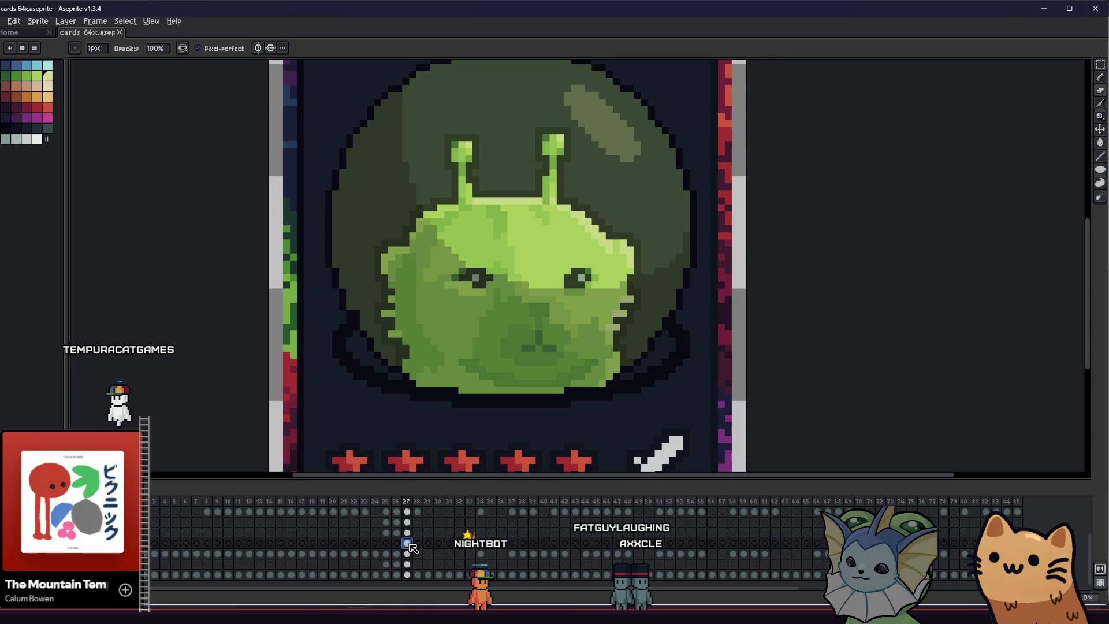
scroll(385, 434, "down", 1)
Turn on vertical-axis symmetry drawing in the Pencil context bar
left_click_drag(331, 414, 296, 387)
key("alt")
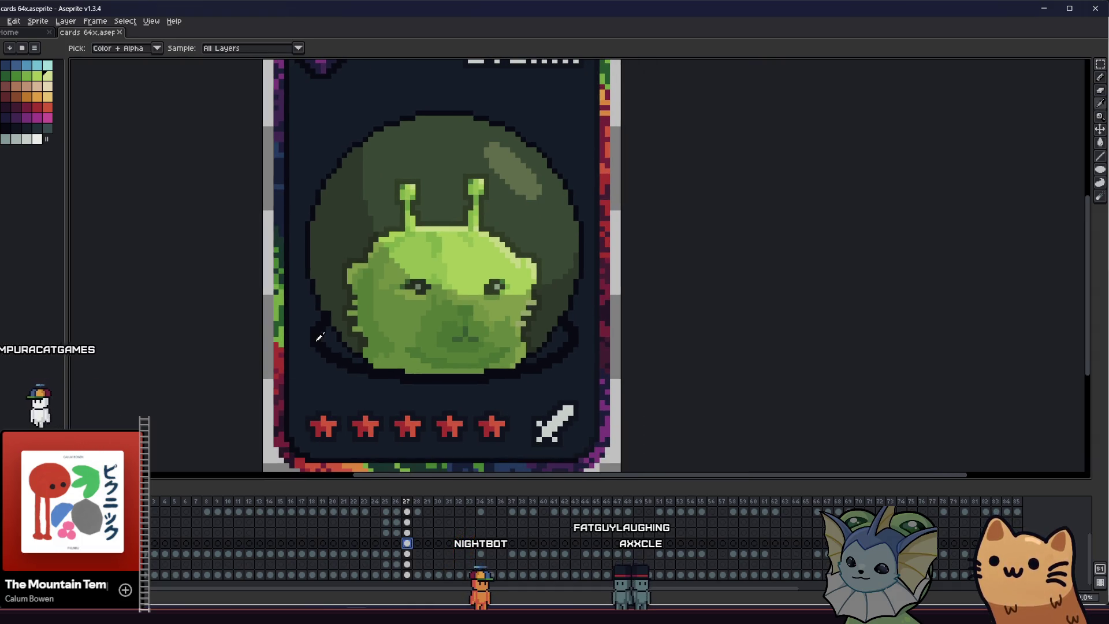
left_click(275, 48)
scroll(460, 381, "up", 1)
scroll(459, 381, "down", 1)
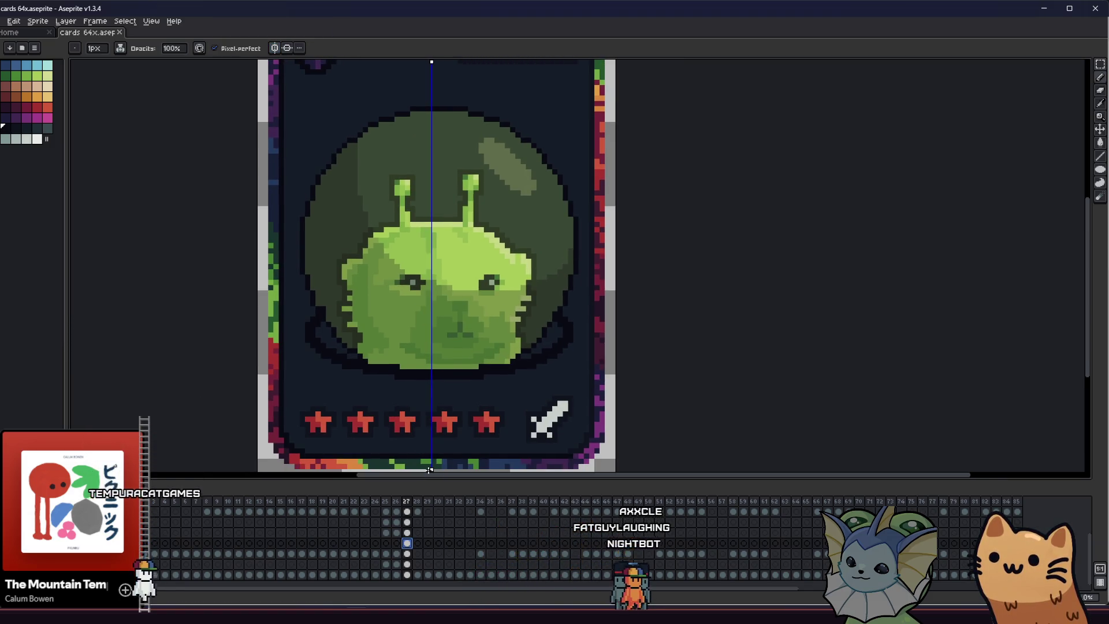
mouse_move(431, 469)
left_mouse_down()
mouse_move(437, 479)
mouse_move(439, 469)
left_mouse_up()
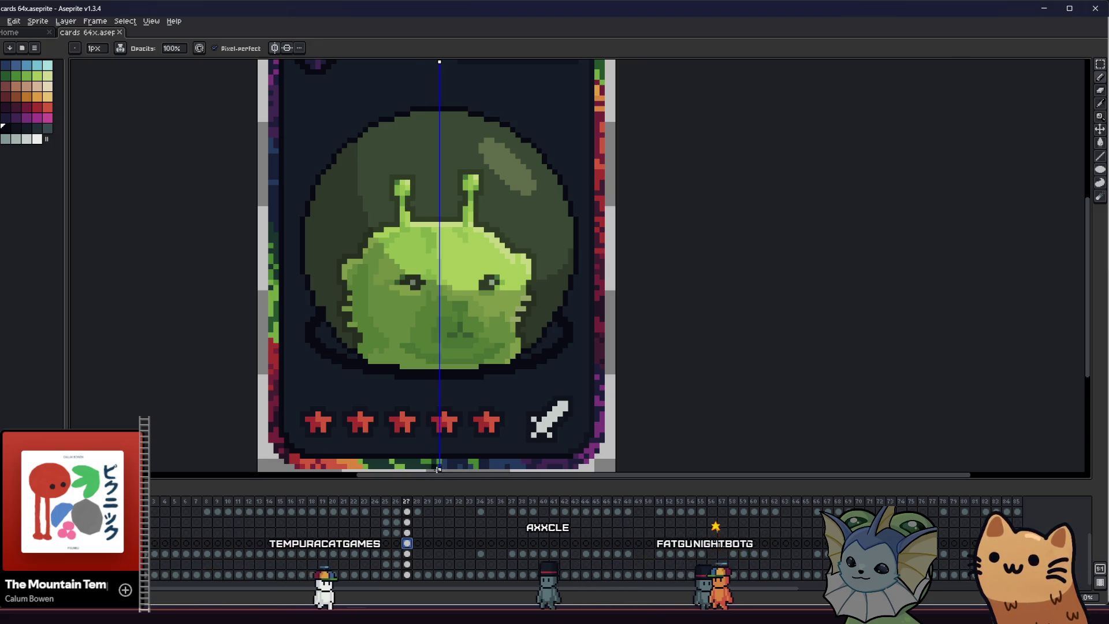
scroll(307, 328, "up", 1)
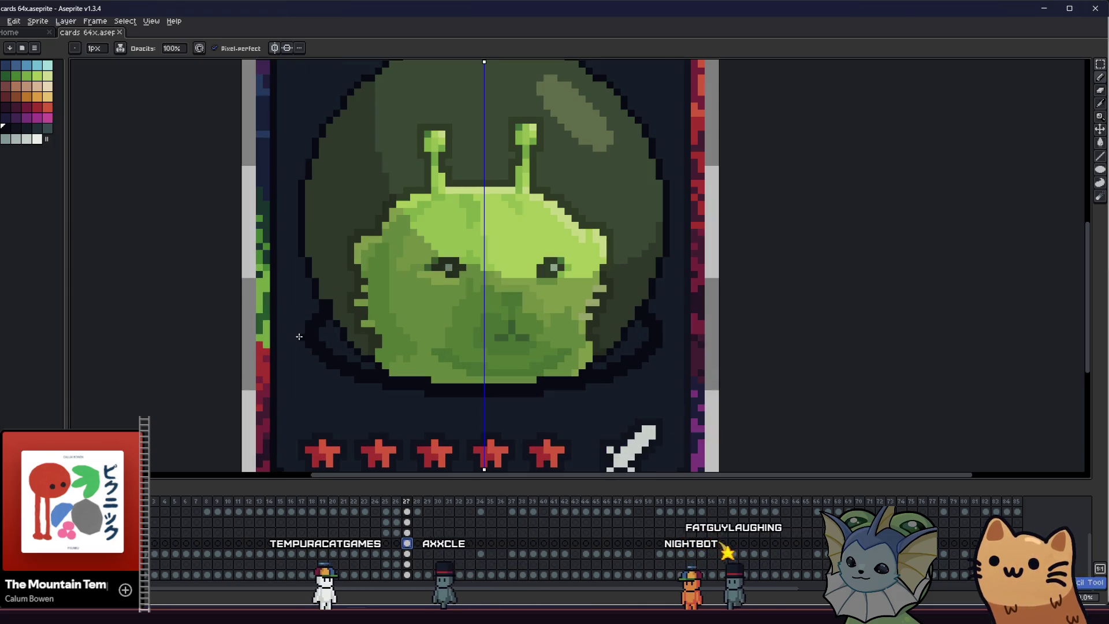
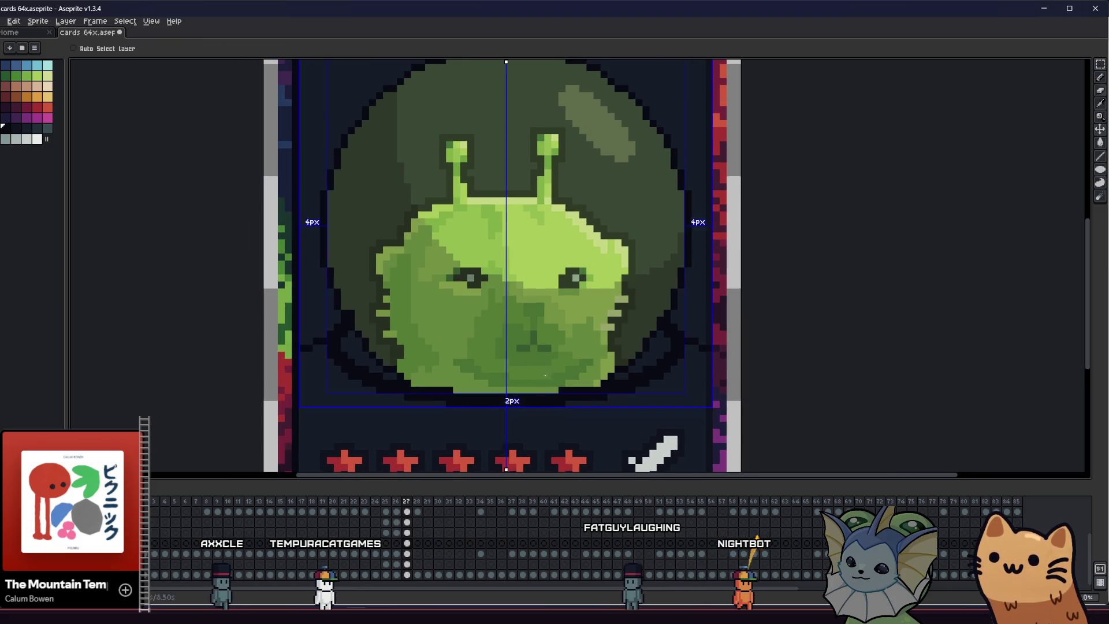
scroll(469, 338, "right", 2)
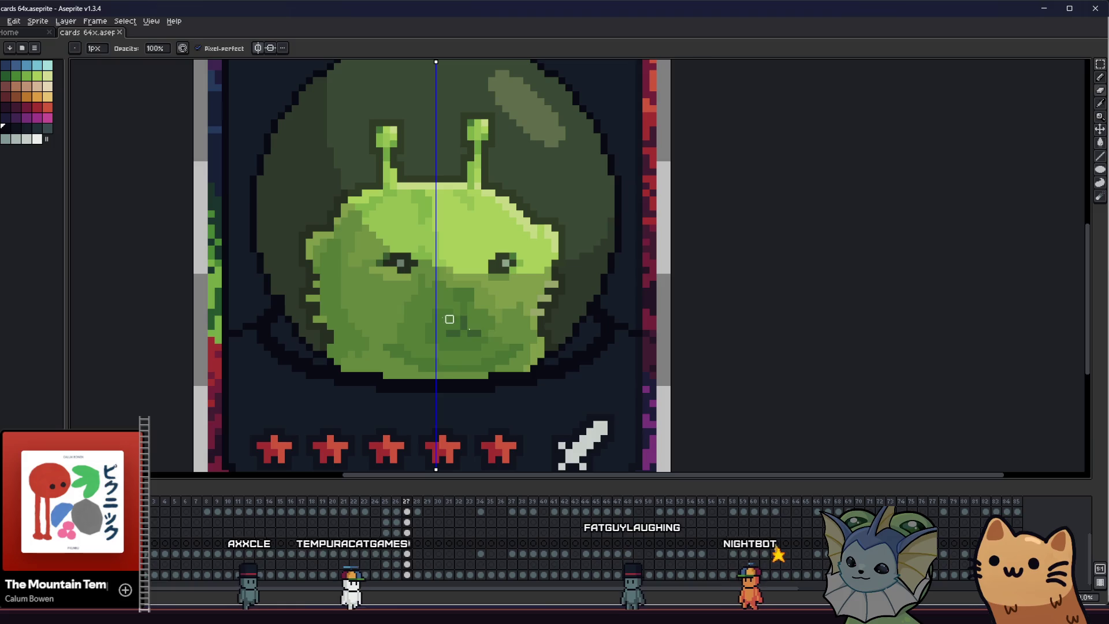
Turn off symmetry and draw a light grey rounded outline around the bottom stats panel
left_click(263, 50)
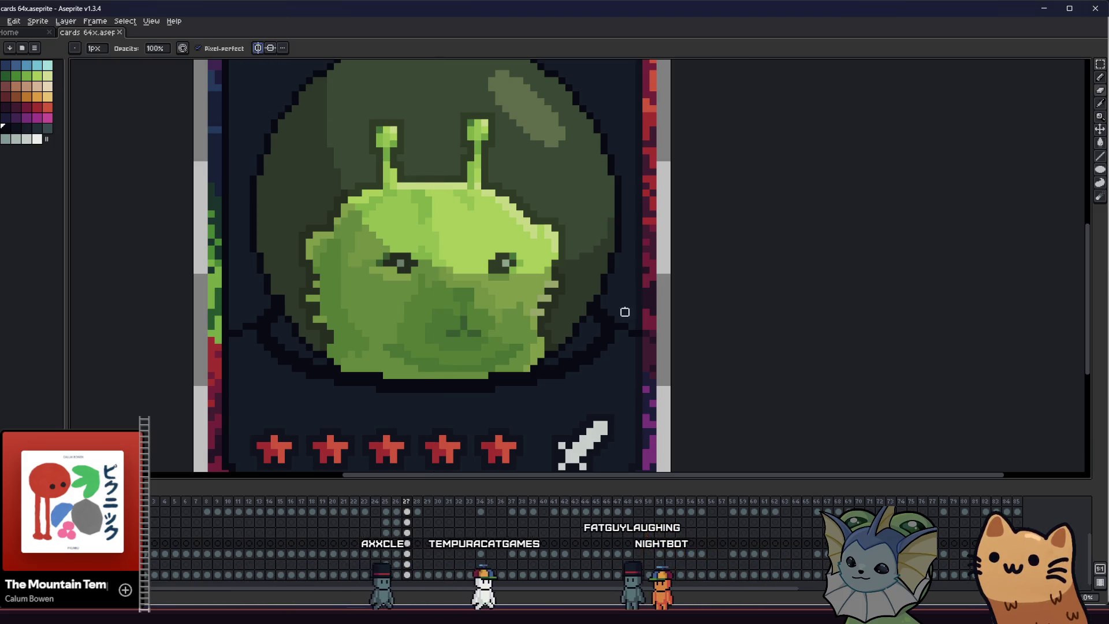
scroll(639, 332, "down", 2)
scroll(530, 376, "down", 3)
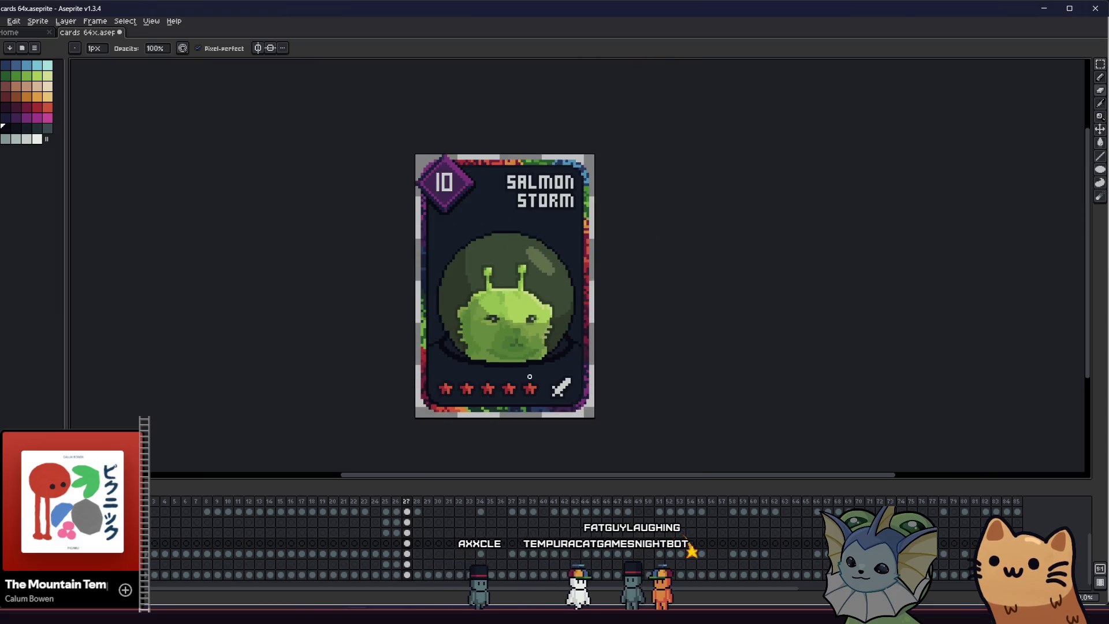
left_click_drag(459, 412, 369, 397)
scroll(353, 375, "up", 3)
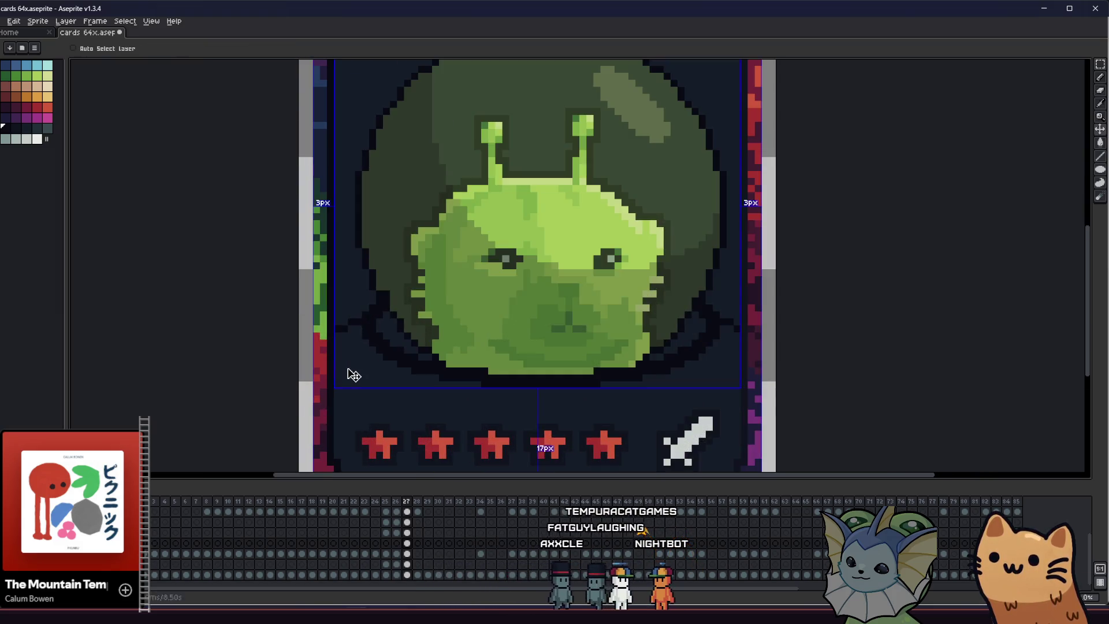
key("ctrl")
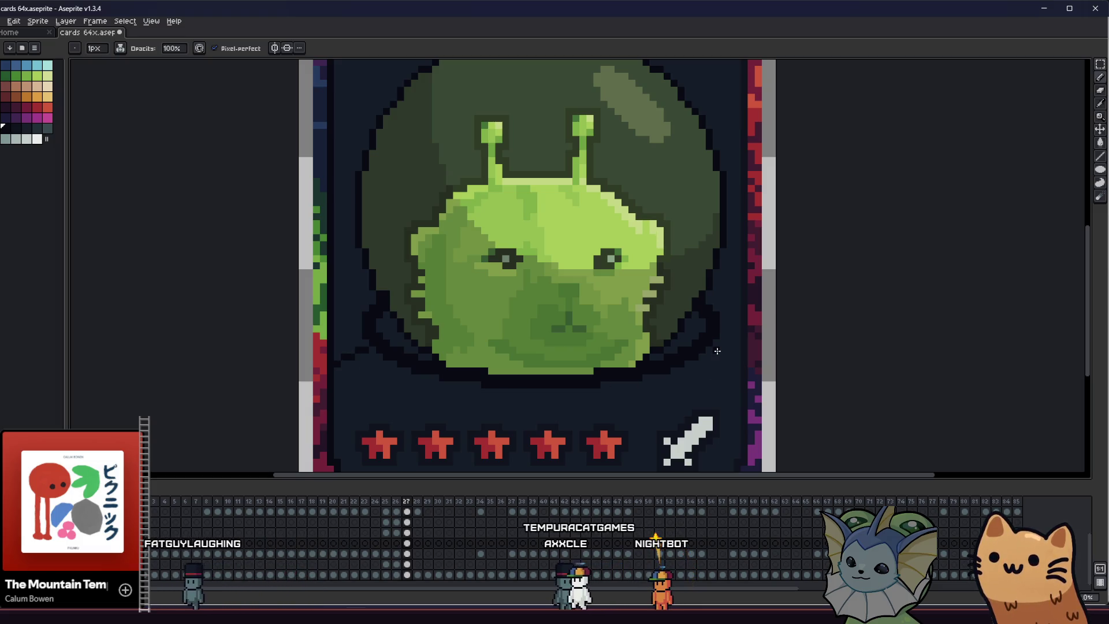
right_click(515, 281)
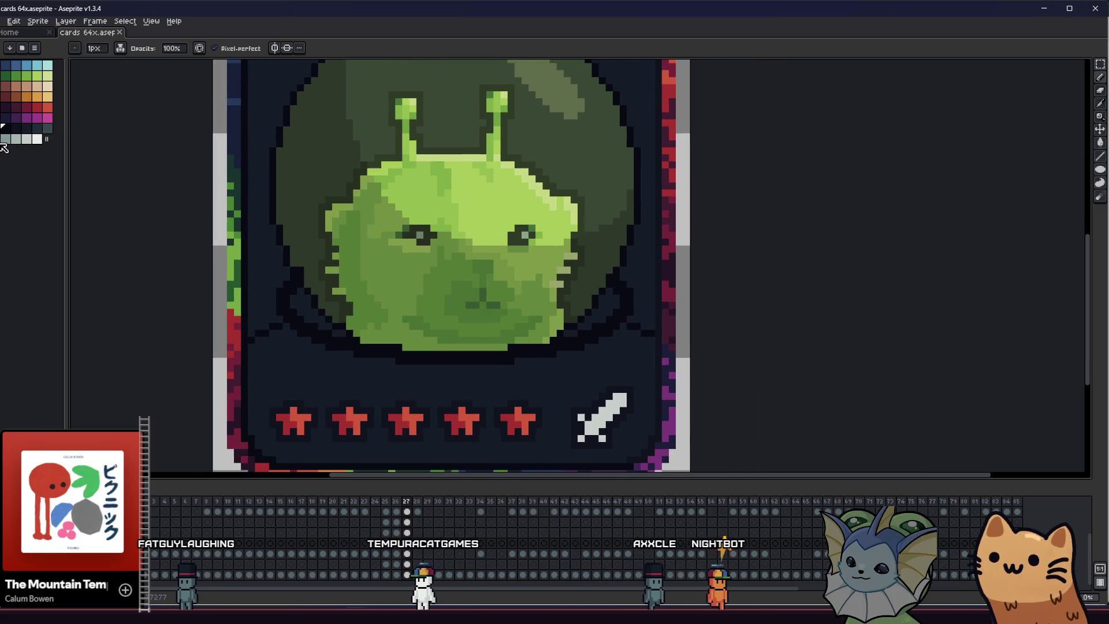
key("g")
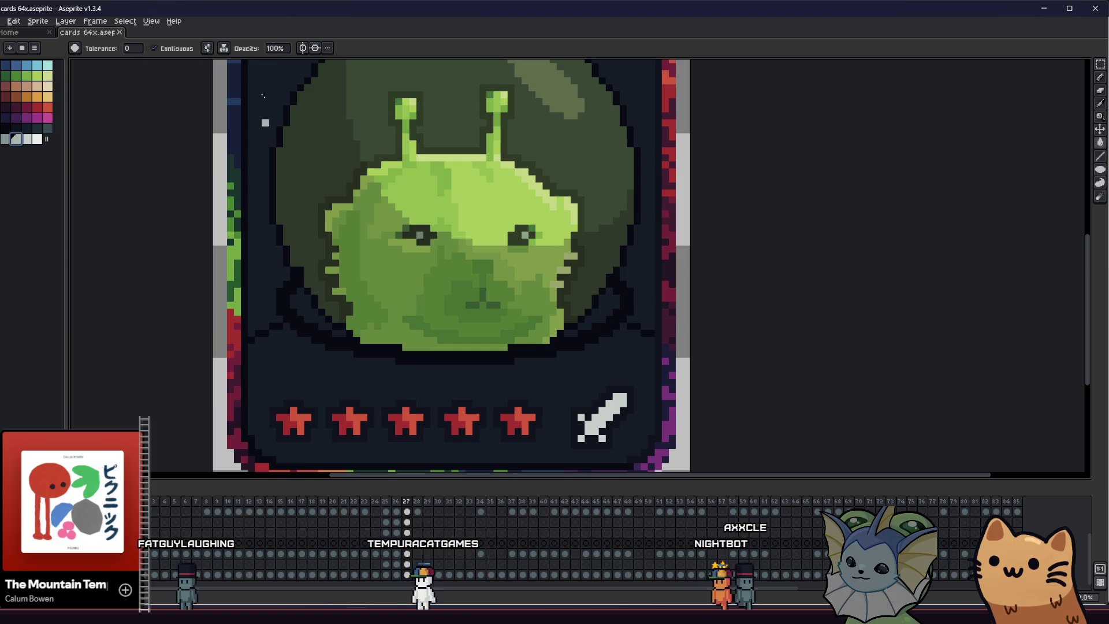
scroll(236, 252, "down", 2)
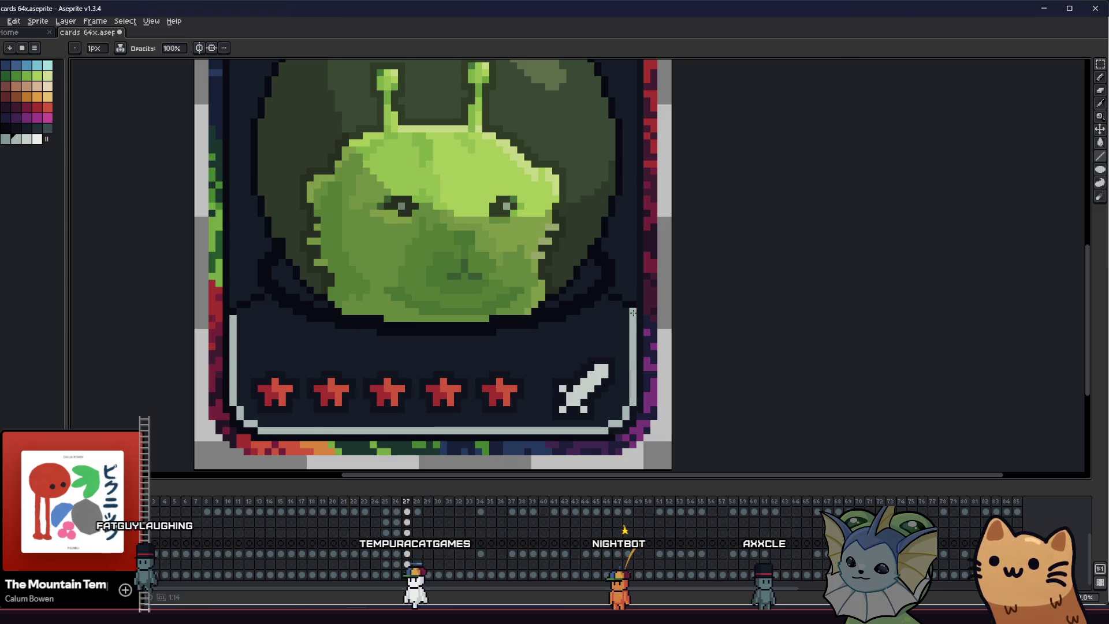
Bucket-fill the dark bottom panel with light grey
key("g")
left_click(549, 349)
scroll(550, 348, "down", 1)
scroll(550, 349, "down", 1)
left_click_drag(367, 325, 370, 352)
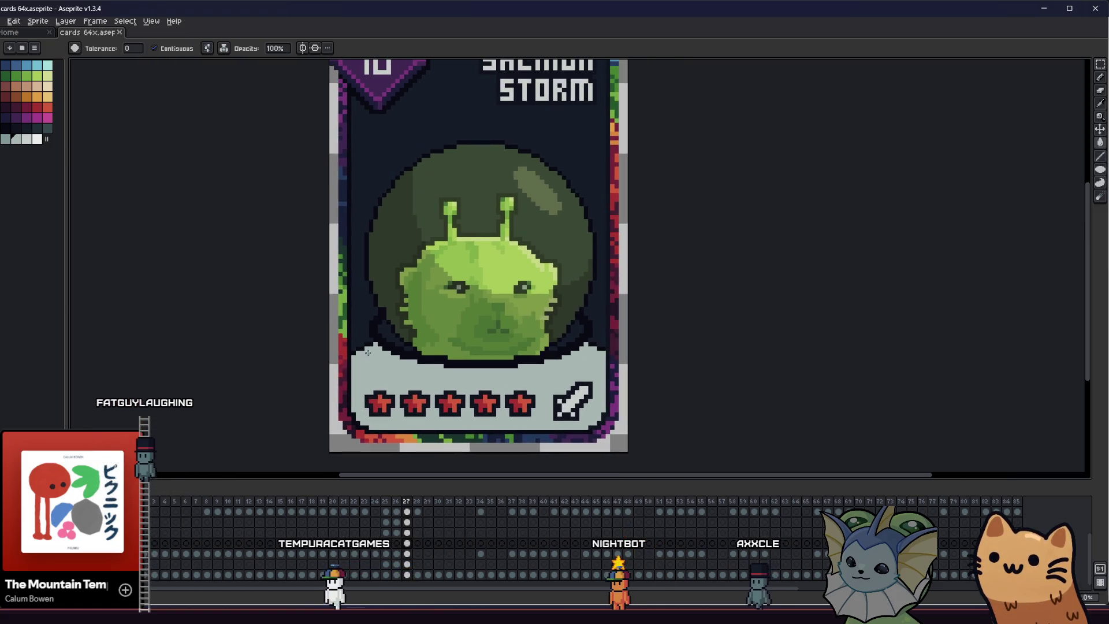
left_click_drag(244, 409, 166, 418)
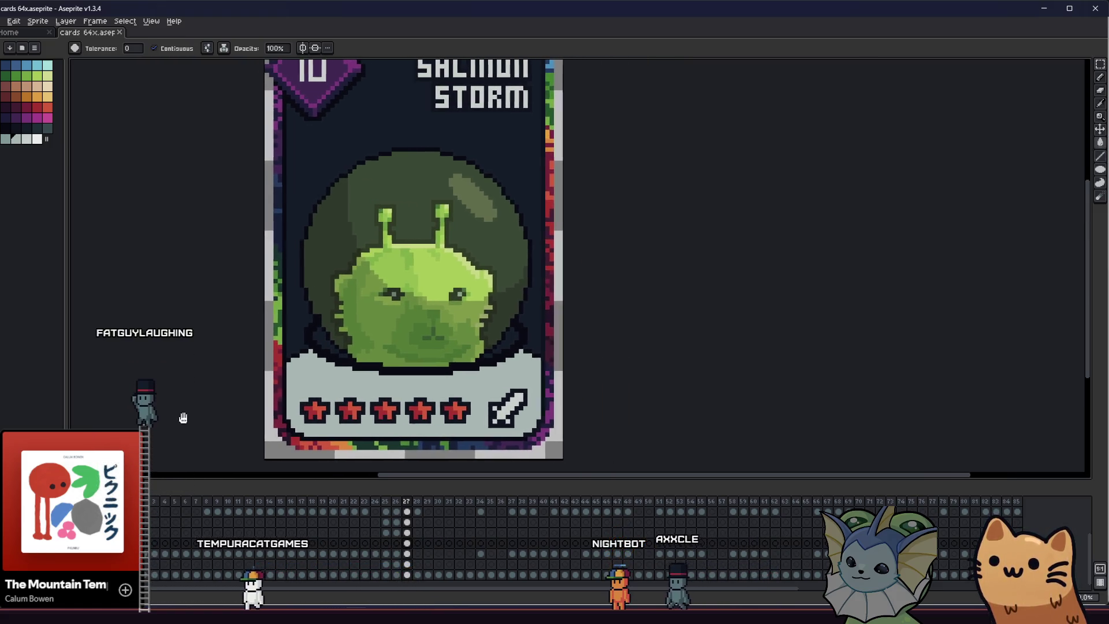
scroll(292, 346, "up", 2)
Fill the two dark collar corners left and right of the dome with light grey
left_click(300, 337)
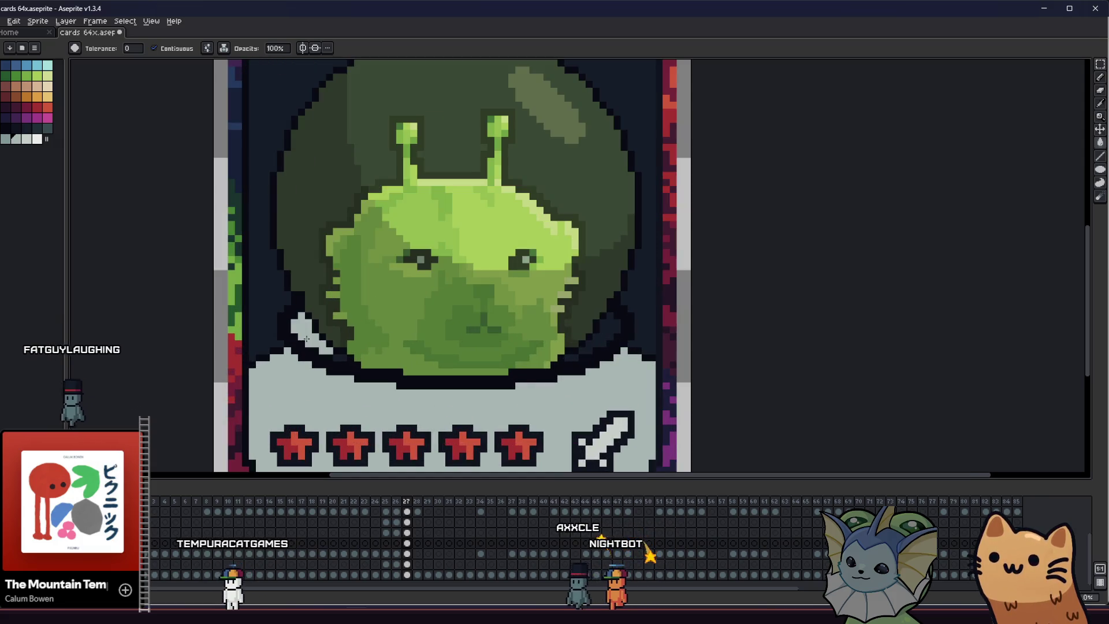
left_click(602, 334)
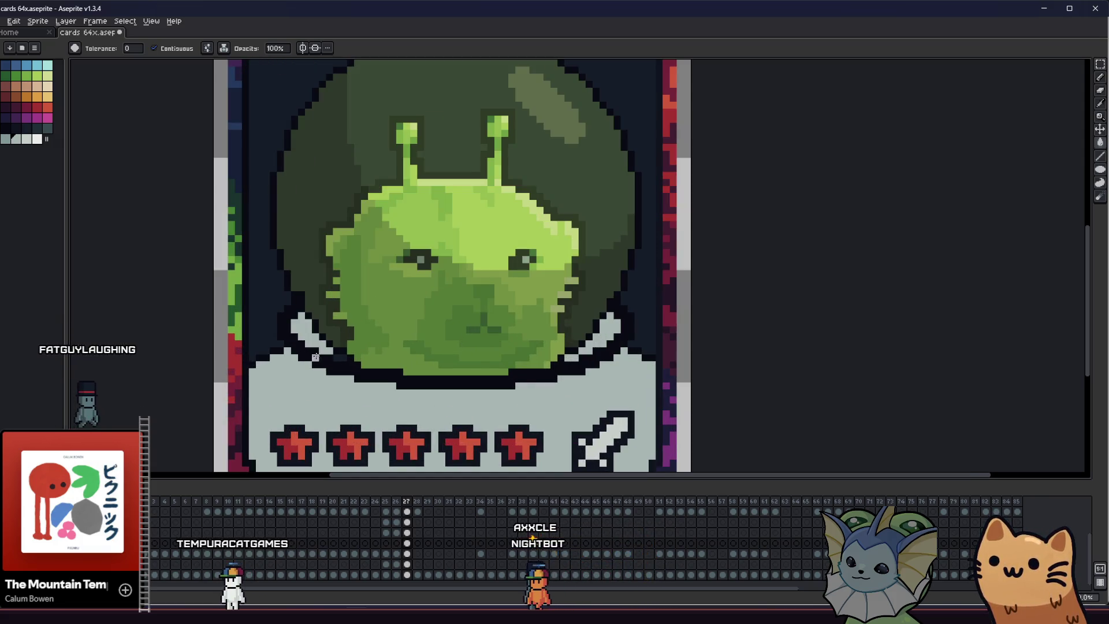
scroll(339, 357, "down", 3)
key("v")
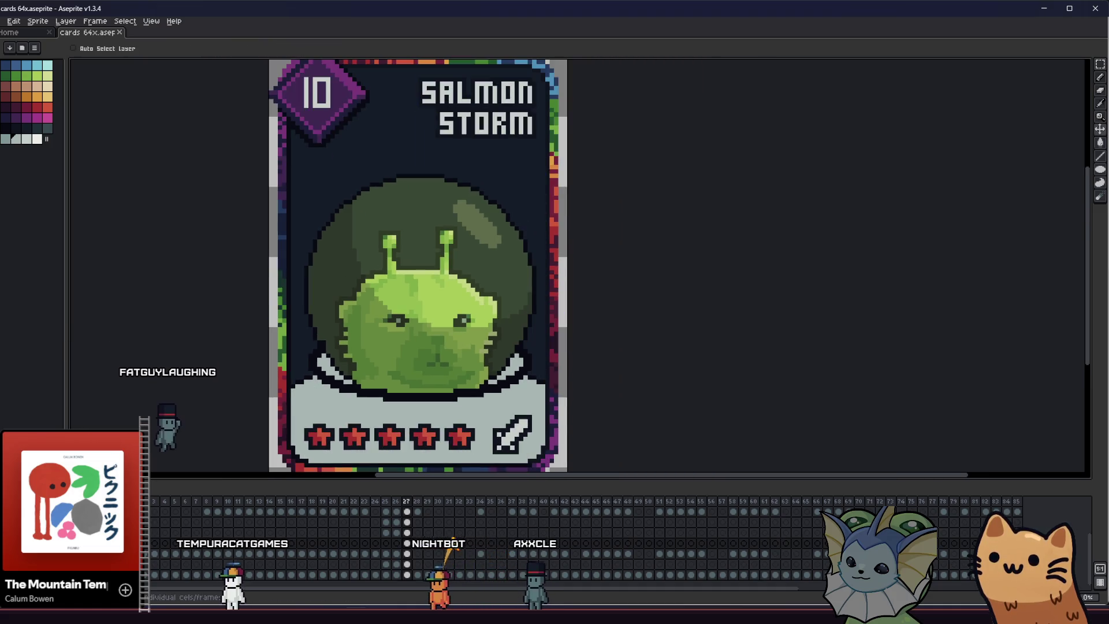
key("g")
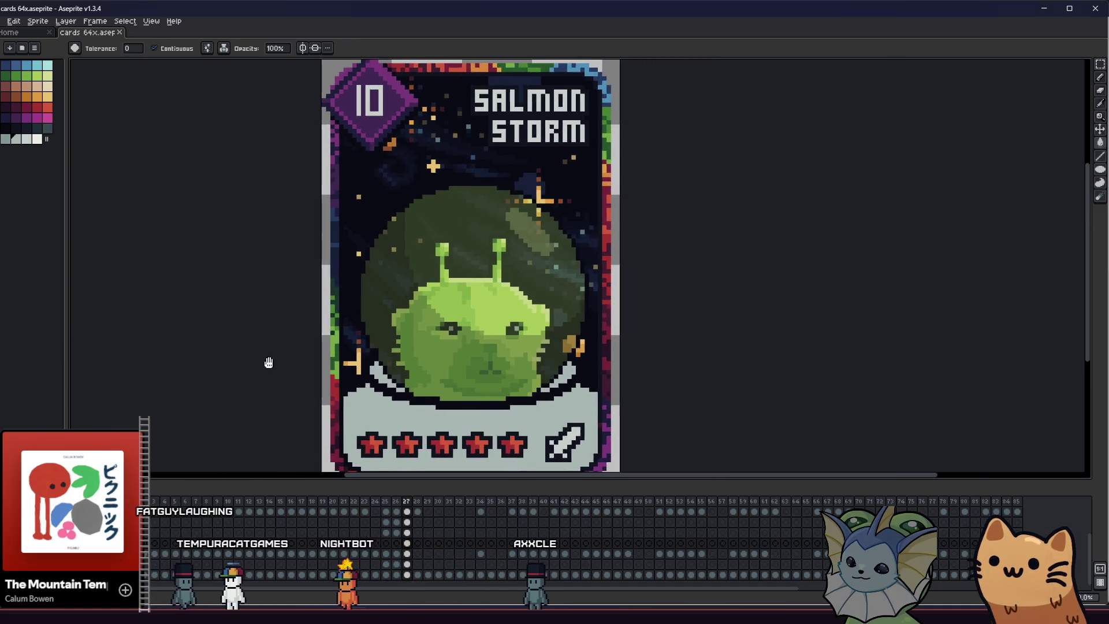
Undo the grey panel fill and marquee-select the lower part of the card
mouse_move(268, 362)
left_mouse_down()
mouse_move(376, 354)
mouse_move(330, 342)
left_mouse_up()
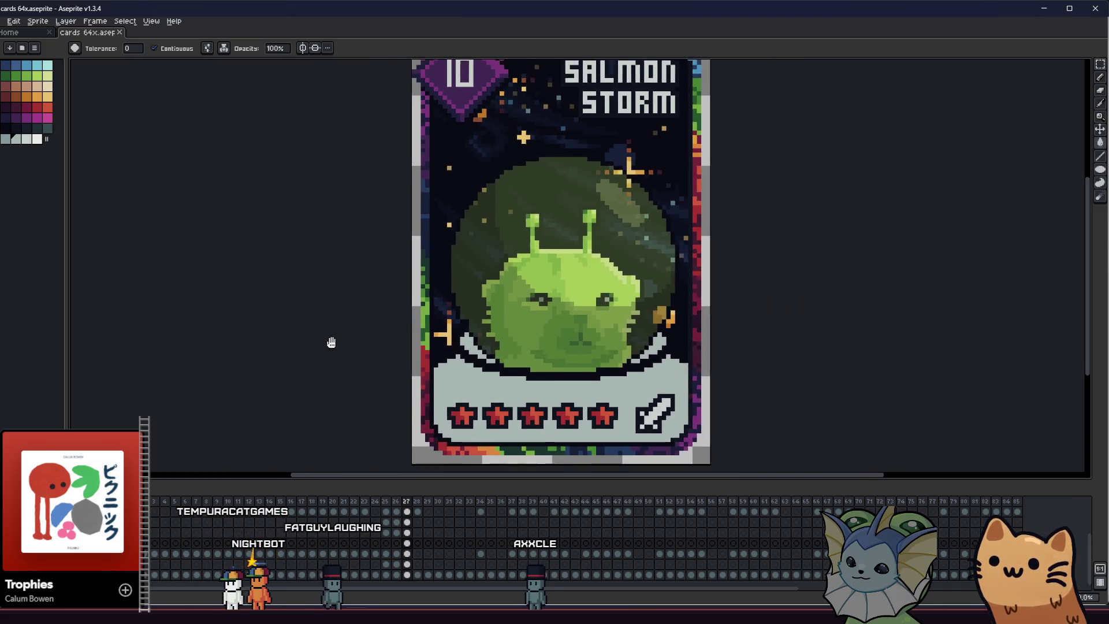
key("m")
key("ctrl+z")
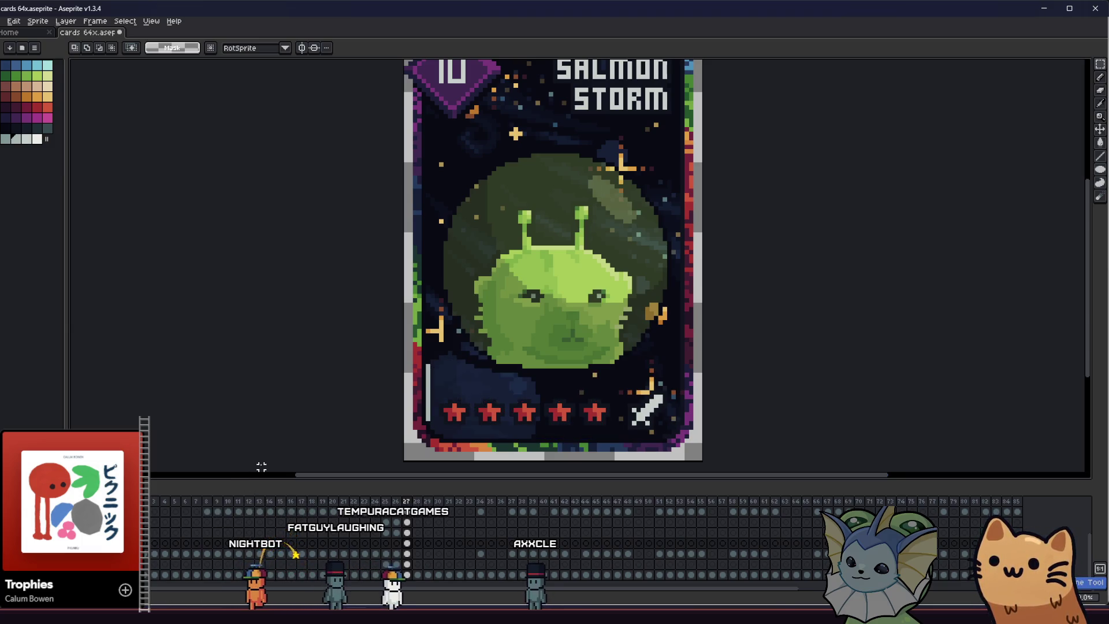
scroll(260, 463, "right", 2)
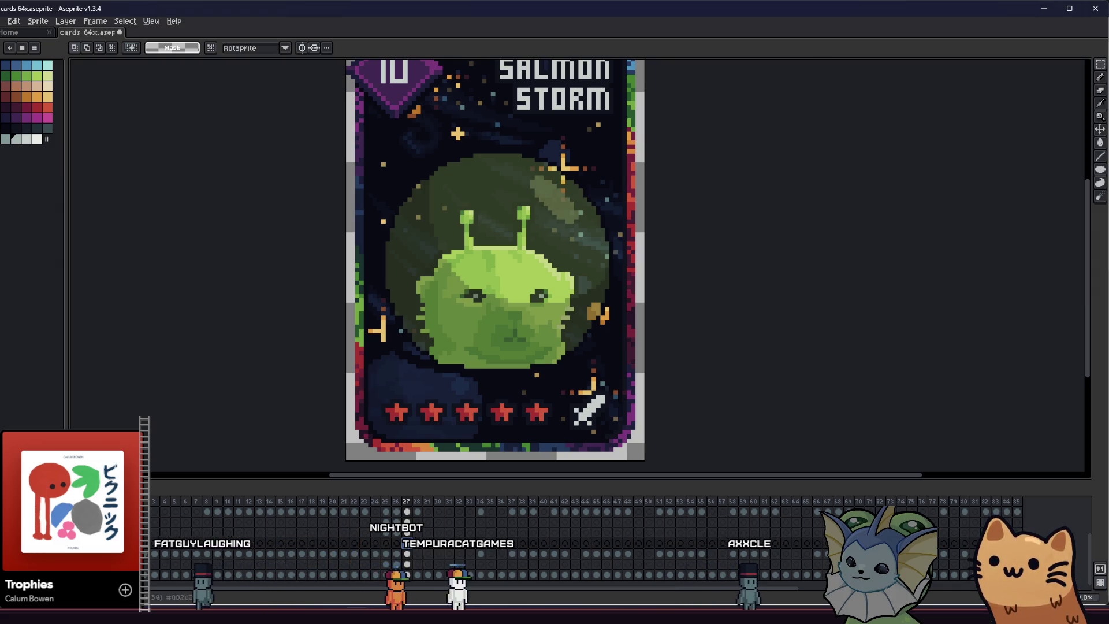
left_click_drag(318, 151, 699, 449)
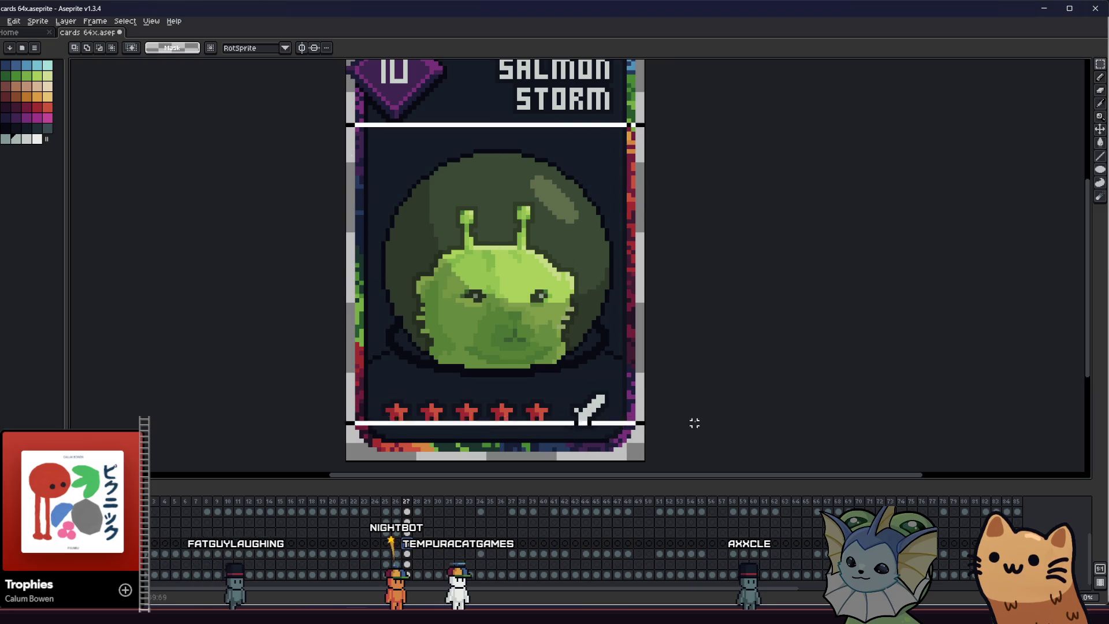
Nudge the selected lower card and the alien's dome down a few pixels and commit
key("Down")
key("Down")
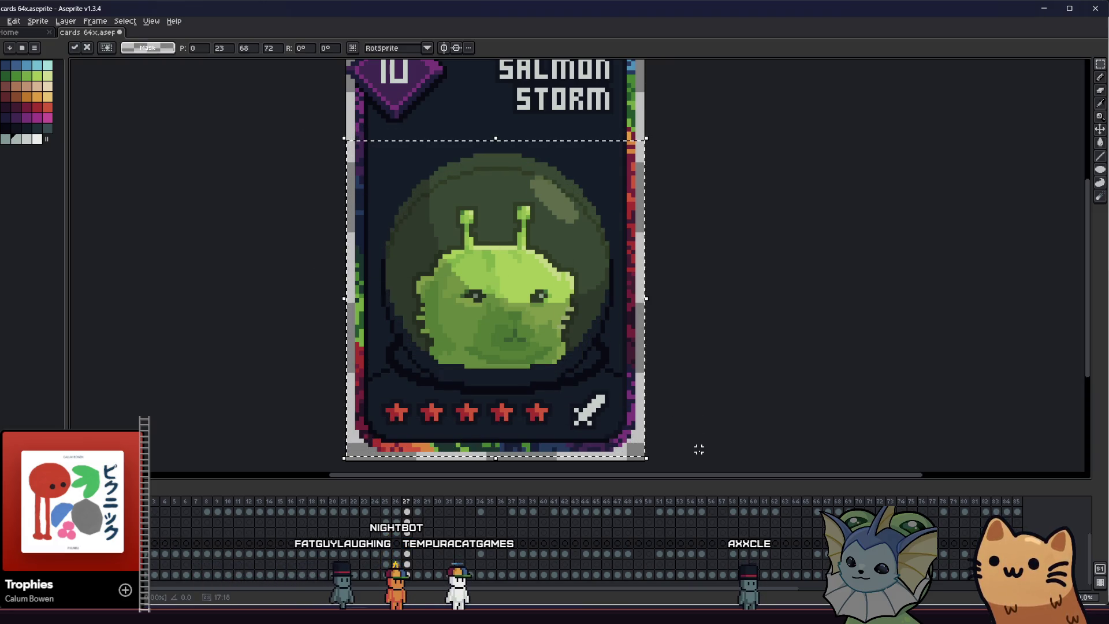
key("Down")
key("Down")
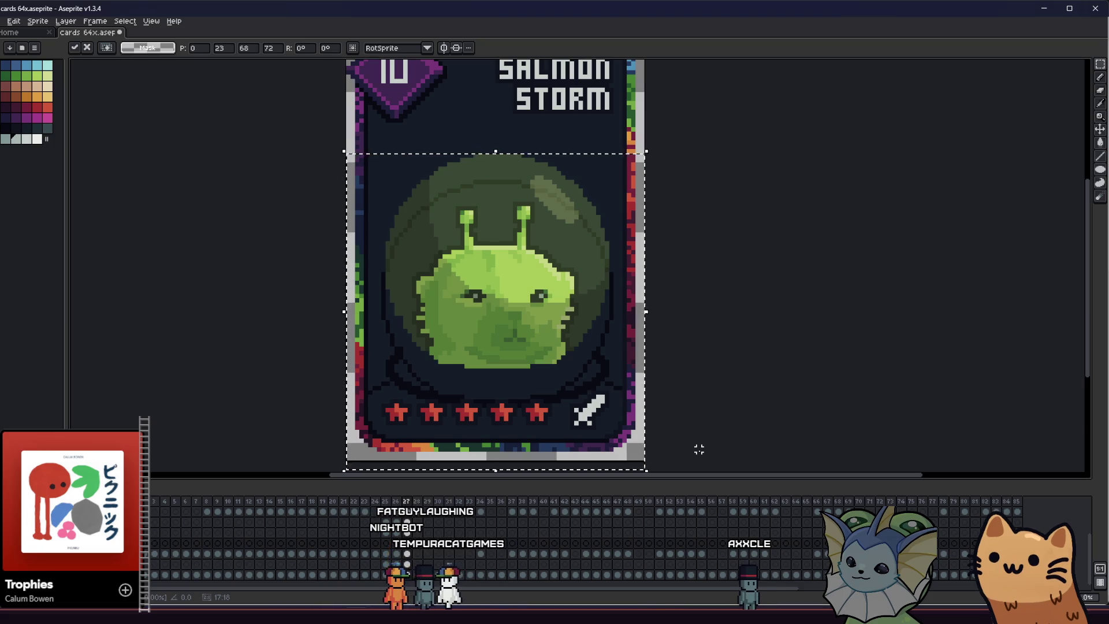
left_click(255, 364)
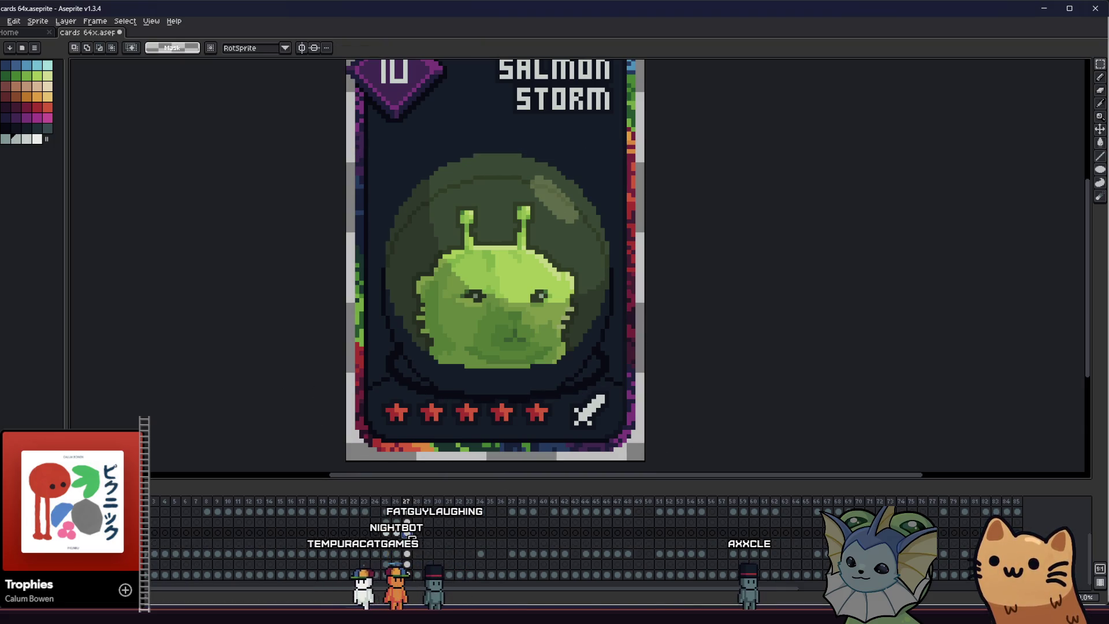
left_click_drag(287, 142, 733, 446)
key("Down")
key("Down")
key("Down")
key("Down")
key("Down")
key("Down")
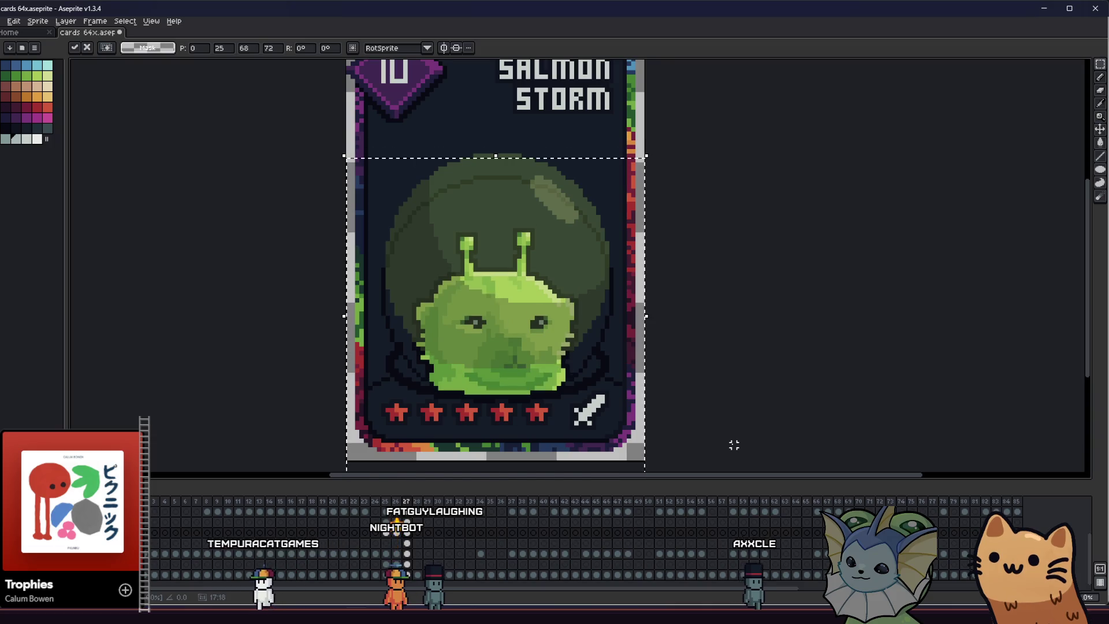
left_click(339, 467)
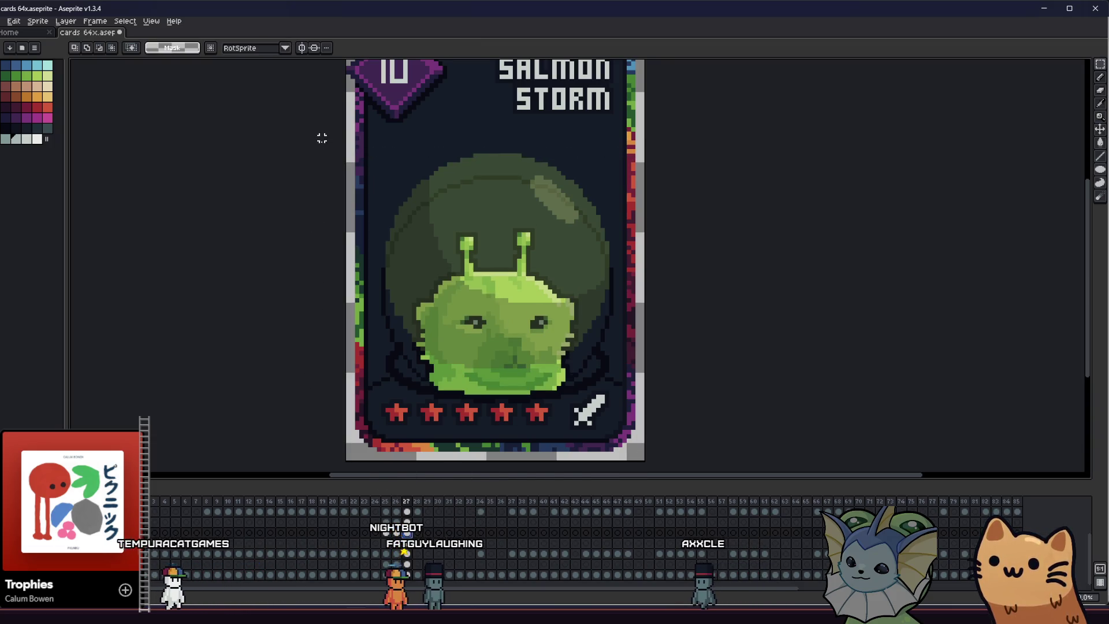
Reselect the lower card and squash the dome slightly by lowering its top edge, then apply
left_click_drag(321, 138, 715, 426)
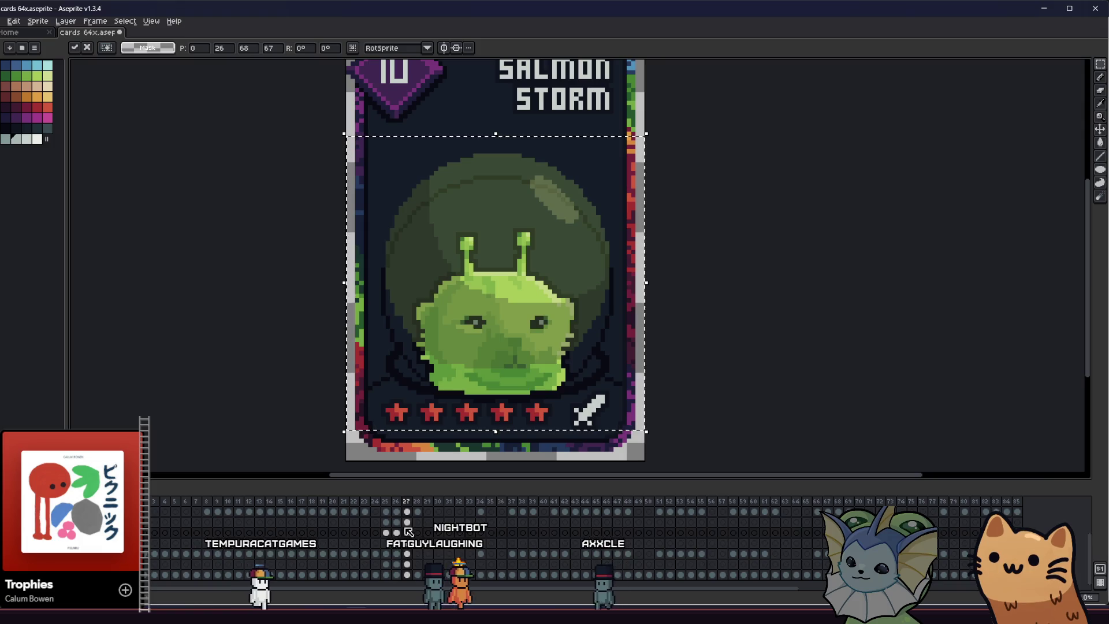
left_click_drag(775, 413, 777, 415)
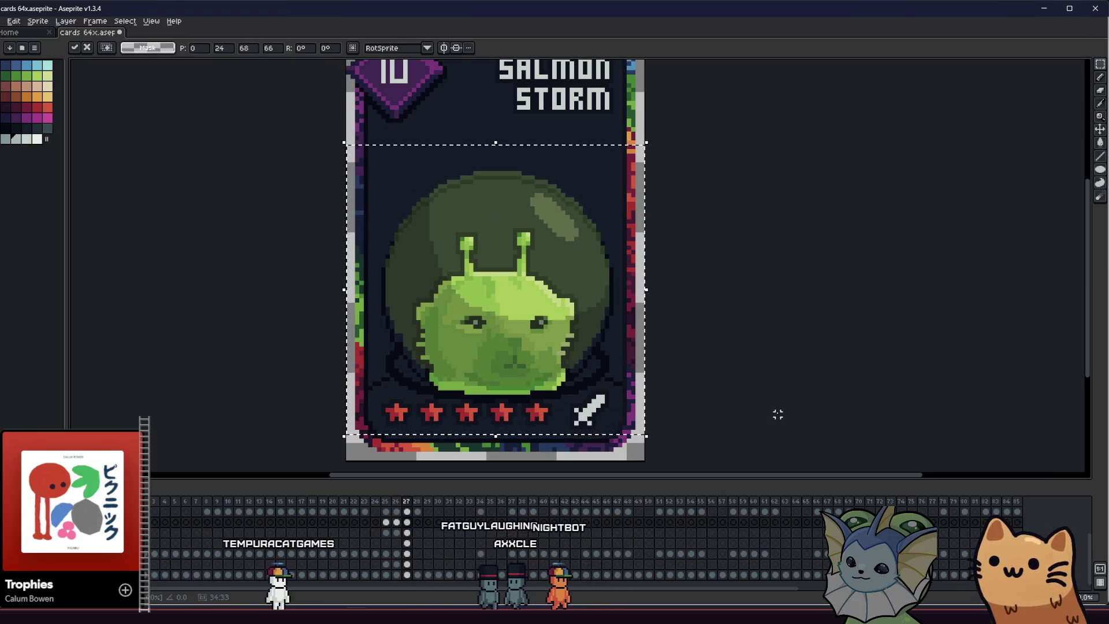
left_click(775, 389)
left_click_drag(708, 333, 720, 340)
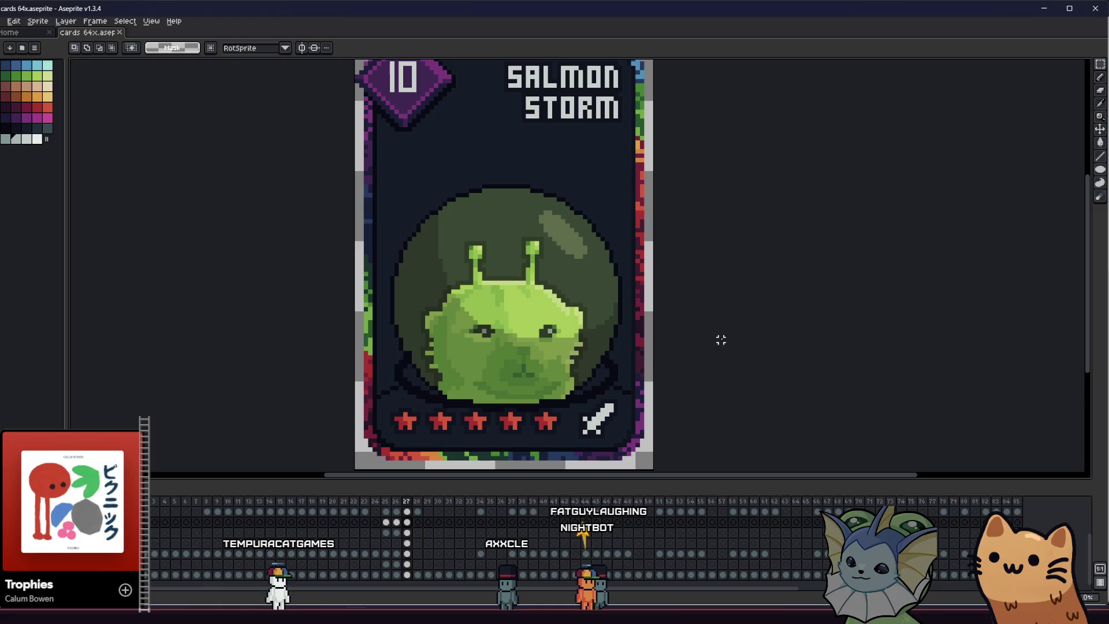
mouse_move(765, 370)
left_mouse_down()
mouse_move(805, 383)
mouse_move(695, 371)
left_mouse_up()
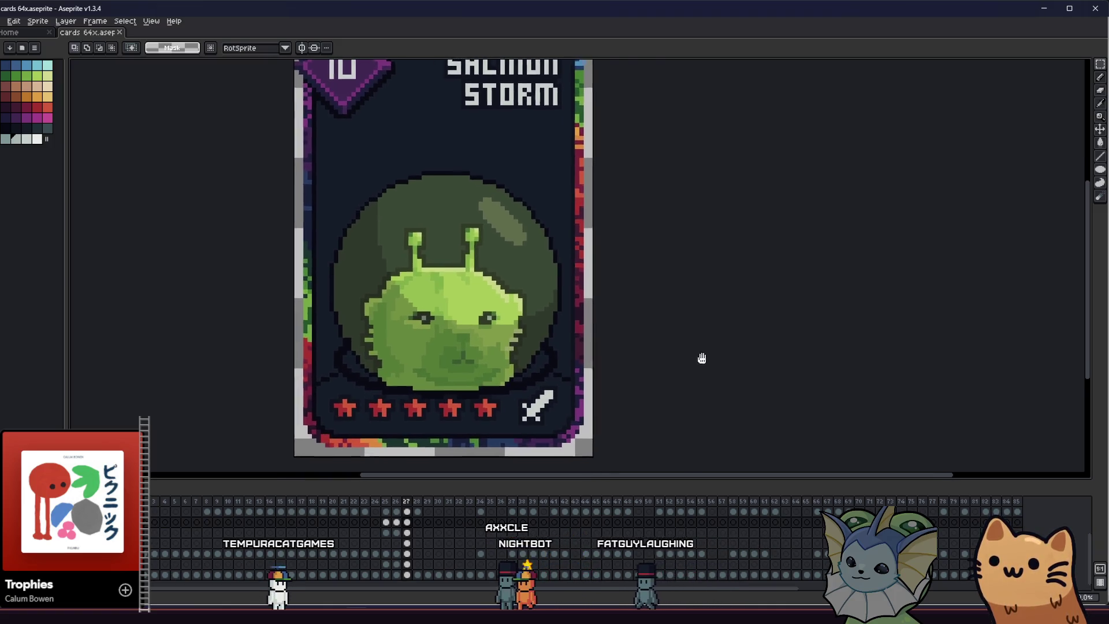
left_click_drag(695, 371, 837, 376)
mouse_move(842, 379)
left_mouse_down()
mouse_move(877, 347)
mouse_move(763, 369)
left_mouse_up()
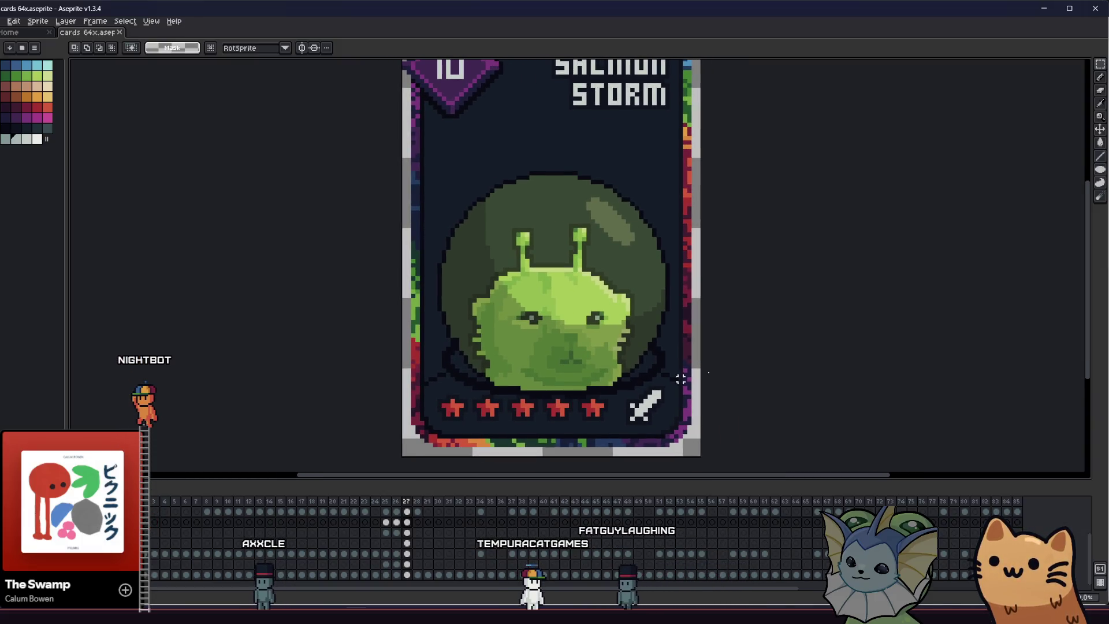
scroll(469, 385, "up", 1)
left_click_drag(447, 365, 404, 353)
key("b")
scroll(413, 358, "up", 1)
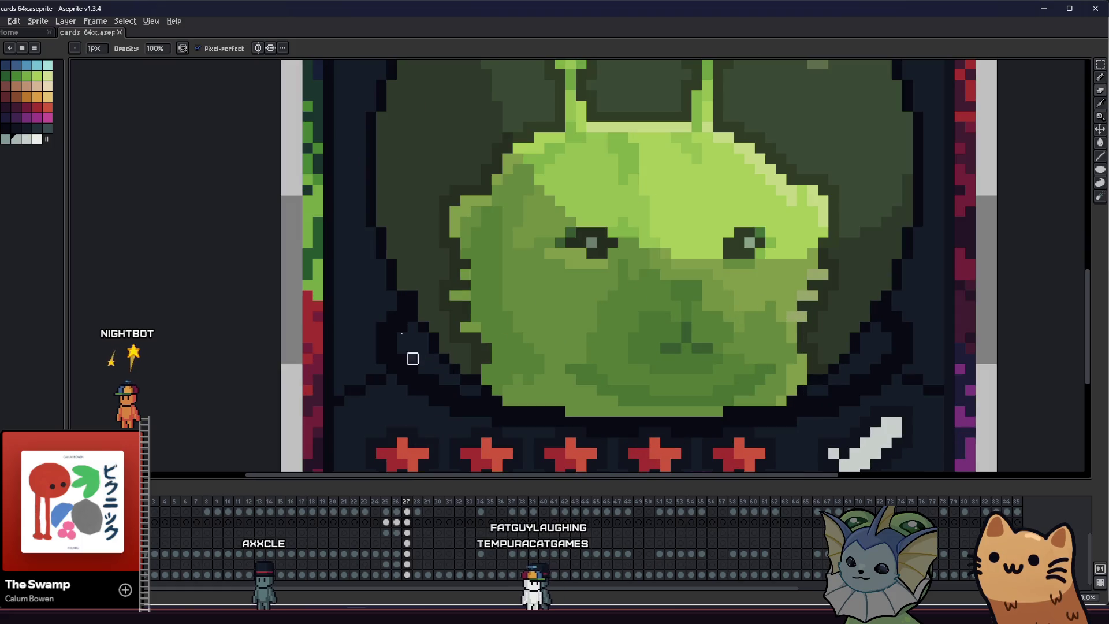
left_click(407, 544)
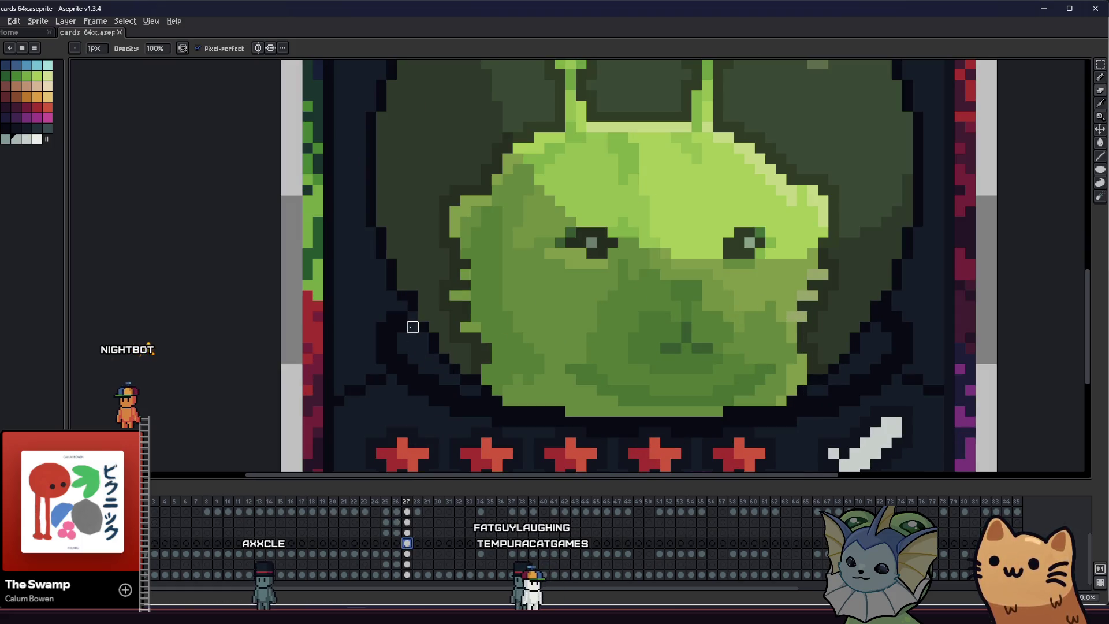
left_click_drag(389, 393, 334, 374)
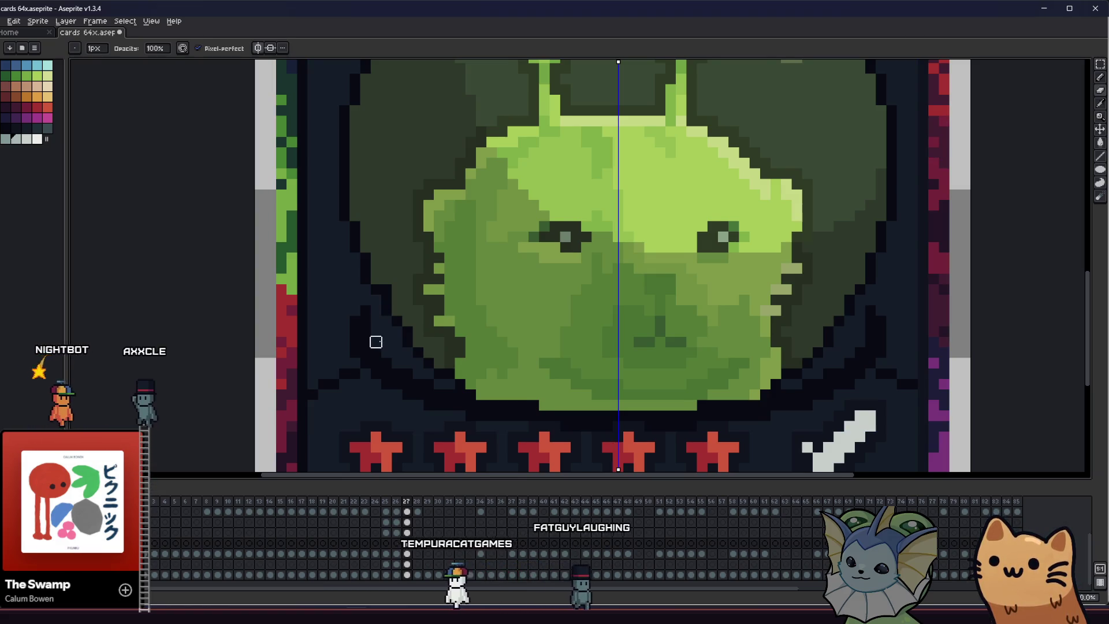
key("ctrl")
left_click_drag(369, 346, 366, 347)
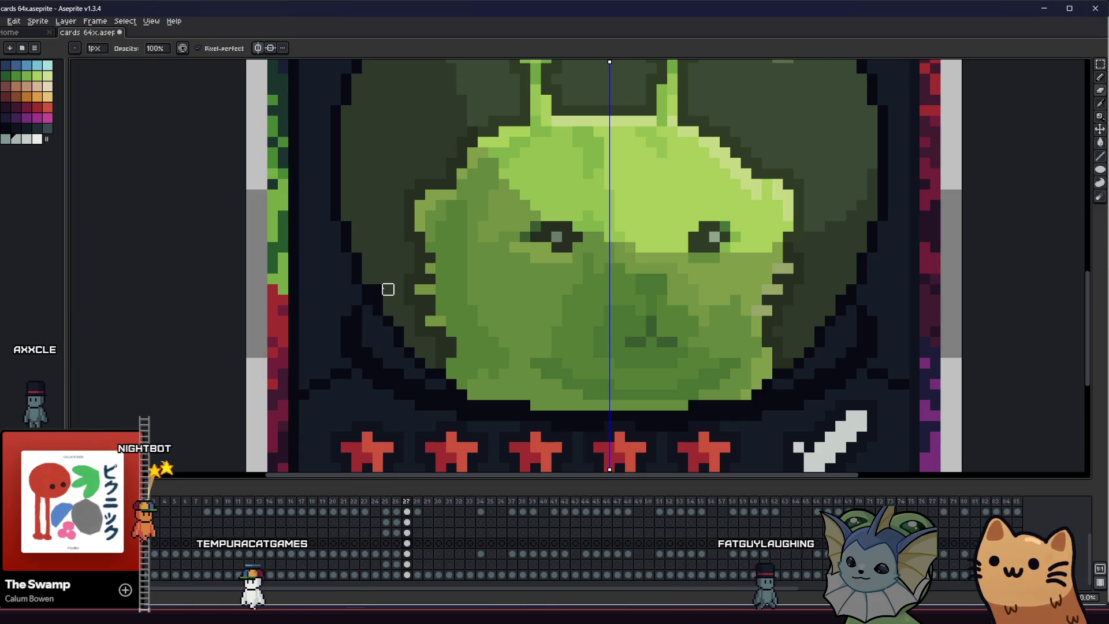
left_click_drag(379, 289, 362, 297)
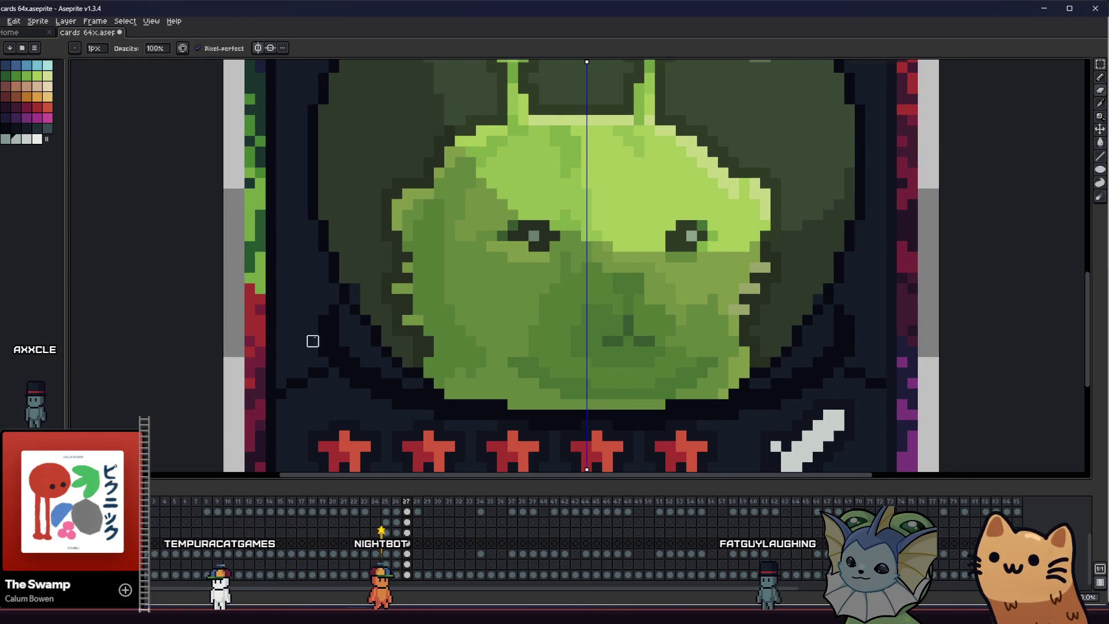
scroll(309, 341, "down", 4)
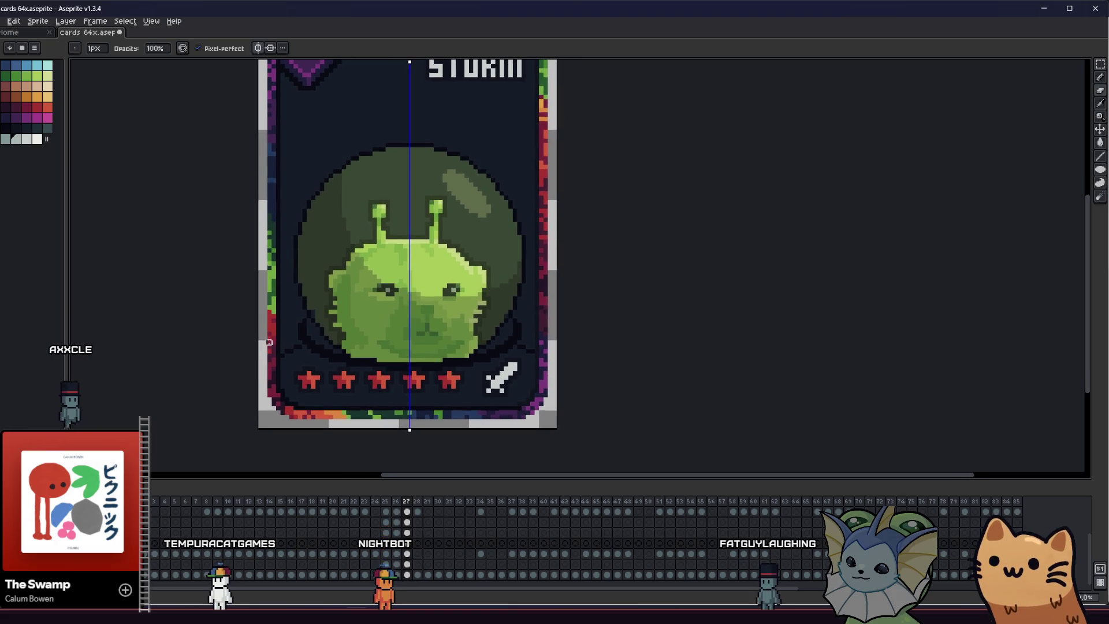
scroll(304, 342, "up", 2)
scroll(297, 336, "up", 1)
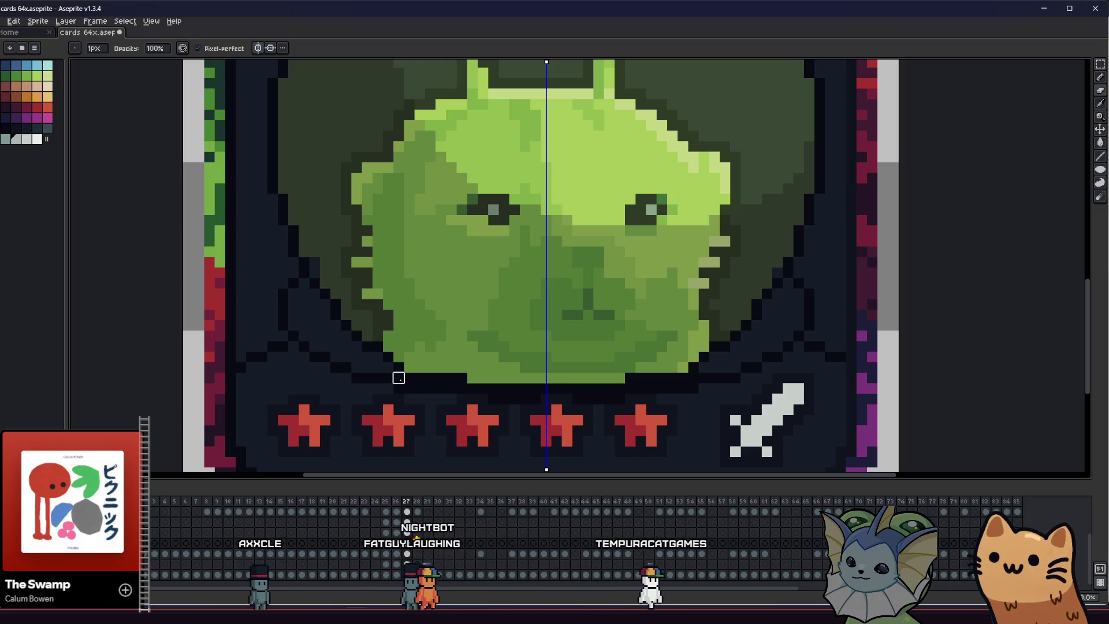
left_click_drag(341, 389, 293, 360)
key("alt")
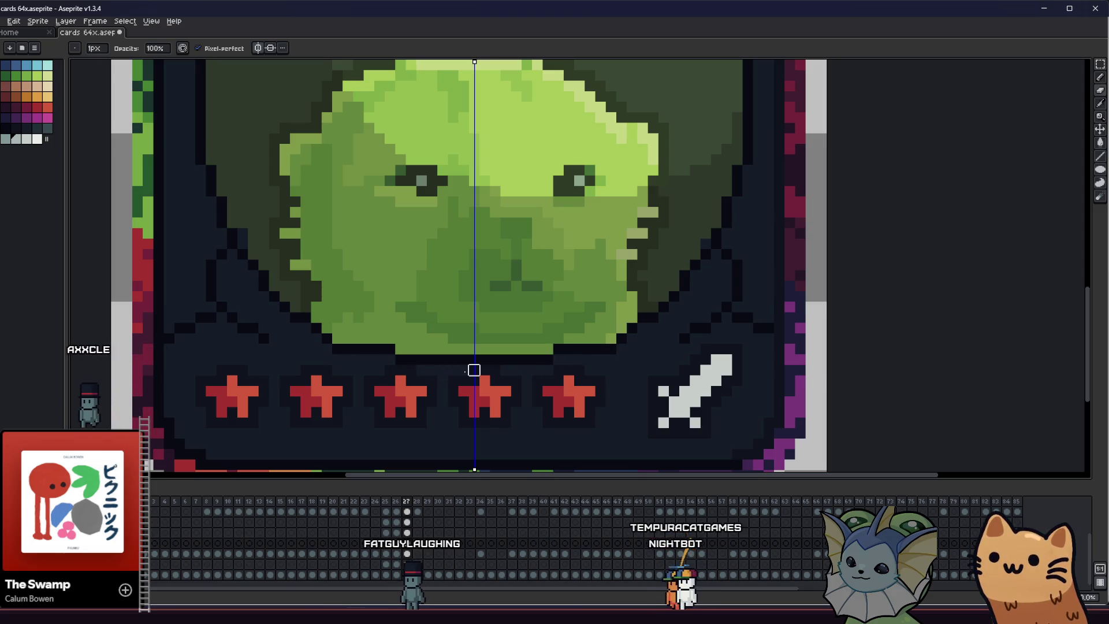
Switch between eraser and pencil and recentre the card view to check the saved design
key("e")
key("e")
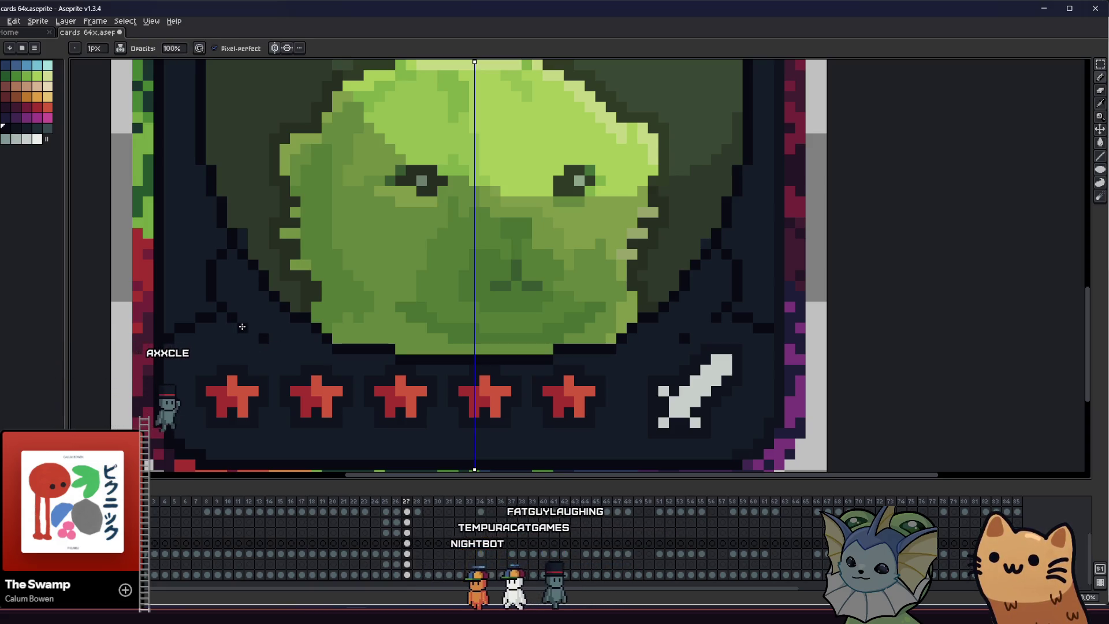
key("b")
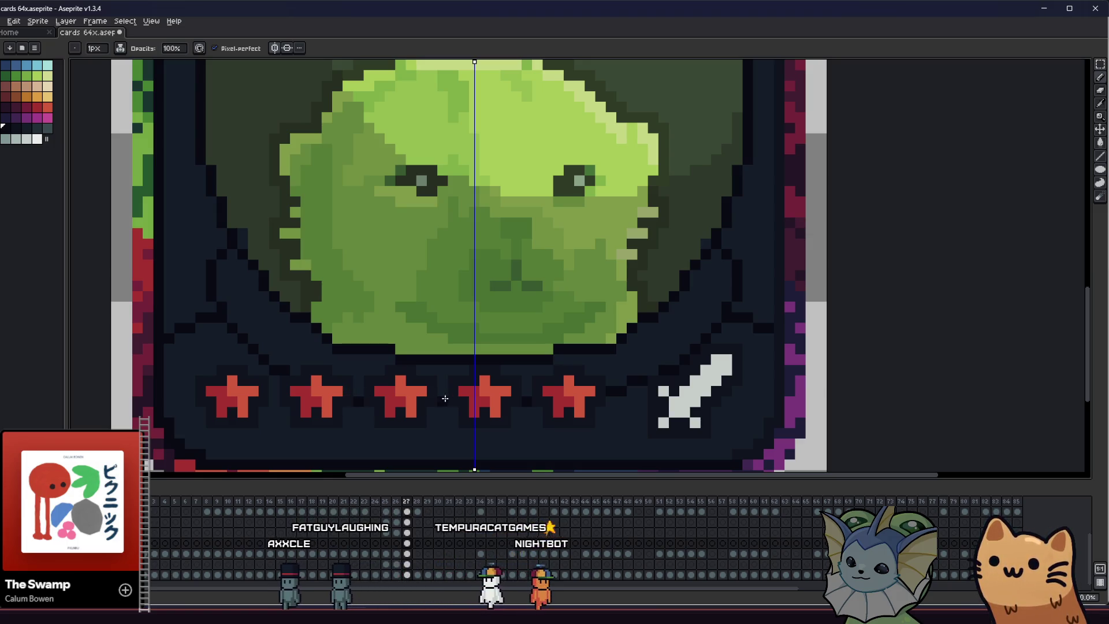
scroll(436, 411, "down", 2)
key("b")
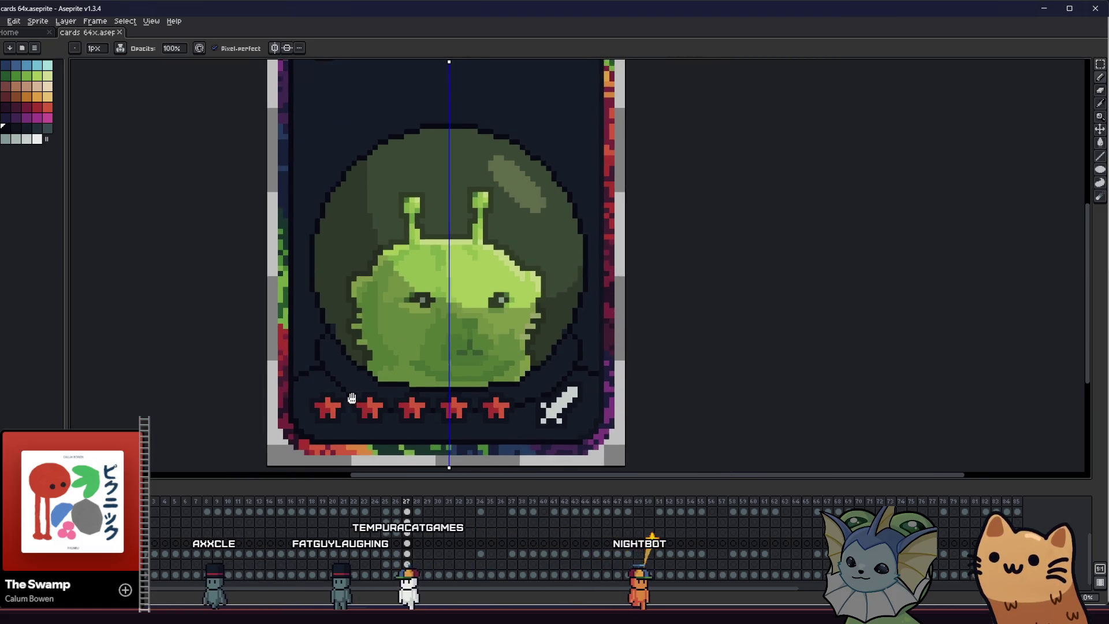
left_click_drag(356, 396, 278, 408)
scroll(264, 387, "up", 2)
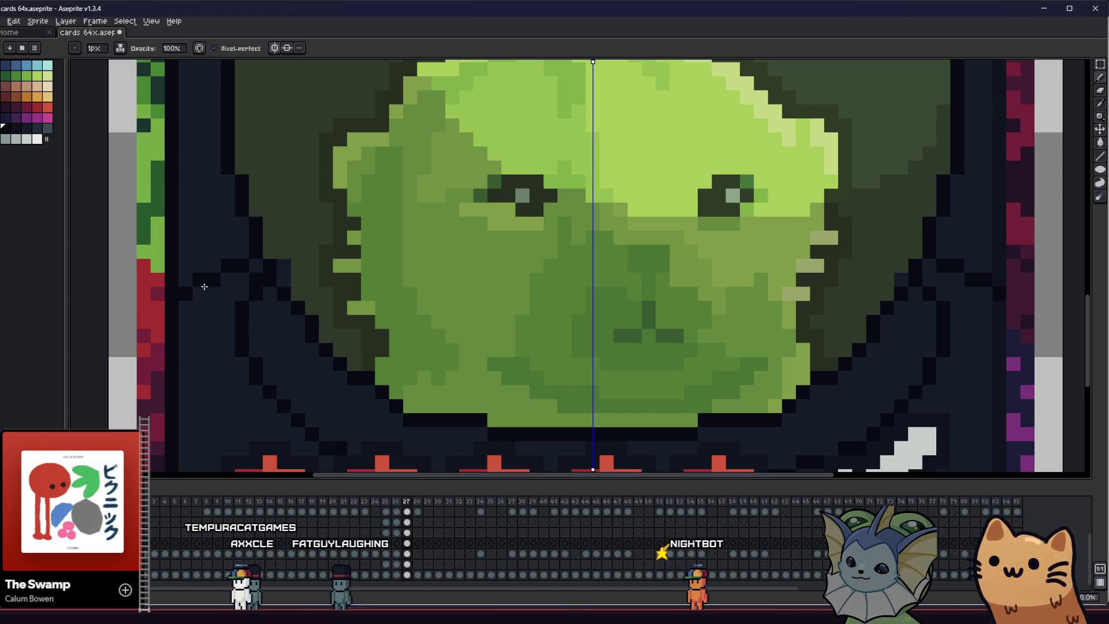
scroll(317, 221, "down", 2)
scroll(294, 295, "down", 3)
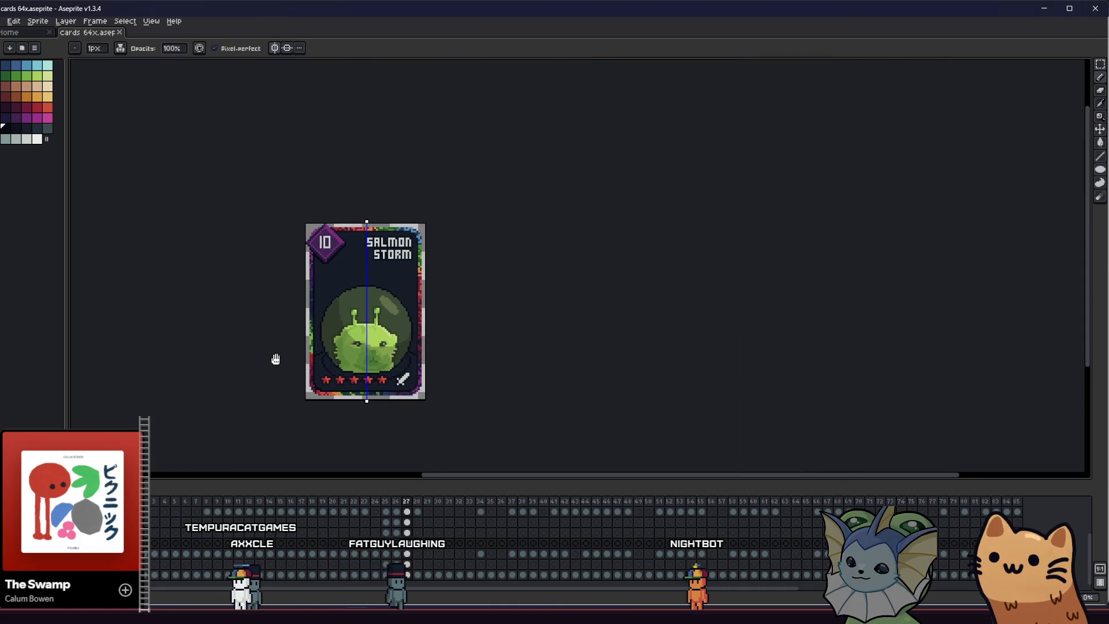
left_click_drag(276, 359, 286, 362)
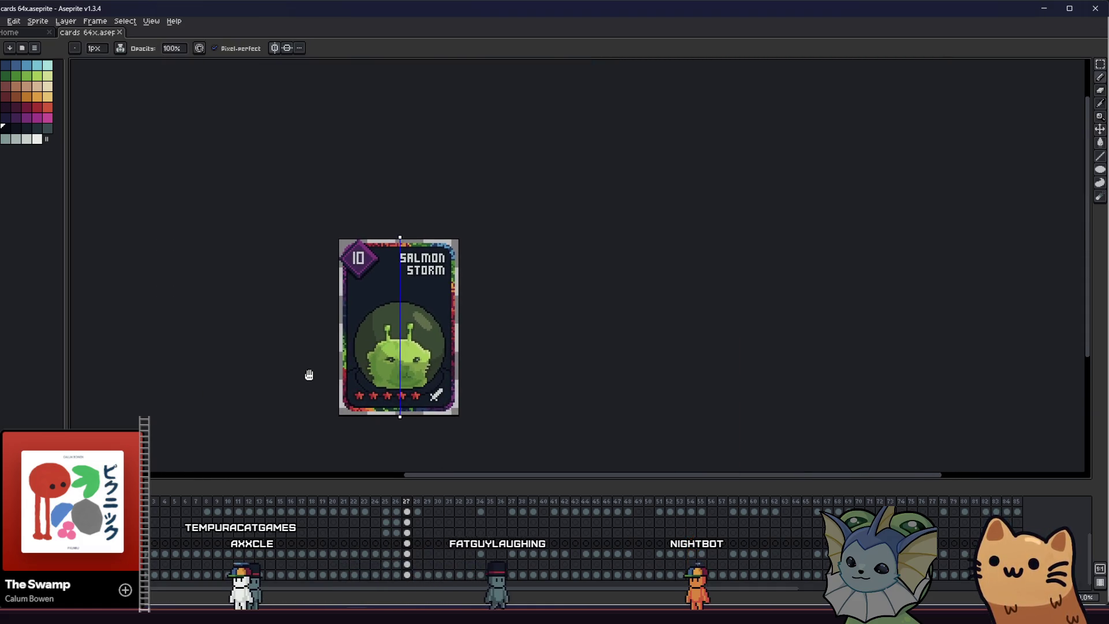
scroll(286, 362, "up", 2)
scroll(278, 399, "up", 1)
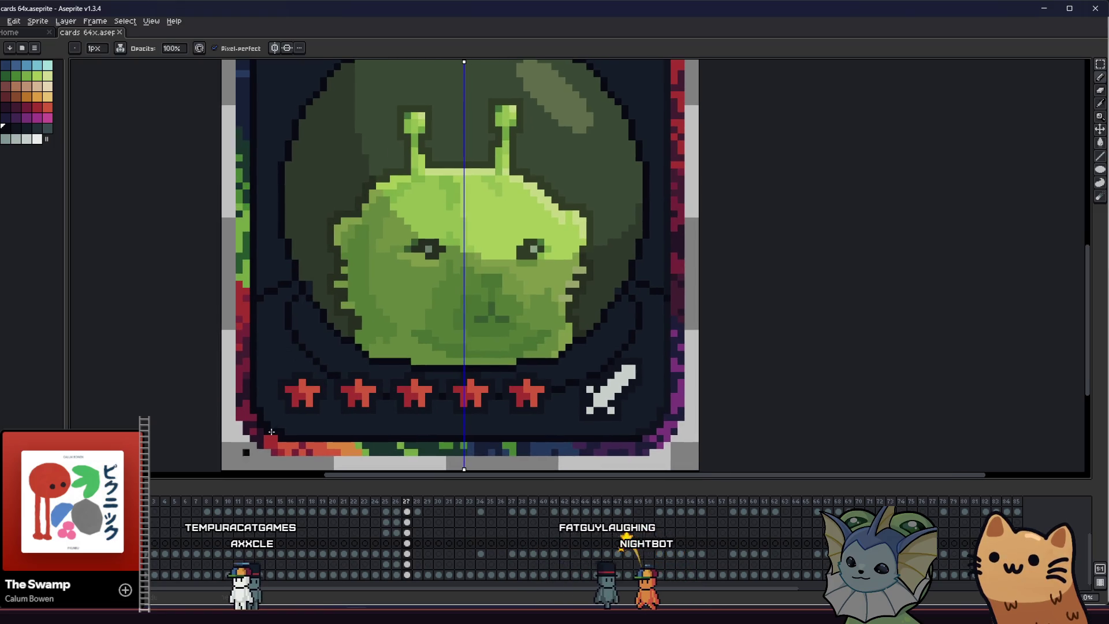
Step through the timeline frames to the bare green-alien-in-dome card frame
key("Right")
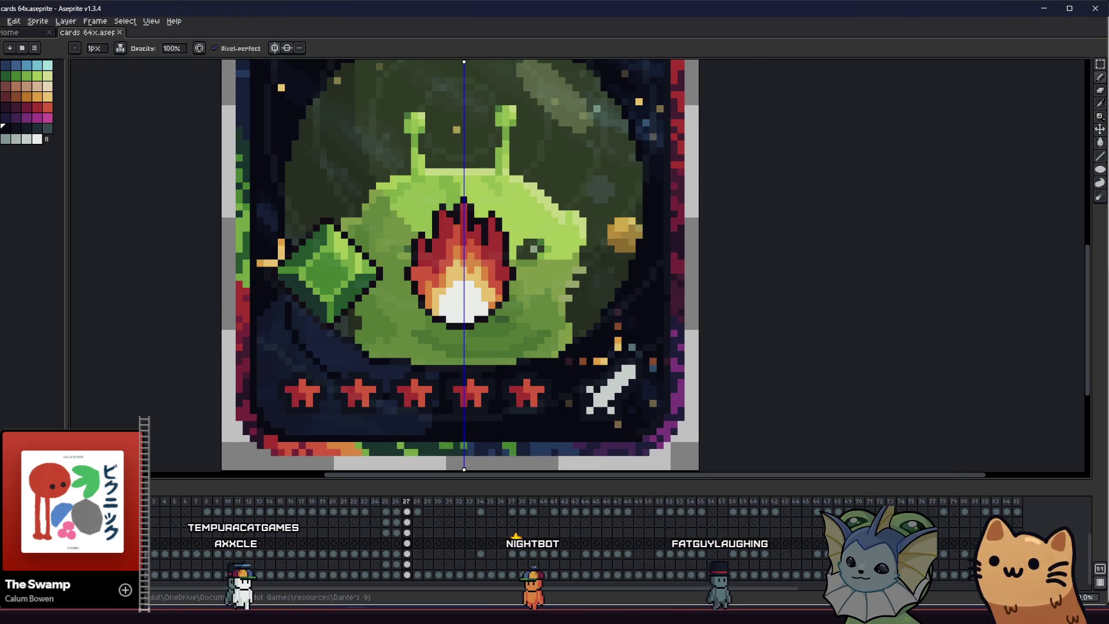
key("Right")
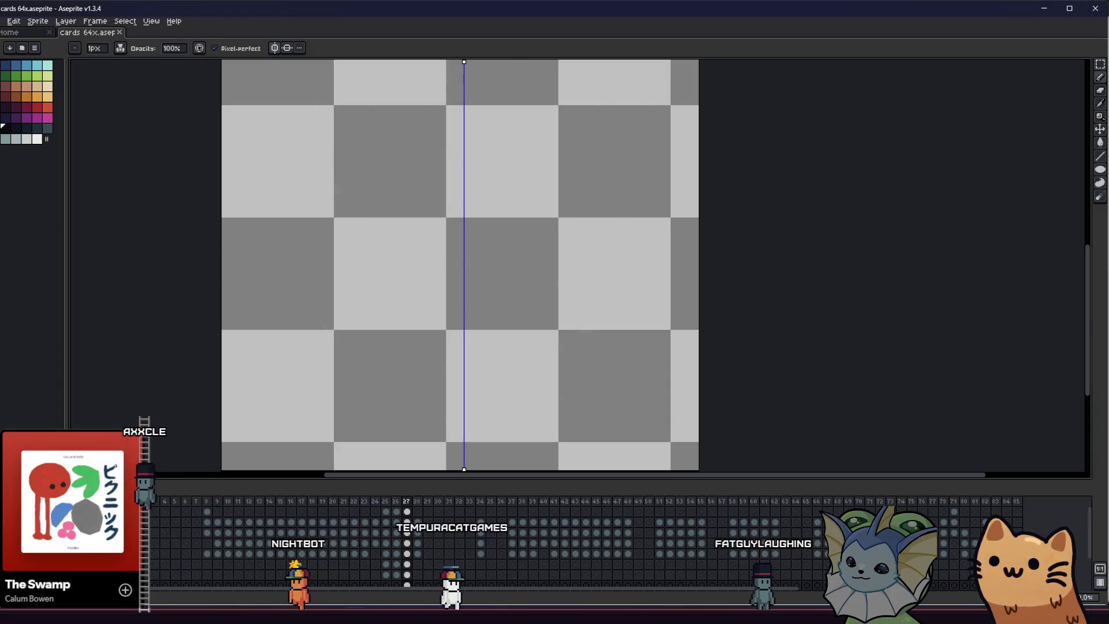
key("Left")
key("Right")
key("Right")
key("Right")
key("Right")
key("Right")
key("Right")
key("Right")
key("Left")
key("Right")
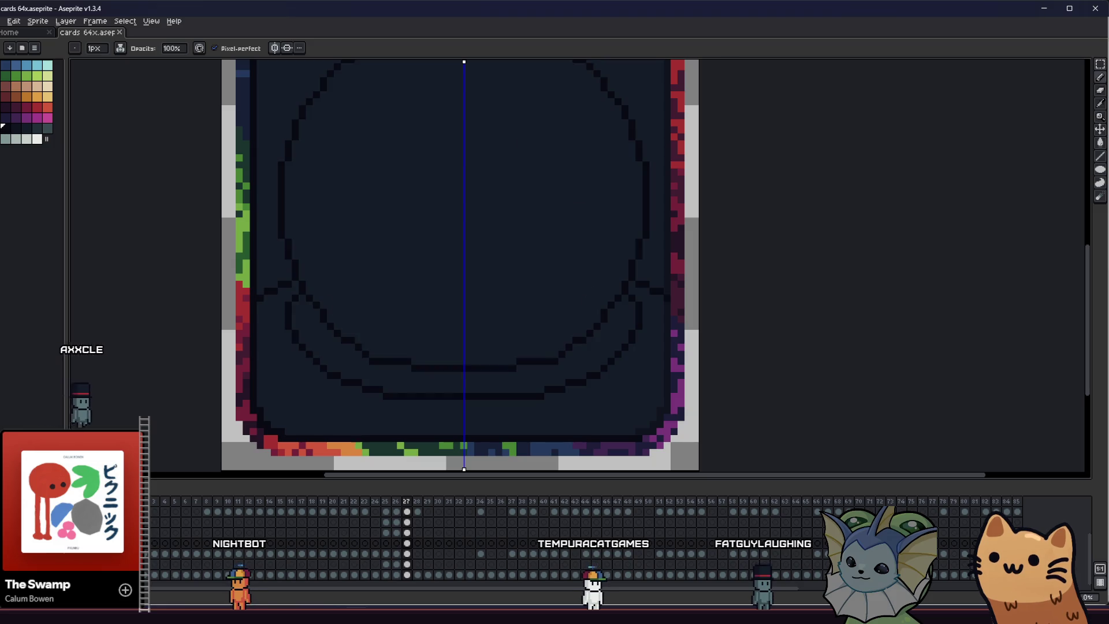
key("Right")
key("Right")
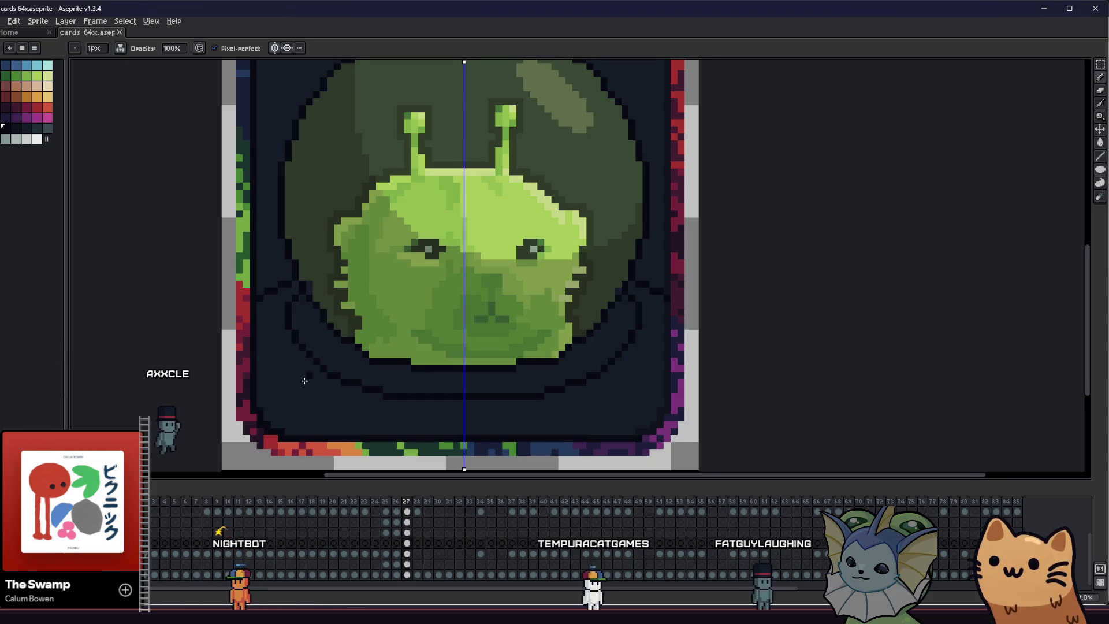
scroll(304, 373, "up", 1)
scroll(314, 359, "down", 5)
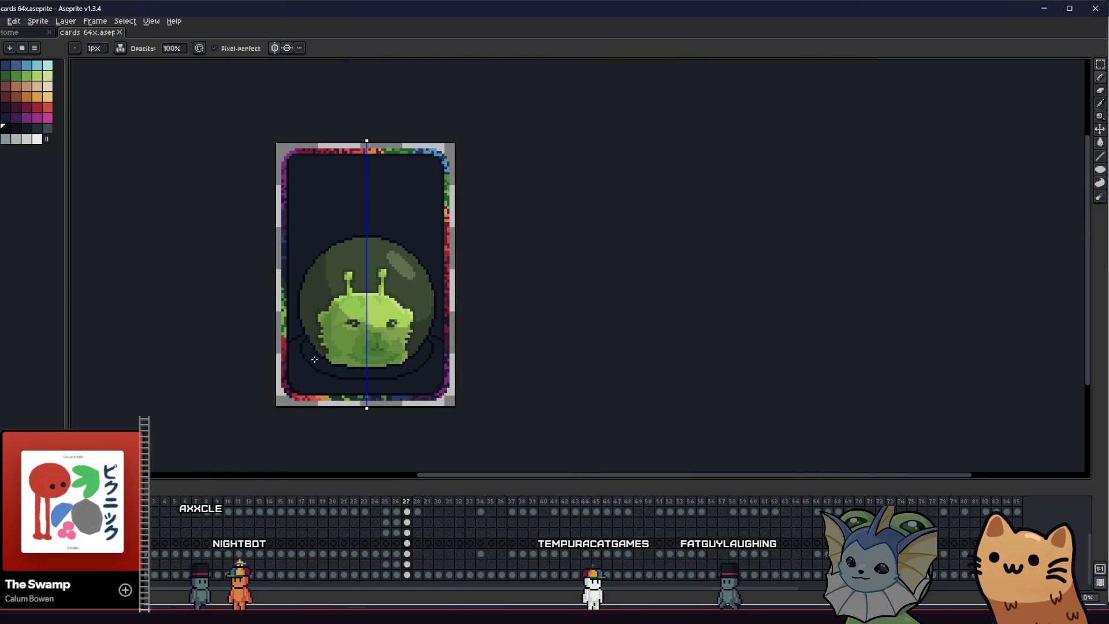
scroll(265, 349, "up", 3)
scroll(352, 402, "up", 1)
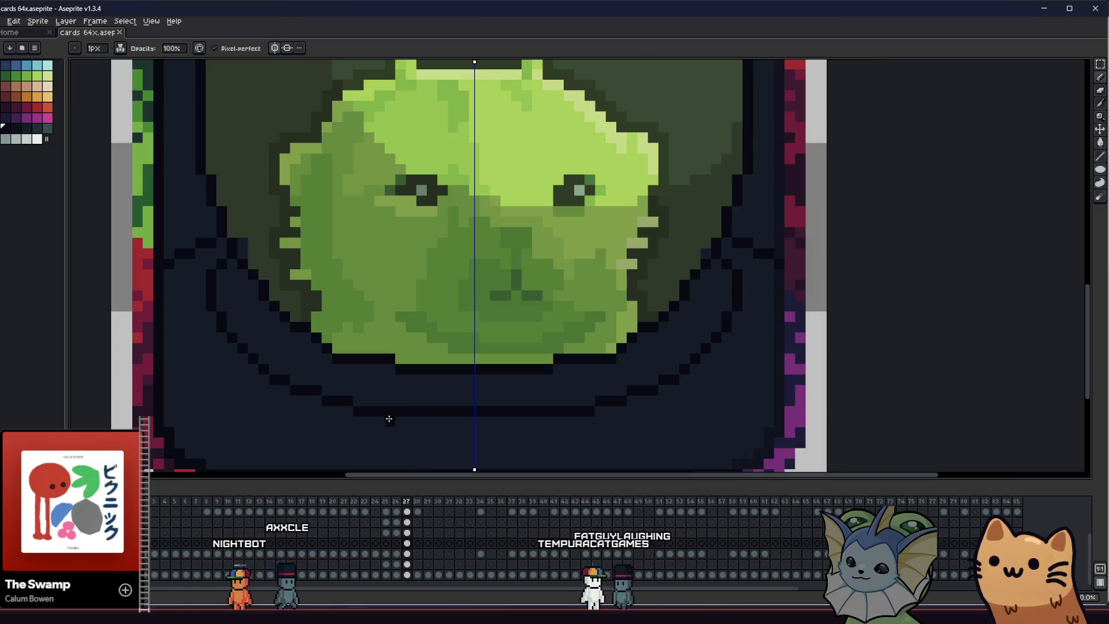
Erase the stray dark pixel row under the alien's face on the bare card
key("e")
mouse_move(564, 411)
left_mouse_down()
mouse_move(395, 411)
mouse_move(417, 415)
left_mouse_up()
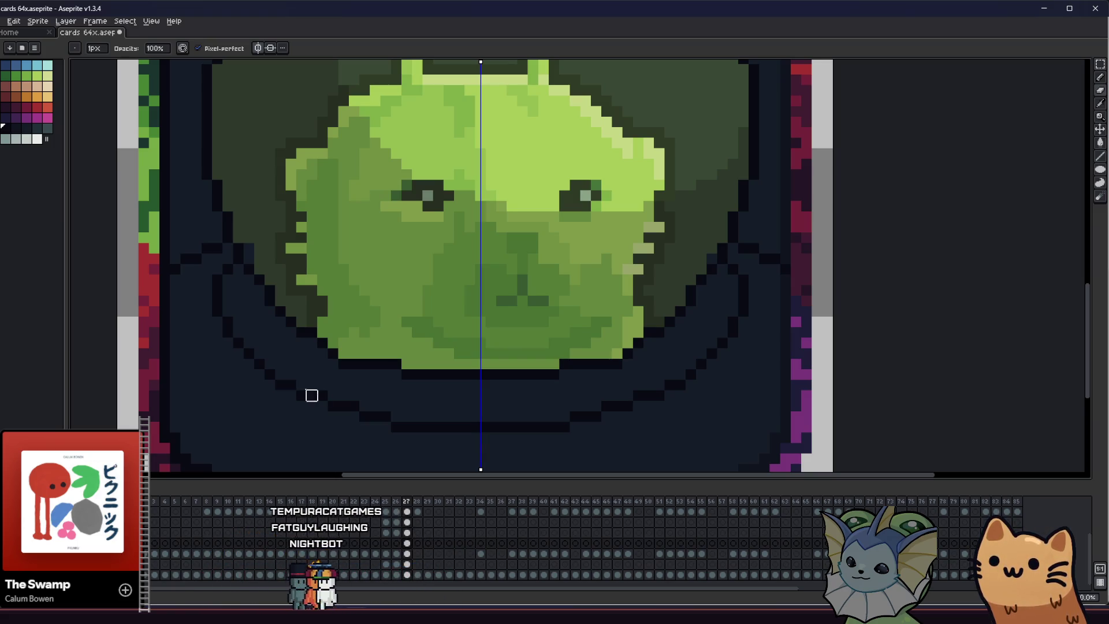
key("b")
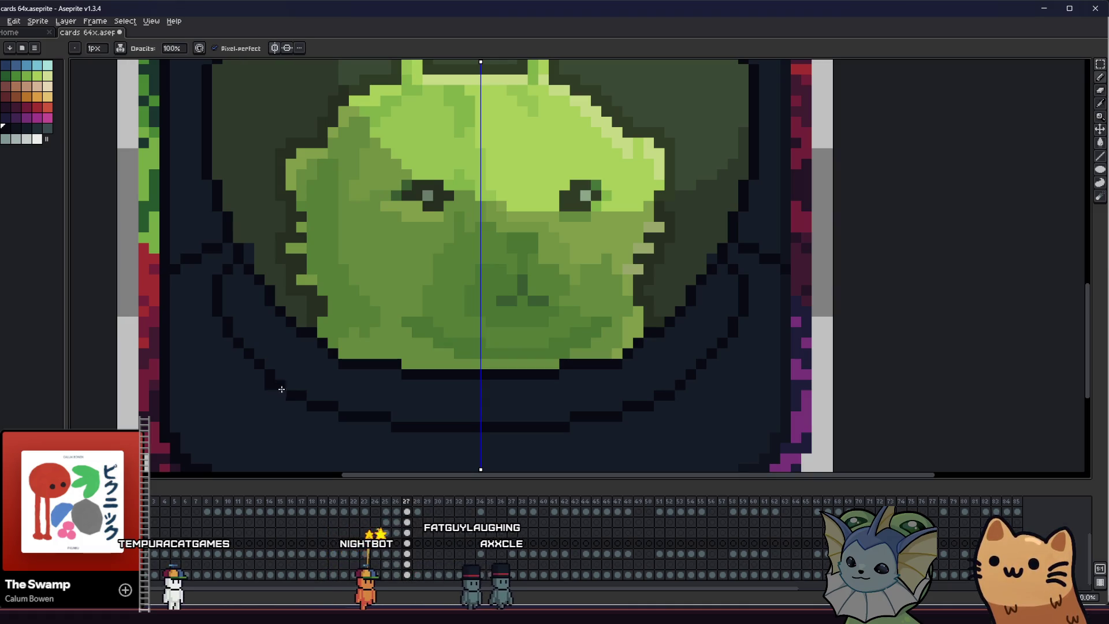
key("b")
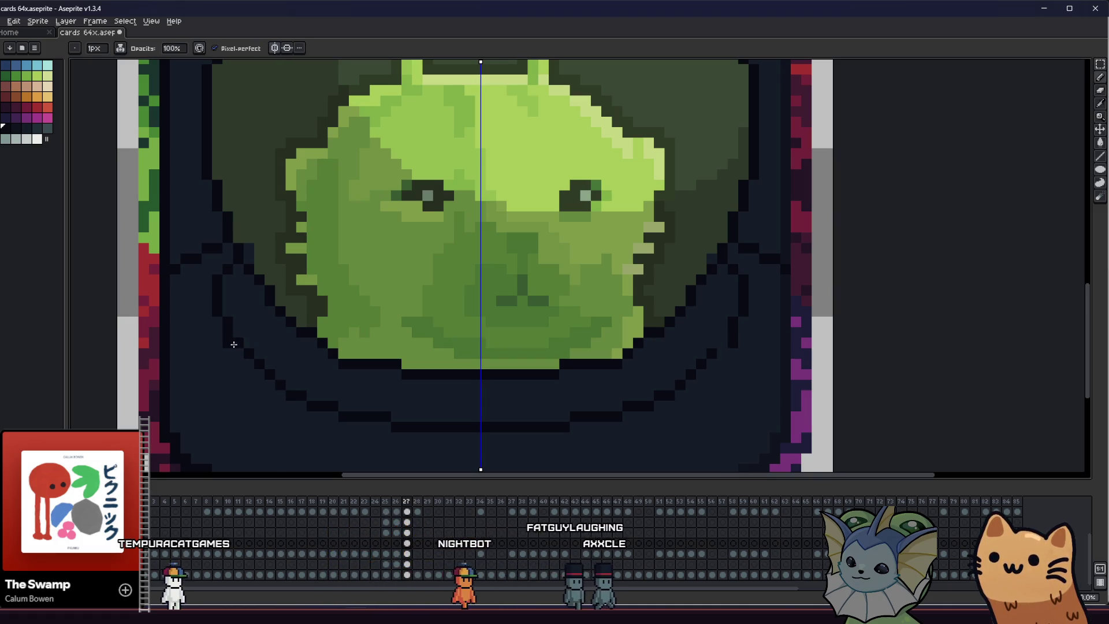
key("b")
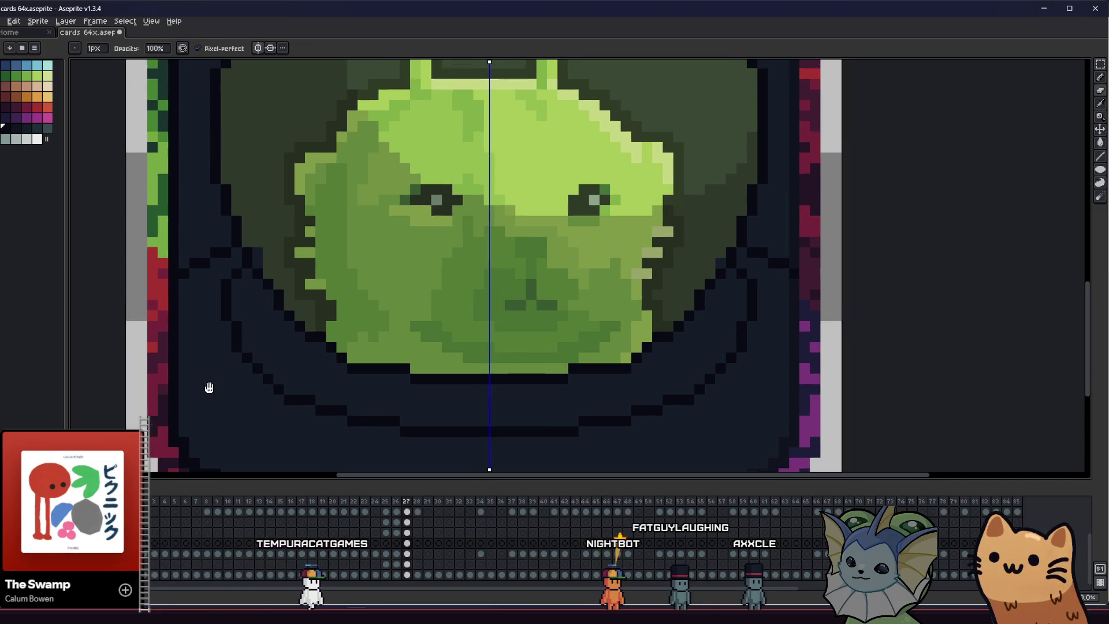
scroll(247, 385, "down", 3)
left_click_drag(229, 392, 257, 373)
scroll(277, 367, "up", 3)
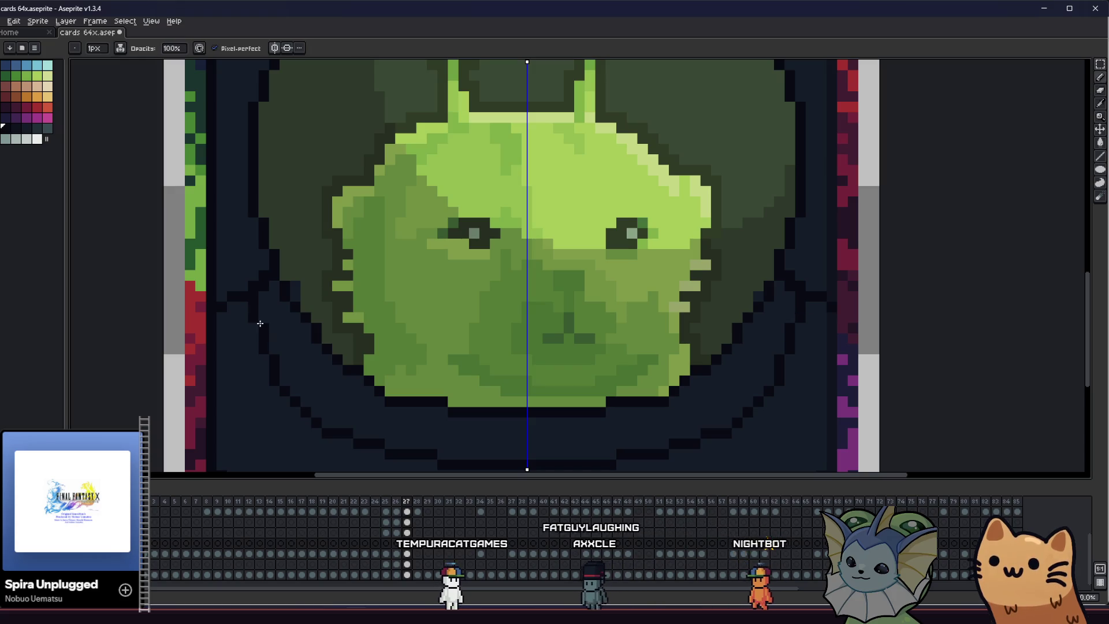
Save the file and touch up the collar outline with a dark pixel on its left side
key("e")
key("ctrl+s")
left_click_drag(253, 328, 269, 331)
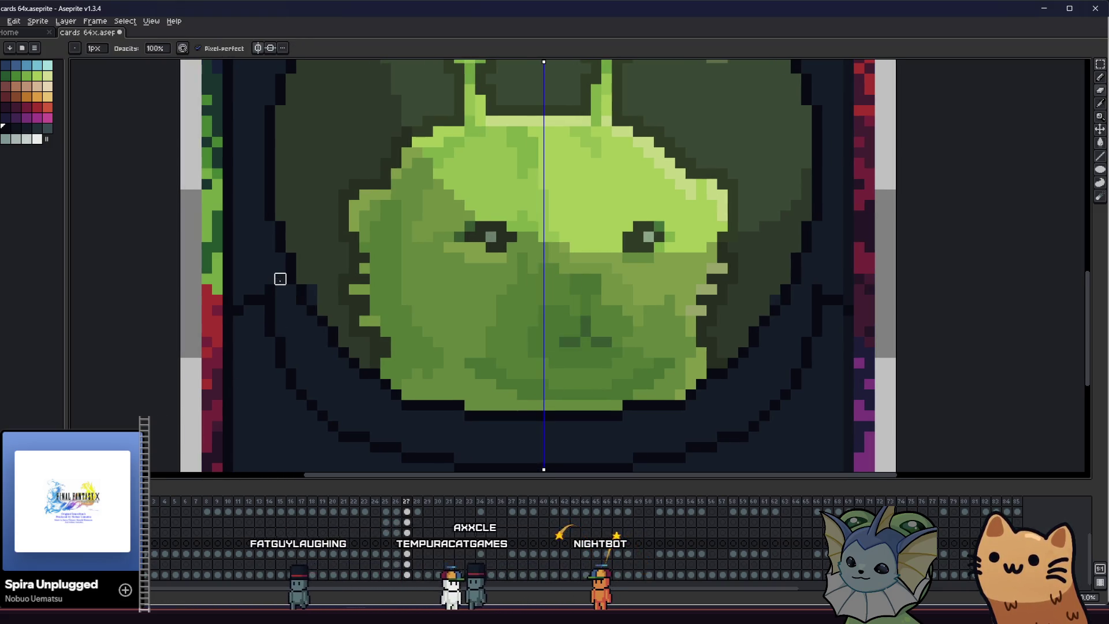
key("b")
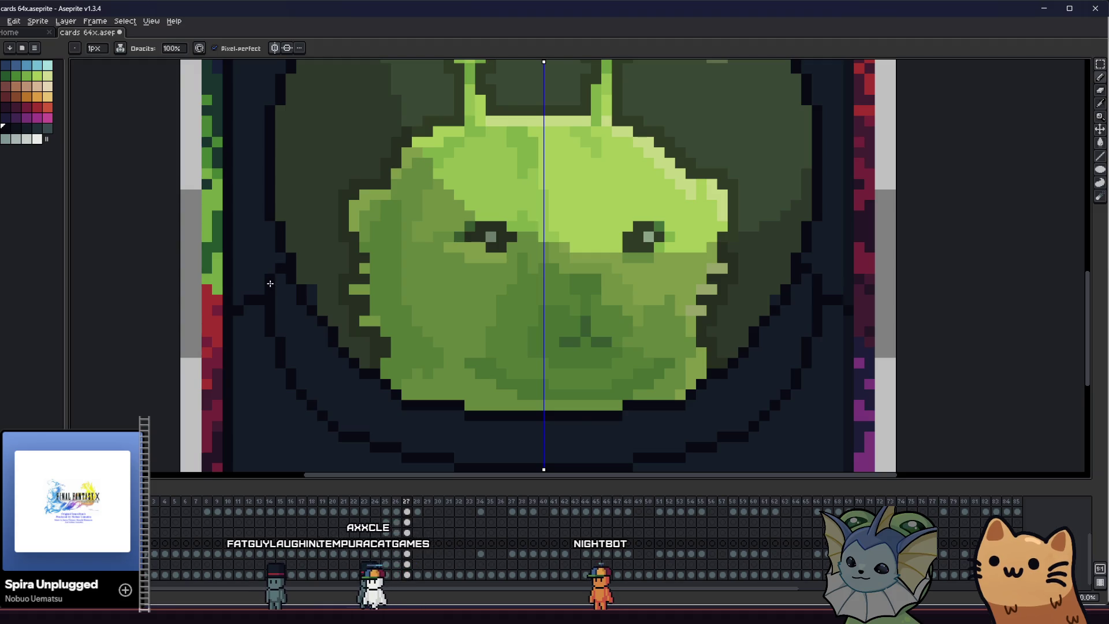
key("e")
key("ctrl+s")
scroll(270, 283, "down", 3)
scroll(274, 283, "up", 2)
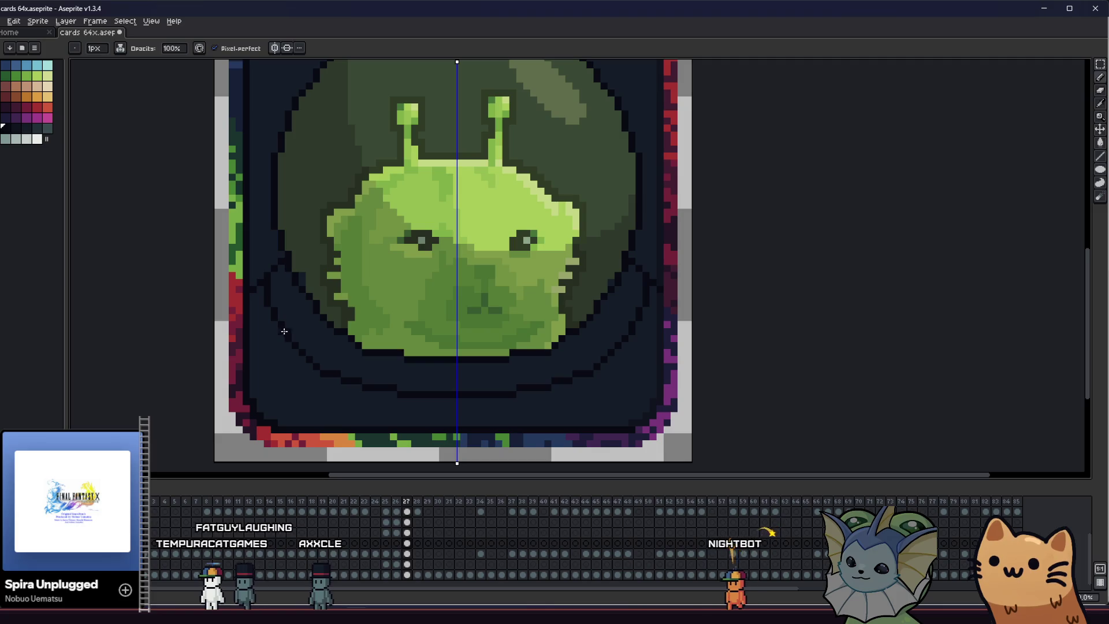
key("b")
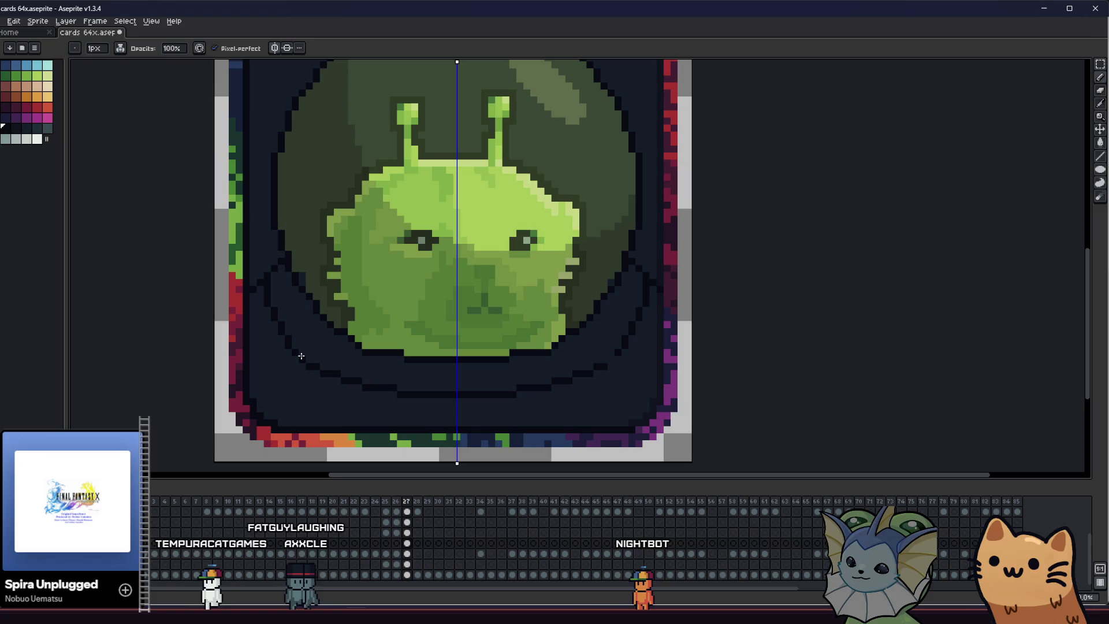
scroll(257, 377, "up", 1)
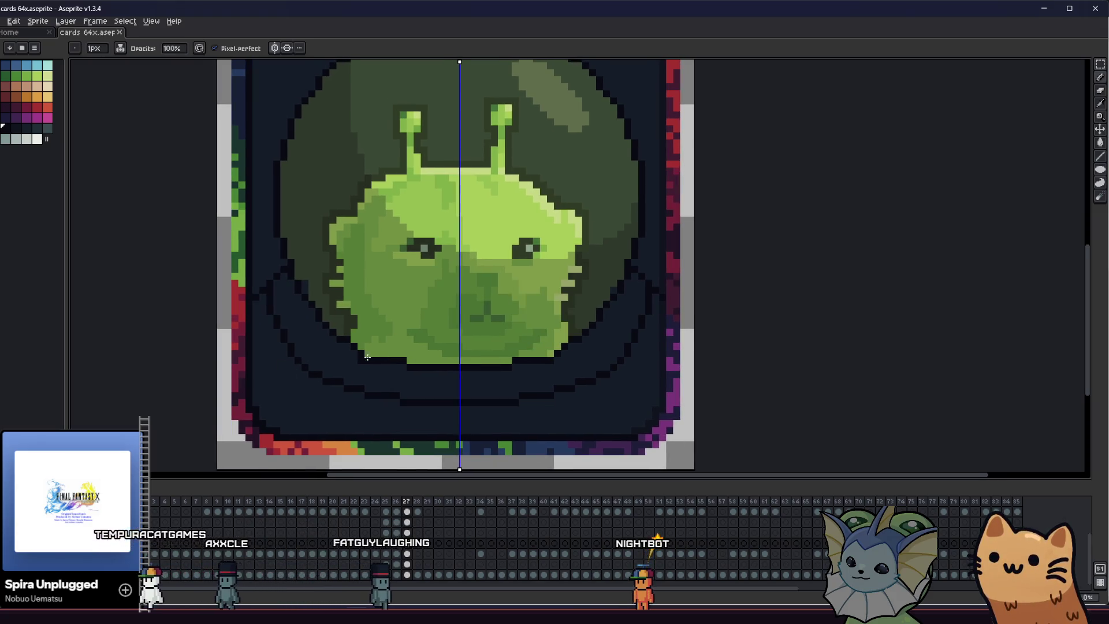
scroll(289, 347, "up", 1)
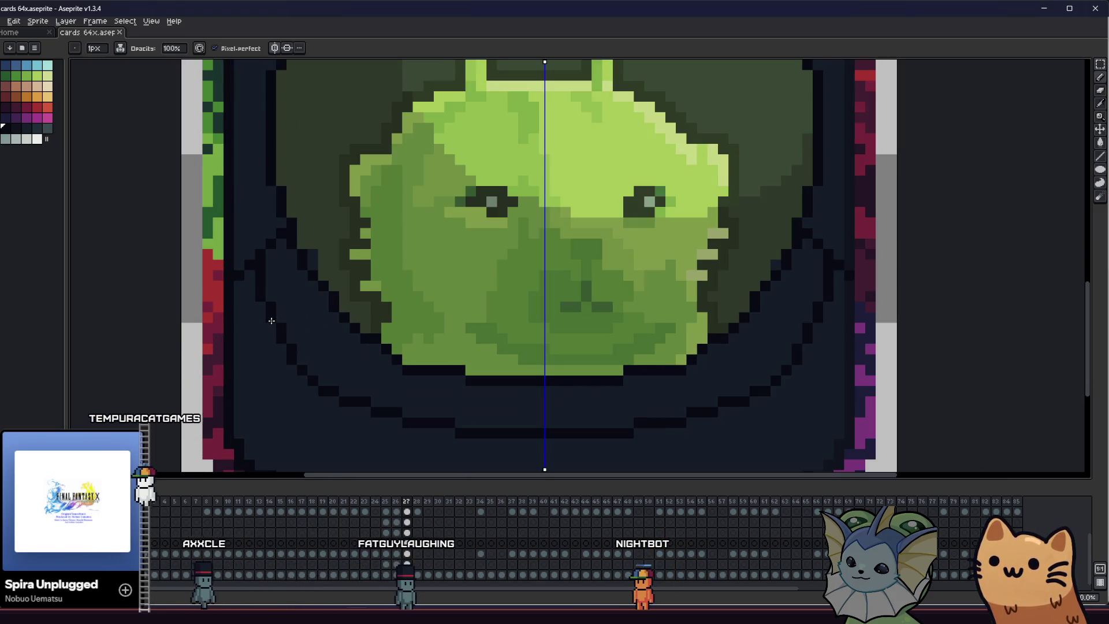
left_click(322, 389)
key("e")
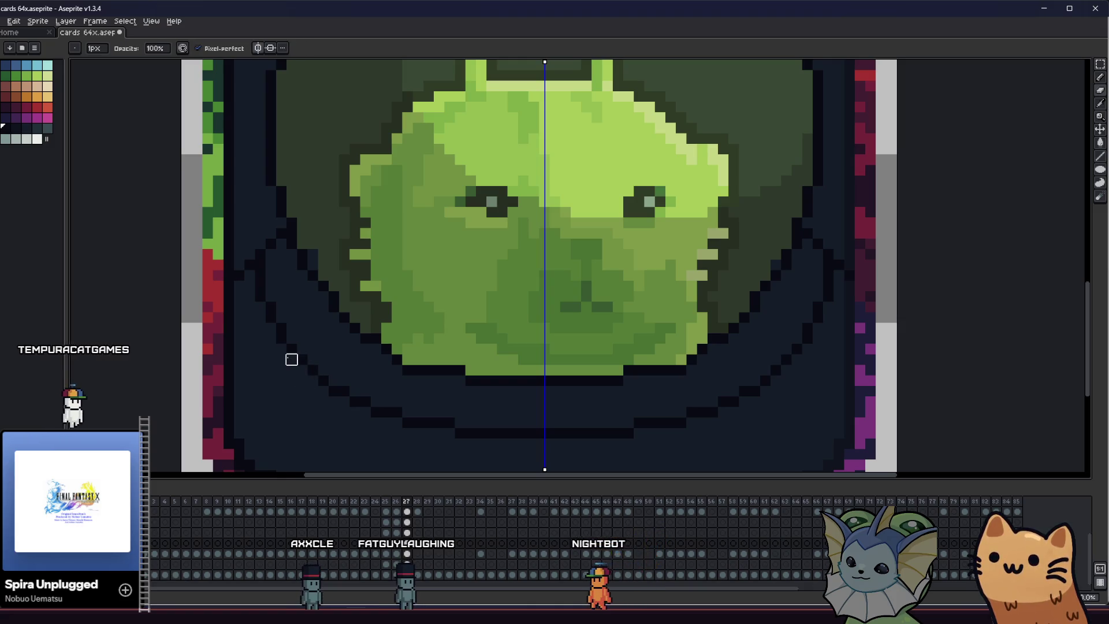
scroll(268, 371, "down", 4)
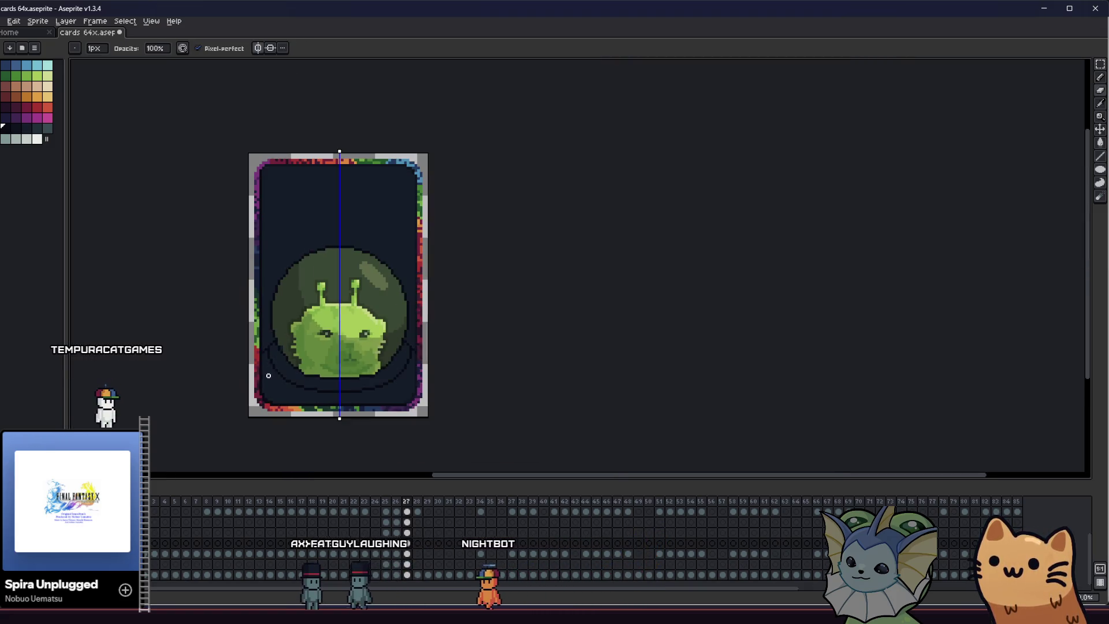
Zoom out and pan across the whole bare alien card to inspect the collar outline
left_click_drag(210, 377, 168, 352)
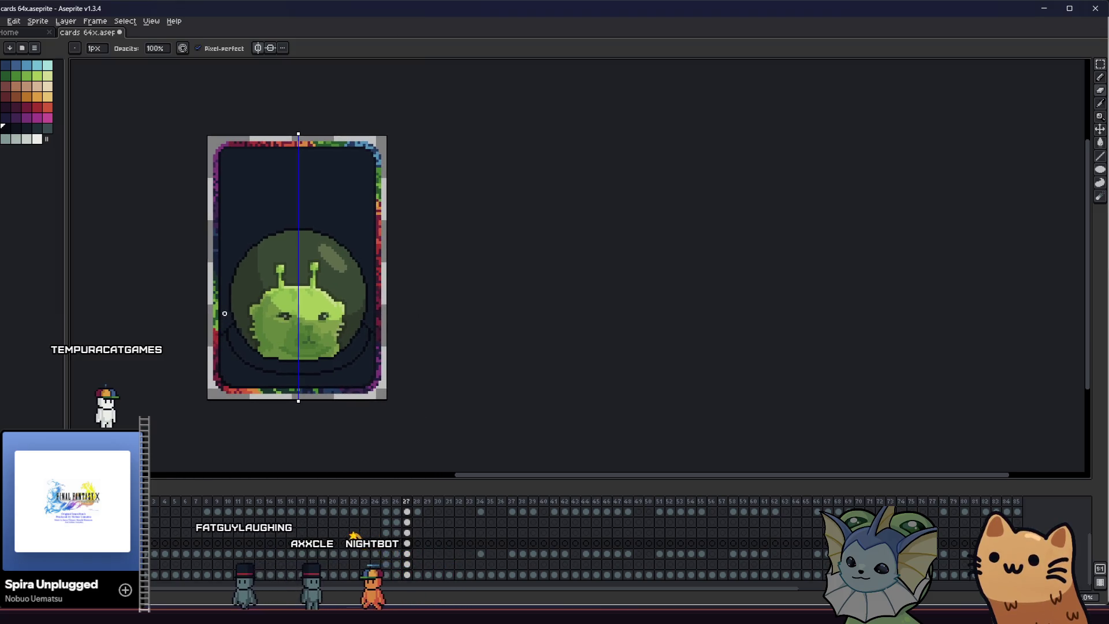
scroll(195, 304, "down", 1)
scroll(225, 295, "up", 3)
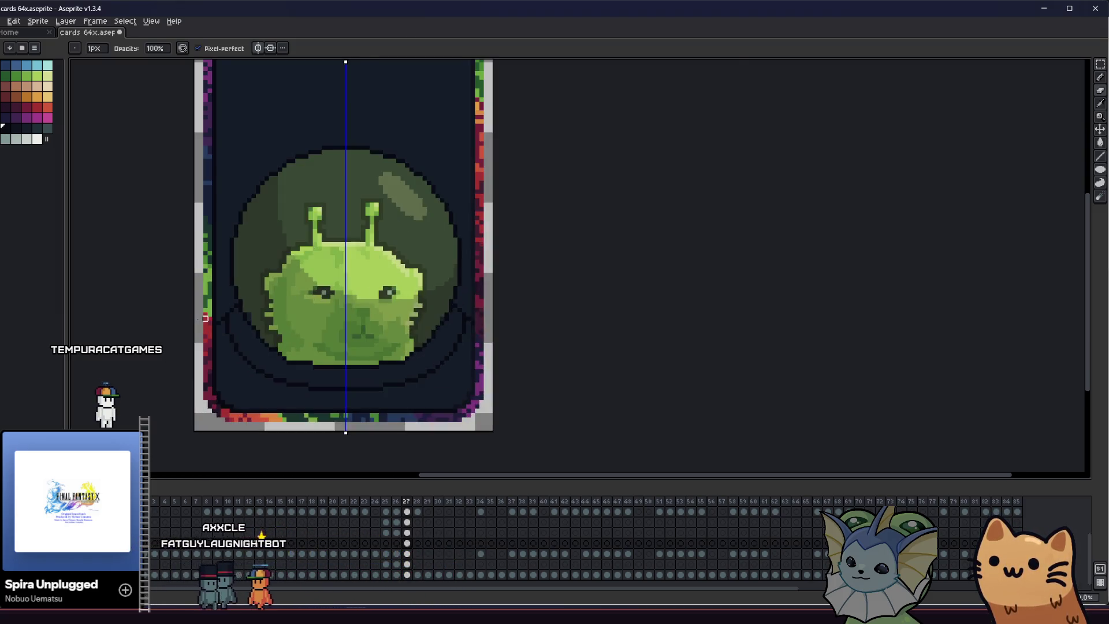
scroll(241, 291, "up", 4)
key("b")
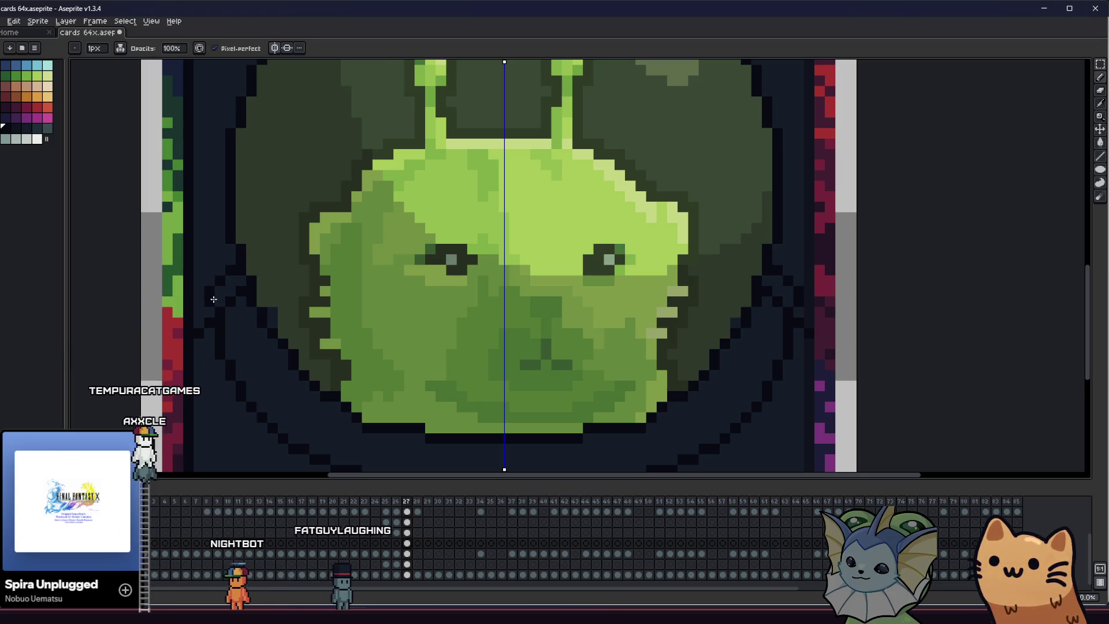
key("e")
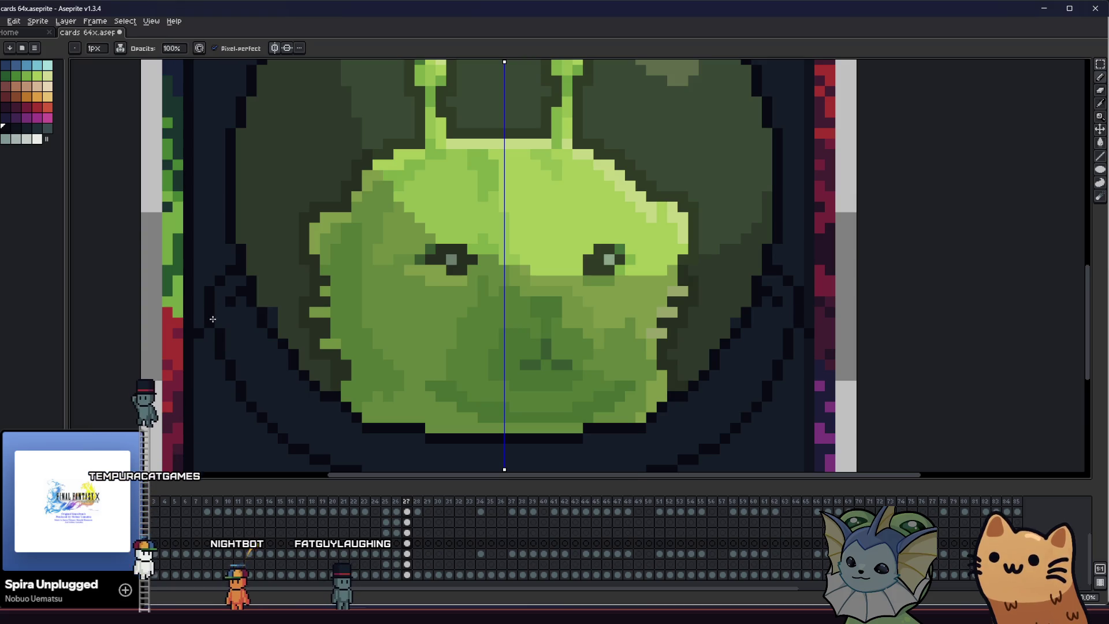
scroll(226, 331, "down", 1)
scroll(226, 331, "down", 3)
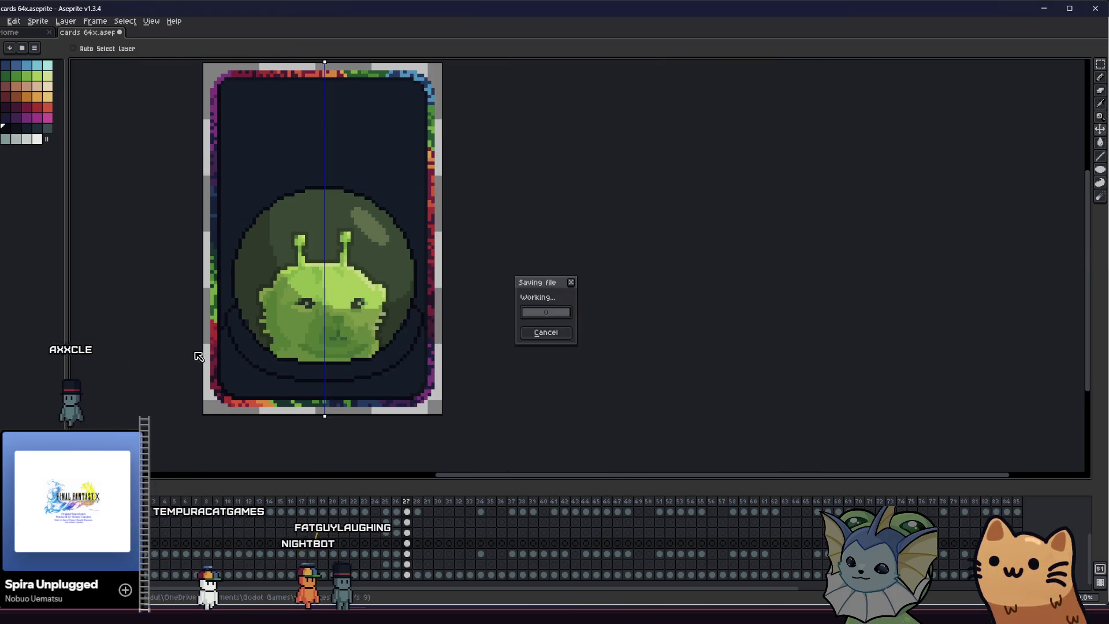
left_click_drag(199, 344, 111, 370)
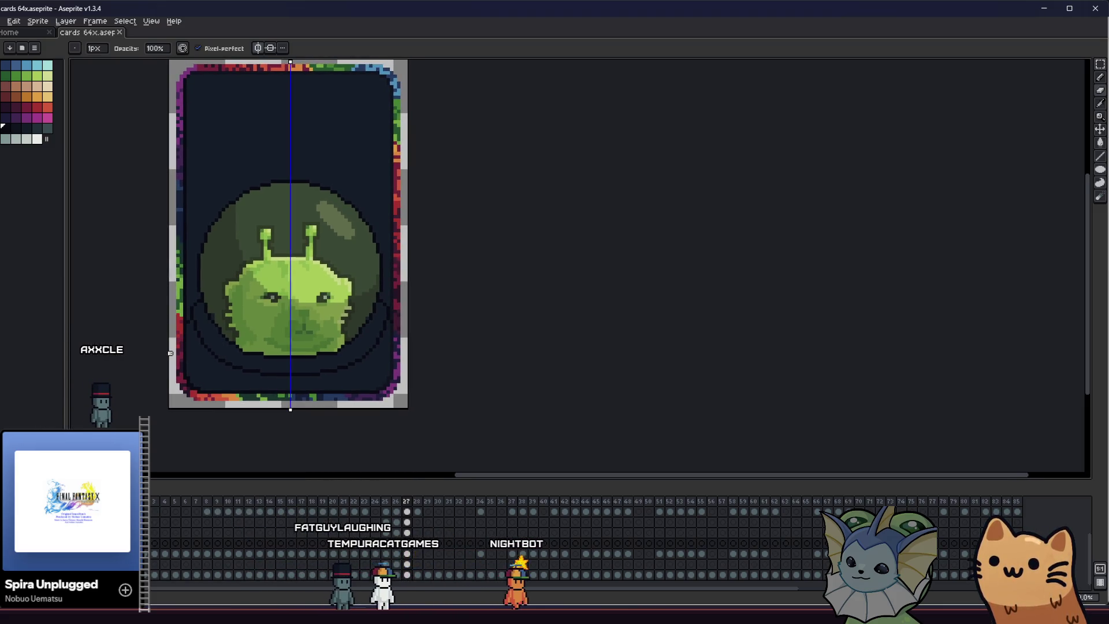
scroll(173, 360, "up", 1)
mouse_move(130, 371)
left_mouse_down()
mouse_move(210, 370)
mouse_move(197, 369)
left_mouse_up()
scroll(196, 369, "up", 1)
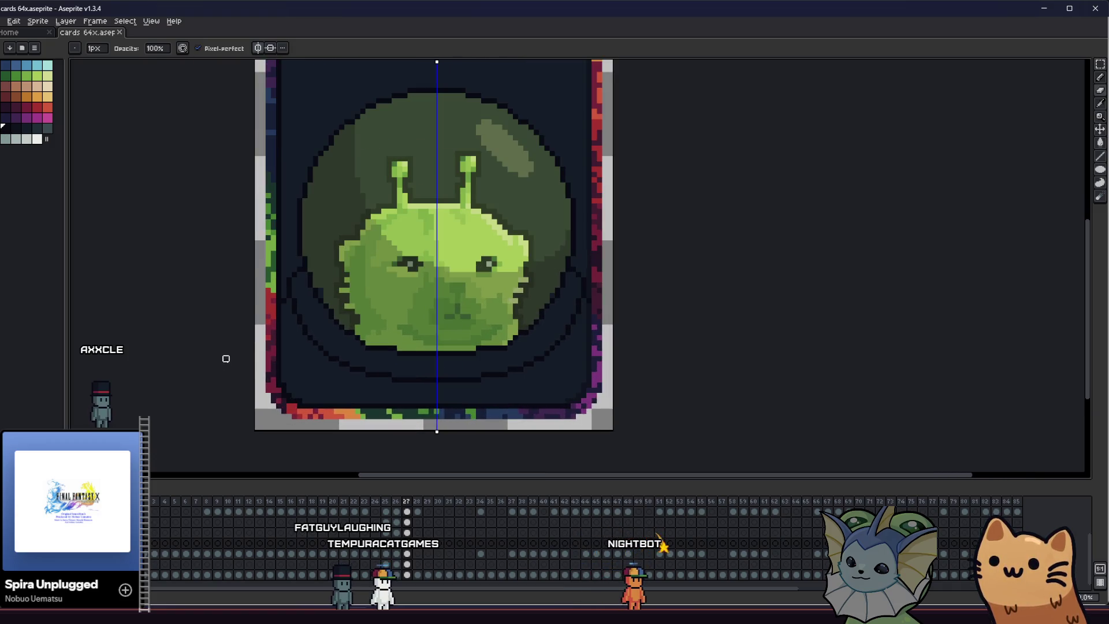
left_click_drag(201, 303, 201, 327)
key("ctrl")
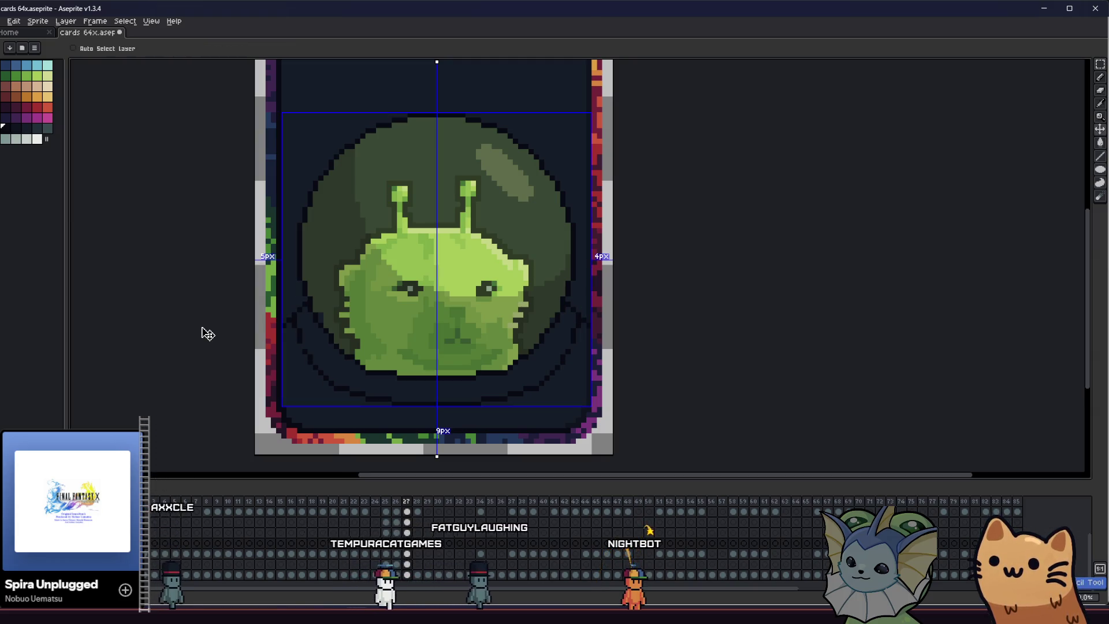
scroll(286, 385, "up", 1)
scroll(286, 359, "up", 1)
scroll(291, 326, "up", 1)
mouse_move(290, 327)
left_mouse_down()
mouse_move(386, 410)
mouse_move(659, 421)
left_mouse_up()
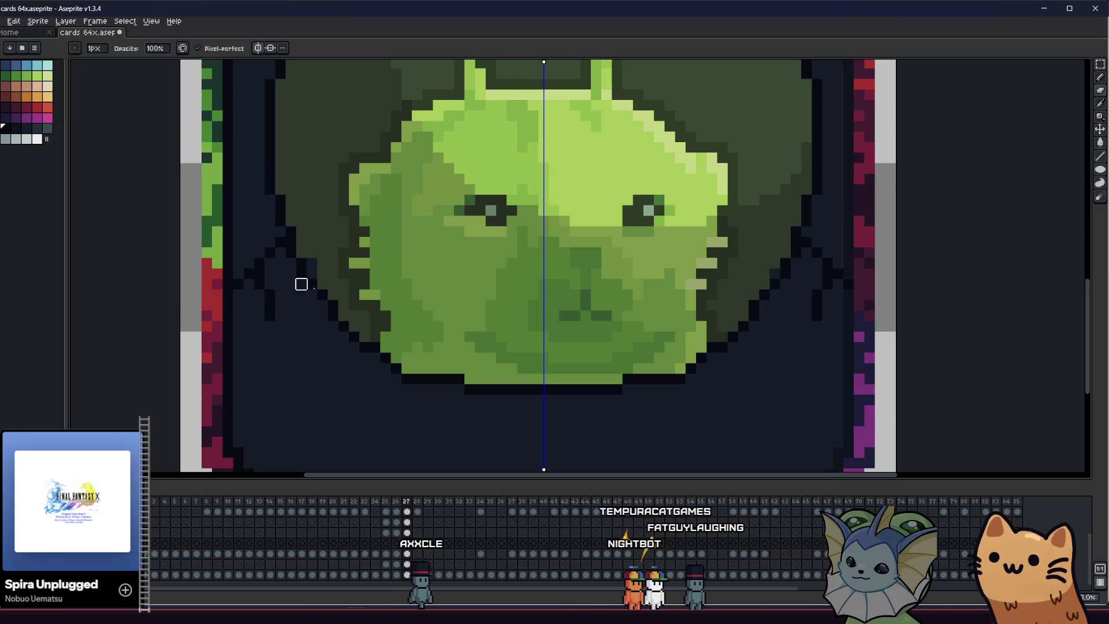
left_click_drag(341, 372, 536, 420)
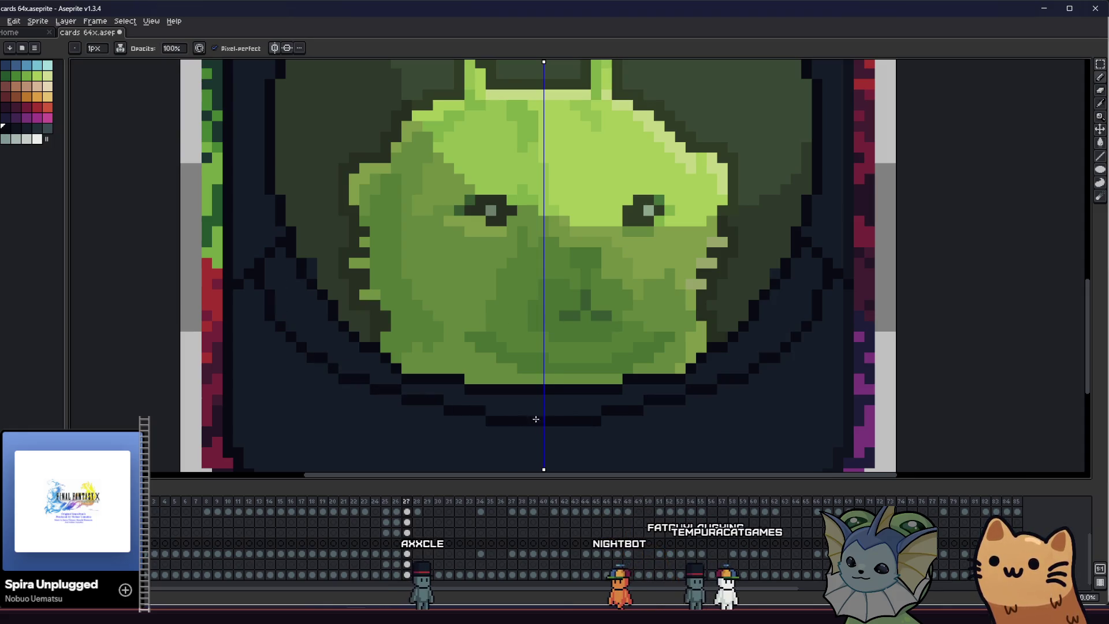
key("ctrl+z")
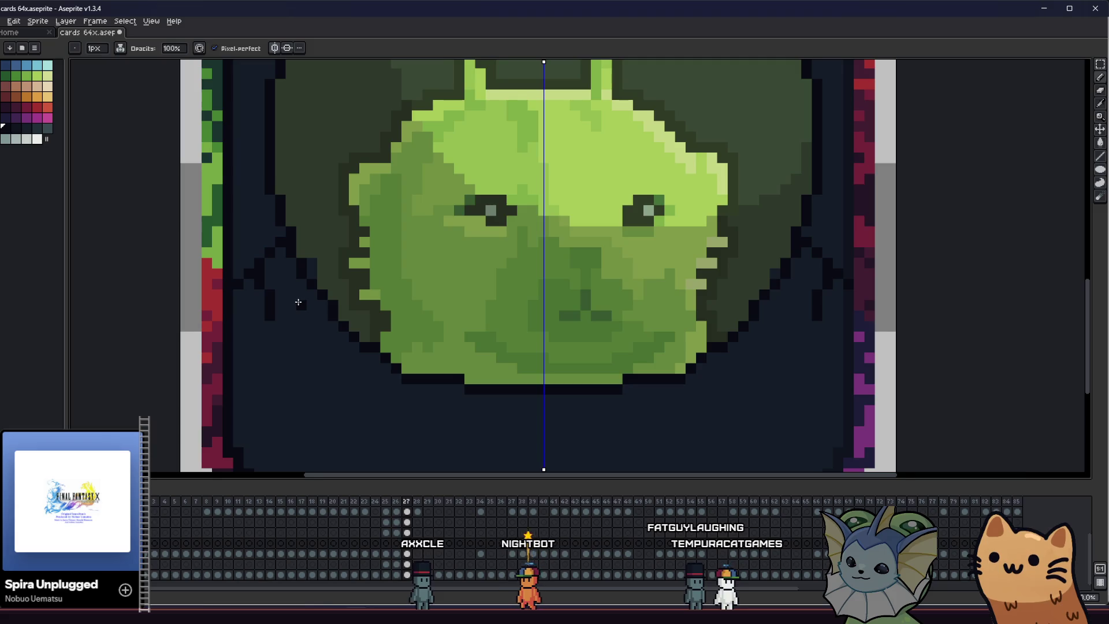
key("m")
scroll(299, 302, "down", 1)
left_click_drag(274, 263, 597, 371)
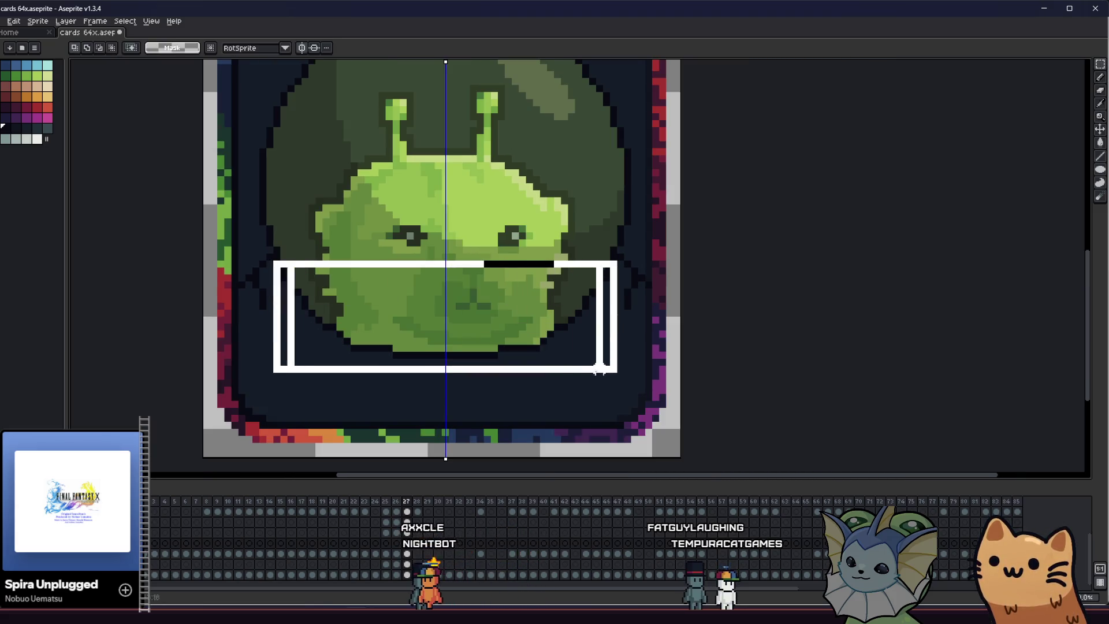
left_click_drag(372, 327, 382, 372)
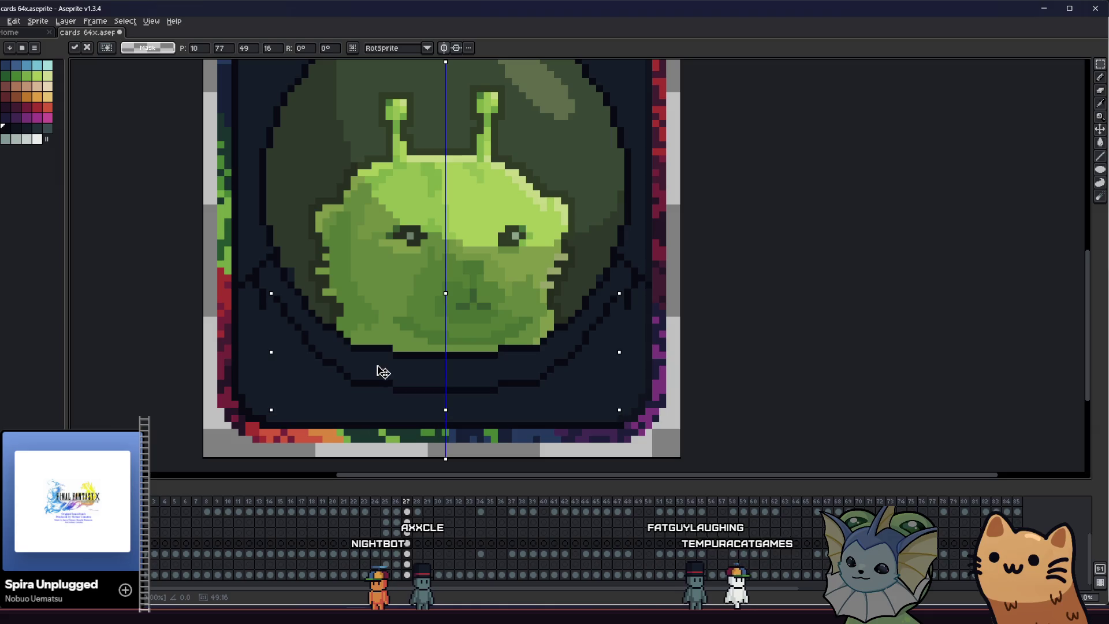
key("ctrl+z")
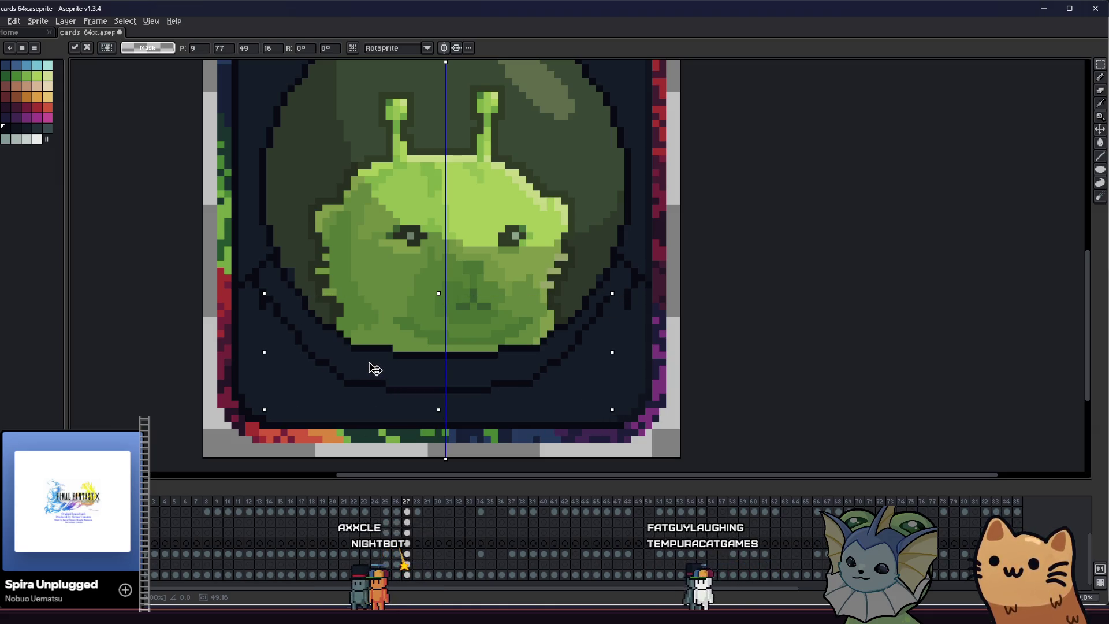
key("ctrl+d")
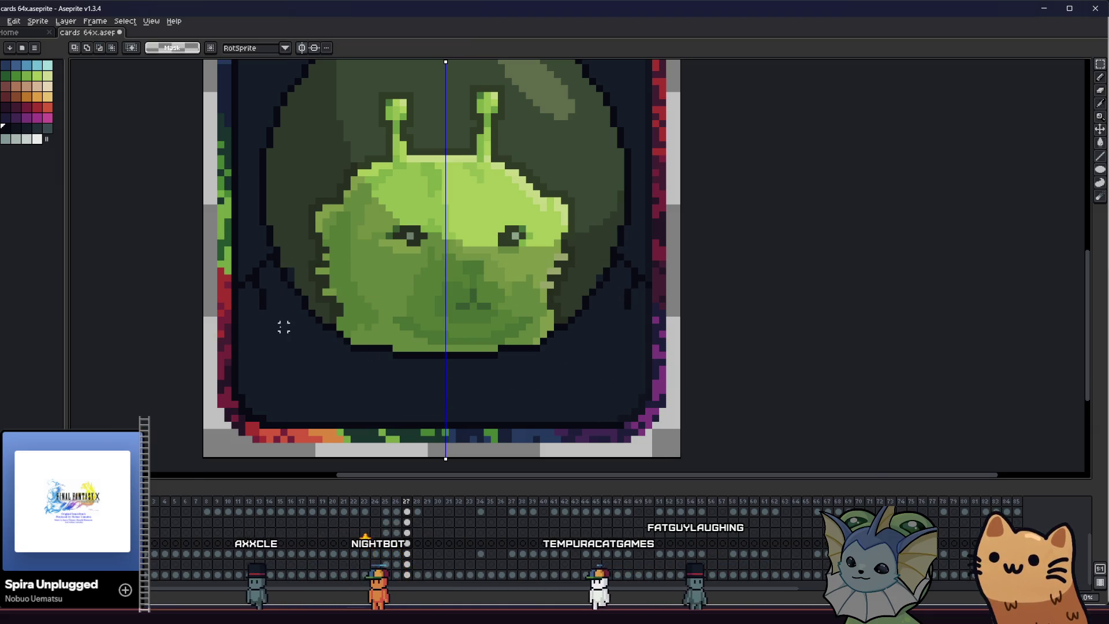
scroll(283, 326, "up", 1)
key("b")
Draw a diagonal dark outline stroke beside the face with symmetry on
mouse_move(260, 315)
left_mouse_down()
mouse_move(332, 381)
mouse_move(412, 409)
left_mouse_up()
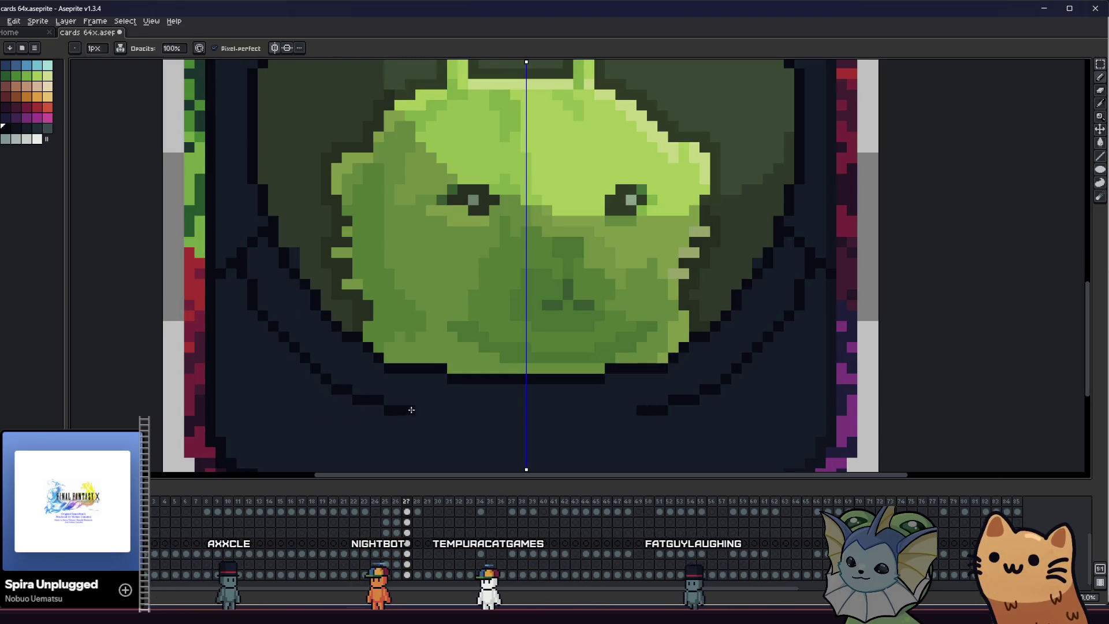
key("e")
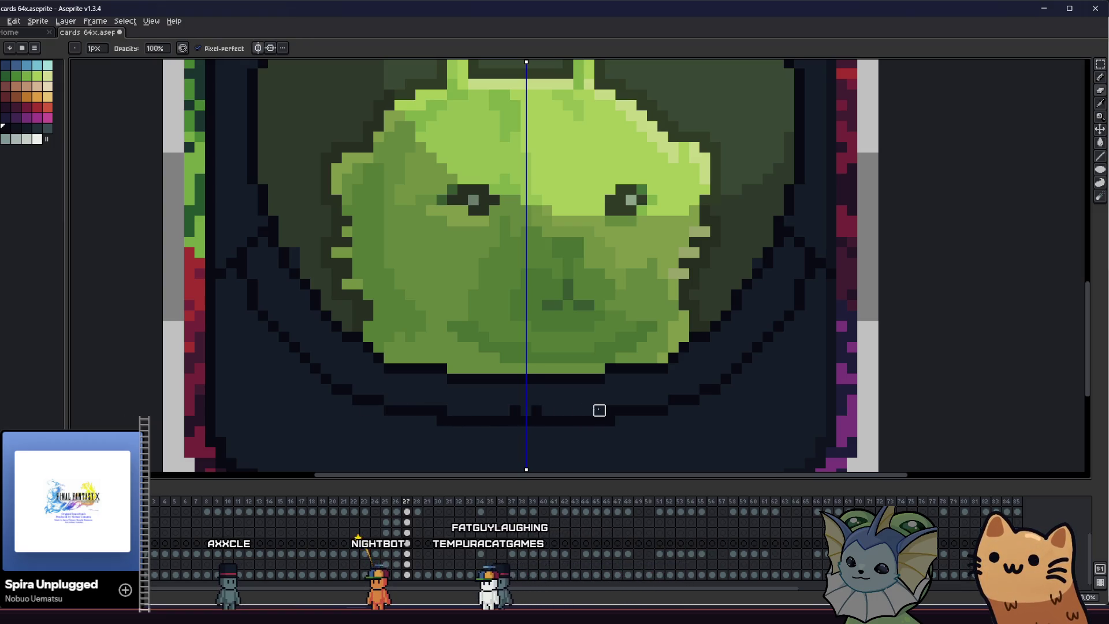
scroll(431, 410, "left", 1)
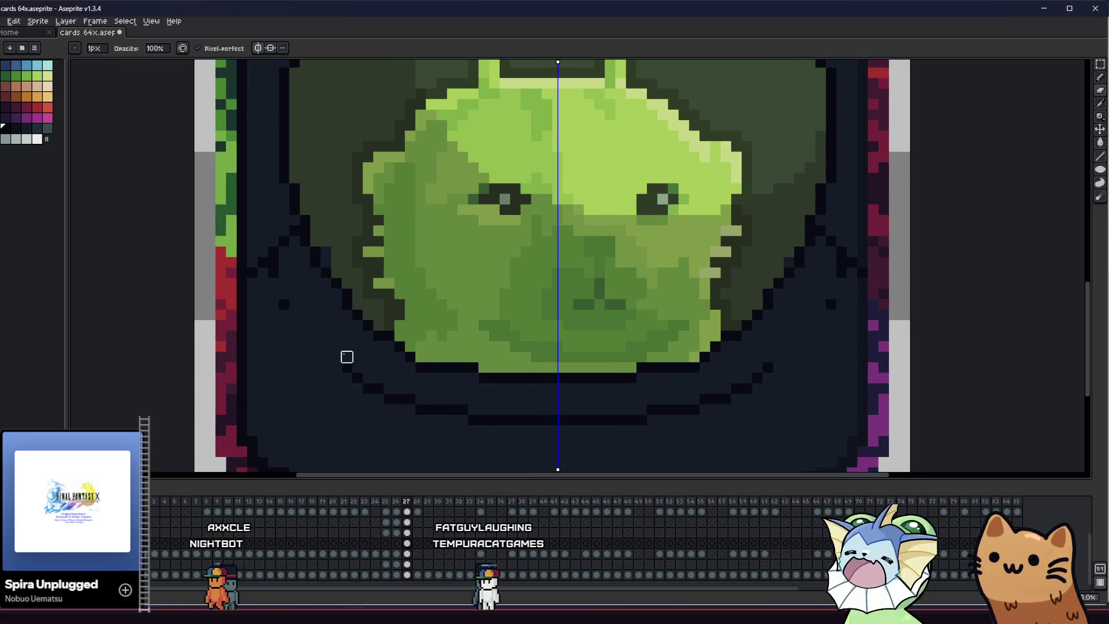
key("b")
key("e")
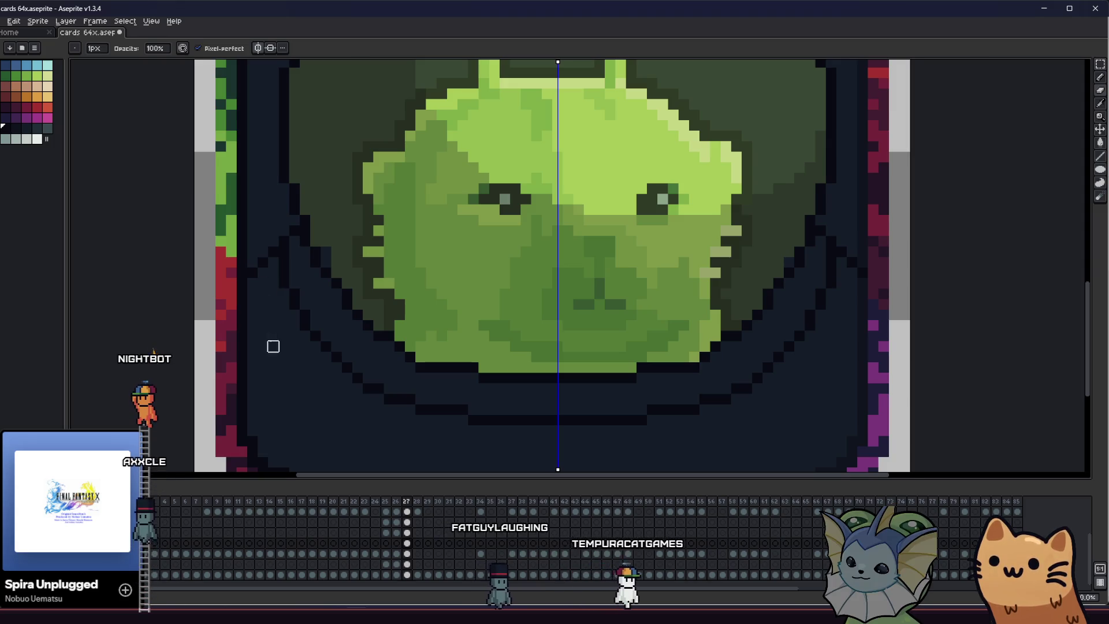
left_click_drag(273, 347, 126, 373)
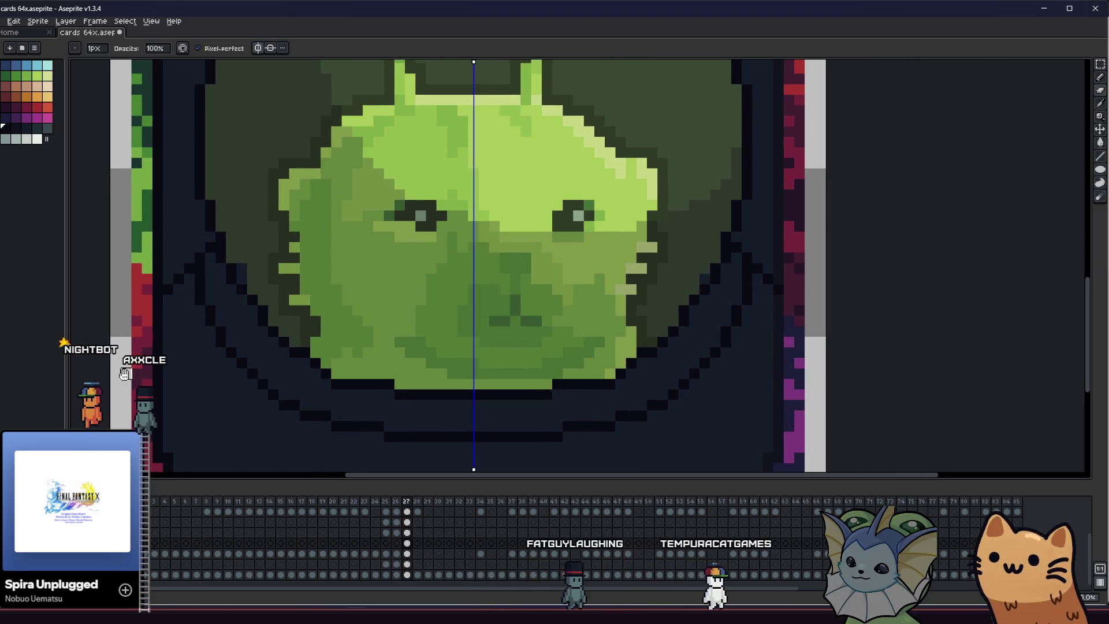
scroll(175, 294, "down", 5)
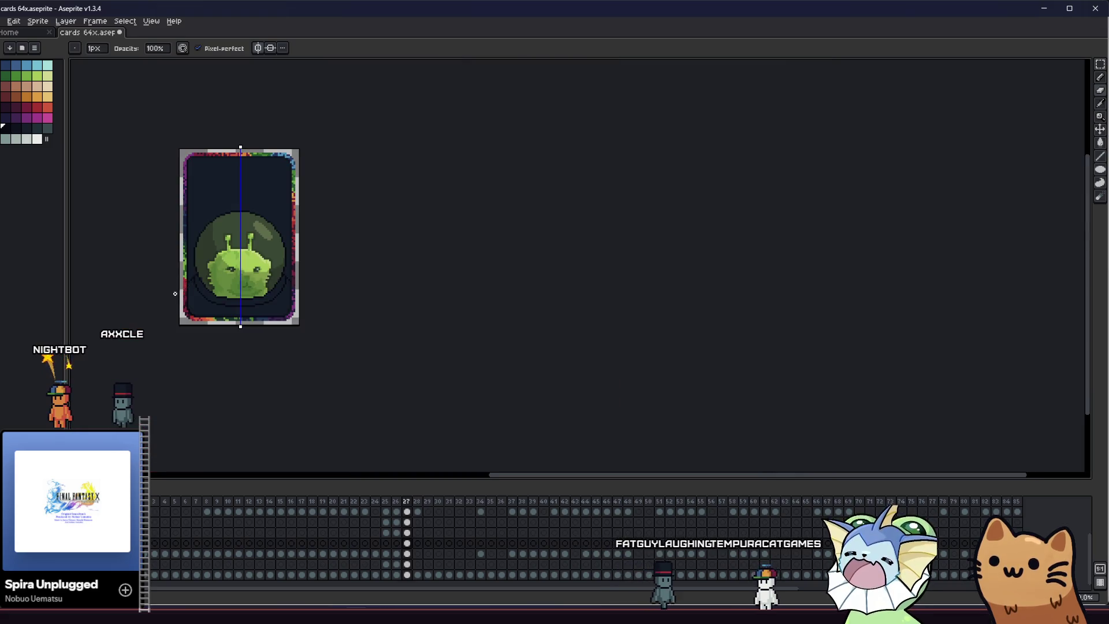
scroll(174, 293, "up", 1)
scroll(187, 304, "up", 1)
scroll(204, 315, "up", 1)
mouse_move(204, 314)
left_mouse_down()
mouse_move(202, 355)
mouse_move(239, 376)
left_mouse_up()
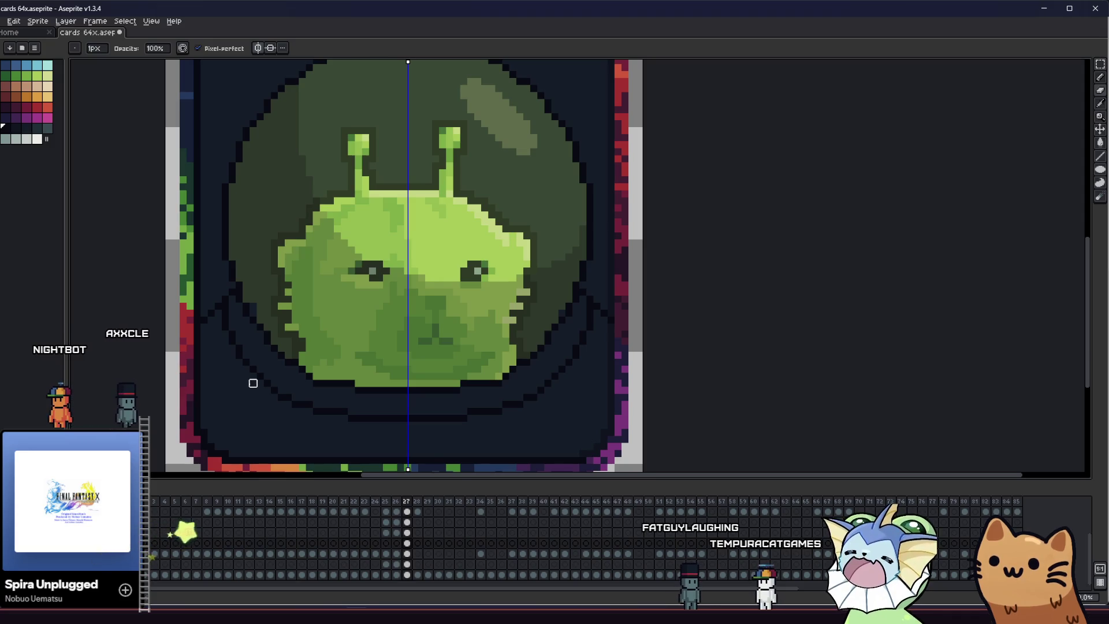
key("ctrl")
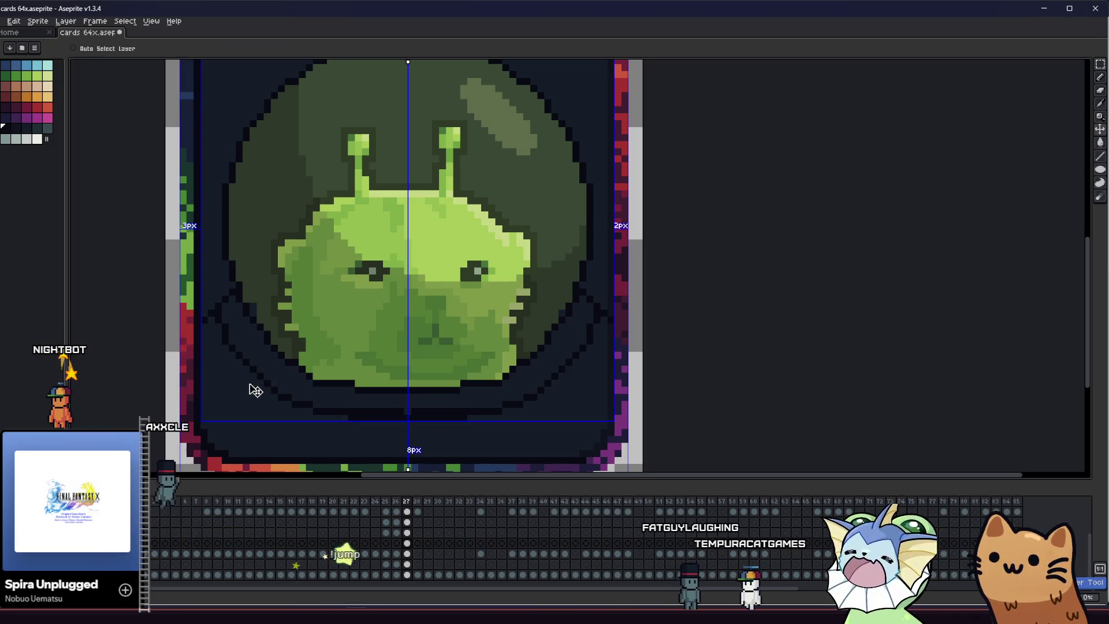
scroll(255, 390, "up", 2)
scroll(303, 412, "down", 2)
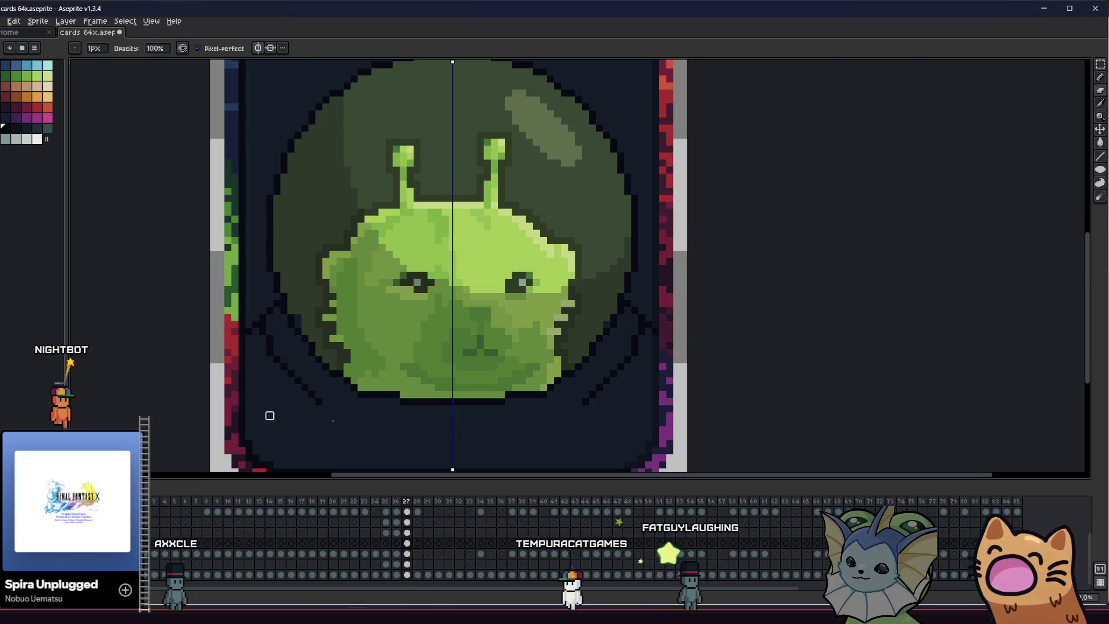
scroll(343, 414, "up", 1)
Erase the diagonal pixels and try new outline pixels below the face, then undo them
key("e")
left_click_drag(329, 365, 373, 397)
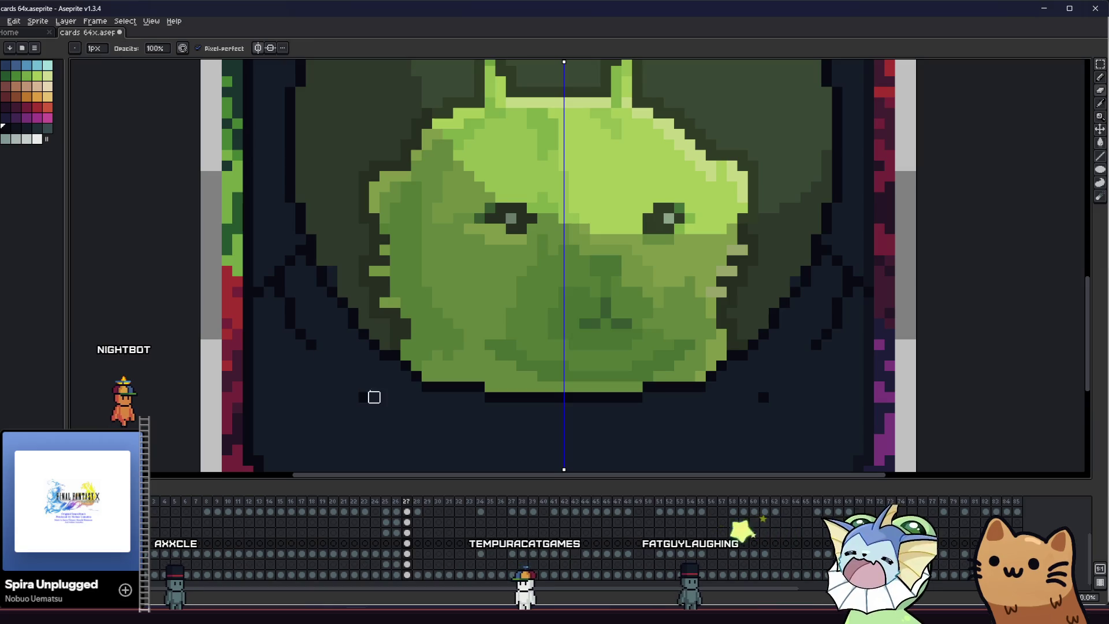
key("b")
left_click_drag(310, 365, 381, 420)
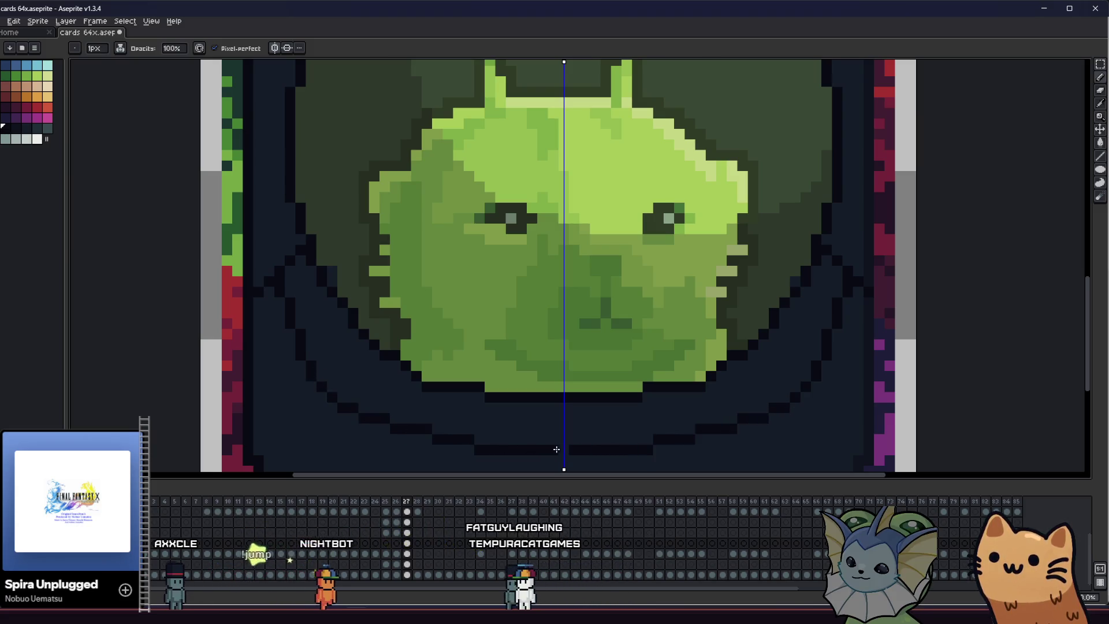
left_click_drag(500, 429, 368, 405)
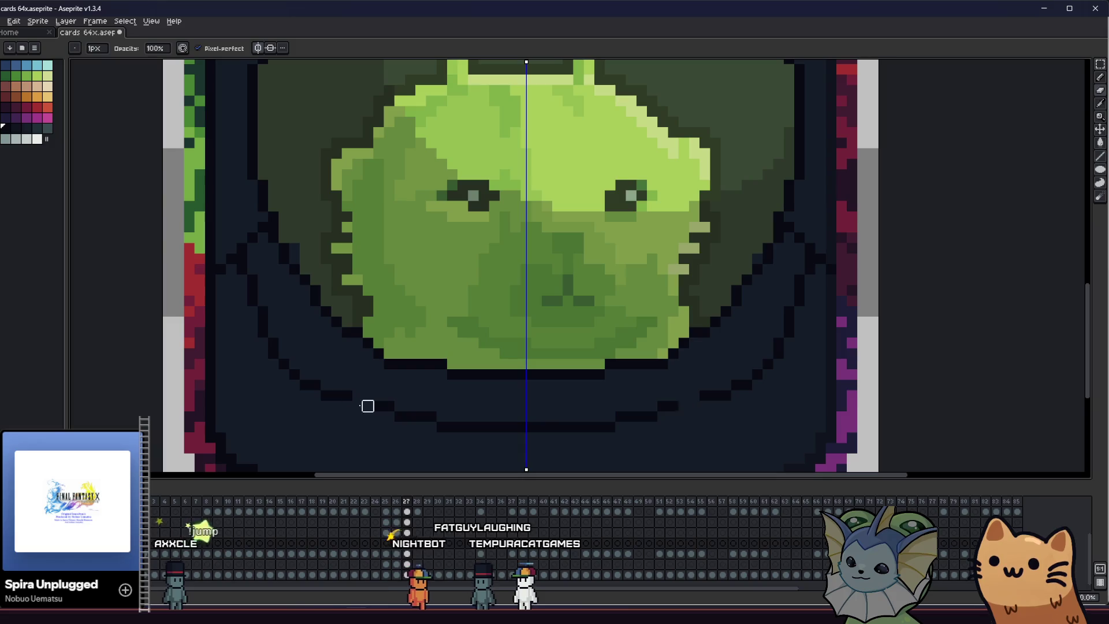
key("ctrl+z")
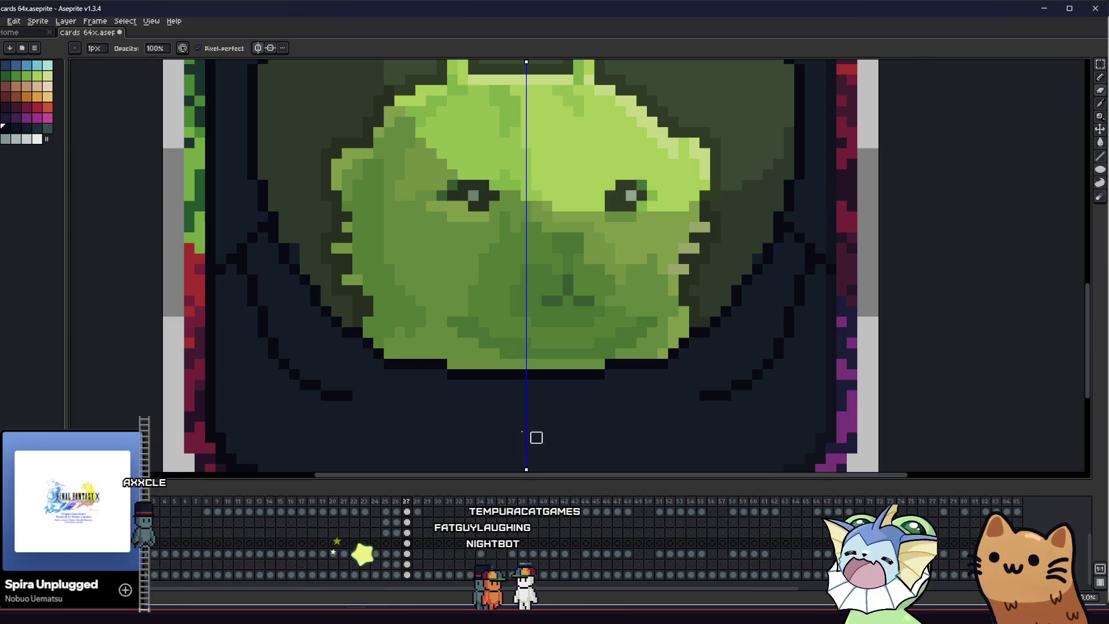
Draw a dark horizontal rim line below the face and erase its middle to form the collar curve
key("b")
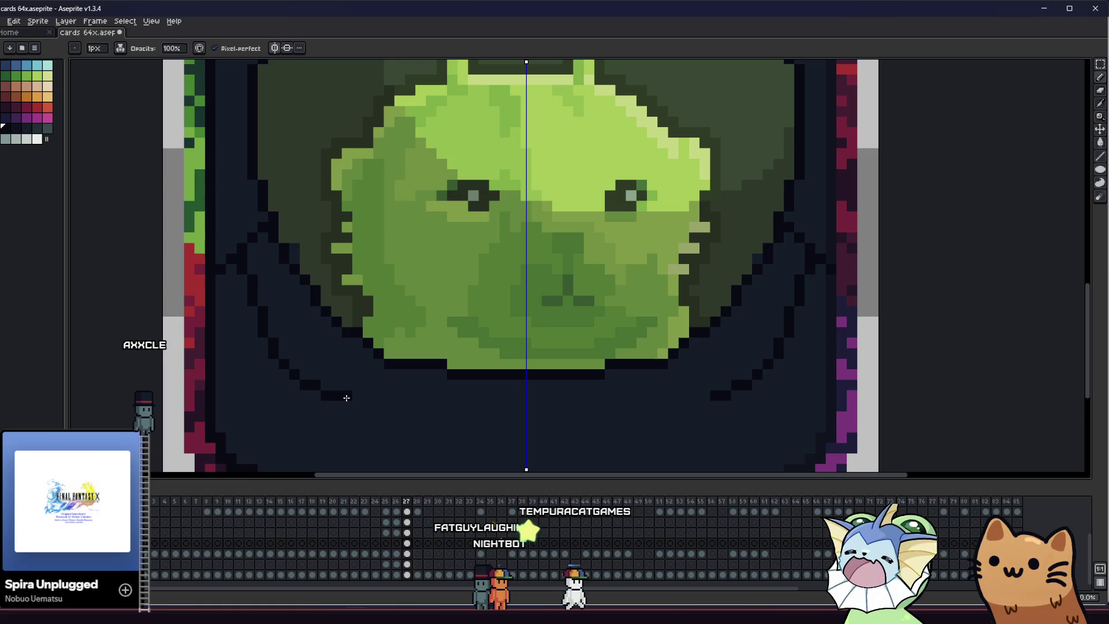
left_click(386, 416)
left_click_drag(408, 426, 529, 426)
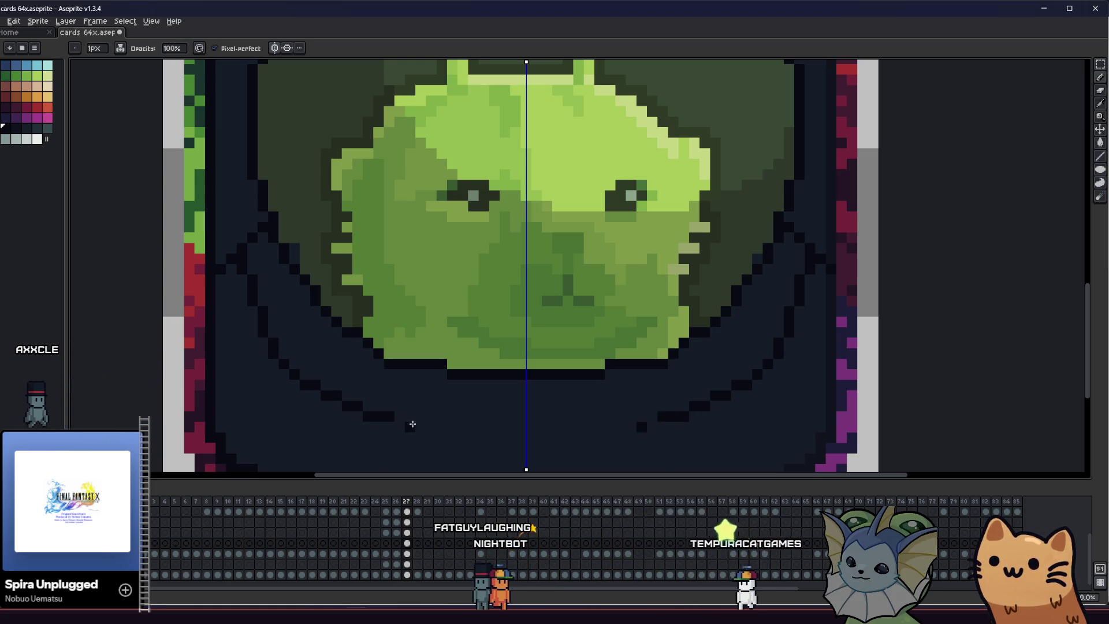
left_click(402, 426)
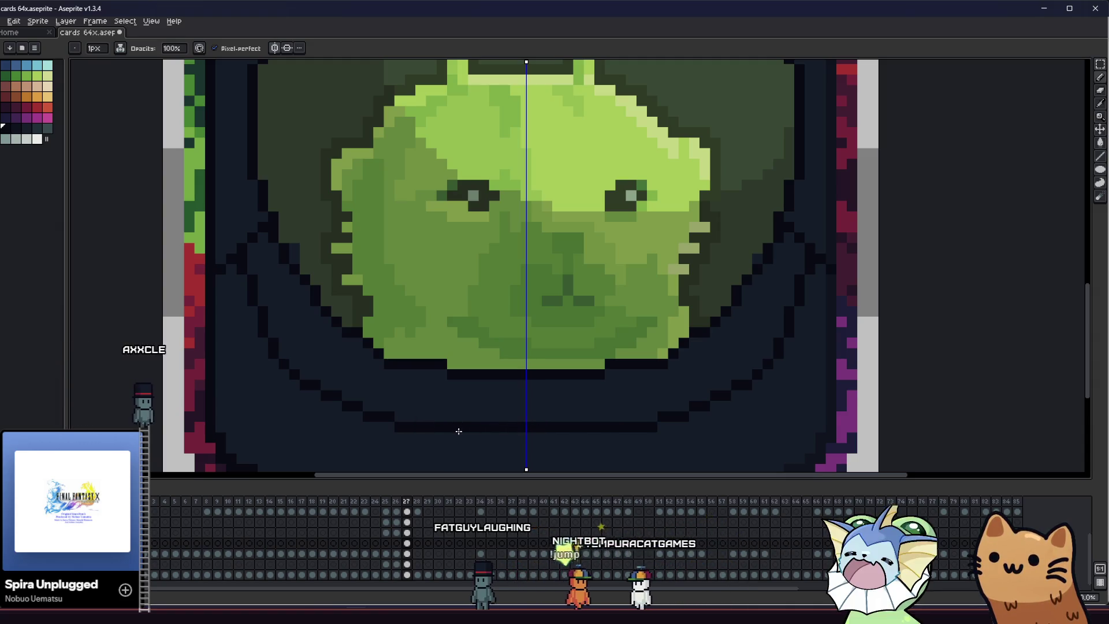
key("e")
left_click_drag(471, 425, 558, 426)
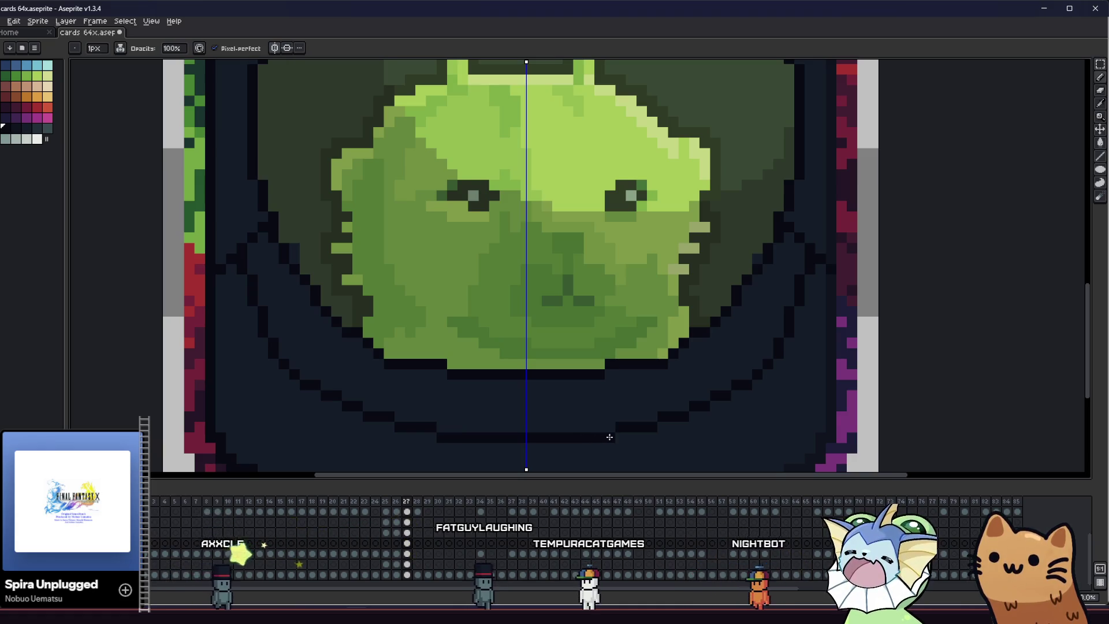
scroll(610, 426, "down", 3)
left_click_drag(397, 403, 118, 382)
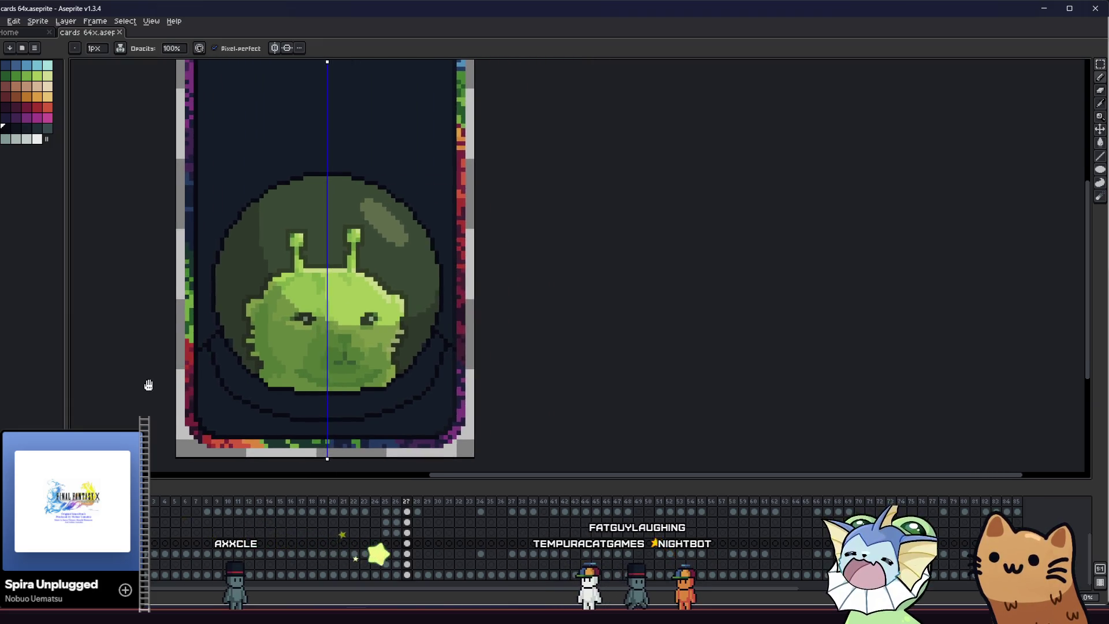
scroll(163, 369, "up", 2)
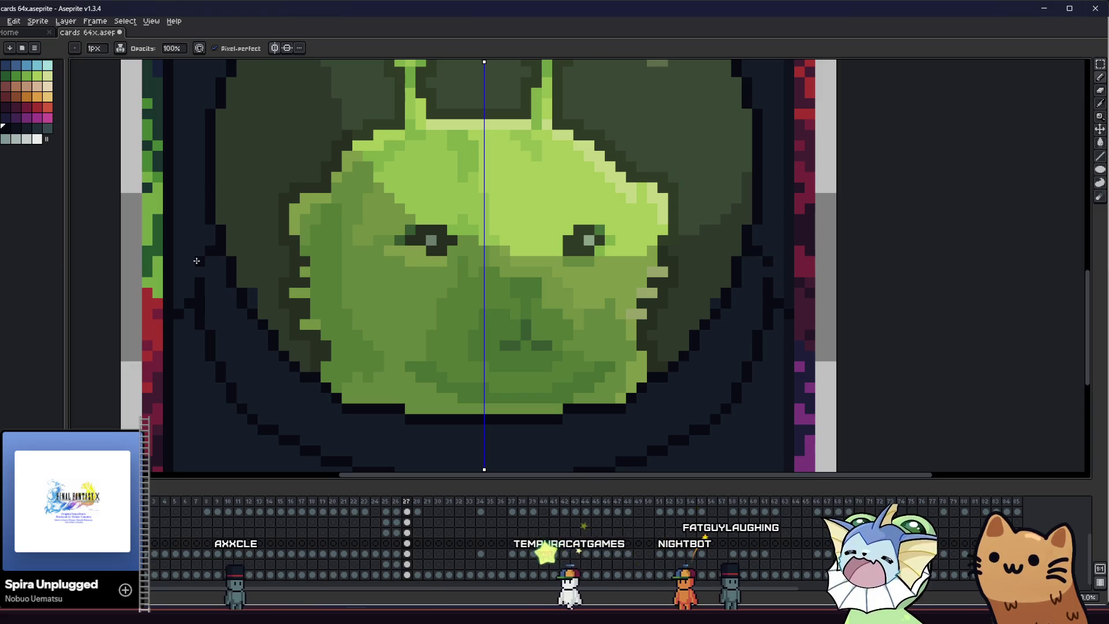
Sample the near-black outline colour from the sprite with the eyedropper and choose the Ellipse tool
key("e")
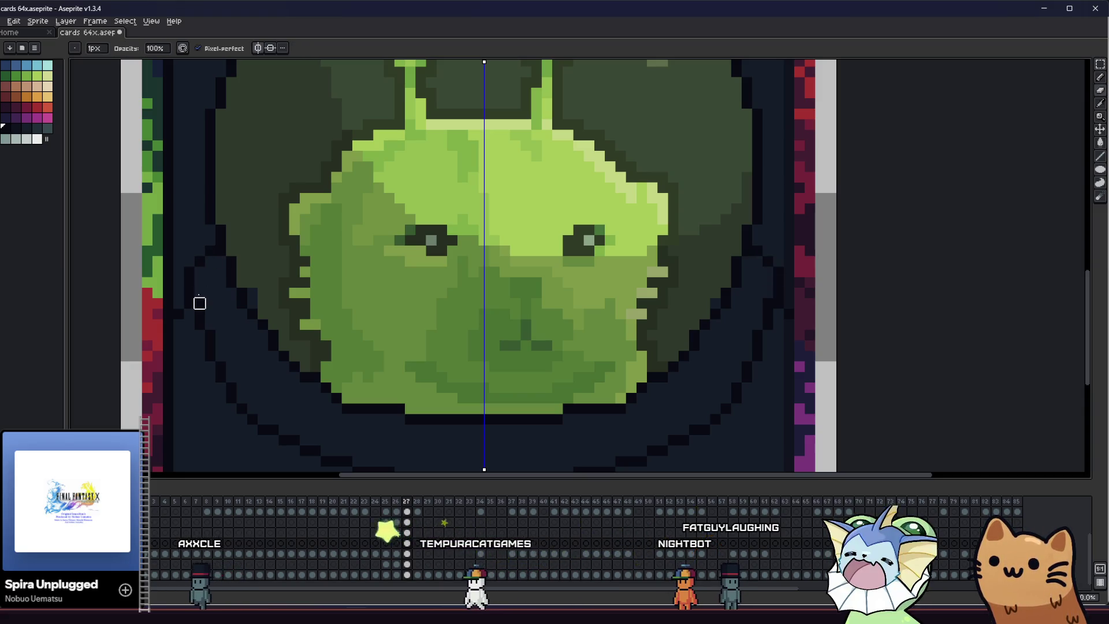
scroll(188, 315, "down", 1)
scroll(183, 329, "down", 1)
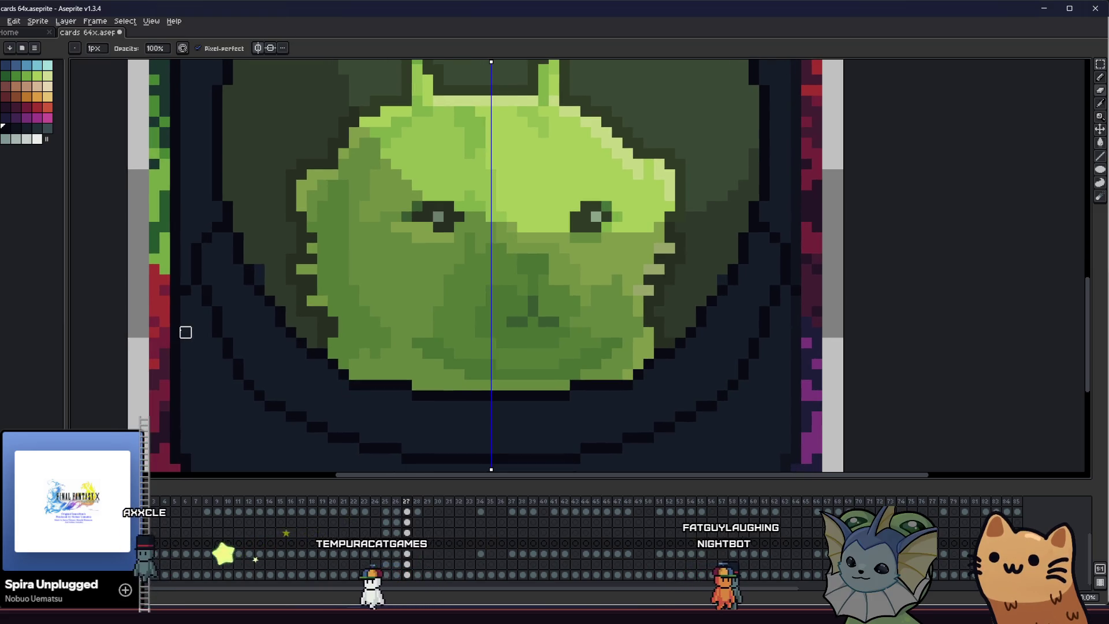
scroll(182, 330, "down", 1)
scroll(114, 359, "up", 1)
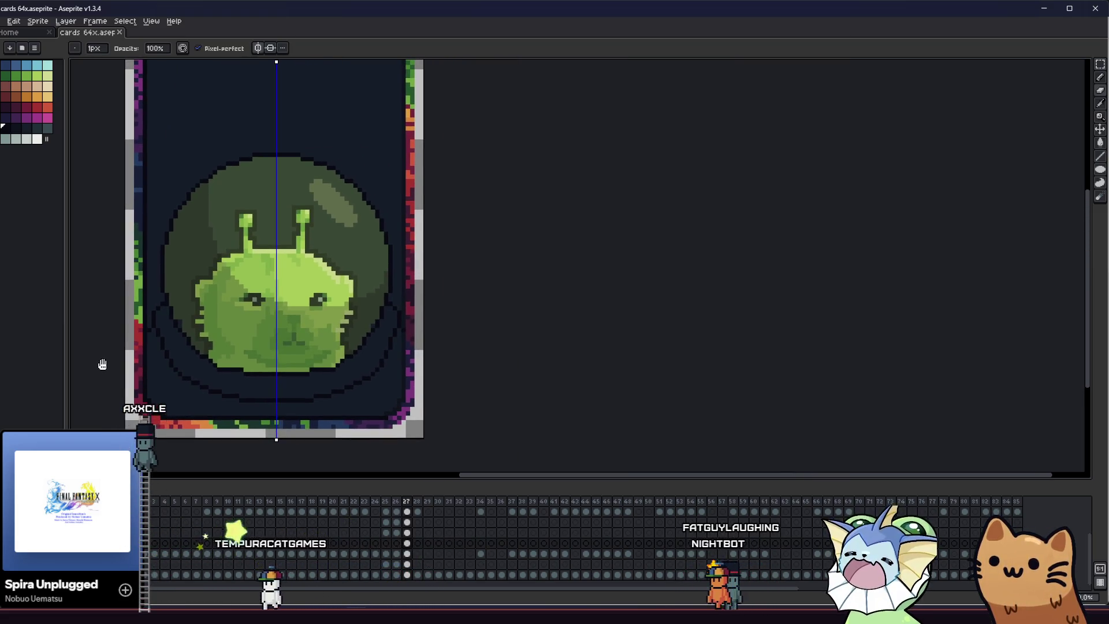
scroll(131, 390, "down", 1)
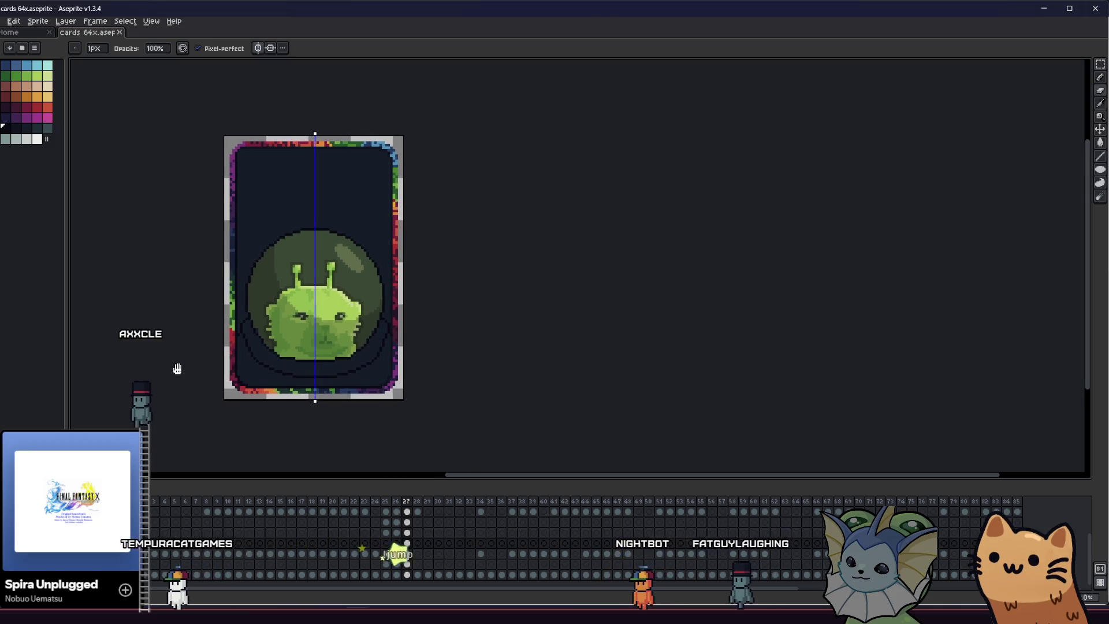
scroll(208, 379, "up", 1)
scroll(234, 364, "up", 1)
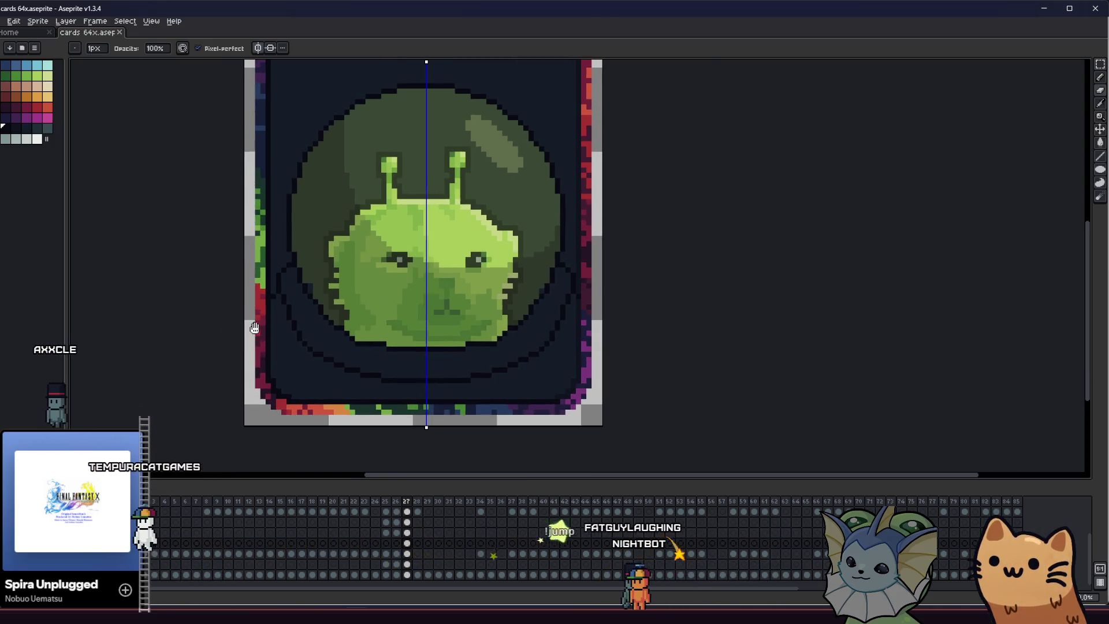
scroll(256, 351, "up", 1)
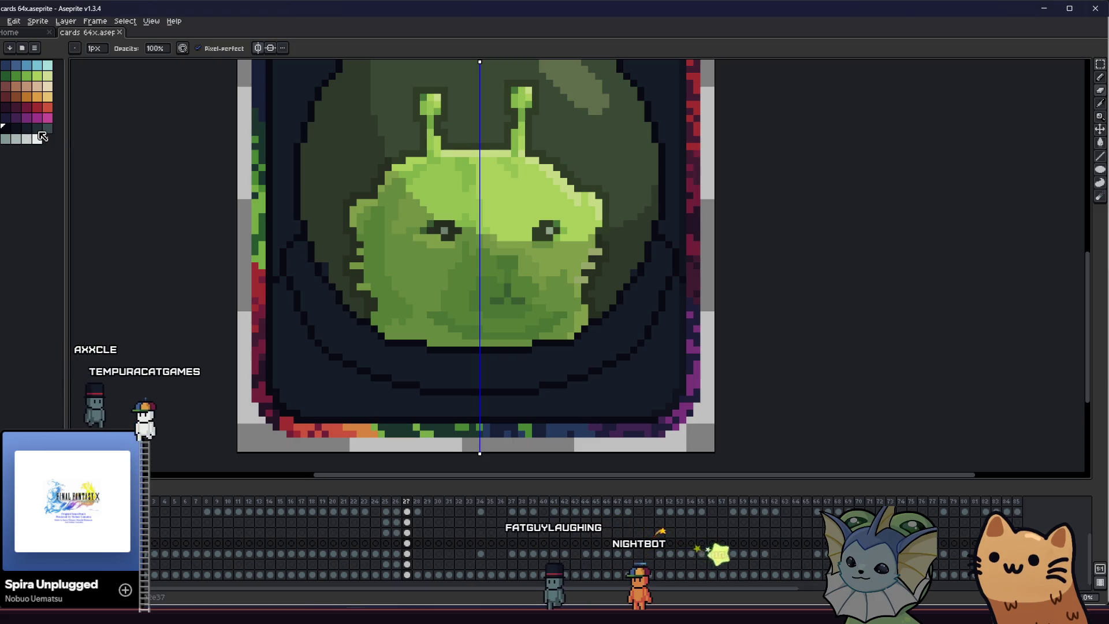
mouse_move(242, 321)
left_mouse_down()
mouse_move(231, 289)
mouse_move(286, 347)
mouse_move(265, 335)
left_mouse_up()
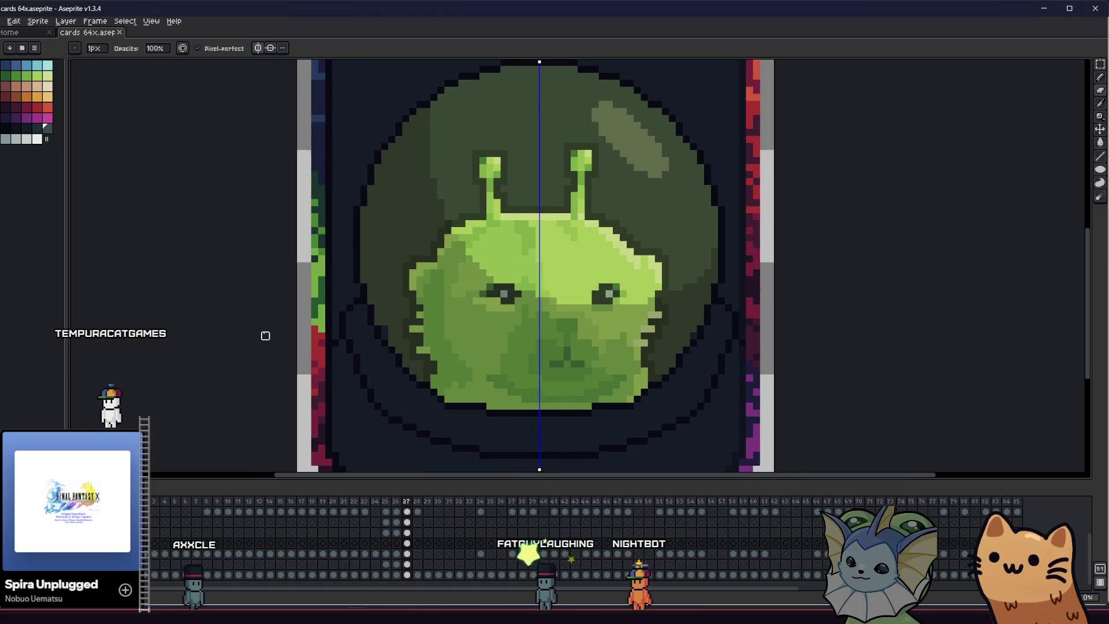
key("v")
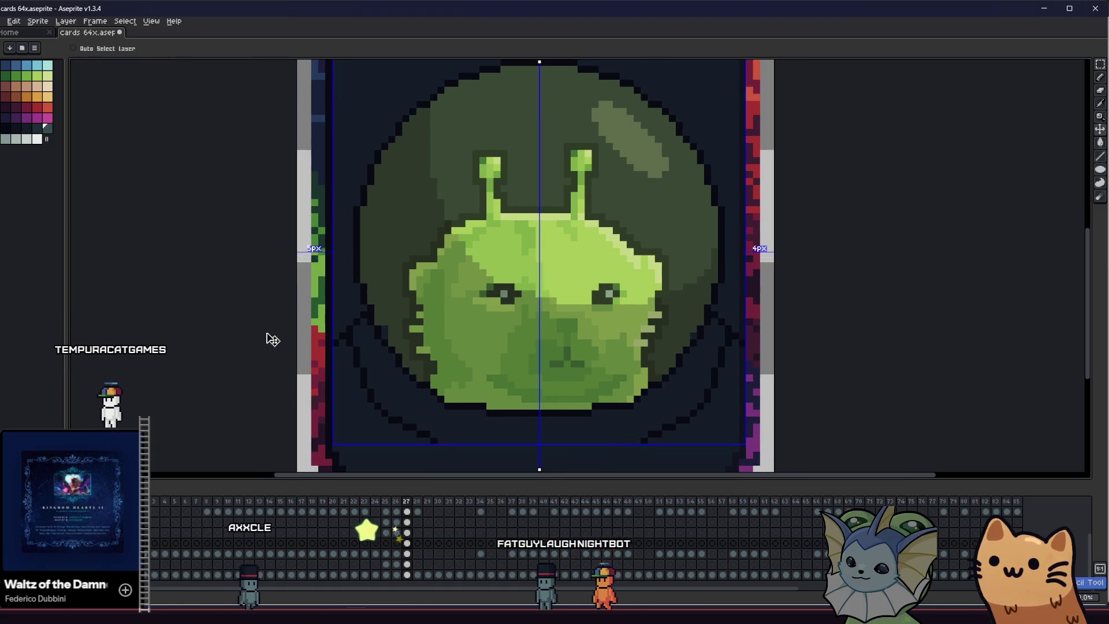
key("b")
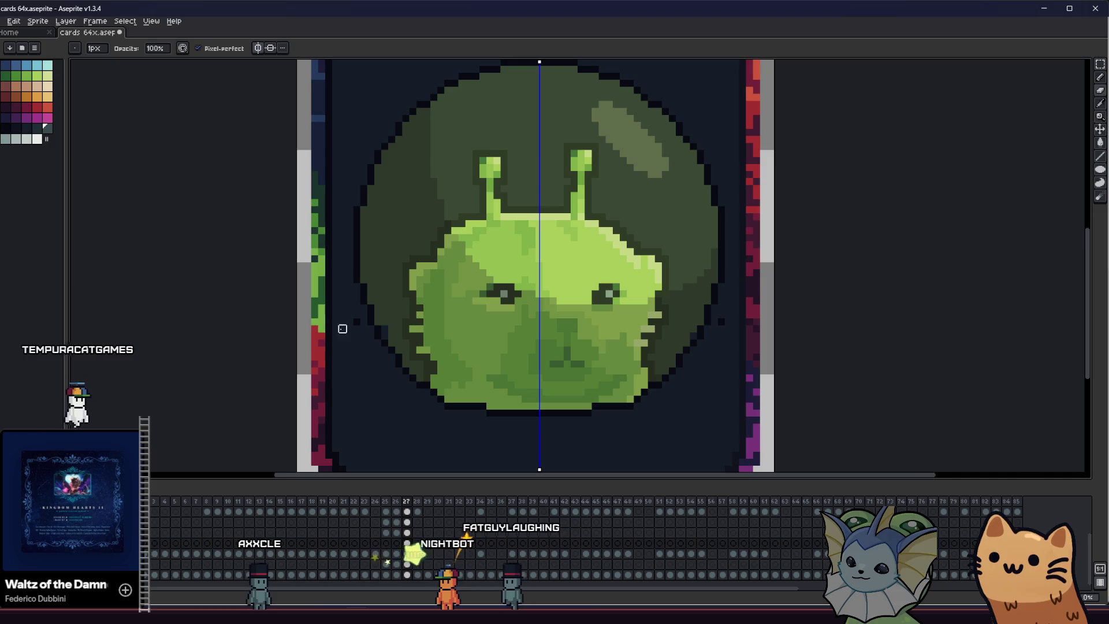
key("i")
left_click(392, 333)
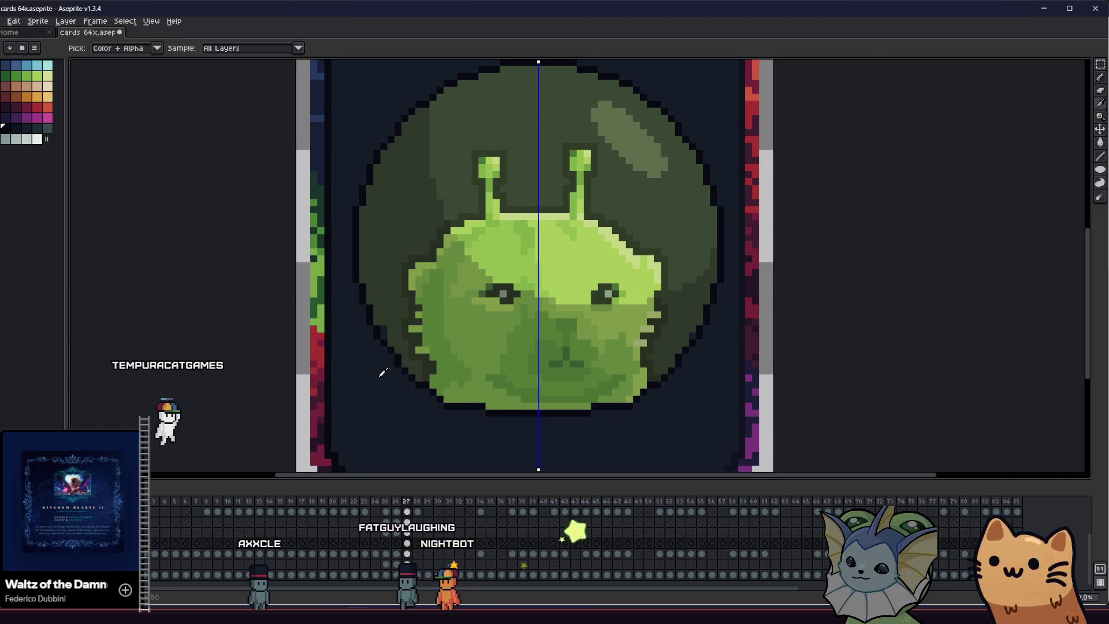
left_click(1102, 173)
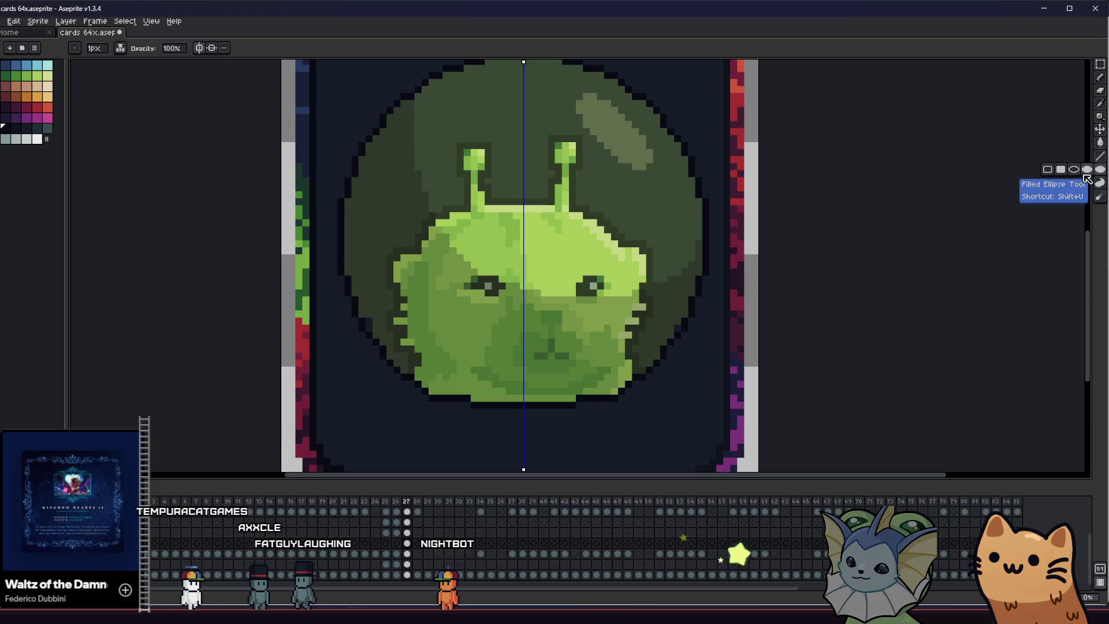
Draw a dark elliptical collar outline beneath the alien, adjusting its size before committing
left_click_drag(693, 354, 329, 404)
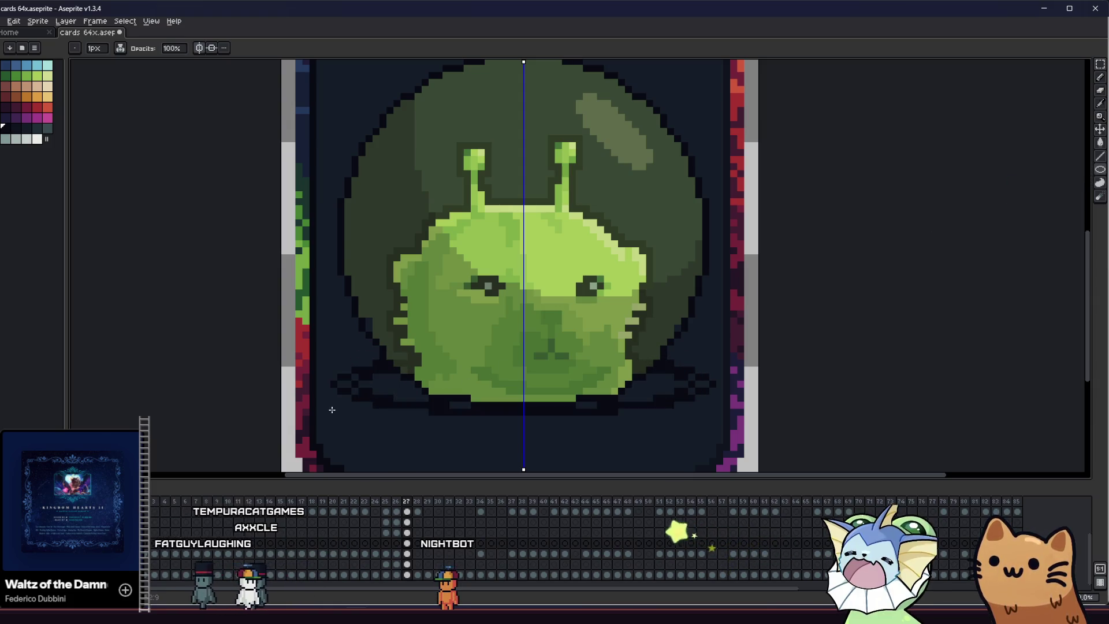
key("ctrl+z")
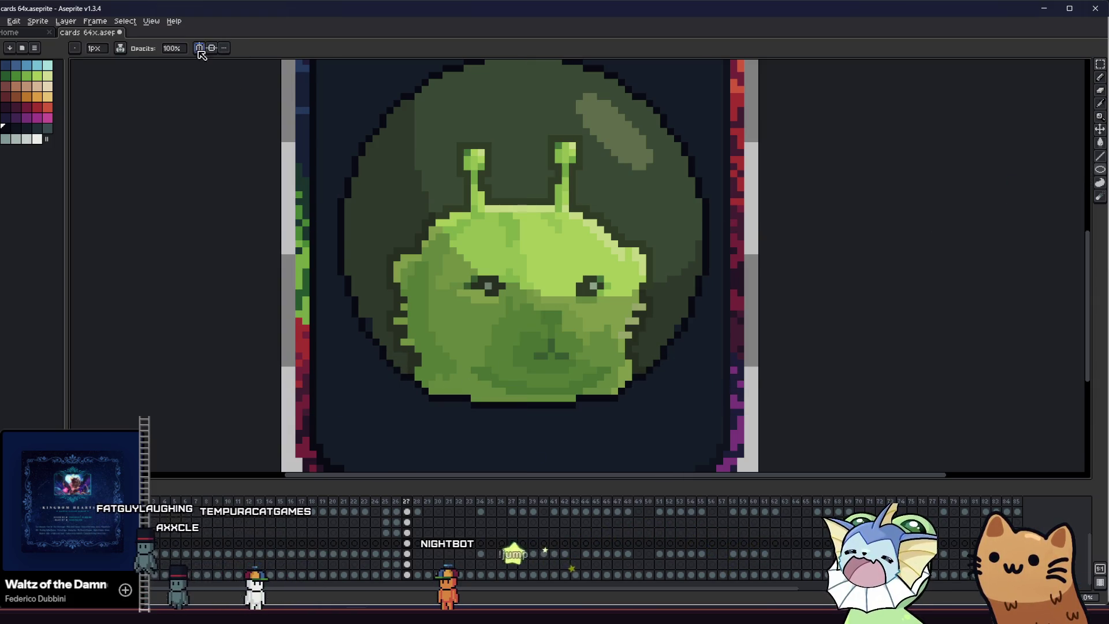
mouse_move(319, 314)
left_mouse_down()
mouse_move(708, 432)
mouse_move(693, 444)
mouse_move(697, 426)
mouse_move(688, 438)
left_mouse_up()
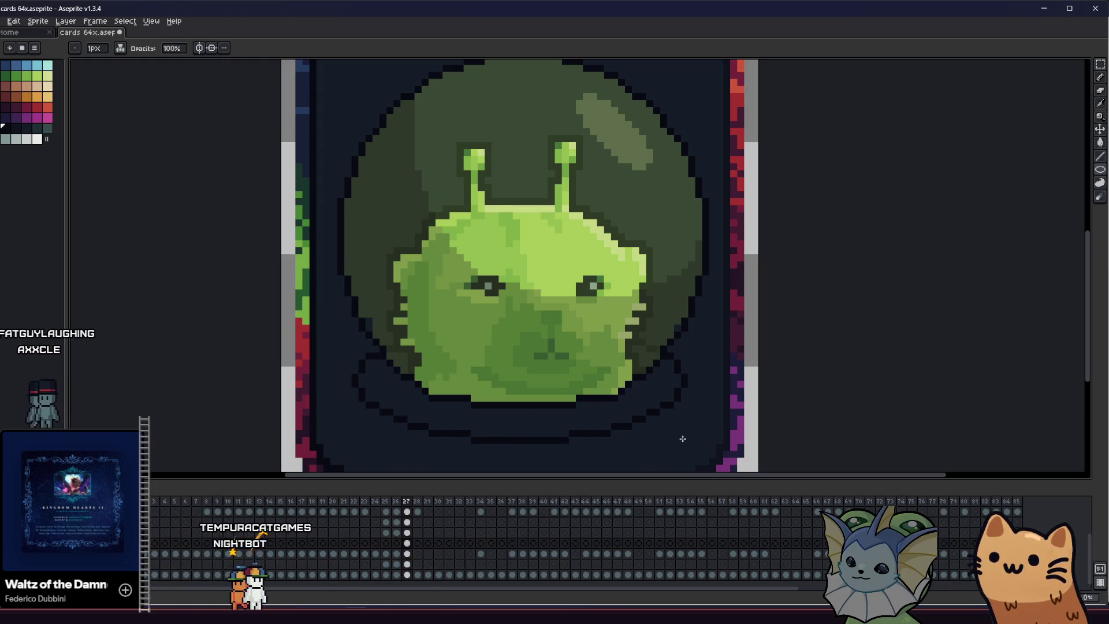
left_click_drag(682, 439, 688, 420)
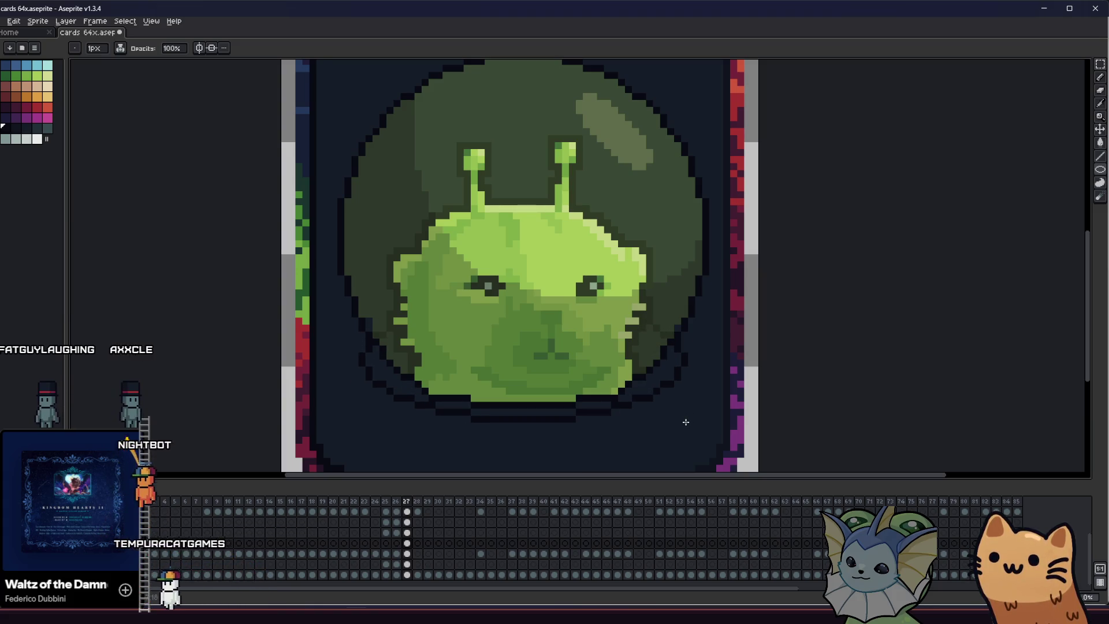
left_click_drag(686, 422, 688, 441)
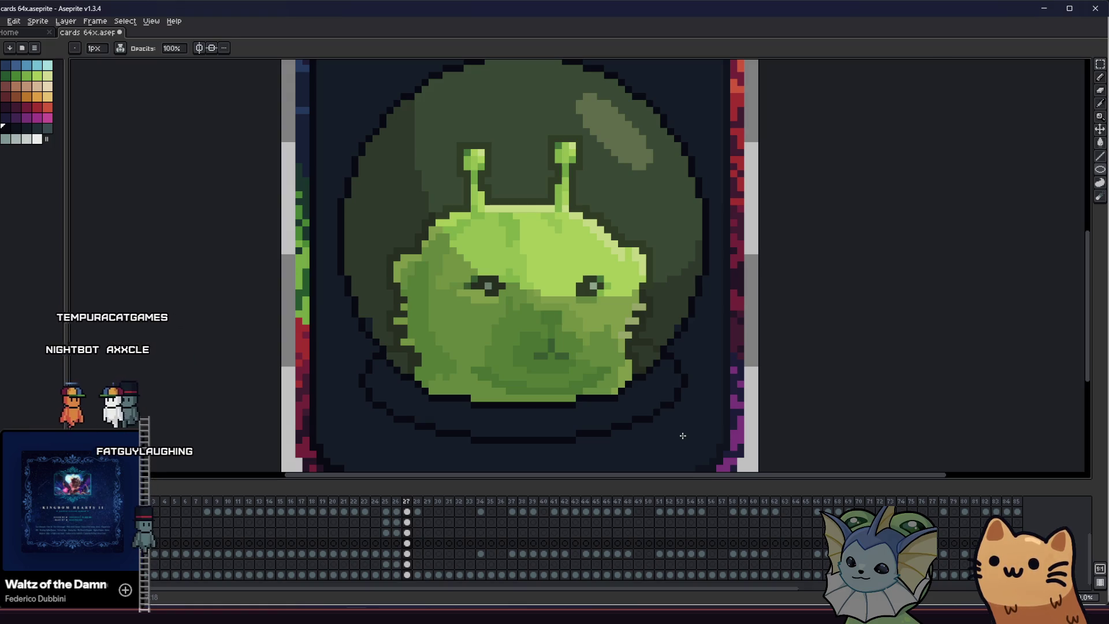
scroll(354, 383, "up", 1)
Briefly marquee the alien's face and deselect, then pick red ready to fill the collar
key("b")
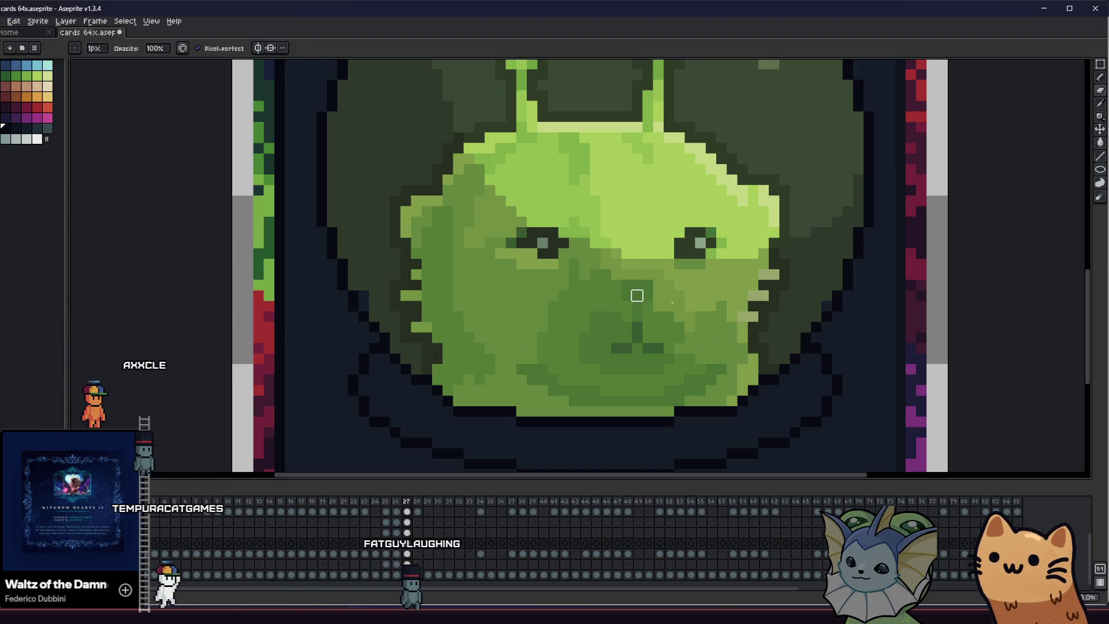
key("m")
left_click_drag(395, 168, 792, 347)
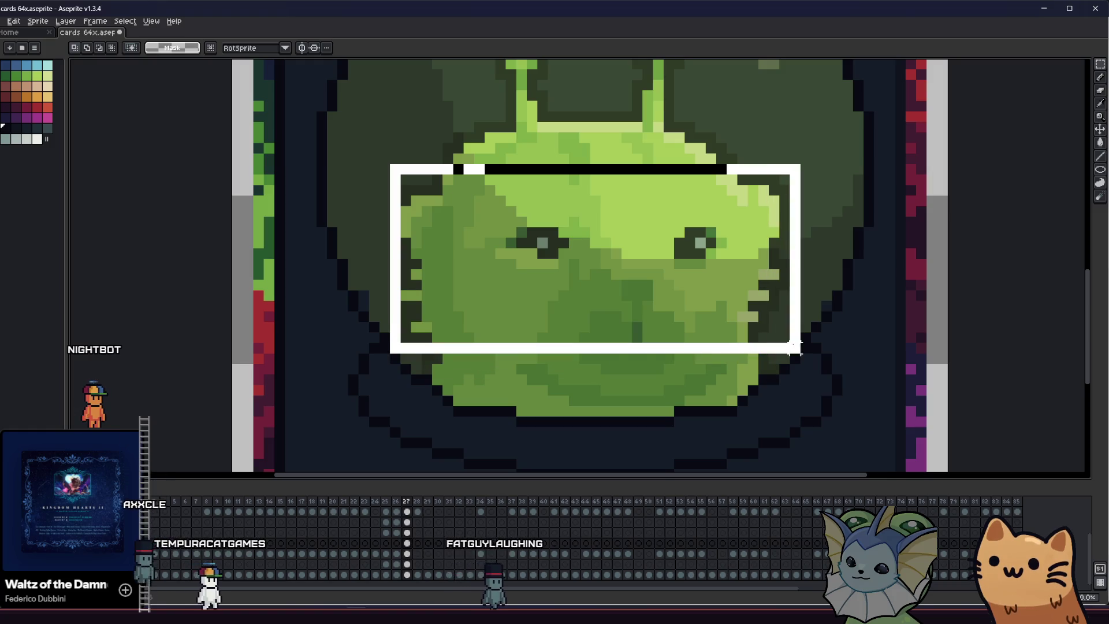
key("ctrl+d")
scroll(596, 358, "down", 3)
scroll(359, 377, "up", 1)
scroll(346, 368, "up", 1)
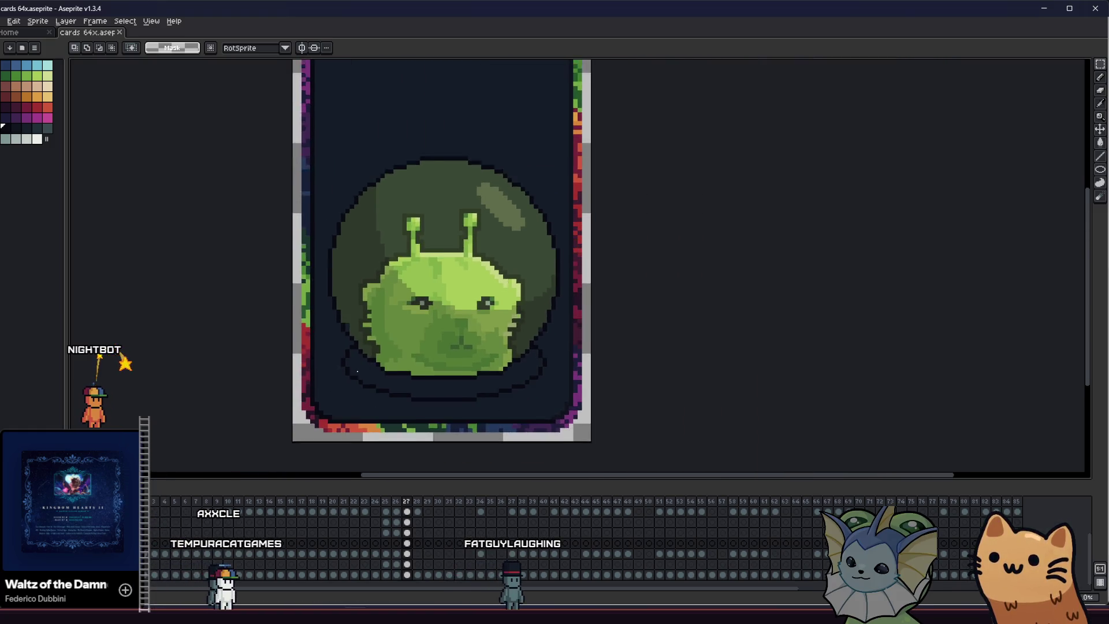
scroll(339, 361, "up", 1)
key("b")
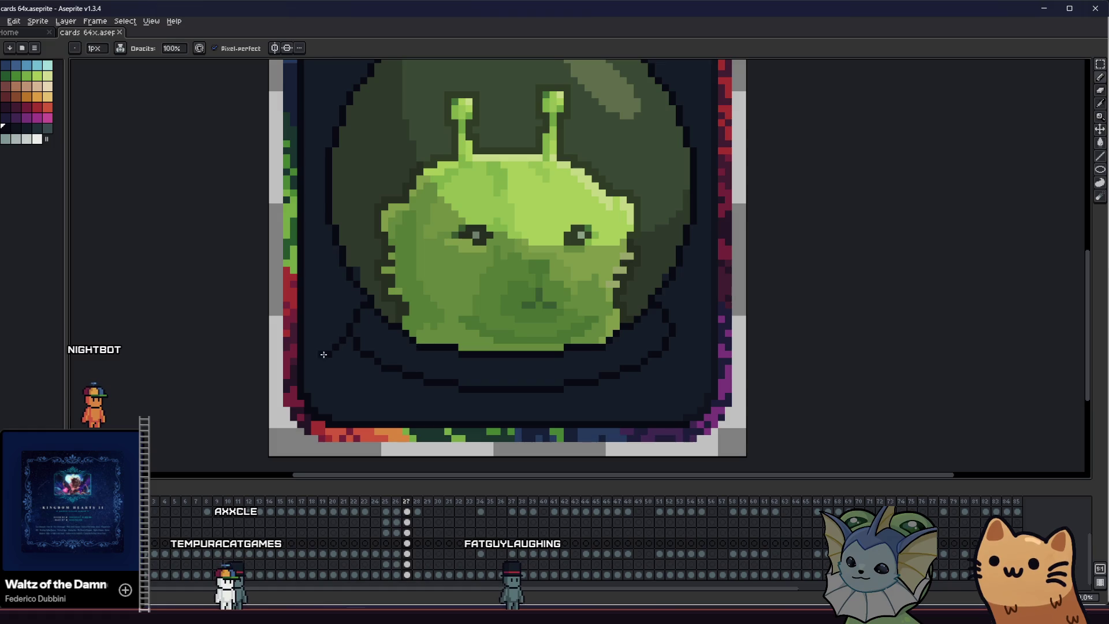
left_click_drag(338, 358, 312, 407)
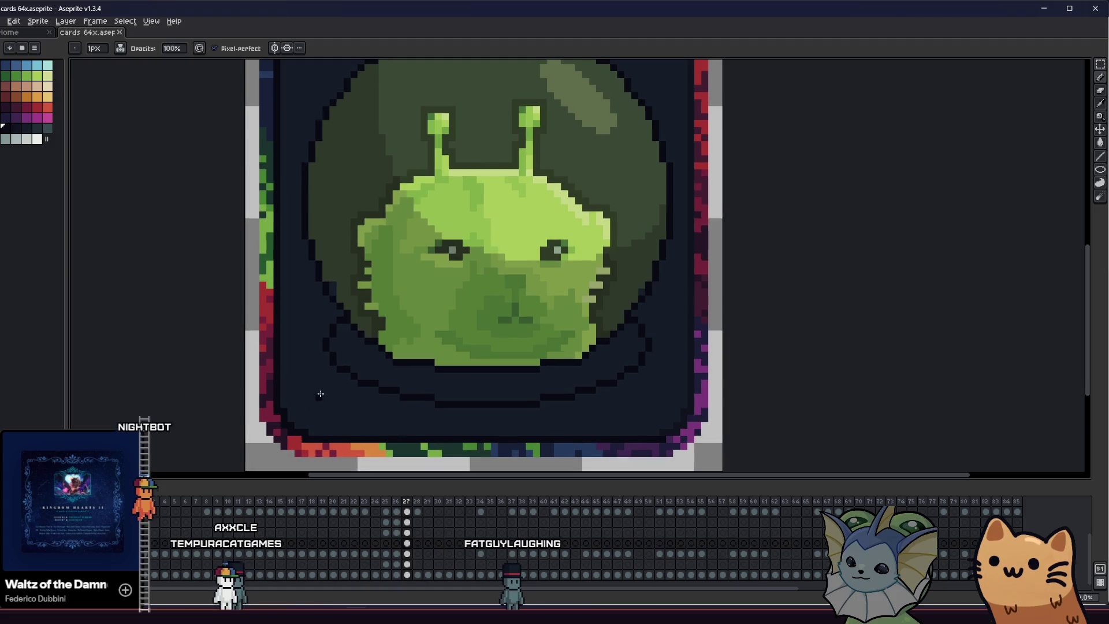
scroll(314, 394, "down", 5)
scroll(291, 398, "up", 3)
scroll(283, 403, "up", 1)
key("g")
left_click(47, 106)
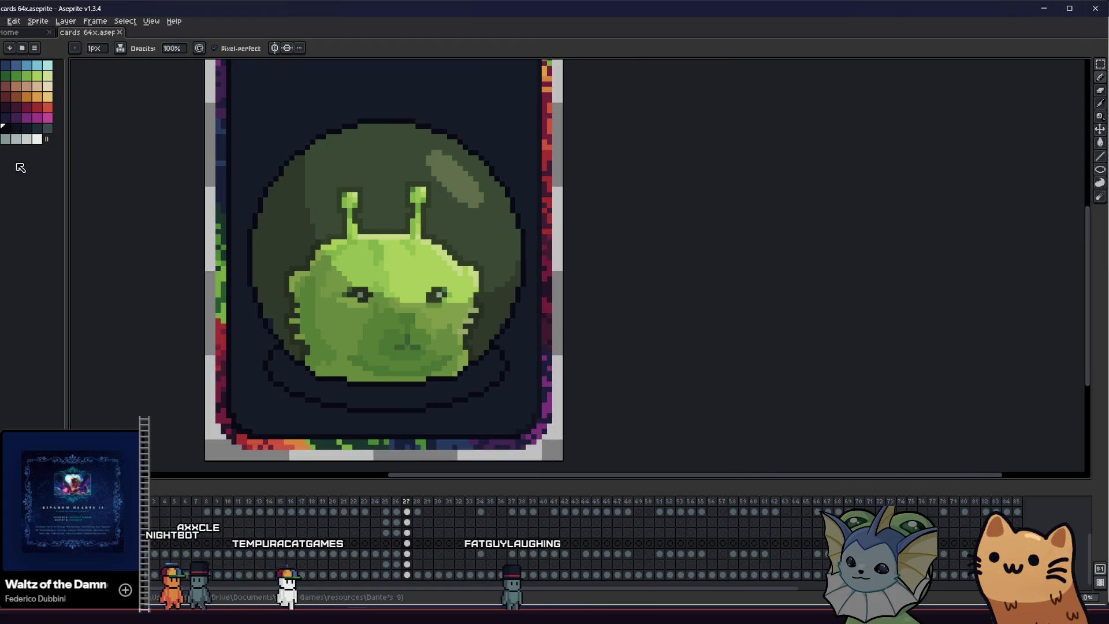
Fill the collar red, split it with a dark red line and fill its left part dark red
left_click(268, 355)
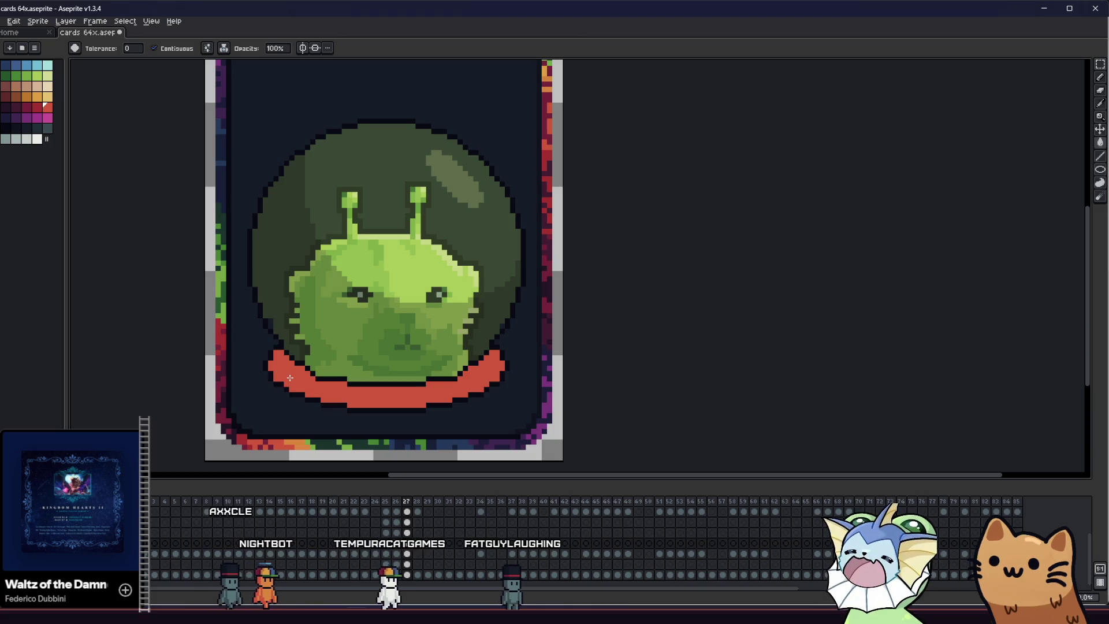
scroll(260, 386, "up", 1)
scroll(260, 386, "up", 1)
scroll(260, 386, "up", 1)
left_click(39, 107)
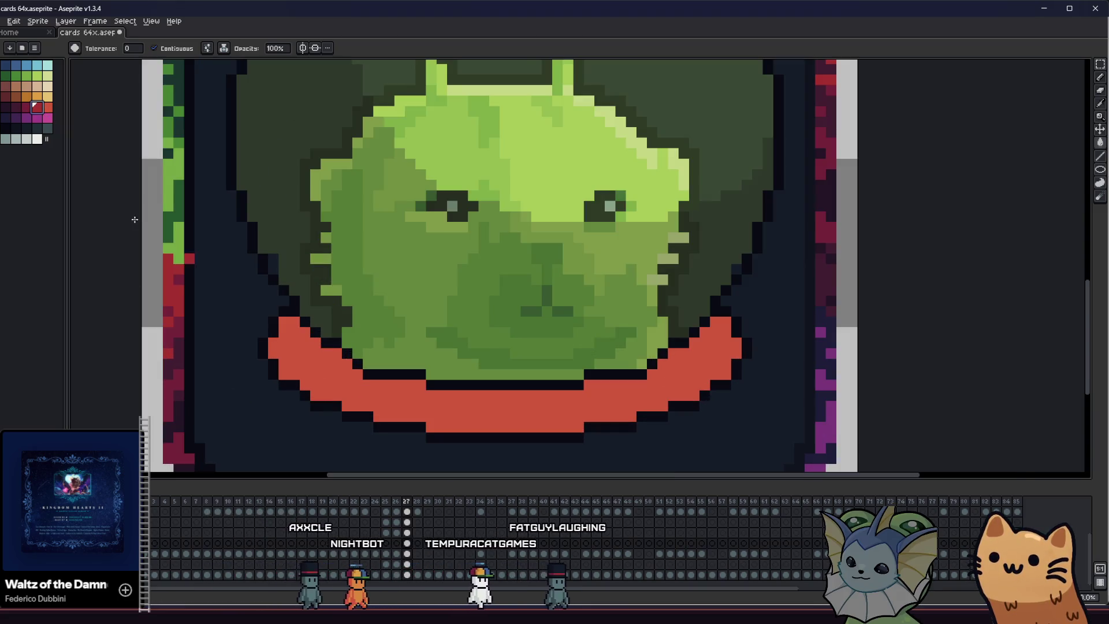
key("b")
left_click_drag(618, 383, 617, 399)
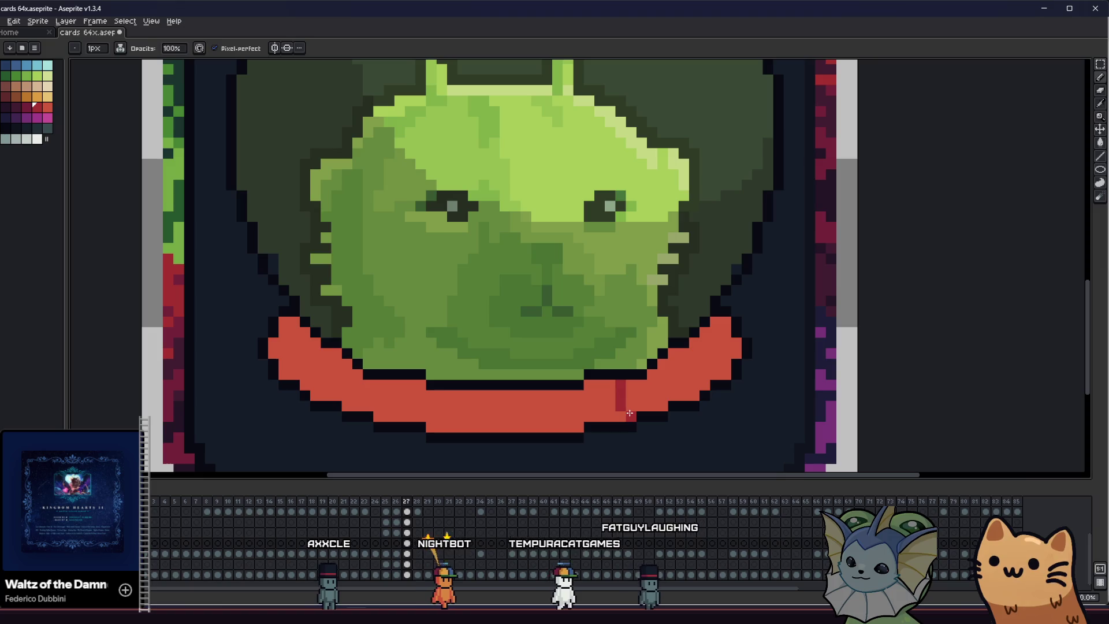
key("g")
left_click(619, 396)
key("b")
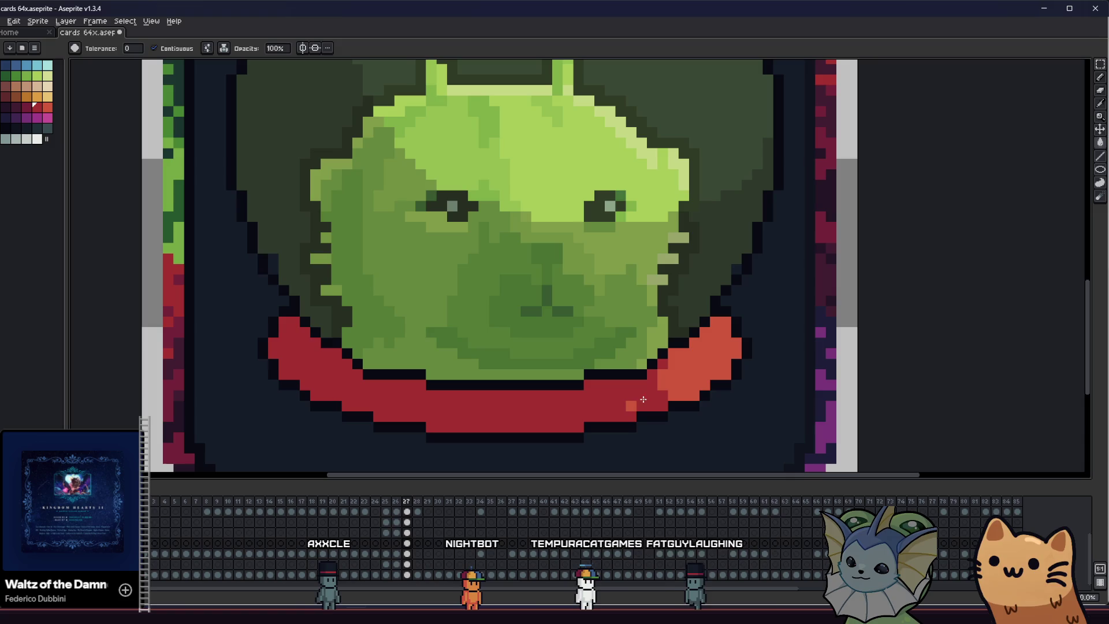
Deepen the collar's left section to dark maroon with fills and pencil touch-ups
left_click(25, 106)
key("b")
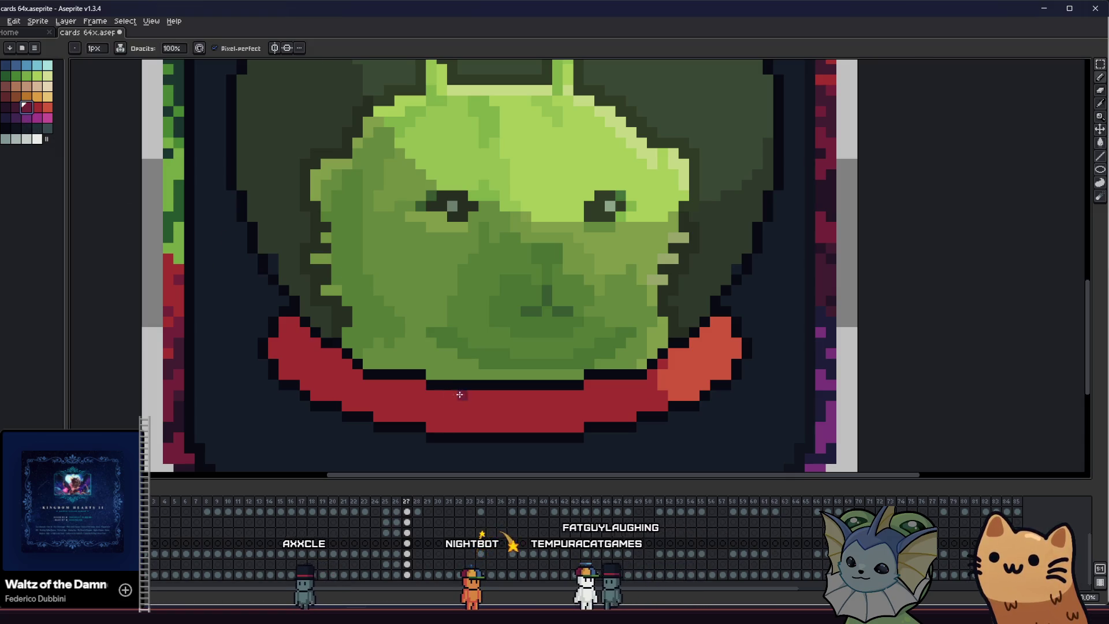
key("g")
left_click(484, 410)
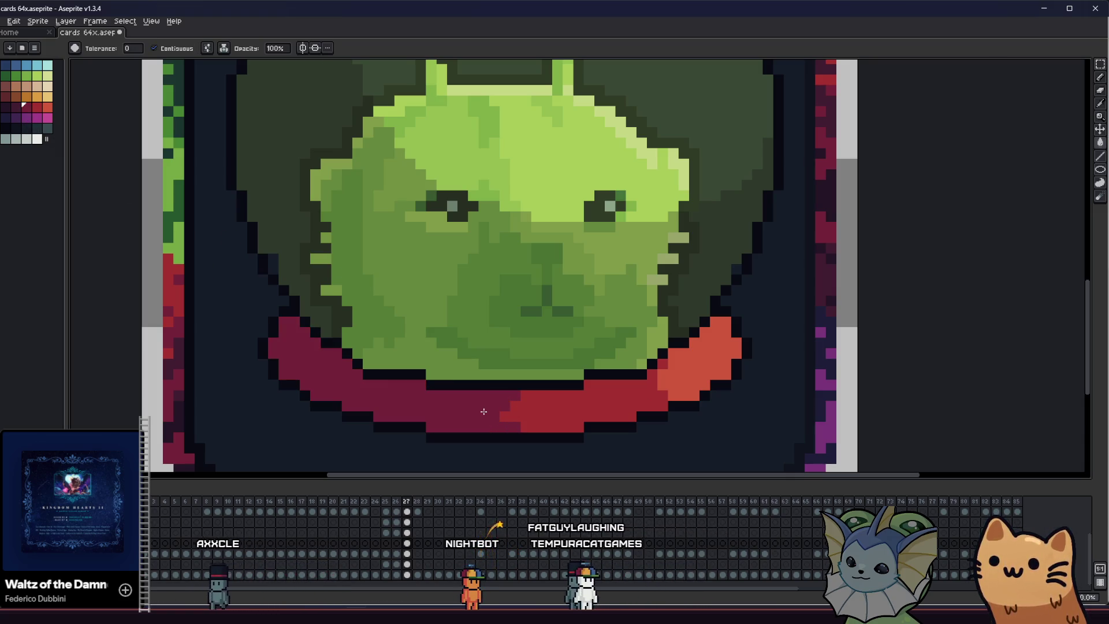
left_click(14, 107)
key("b")
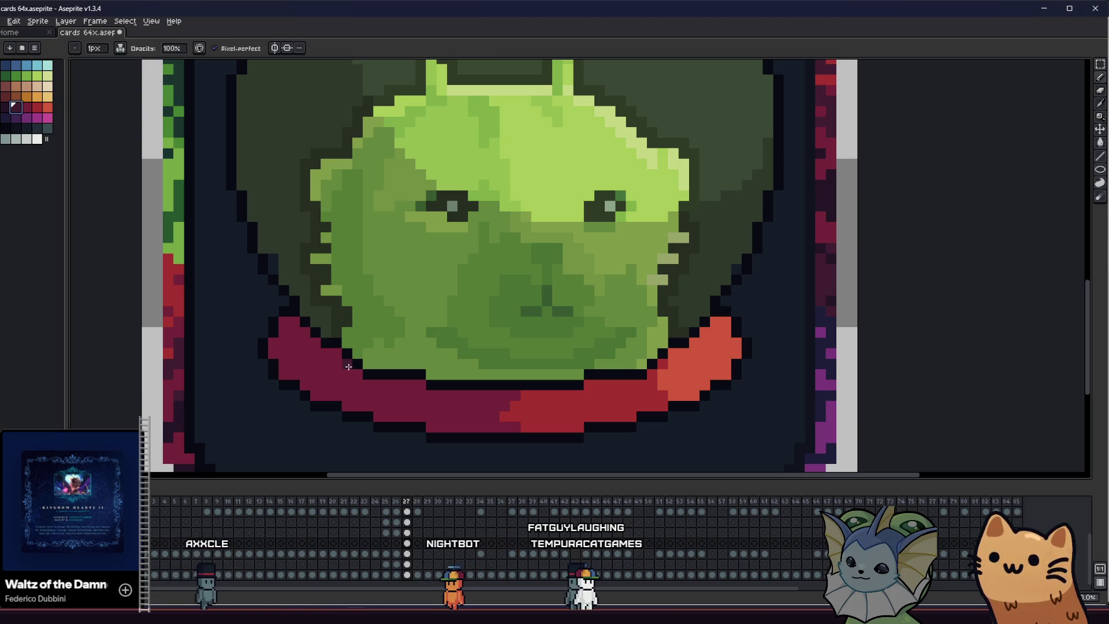
scroll(330, 395, "down", 4)
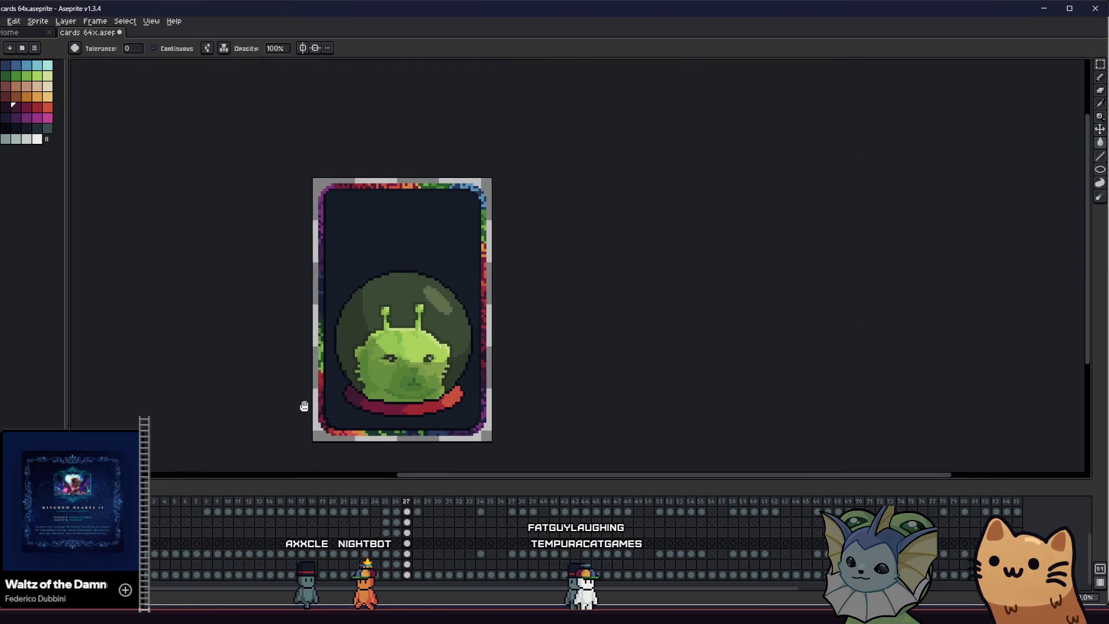
scroll(388, 409, "up", 2)
key("g")
key("b")
scroll(407, 401, "up", 1)
scroll(382, 400, "up", 1)
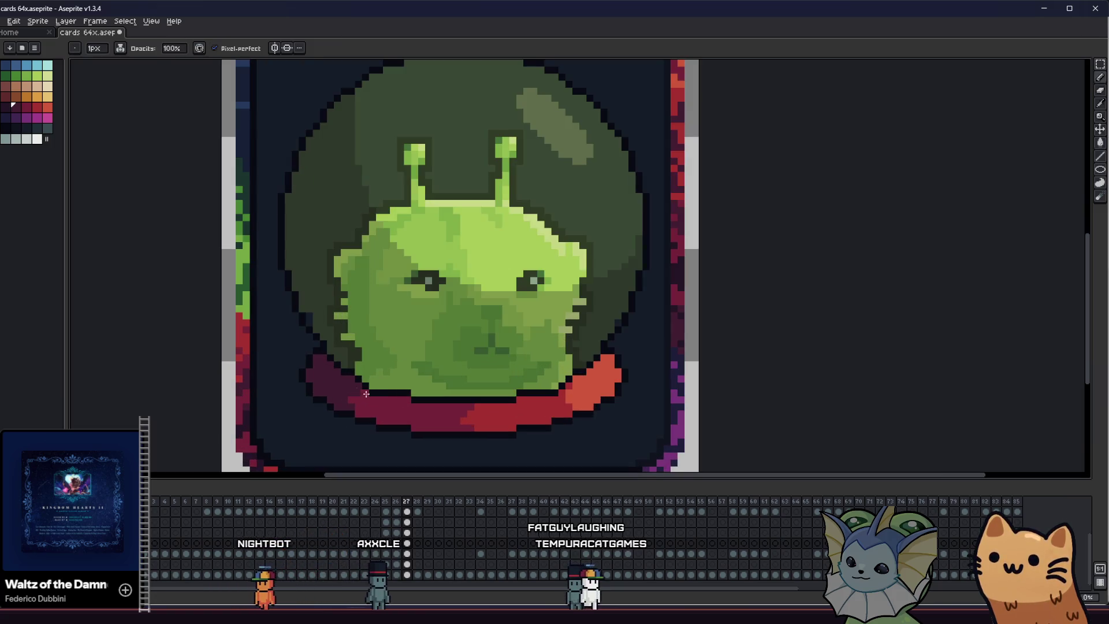
scroll(347, 386, "up", 1)
scroll(339, 378, "up", 1)
key("z")
key("b")
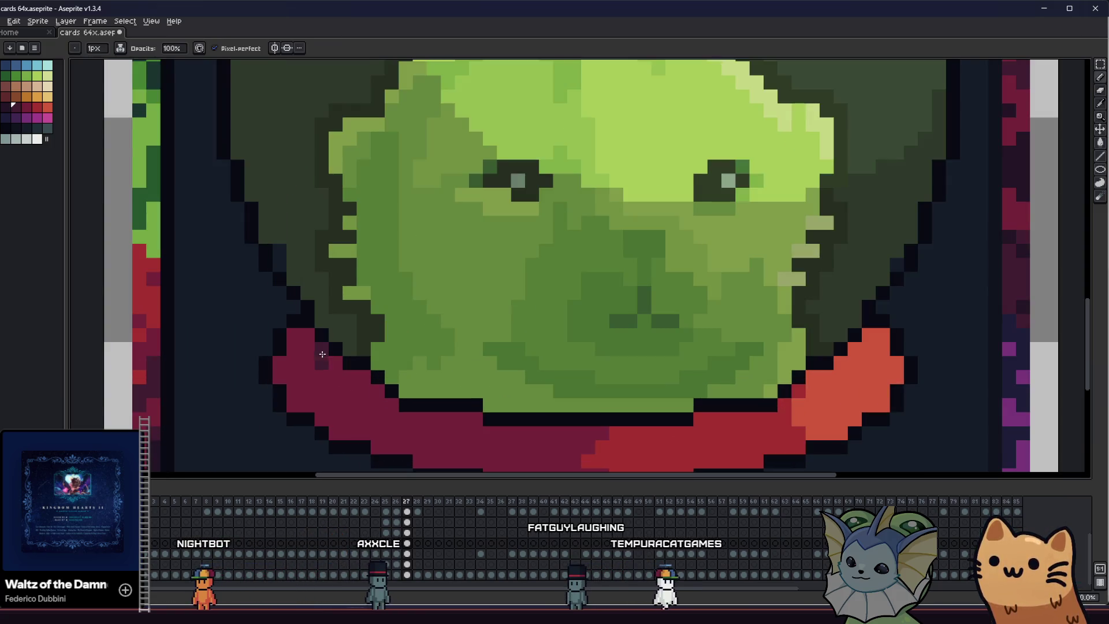
left_click_drag(309, 401, 286, 368)
scroll(317, 375, "down", 1)
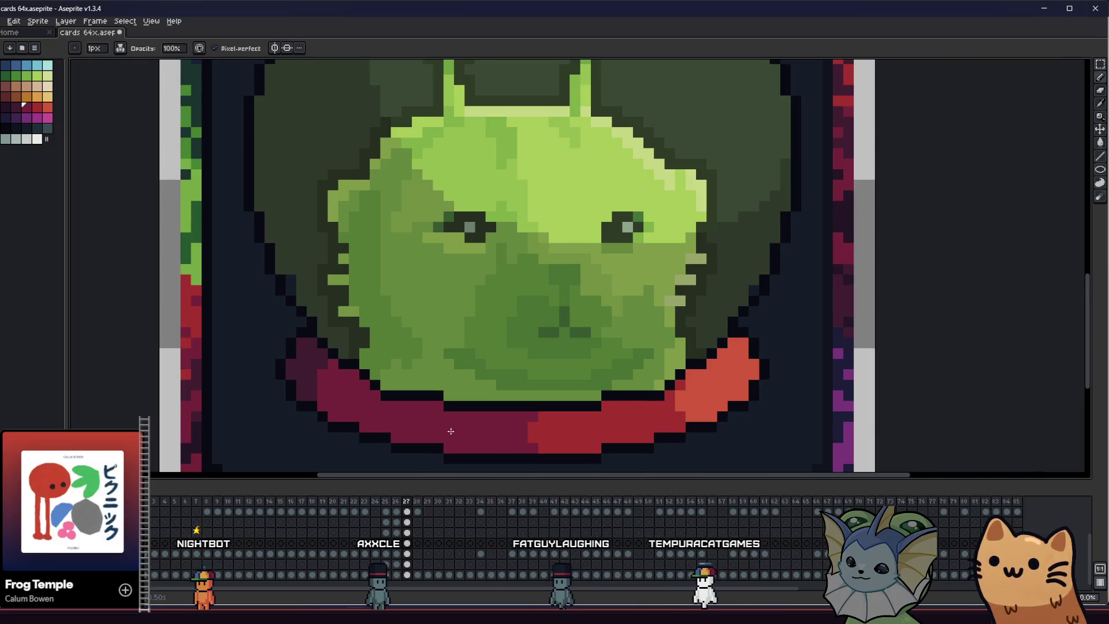
left_click_drag(298, 468, 281, 460)
left_click(252, 460)
Repaint the collar's right part and remaining red pixels dark crimson, then step to the salmon frame
key("Return")
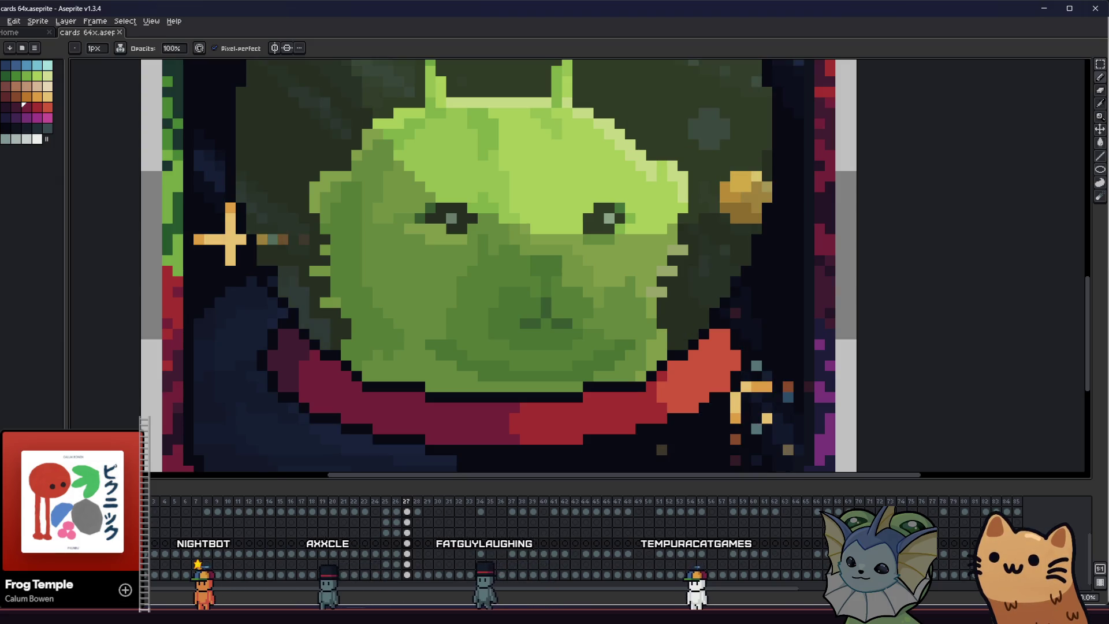
scroll(221, 374, "down", 5)
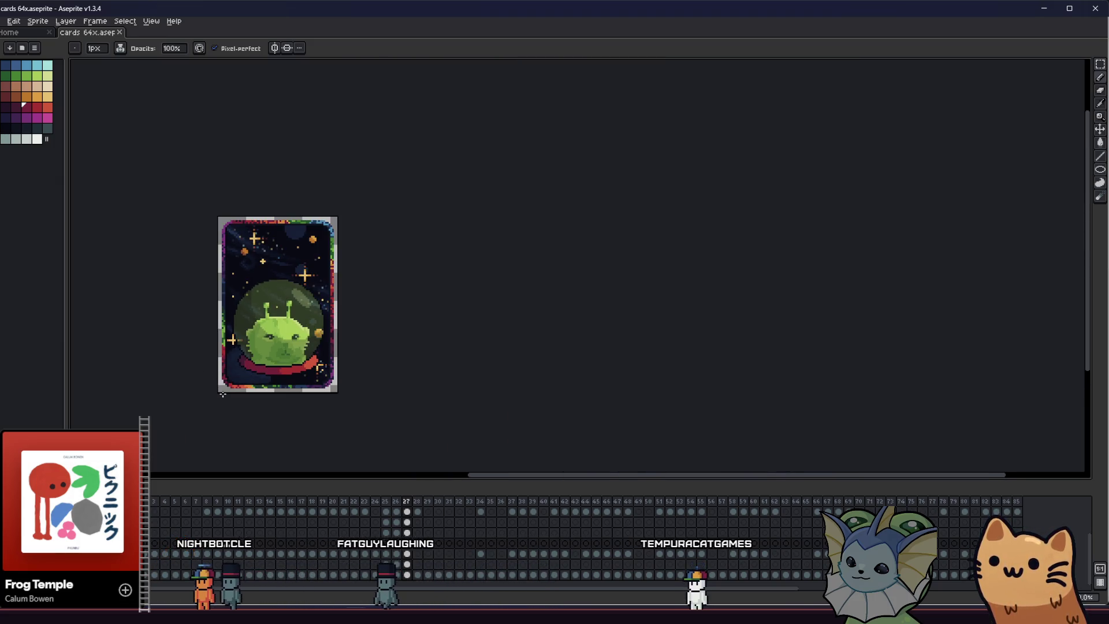
left_click_drag(222, 394, 307, 397)
scroll(278, 387, "up", 1)
scroll(278, 386, "up", 1)
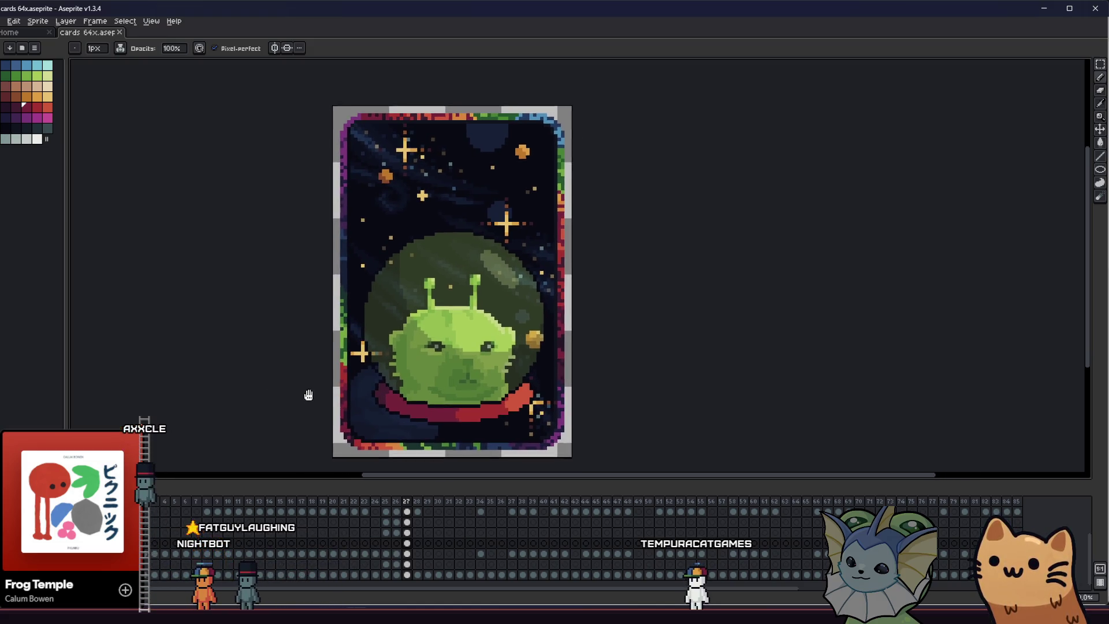
scroll(311, 387, "up", 1)
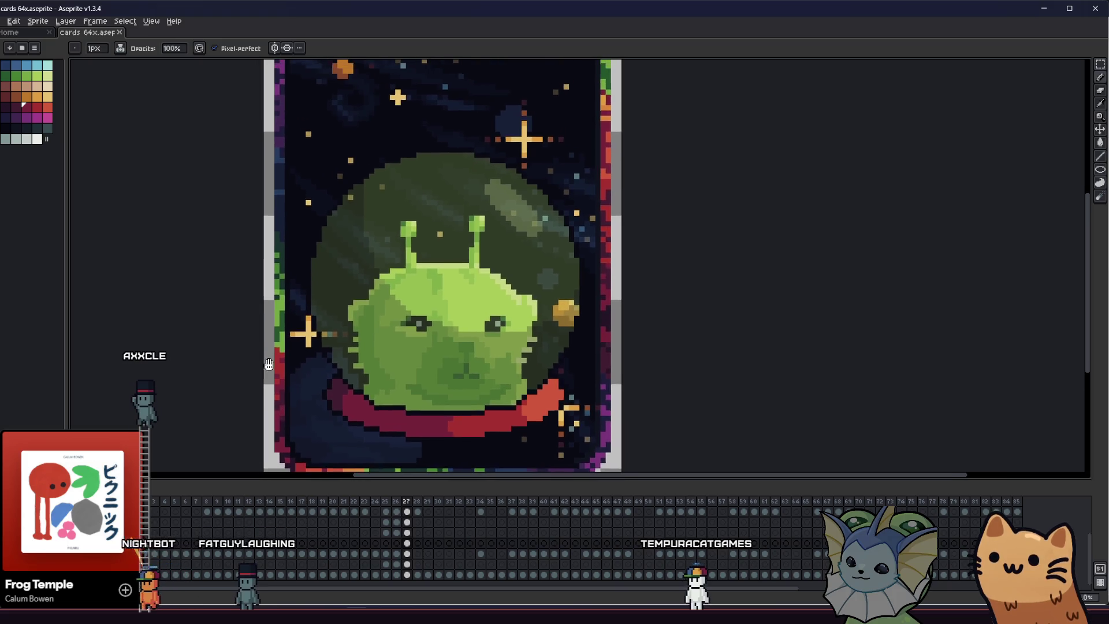
left_click_drag(287, 385, 214, 345)
left_click(4, 106)
key("g")
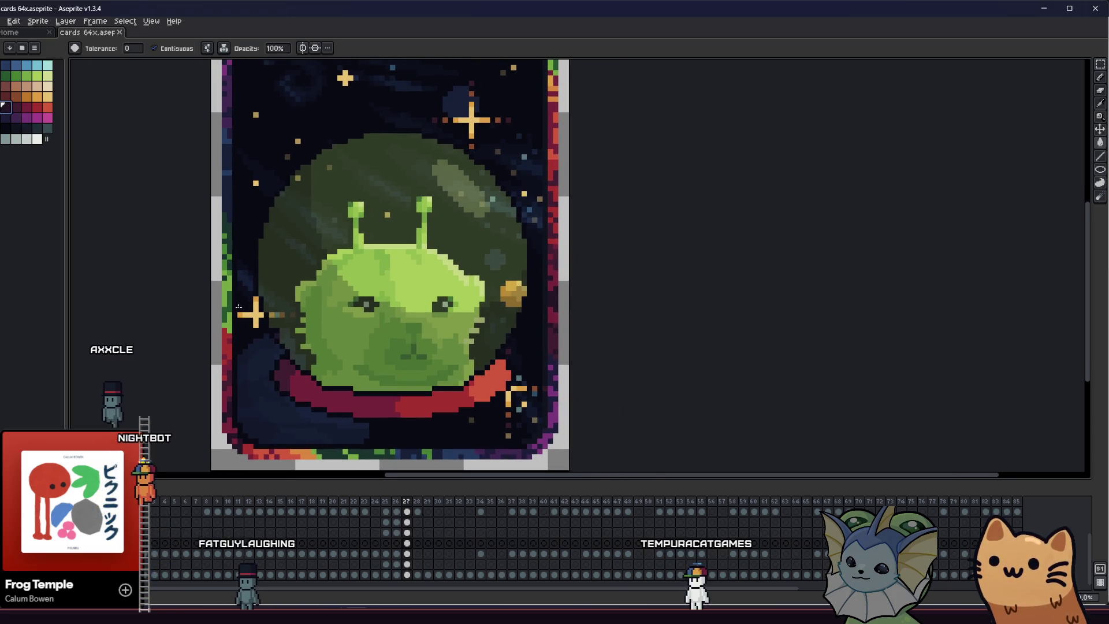
scroll(253, 366, "up", 1)
scroll(253, 366, "down", 1)
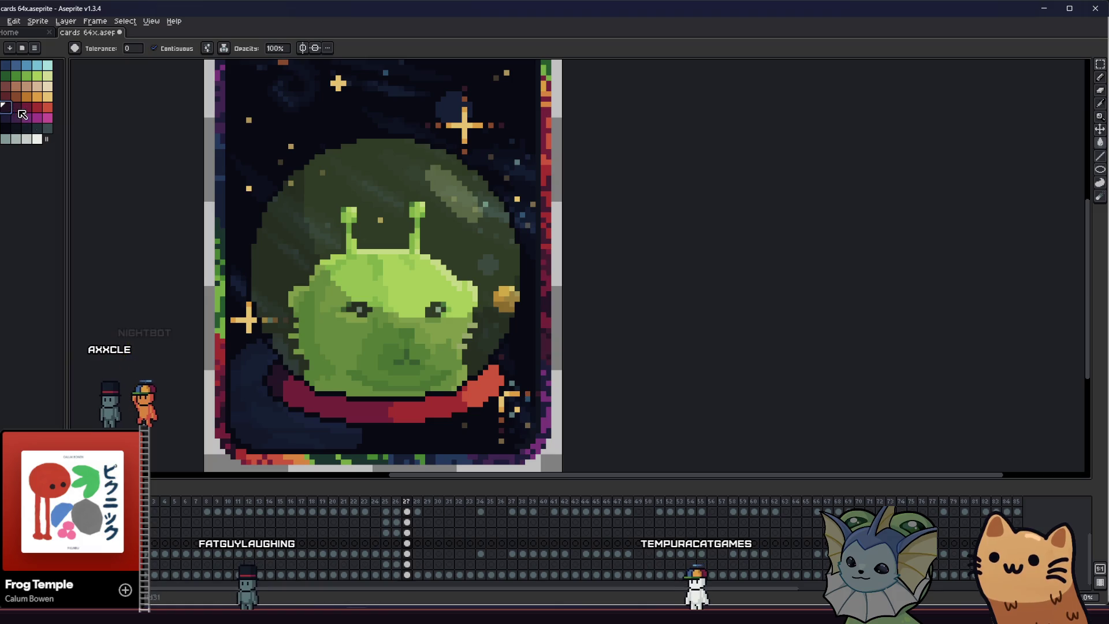
scroll(335, 384, "up", 1)
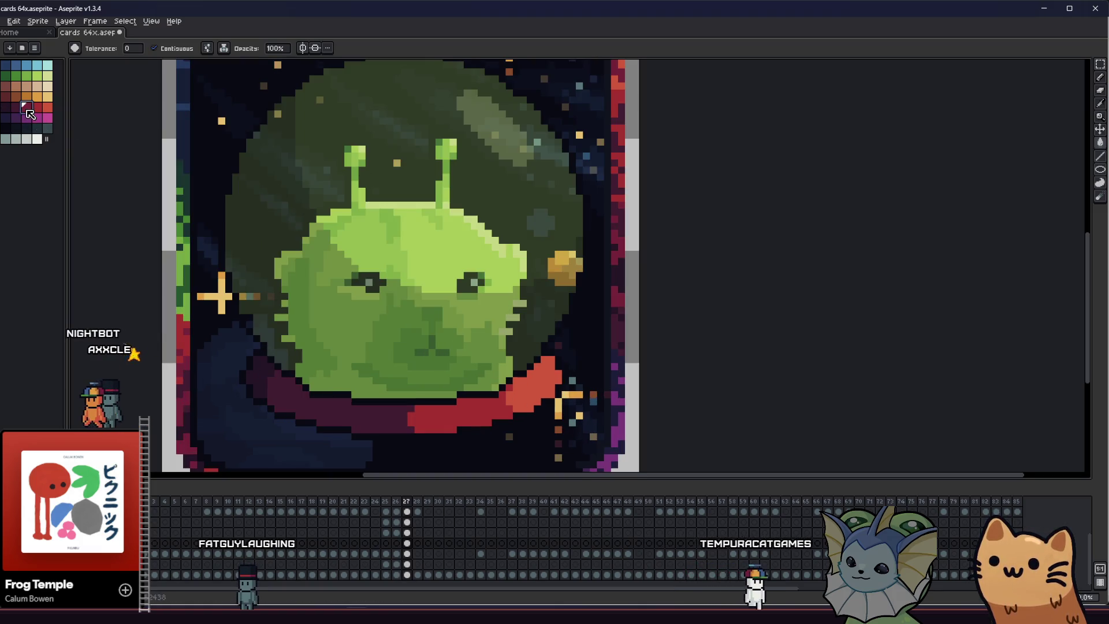
left_click(444, 417)
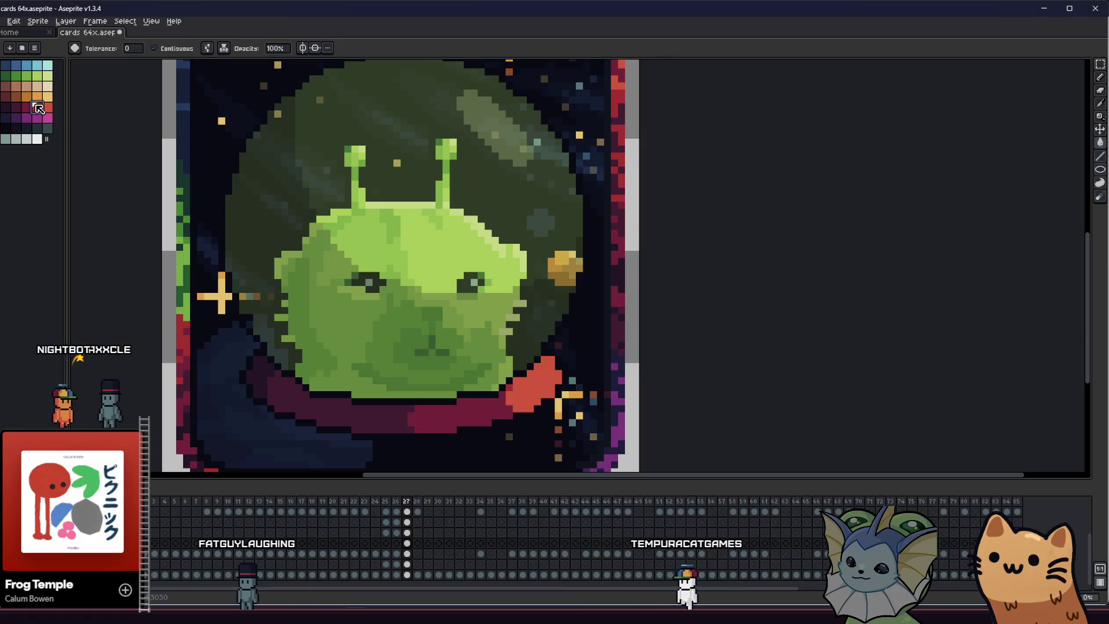
scroll(497, 395, "down", 2)
mouse_move(338, 422)
left_mouse_down()
mouse_move(478, 422)
mouse_move(349, 309)
left_mouse_up()
scroll(440, 378, "up", 3)
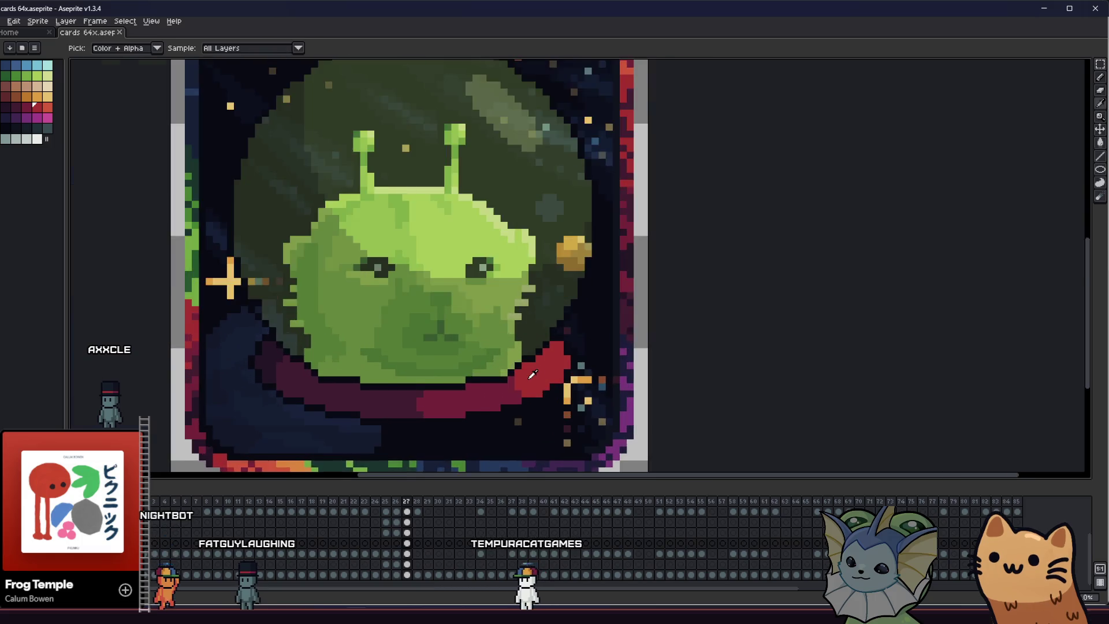
scroll(440, 377, "up", 1)
key("b")
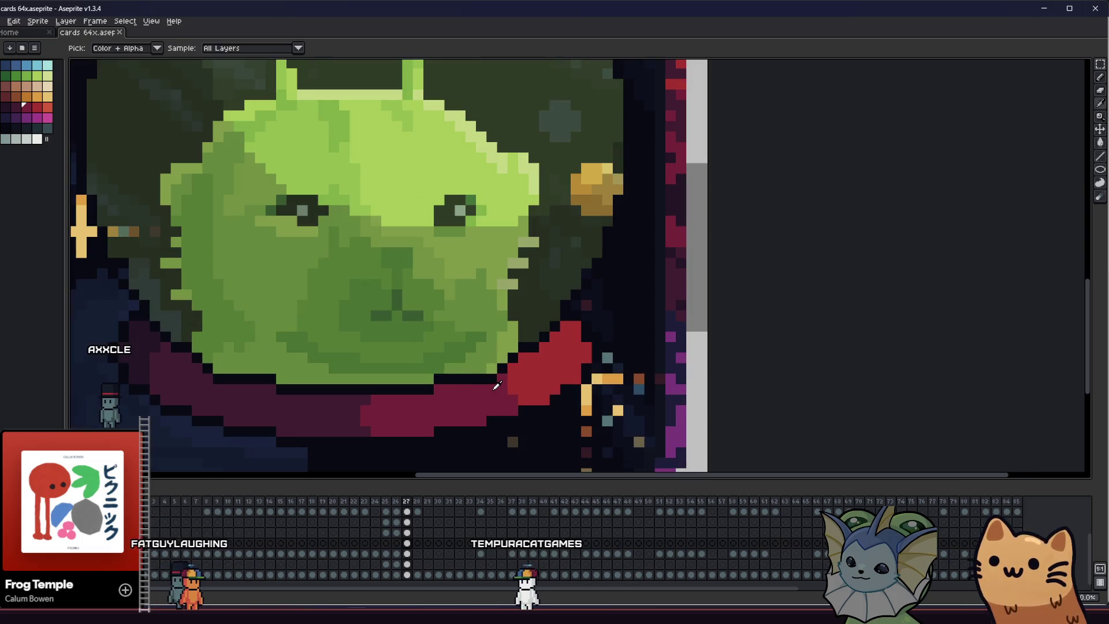
left_click_drag(562, 383, 559, 369)
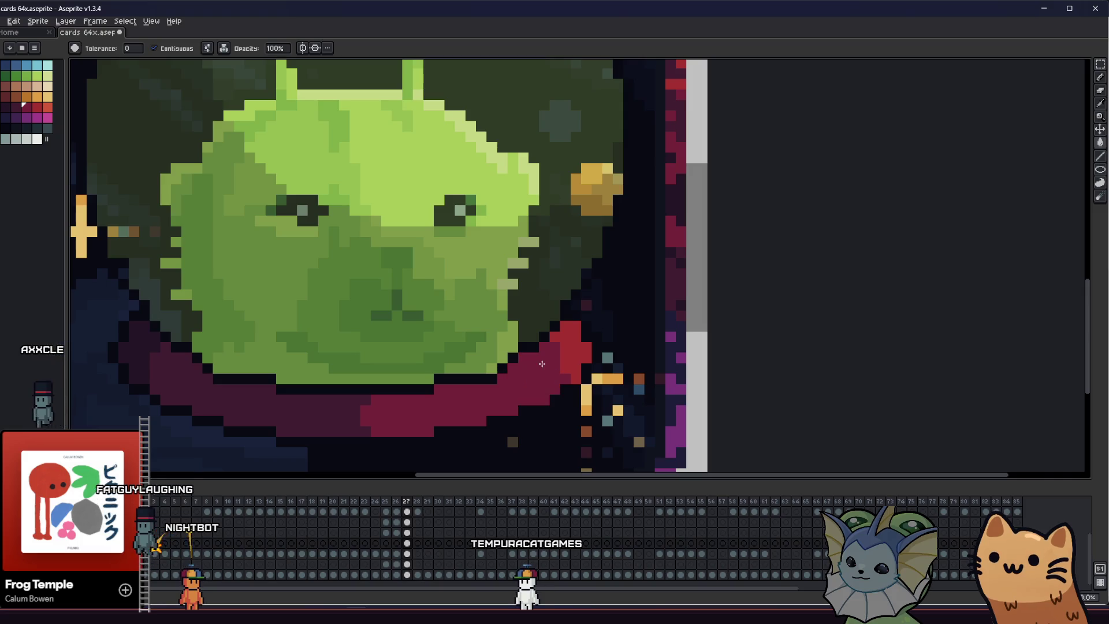
scroll(562, 354, "down", 1)
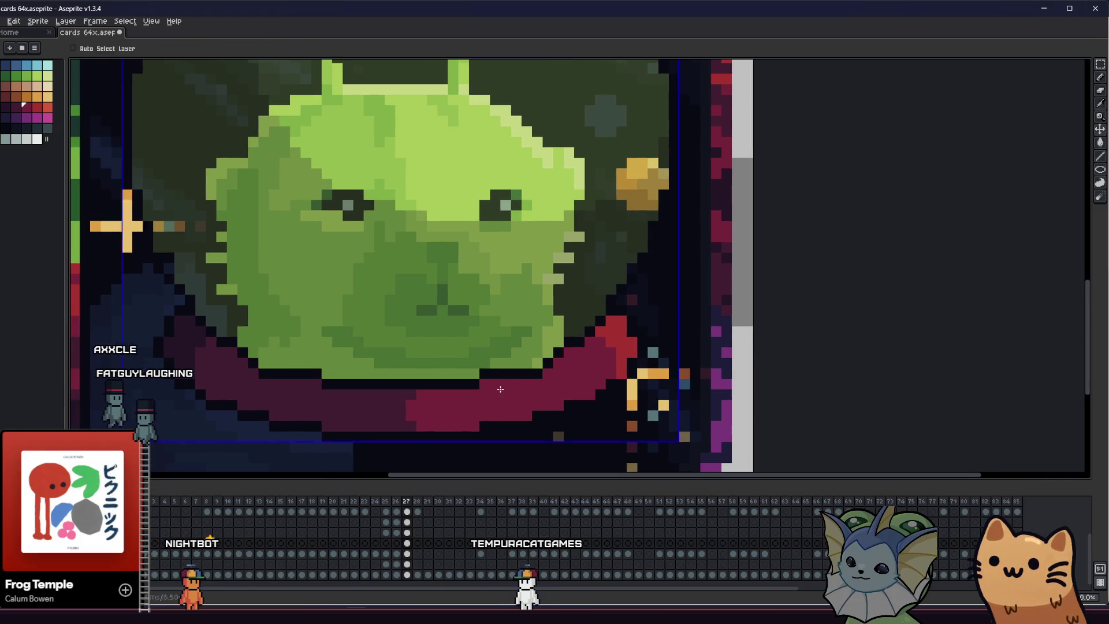
scroll(520, 364, "down", 3)
mouse_move(375, 391)
left_mouse_down()
mouse_move(396, 401)
mouse_move(347, 396)
left_mouse_up()
key("Left")
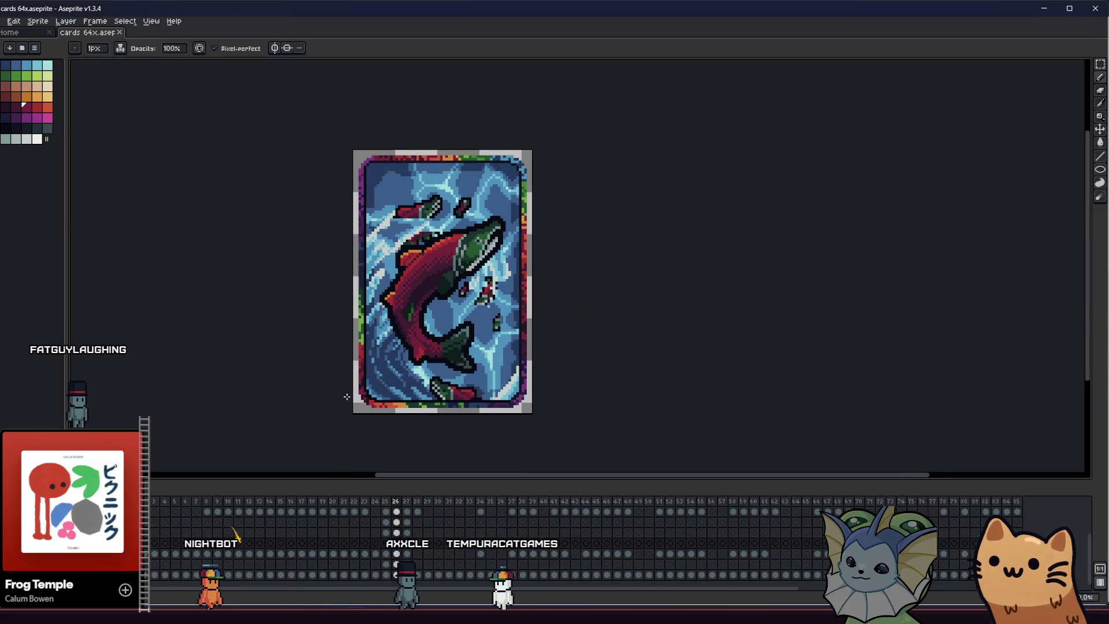
Return to the alien frame and marquee-select the lower card for the Outline effect
key("Right")
scroll(347, 395, "up", 1)
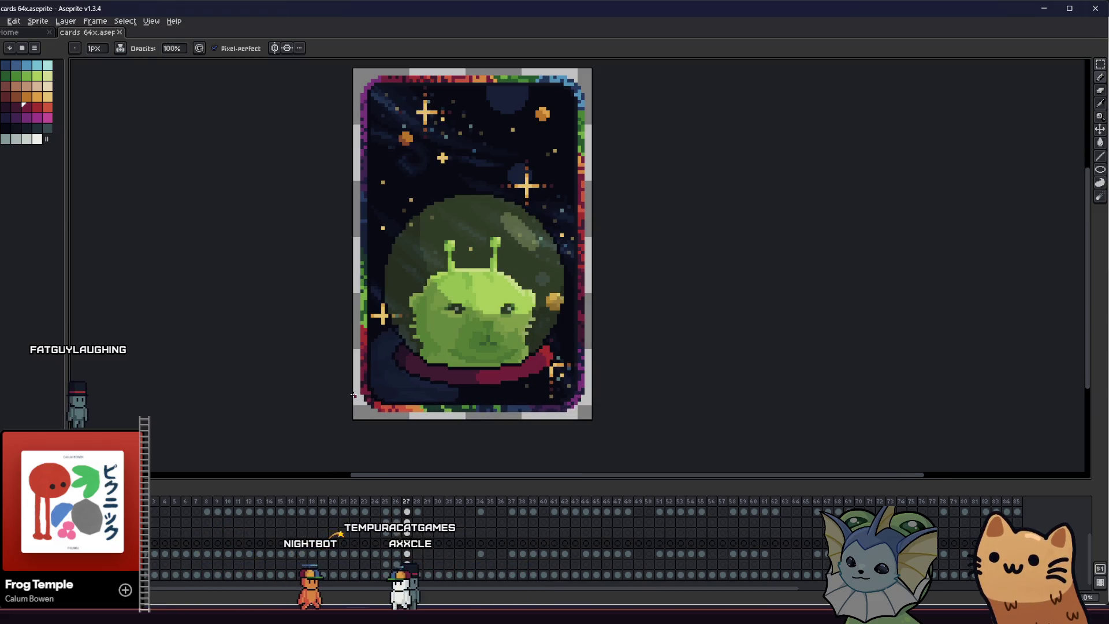
key("m")
left_click_drag(332, 202, 604, 427)
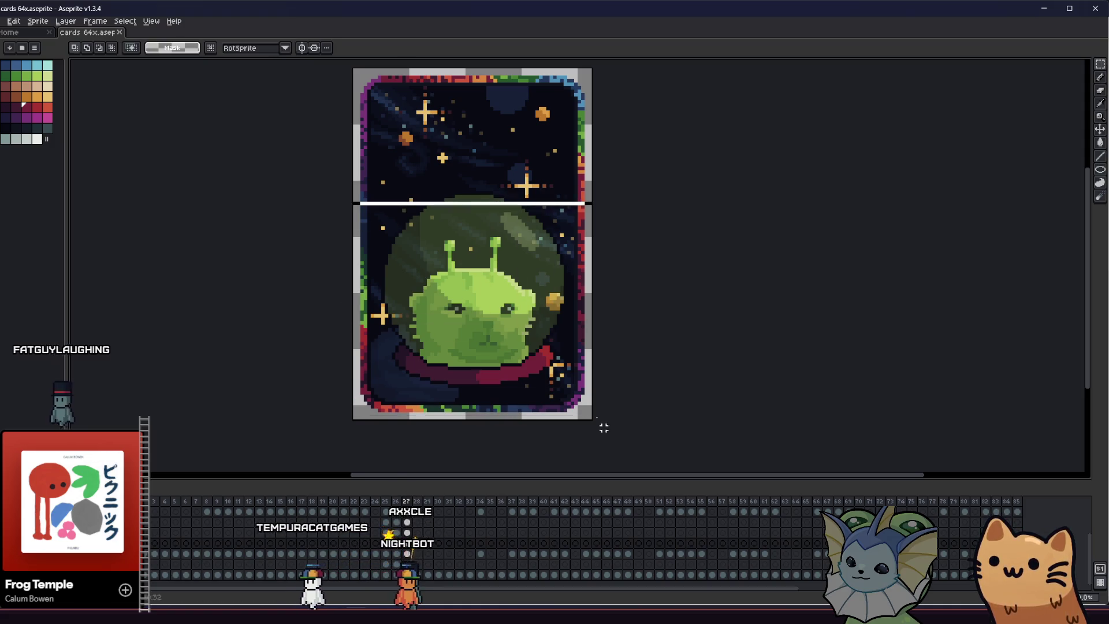
left_click_drag(607, 156, 281, 434)
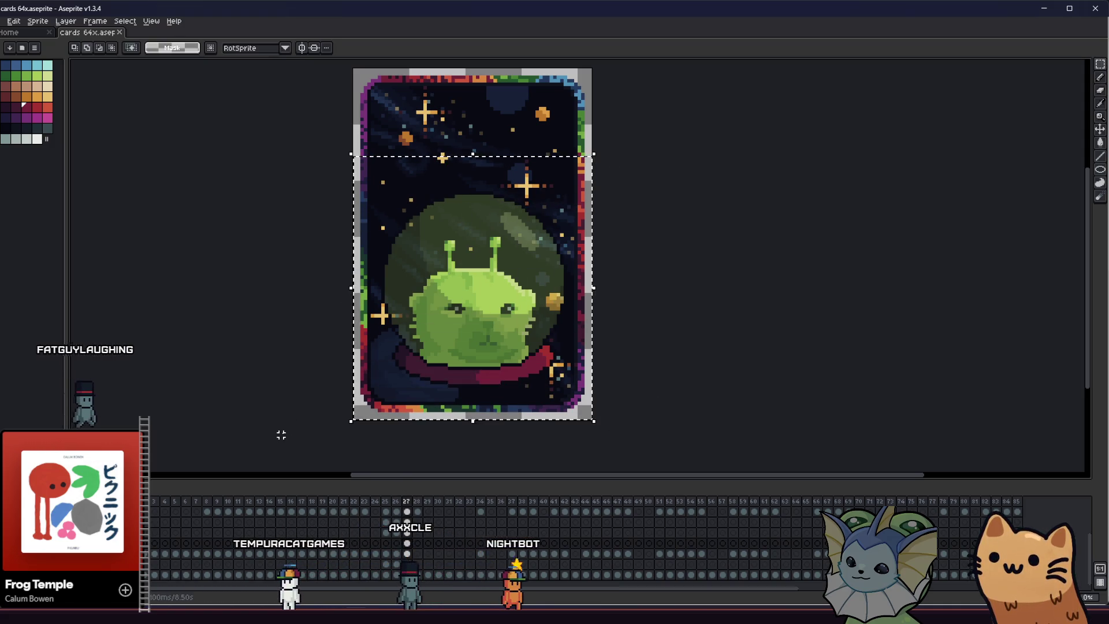
key("shift+o")
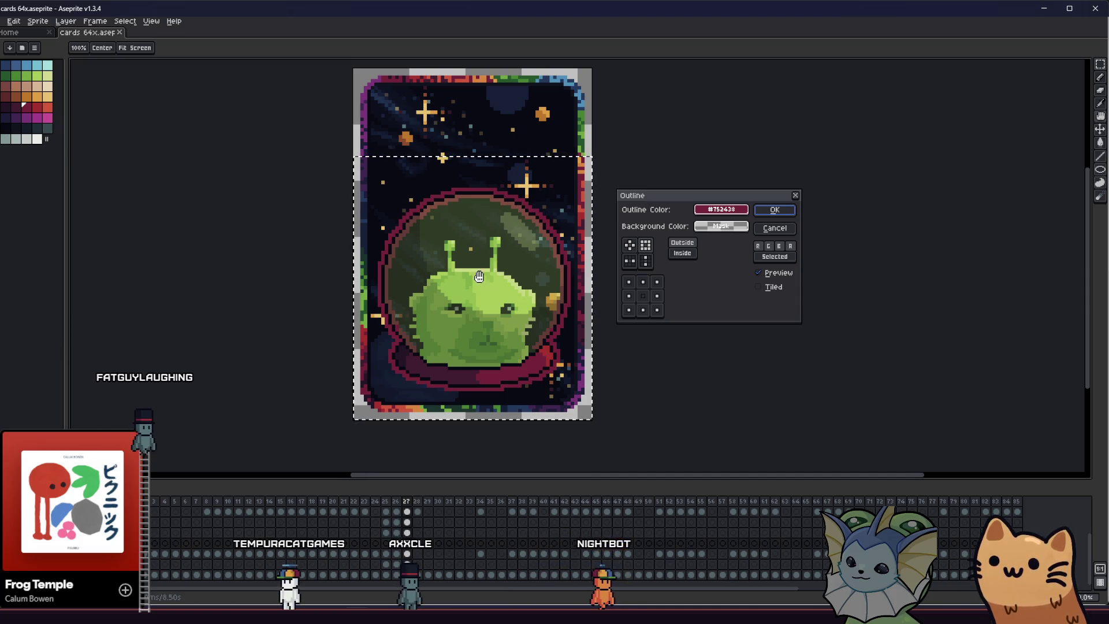
Apply an outline in palette colour 37 with the plus-shaped (no corners) matrix around the dome
left_click(720, 209)
left_click(706, 226)
left_click(719, 250)
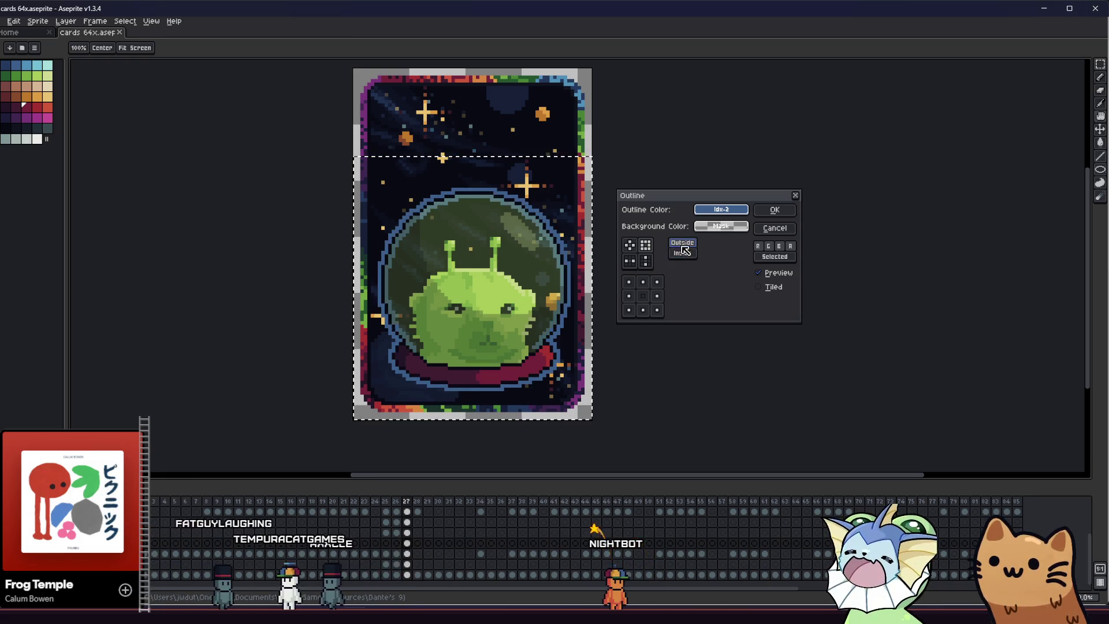
left_click(715, 209)
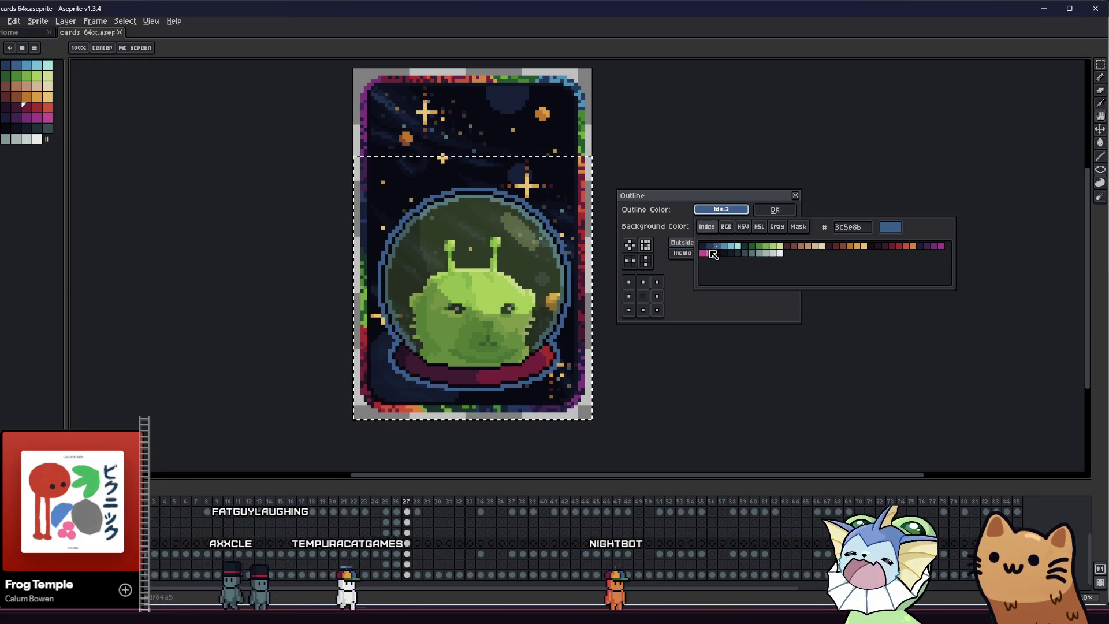
left_click(711, 254)
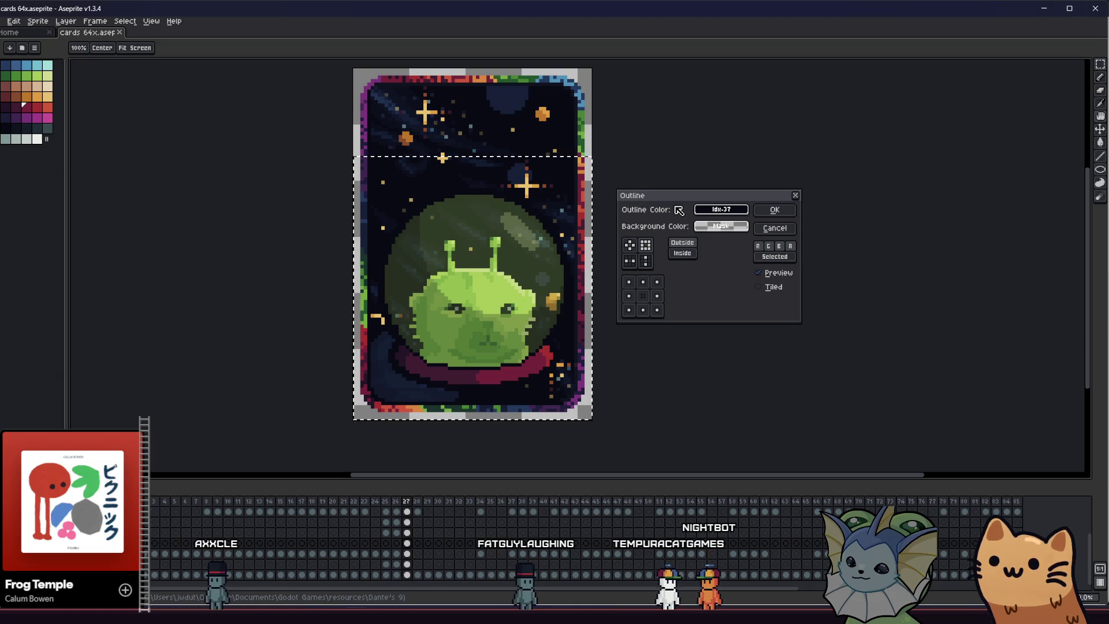
left_click(634, 247)
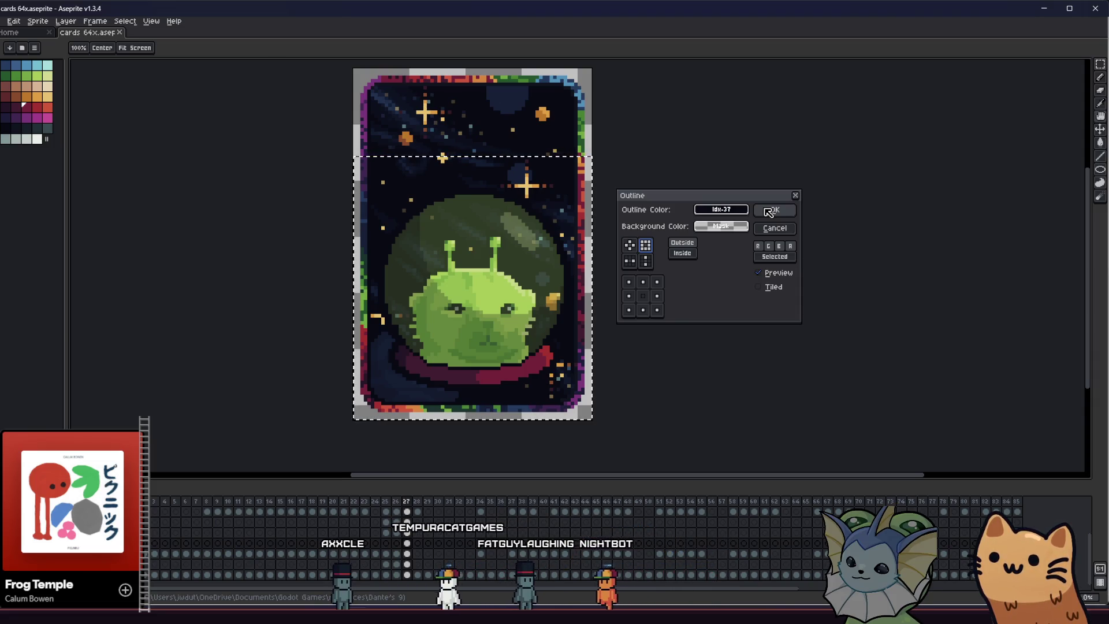
left_click(769, 212)
mouse_move(685, 326)
left_mouse_down()
mouse_move(720, 367)
mouse_move(724, 352)
left_mouse_up()
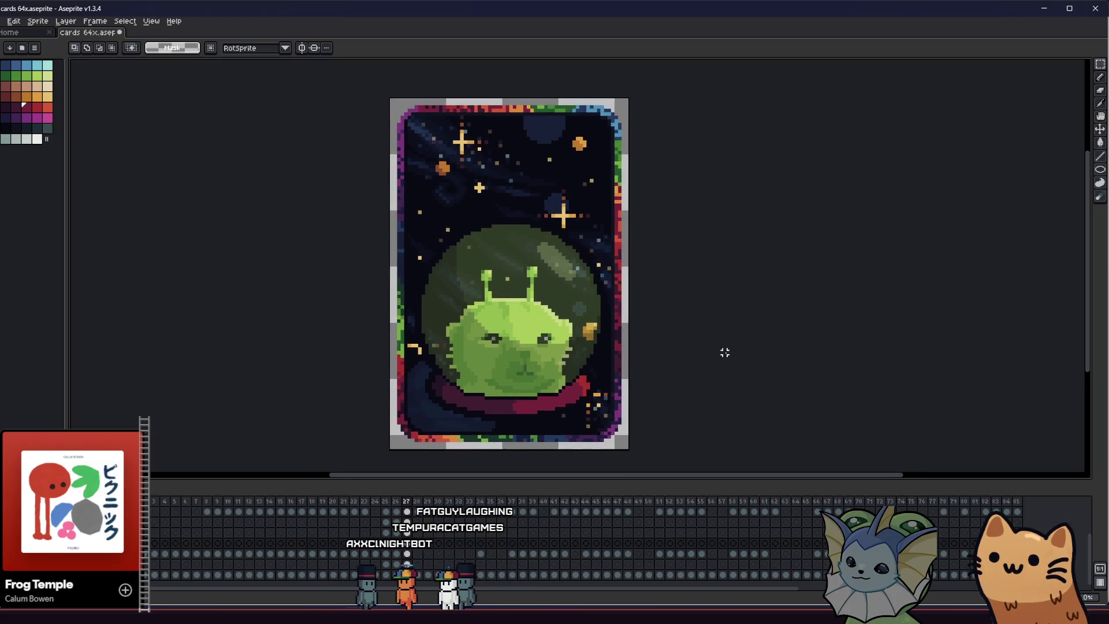
scroll(725, 352, "down", 2)
scroll(693, 356, "up", 1)
scroll(671, 359, "up", 1)
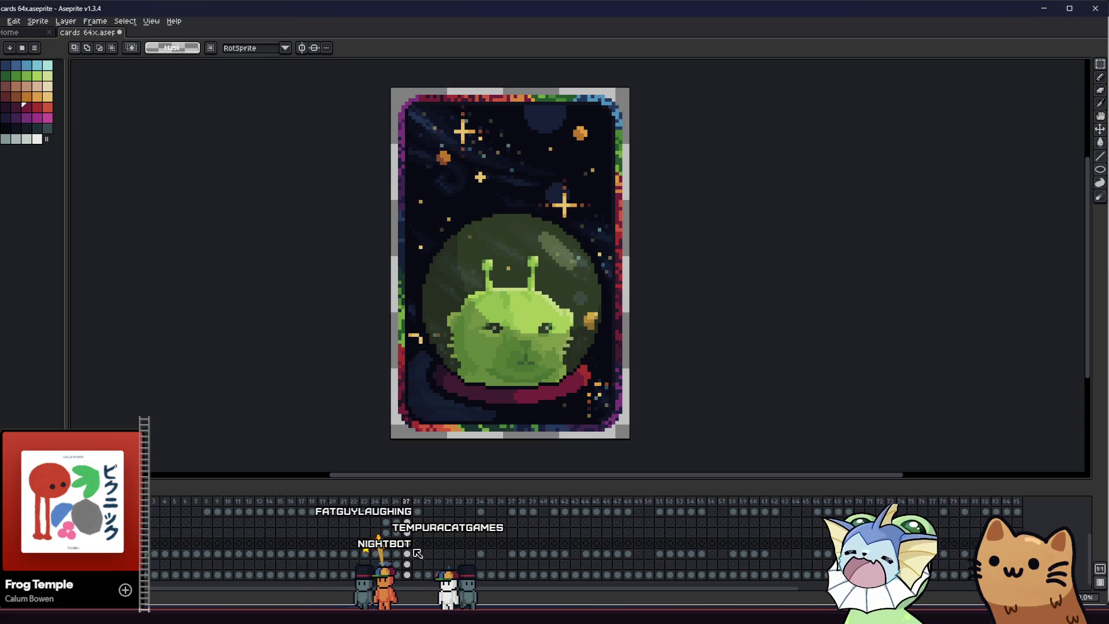
Magic-wand select the green globe and toggle the selection between alien and globe
key("Left")
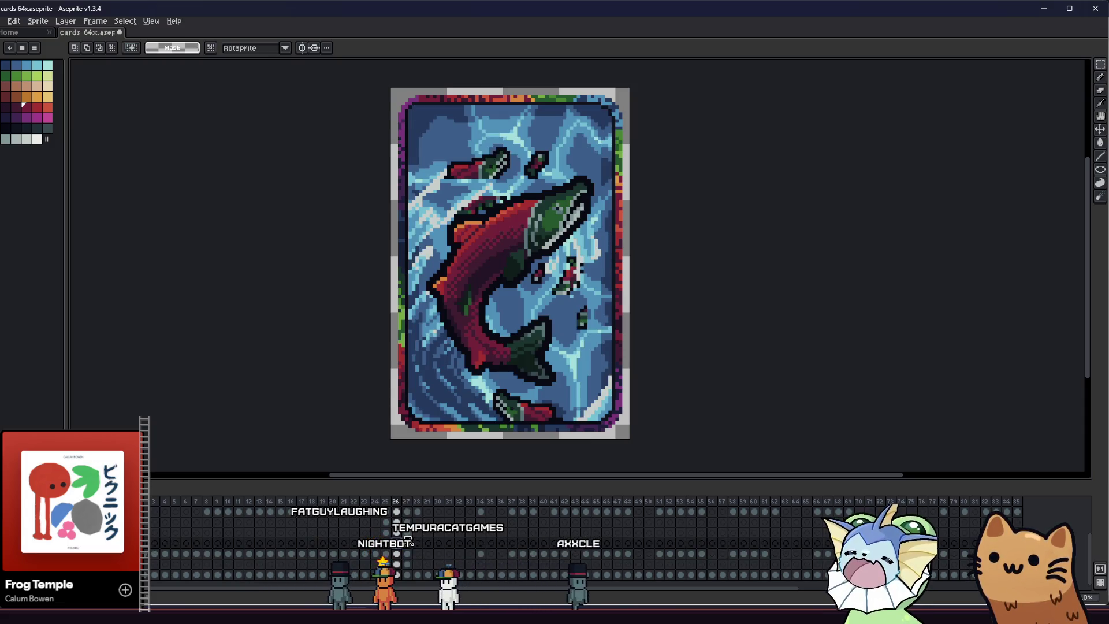
key("Right")
key("w")
left_click(464, 279)
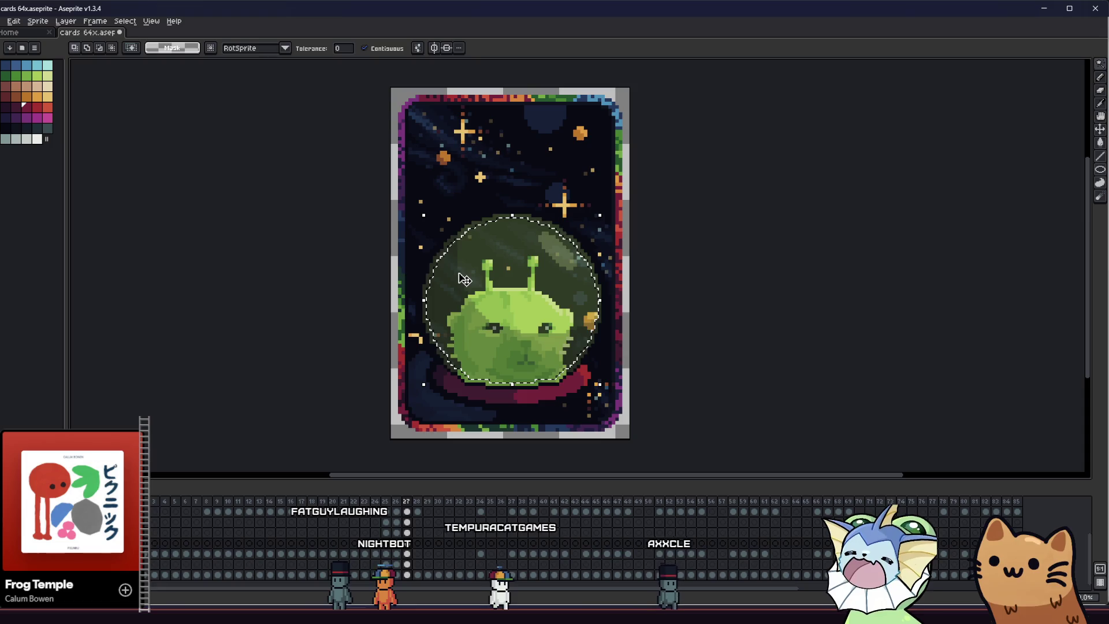
scroll(462, 291, "up", 1)
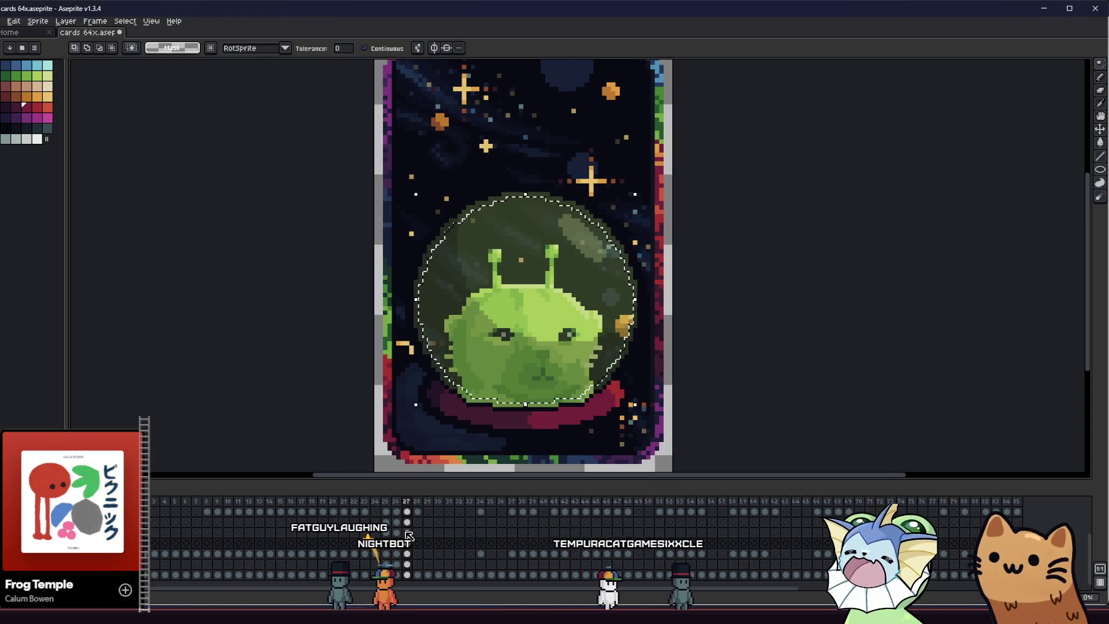
key("ctrl+shift+i")
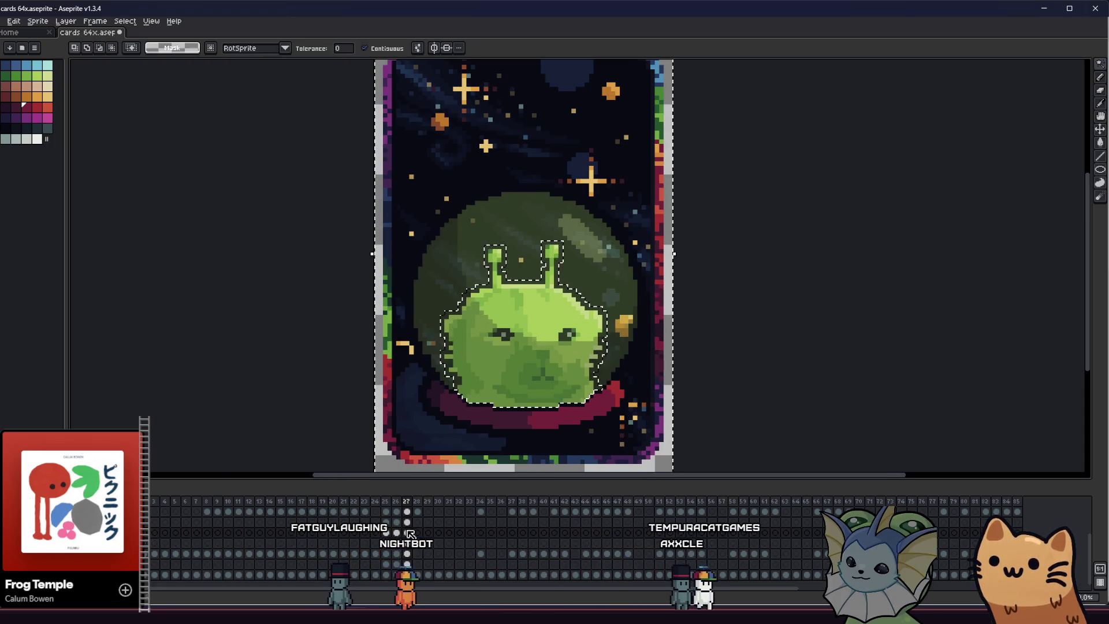
left_click(463, 278)
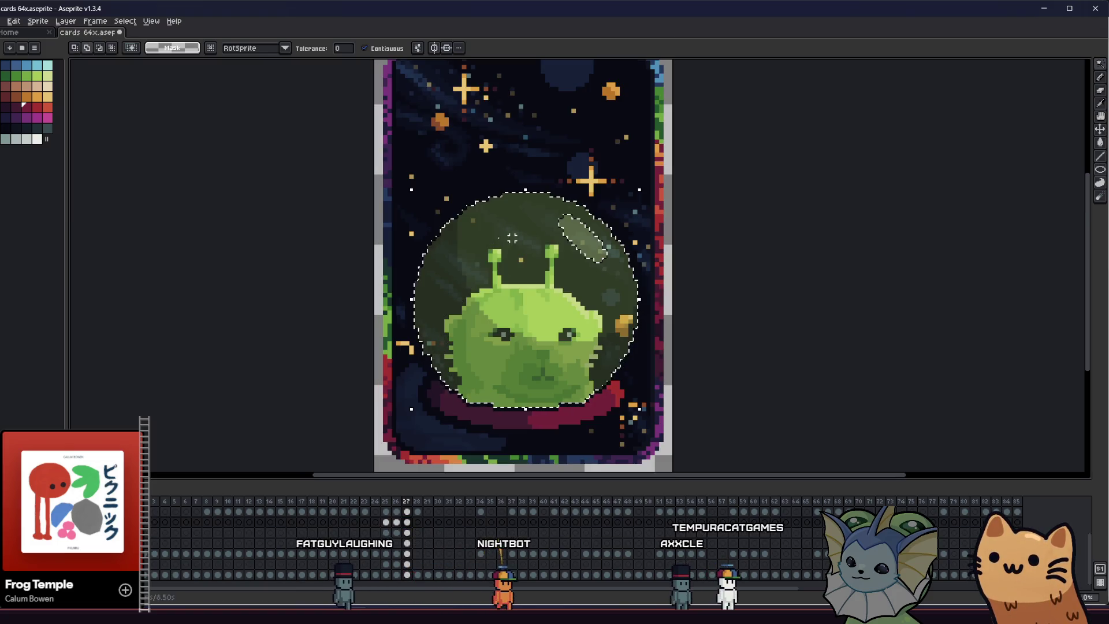
key("ctrl+z")
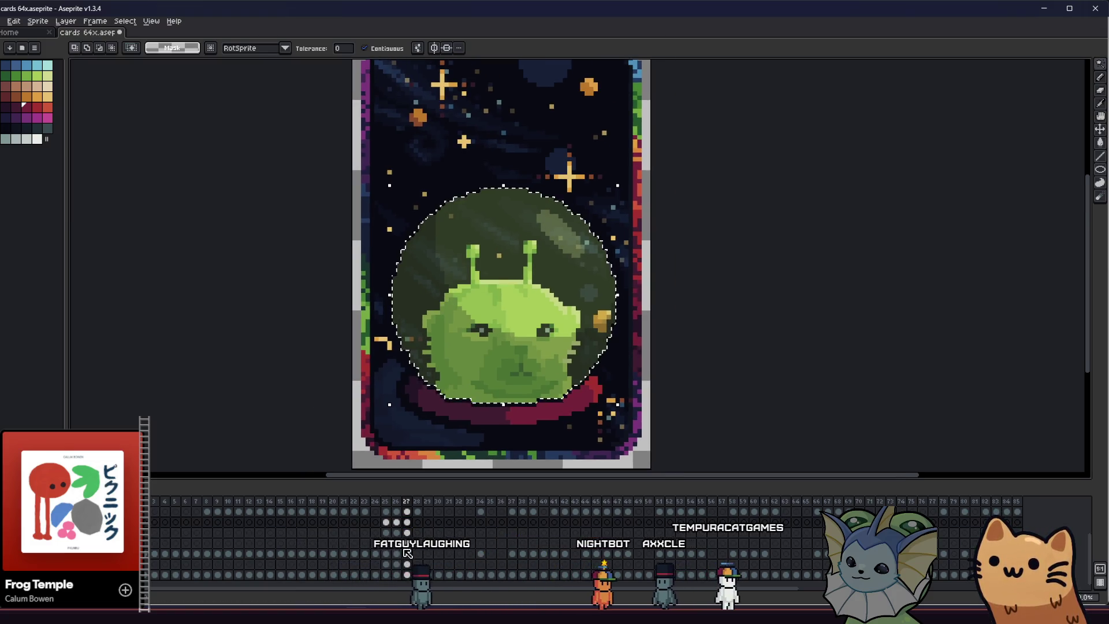
Reselect the whole dome on its layer, inspect it, then return to the Pencil
left_click(409, 553)
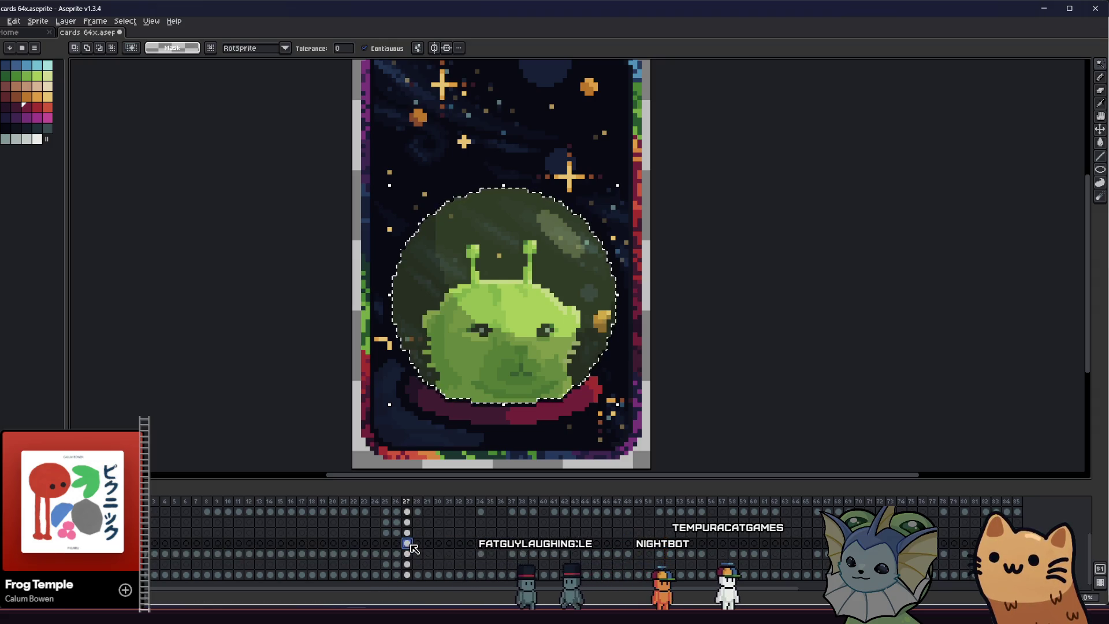
key("ctrl+d")
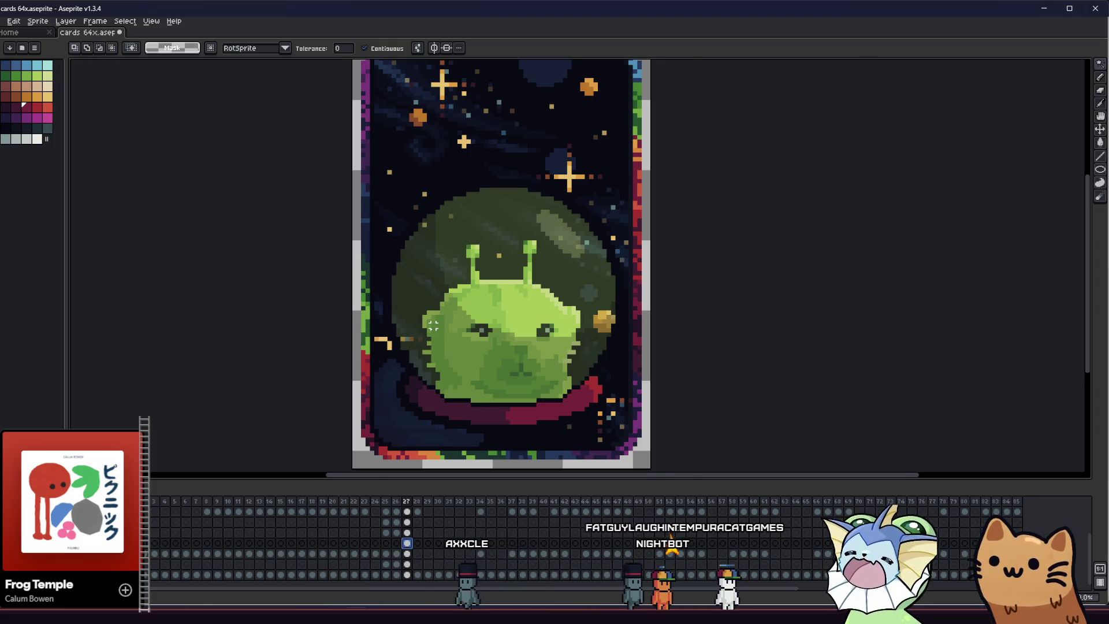
scroll(399, 338, "up", 1)
left_click(387, 337)
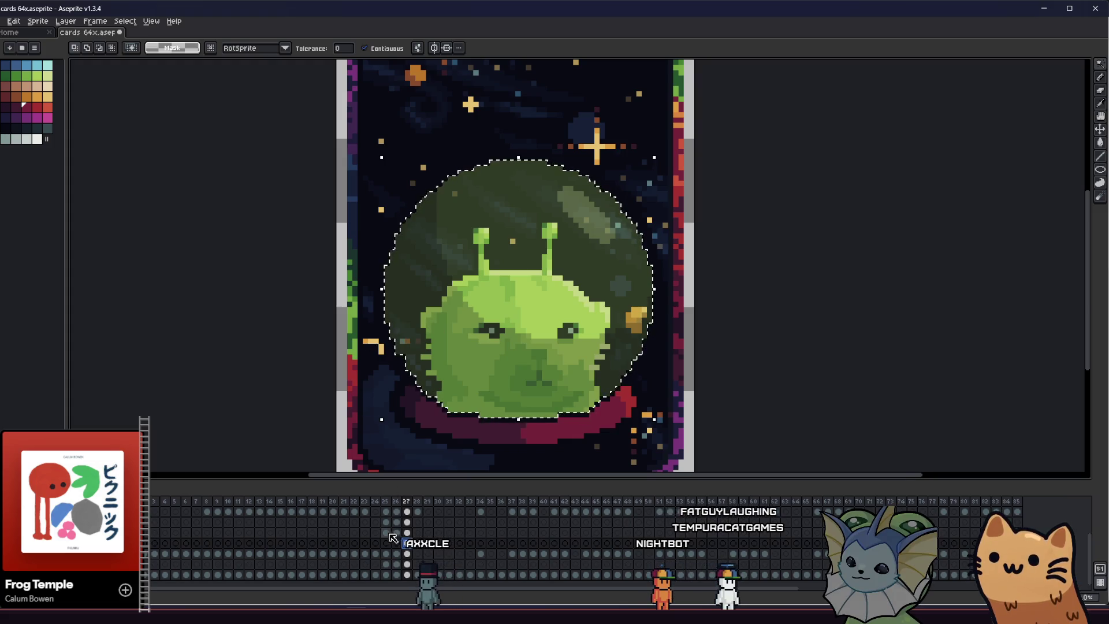
left_click(409, 555)
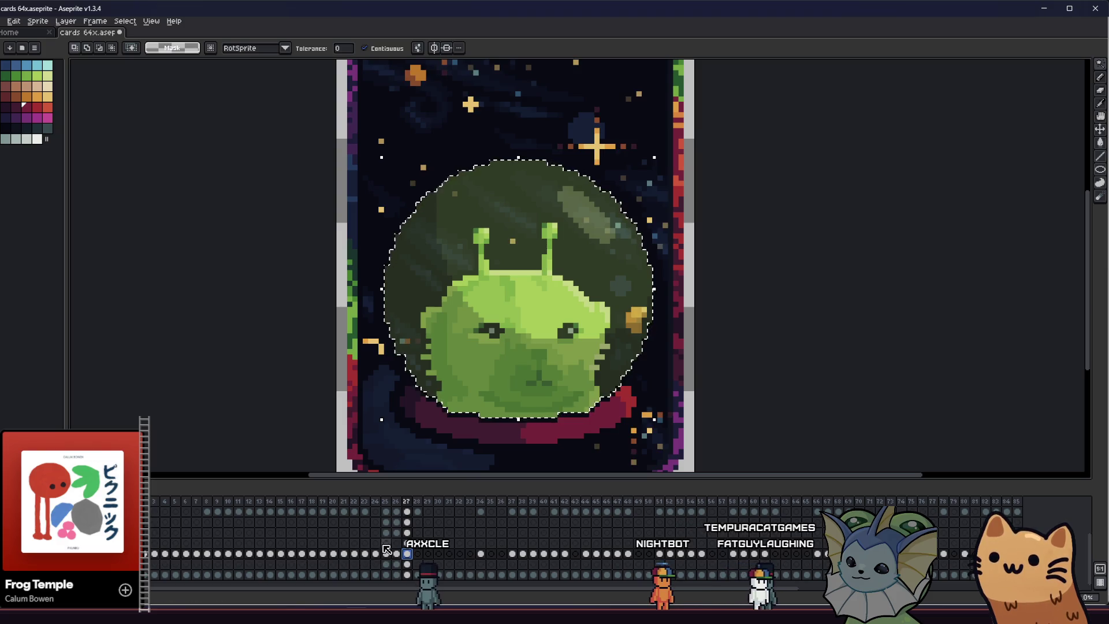
scroll(384, 334, "up", 1)
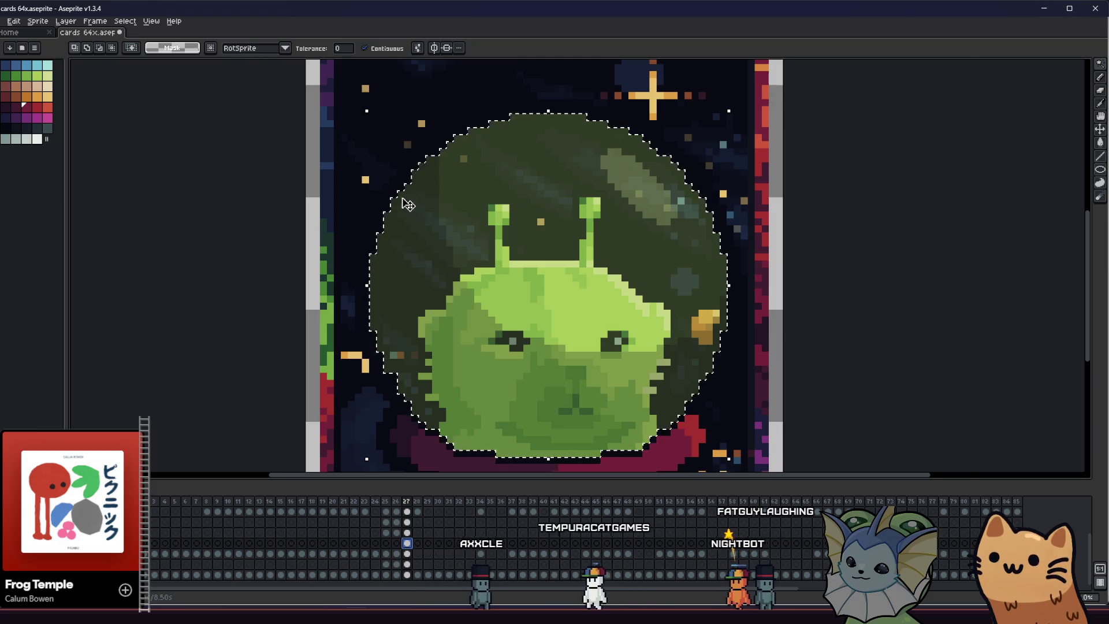
scroll(422, 223, "up", 3)
scroll(422, 223, "down", 4)
mouse_move(359, 308)
left_mouse_down()
mouse_move(284, 287)
mouse_move(275, 297)
left_mouse_up()
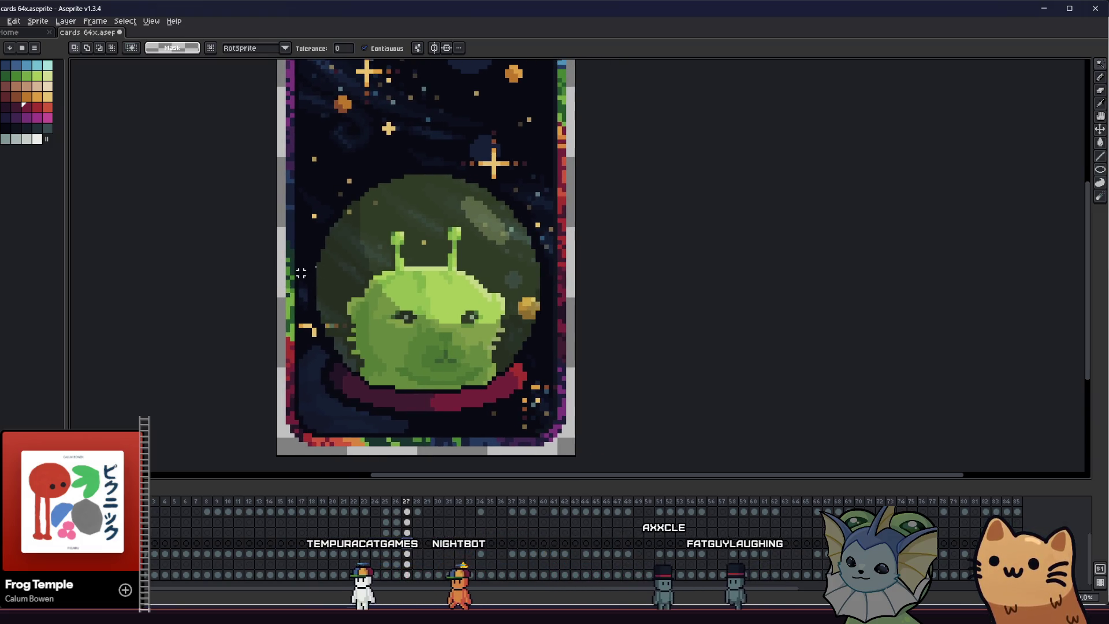
left_click_drag(327, 318, 308, 287)
key("b")
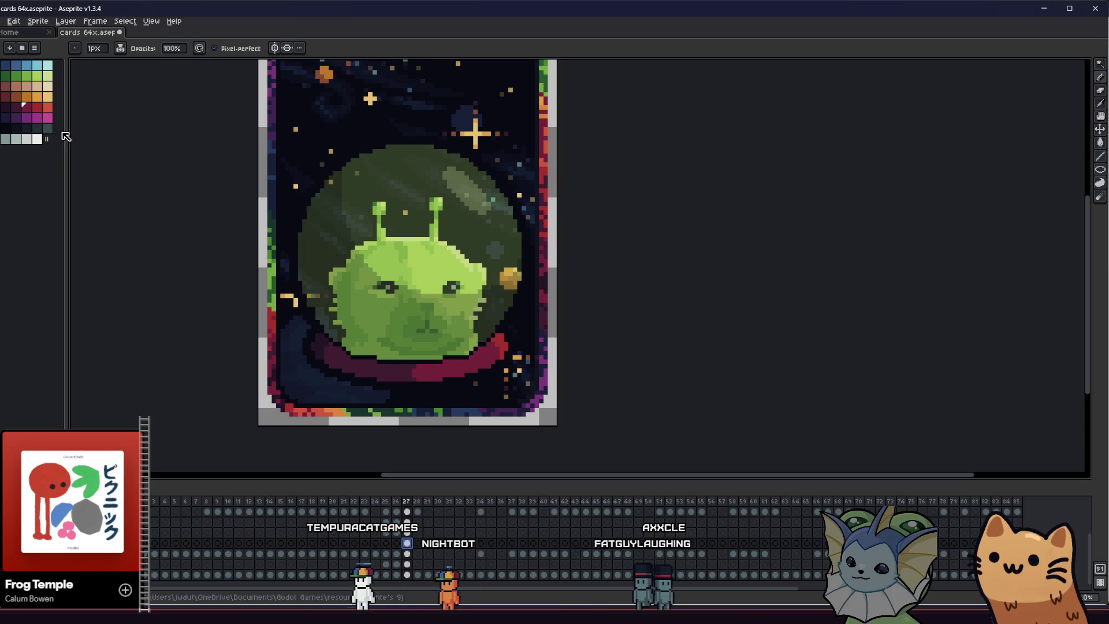
Activate the dome rim layer and switch to a different ink mode
left_click_drag(357, 185, 364, 176)
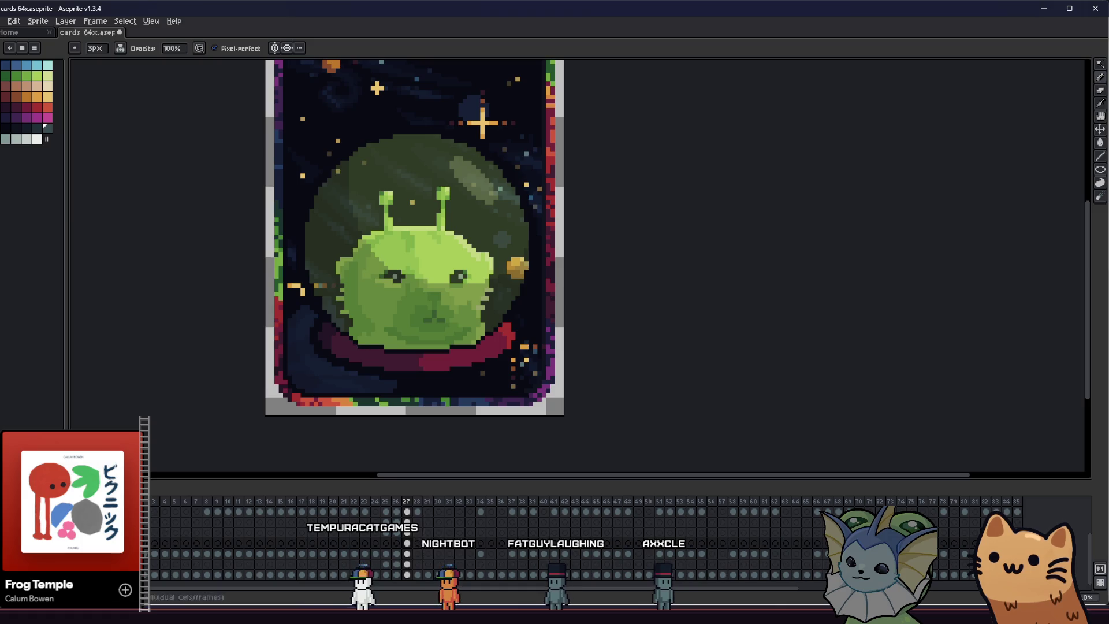
left_click_drag(69, 260, 71, 260)
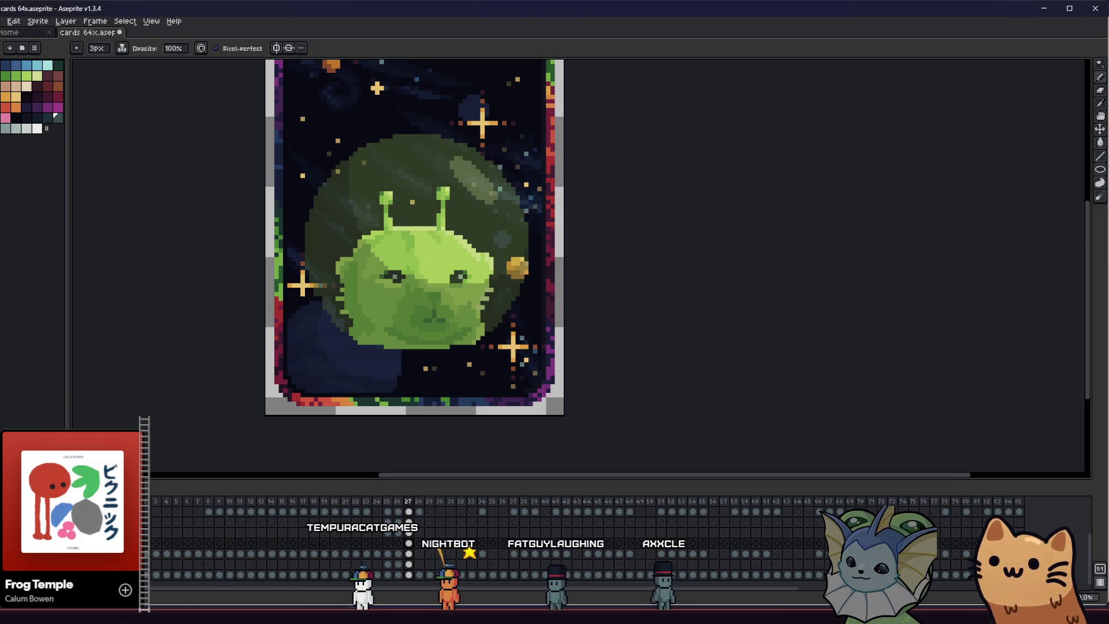
left_click(411, 554)
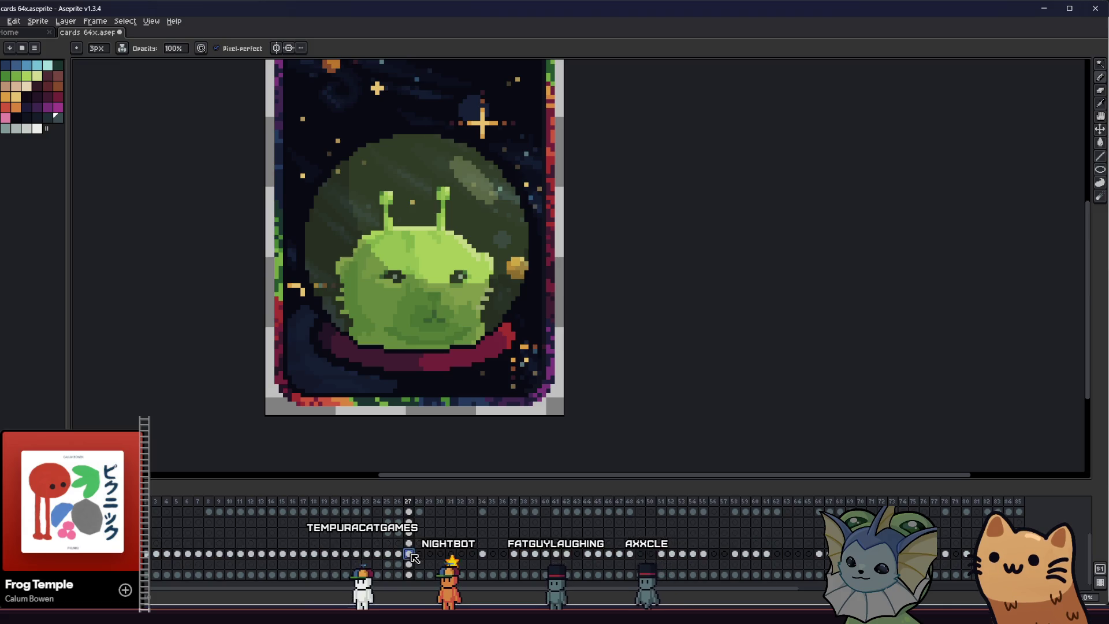
left_click(124, 48)
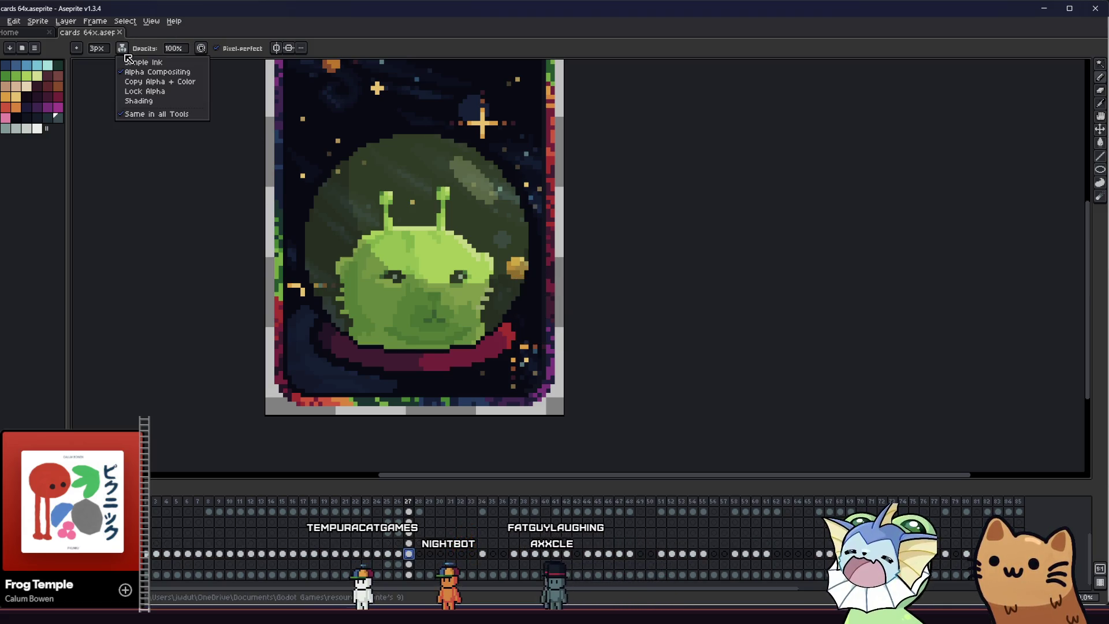
left_click(144, 92)
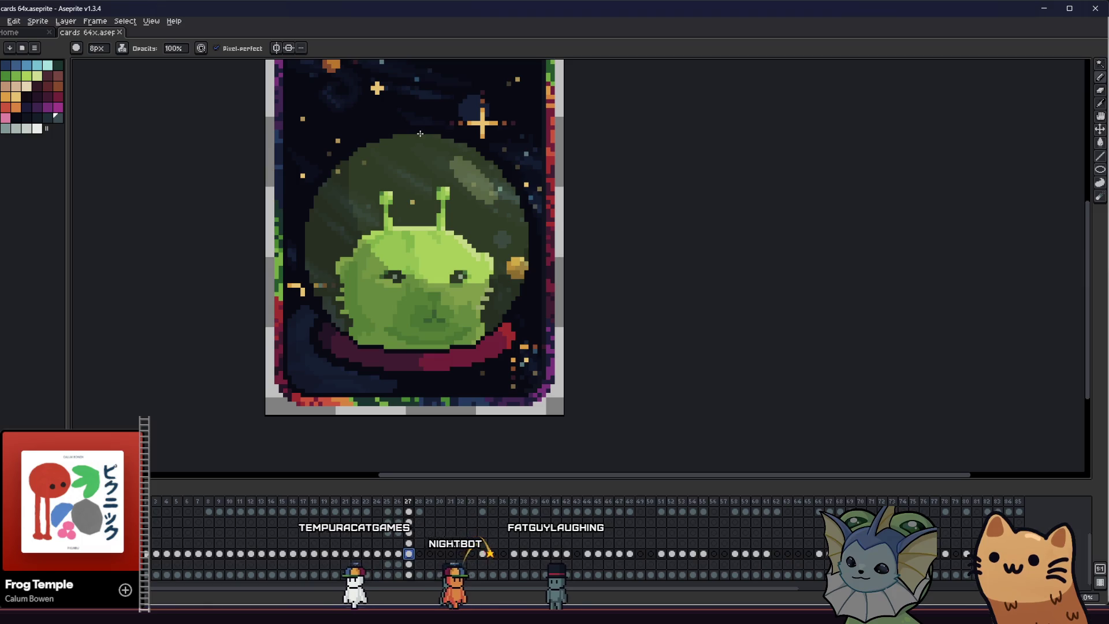
Undo a stray grey-blue ring around the dome and reframe the whole card in view
left_click(481, 121)
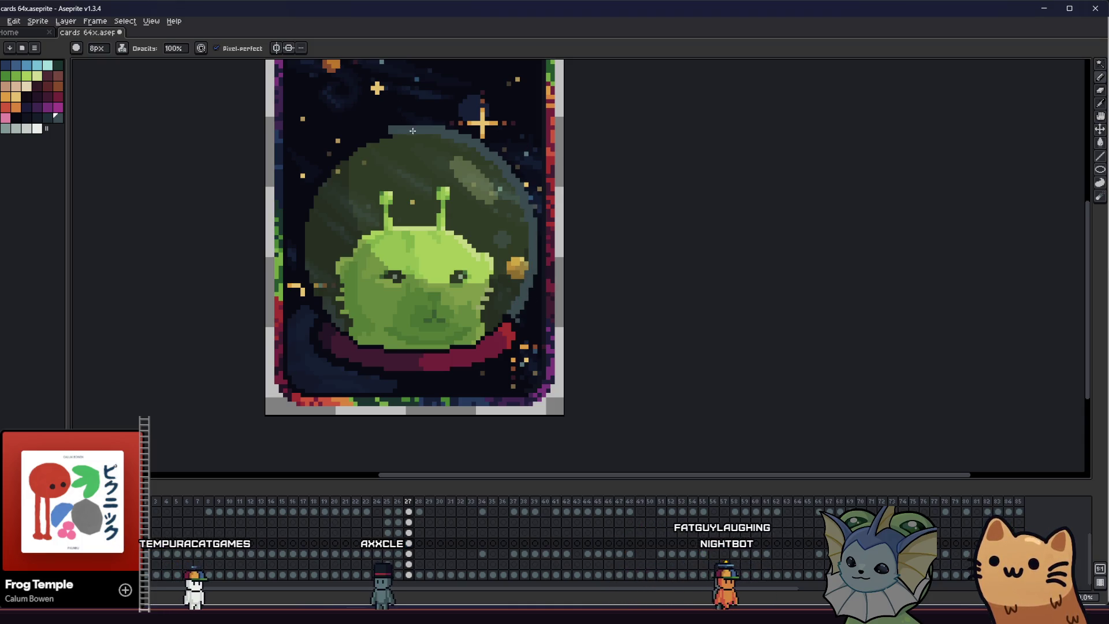
key("ctrl+z")
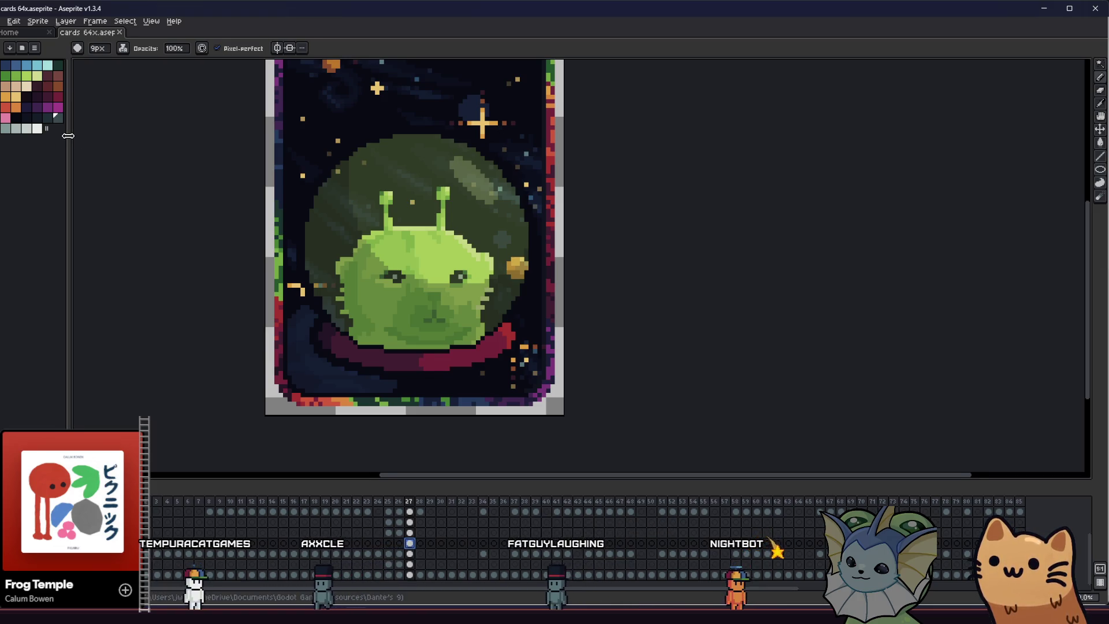
left_click_drag(71, 139, 61, 136)
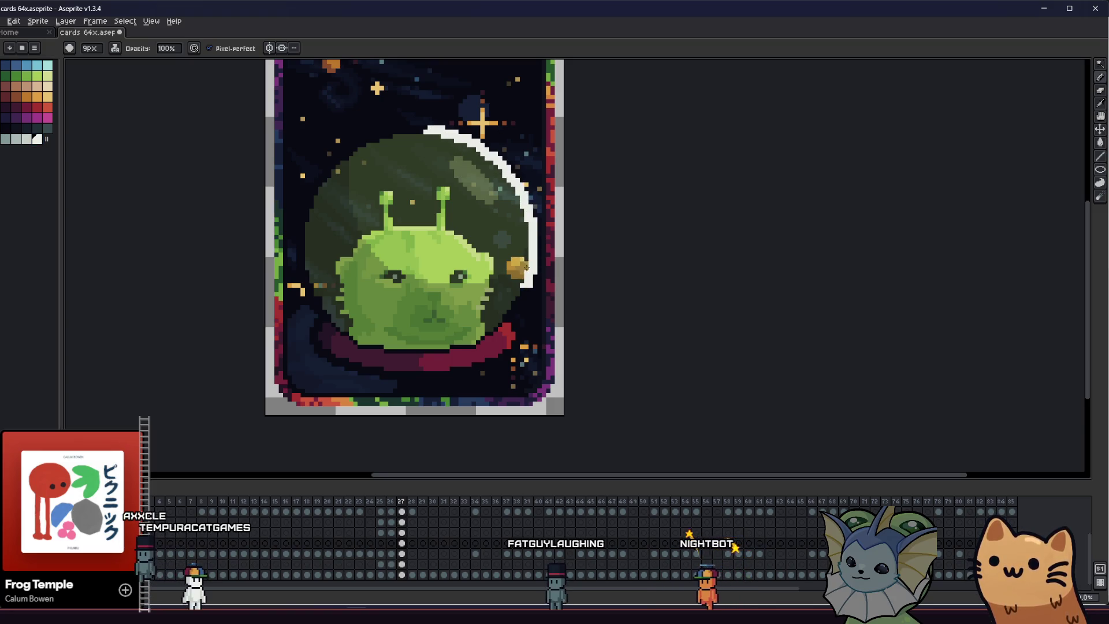
scroll(526, 267, "down", 1)
left_click_drag(604, 226, 665, 237)
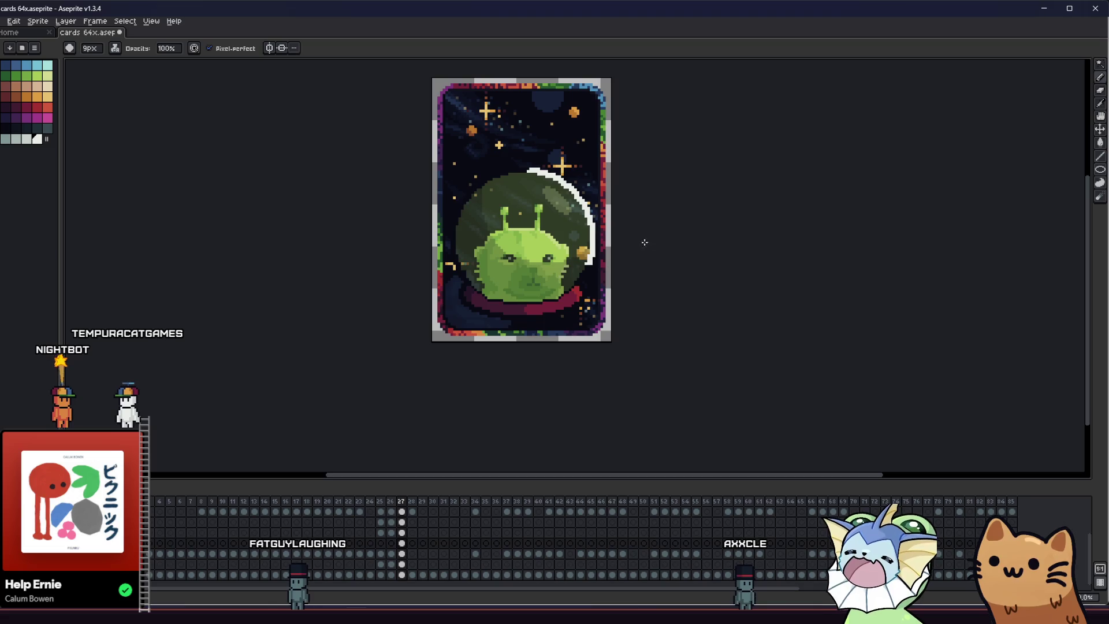
scroll(632, 311, "up", 2)
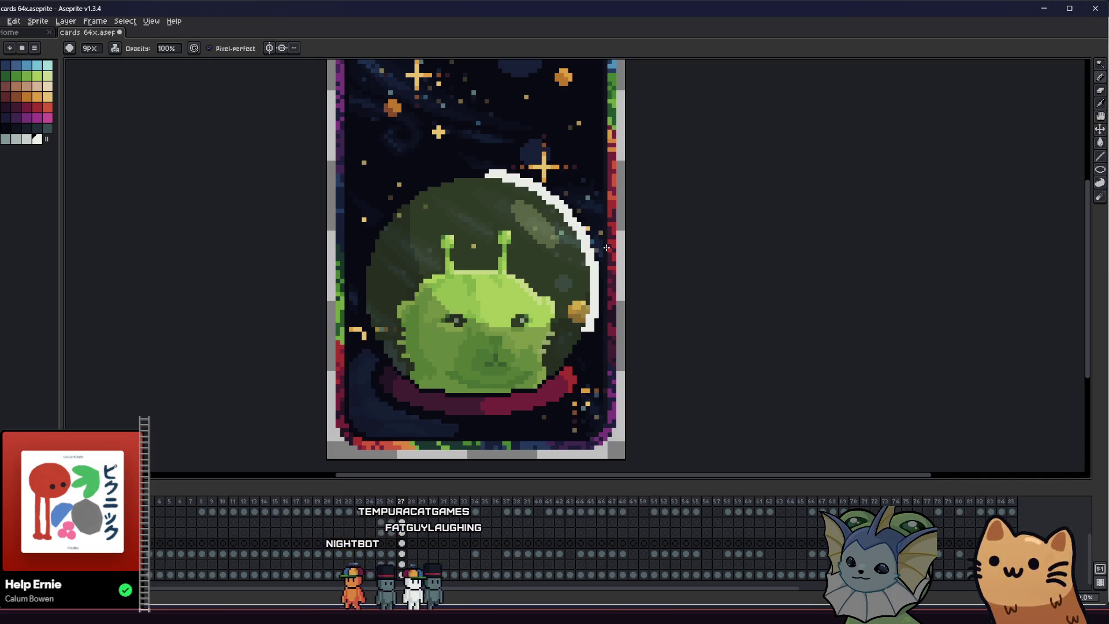
Set Layer 10's opacity to 100% so the alien stays bright green
left_click_drag(607, 249, 590, 232)
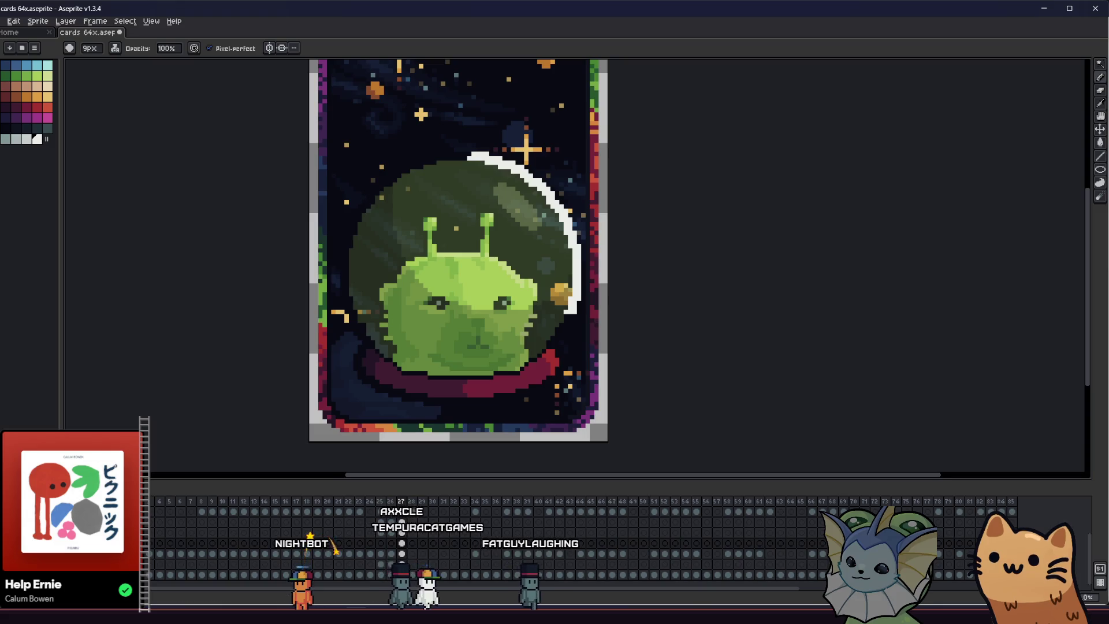
double_click(87, 532)
left_click(758, 317)
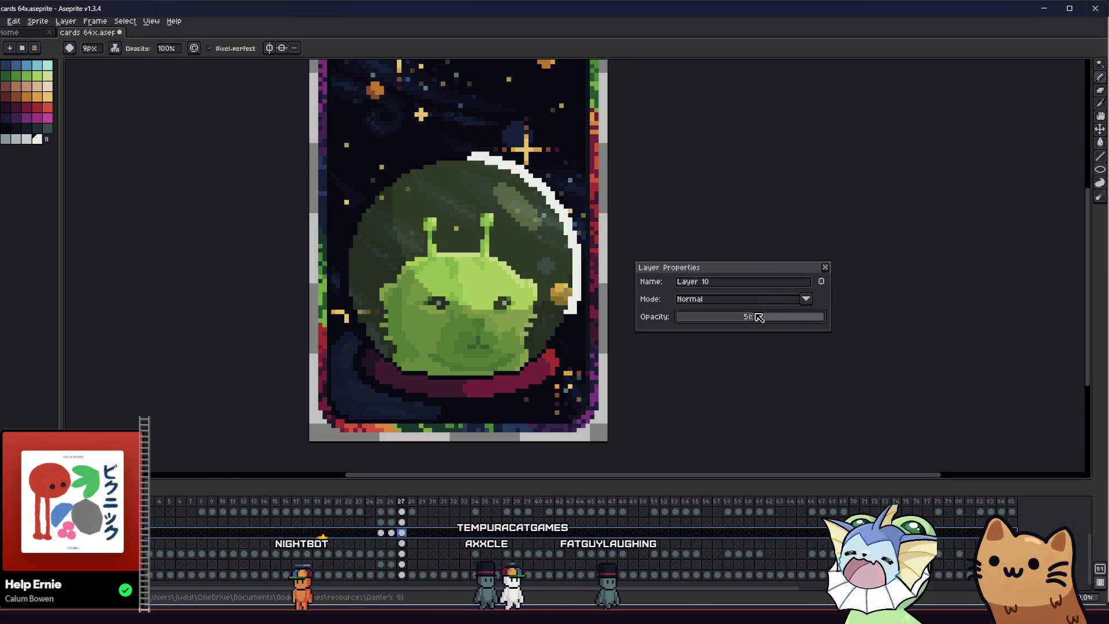
left_click_drag(758, 318, 790, 315)
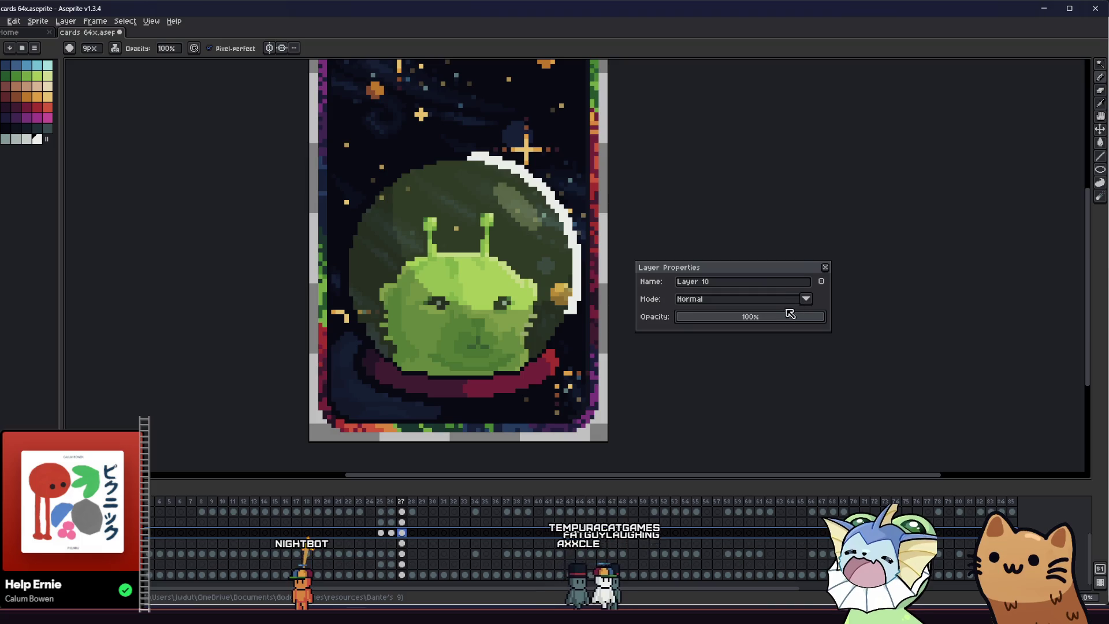
left_click(825, 268)
Set the dome glass cel's opacity to 67%
double_click(403, 522)
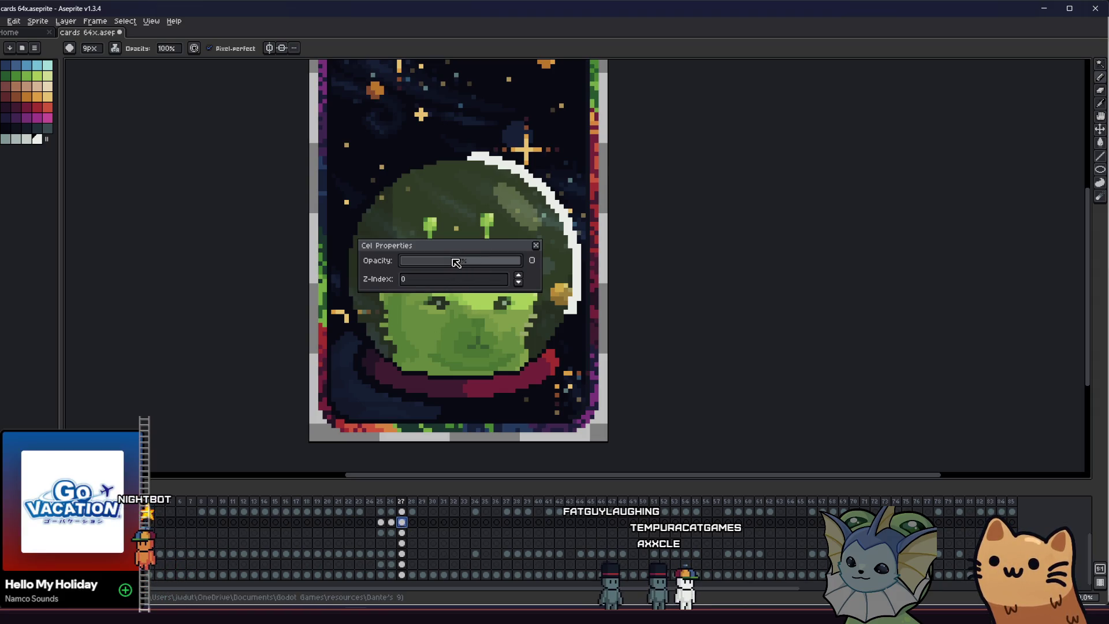
left_click_drag(467, 262, 461, 271)
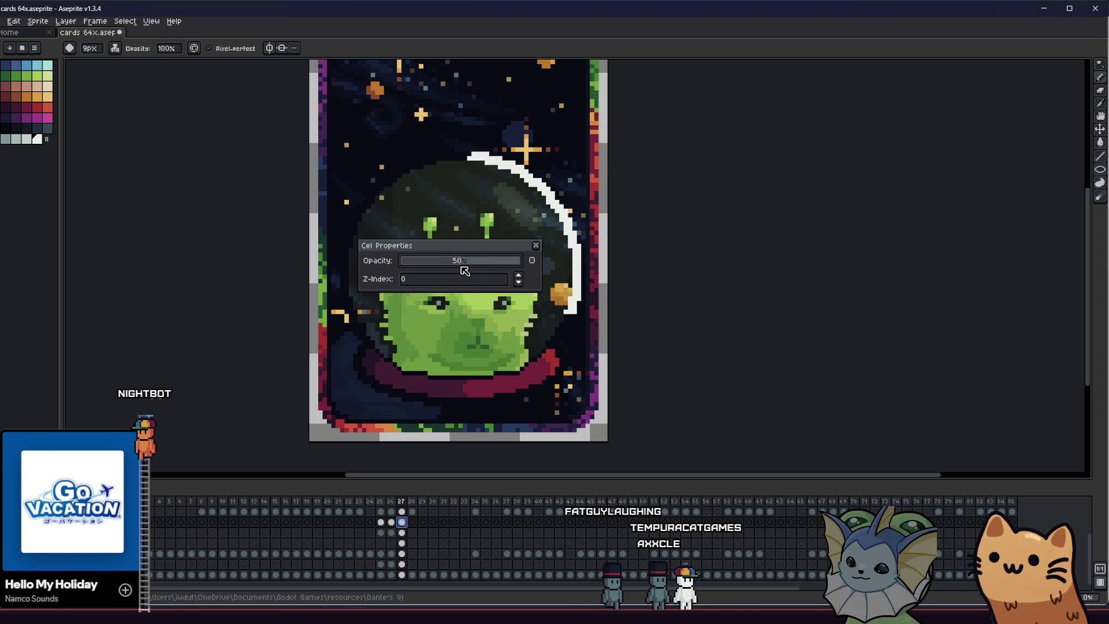
left_click_drag(465, 272, 501, 260)
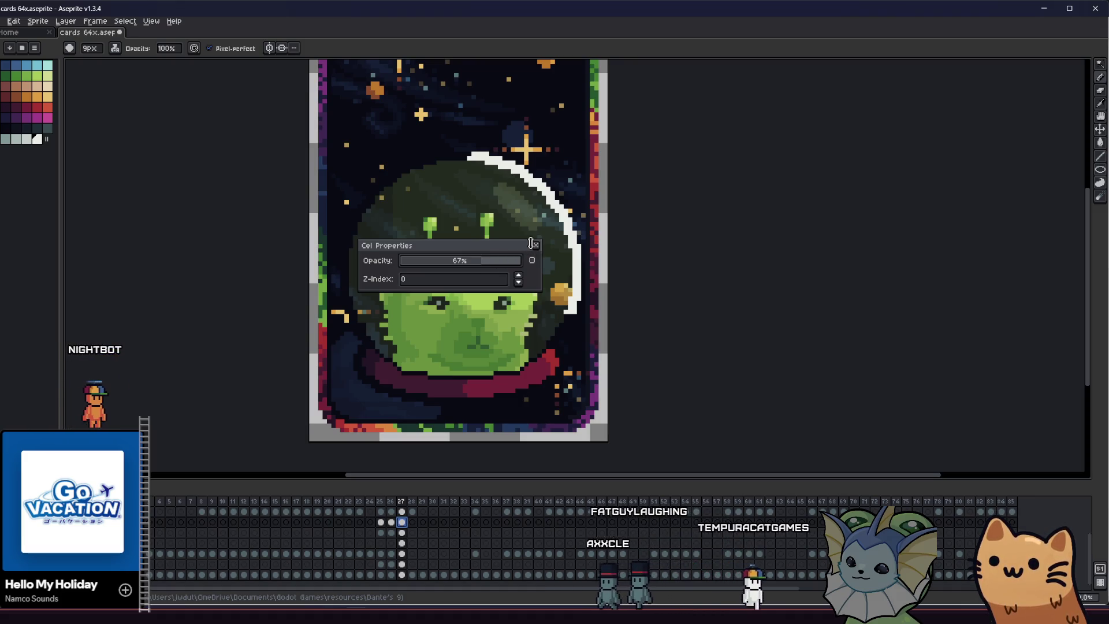
key("Return")
scroll(372, 280, "down", 3)
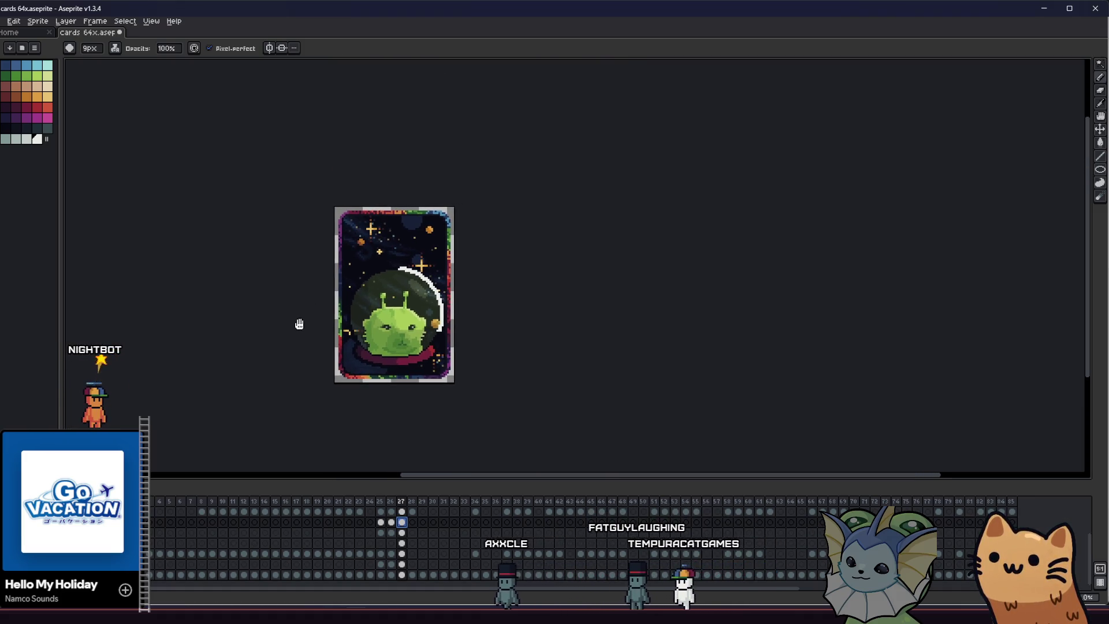
scroll(330, 299, "up", 1)
scroll(342, 300, "up", 1)
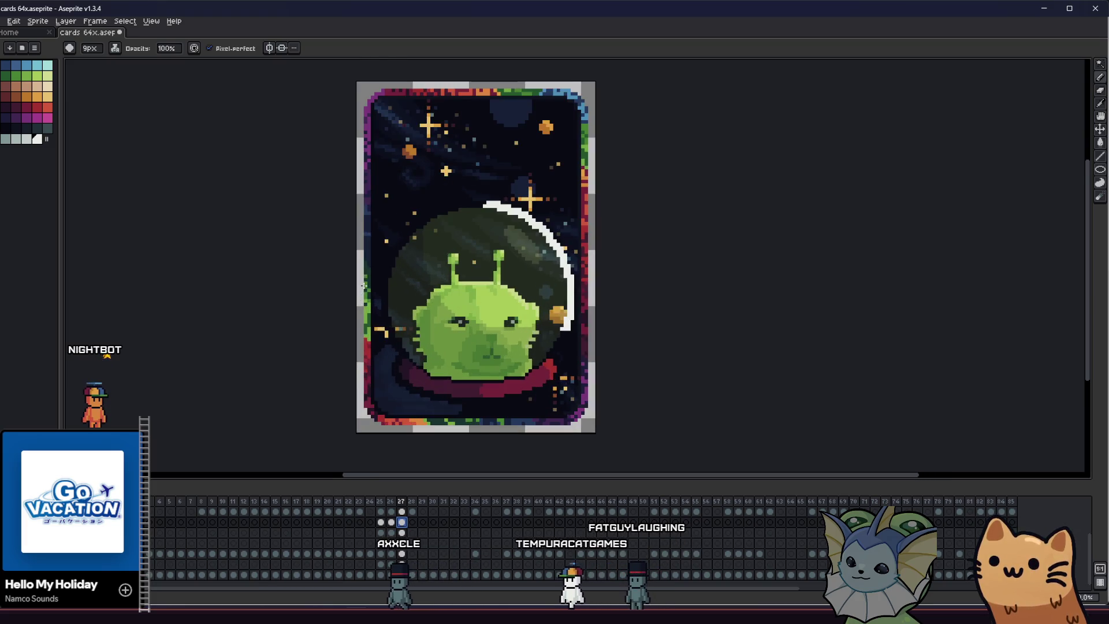
scroll(296, 261, "up", 2)
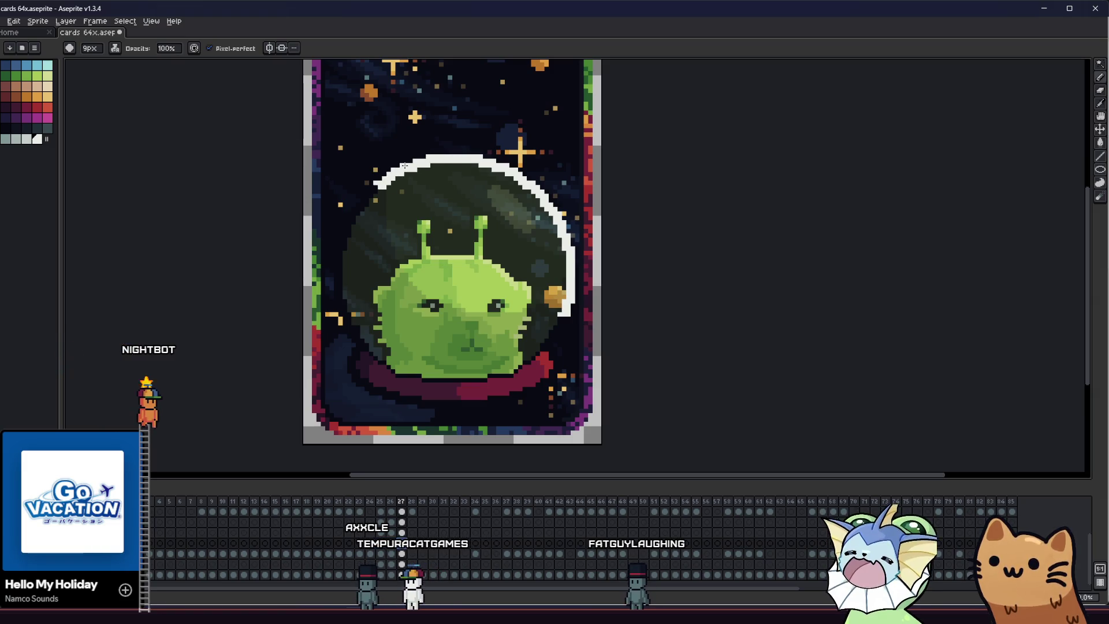
left_click_drag(394, 169, 341, 312)
mouse_move(346, 364)
left_mouse_down()
mouse_move(562, 364)
mouse_move(485, 404)
left_mouse_up()
key("ctrl+z")
key("ctrl+z")
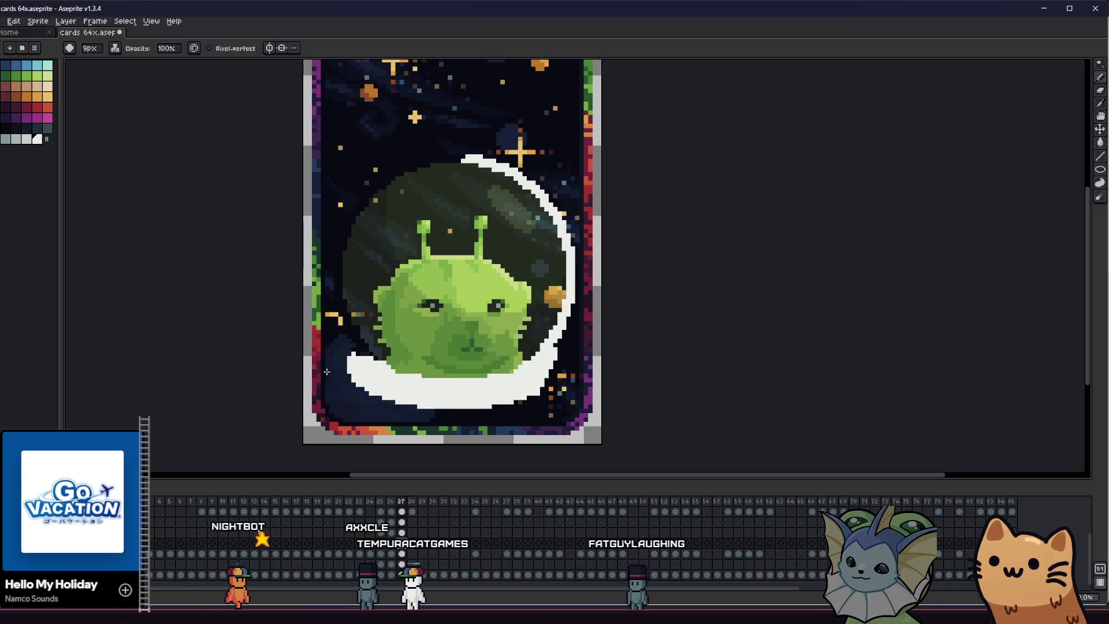
key("ctrl+z")
key("ctrl+z")
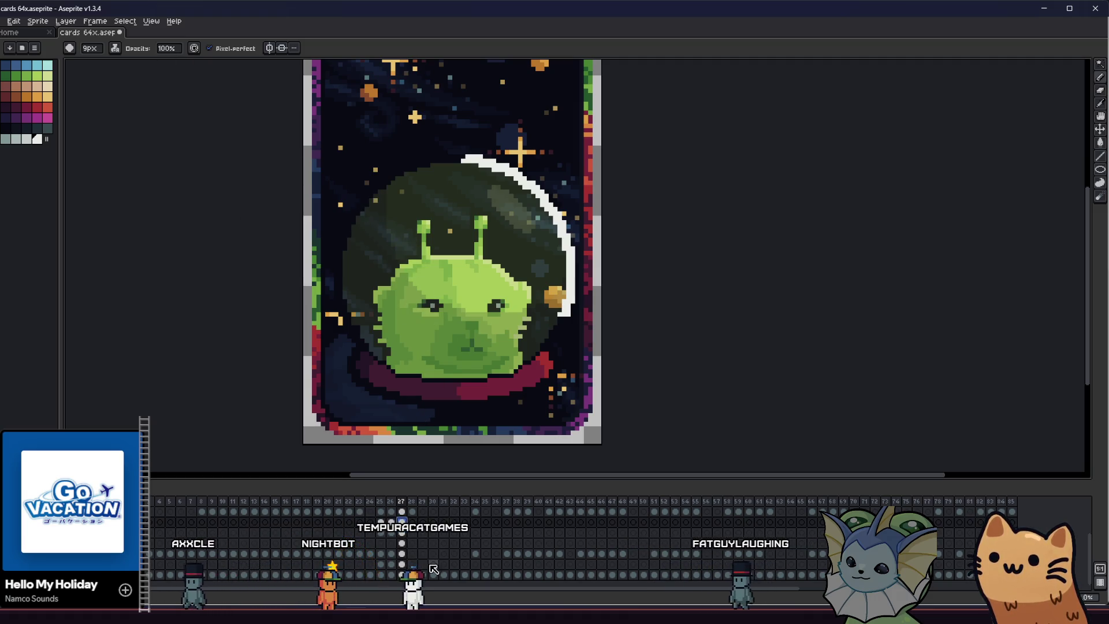
left_click(401, 543)
left_click_drag(338, 288, 340, 315)
Switch to Shading ink with the grey palette ramp selected
key("ctrl+z")
left_click(114, 48)
left_click(147, 100)
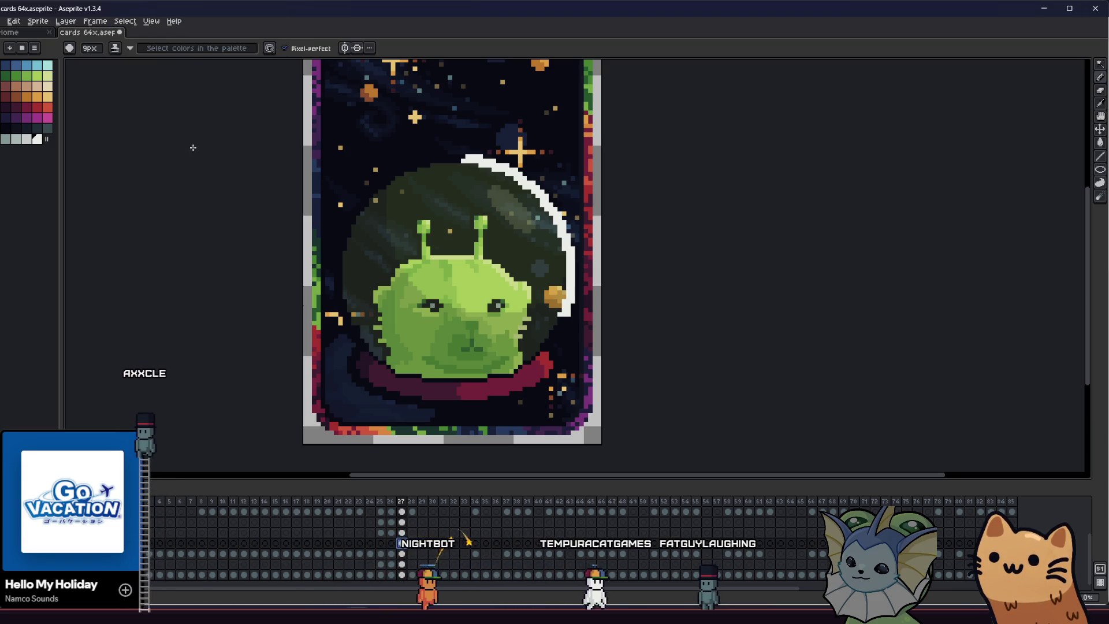
left_click_drag(11, 133, 39, 138)
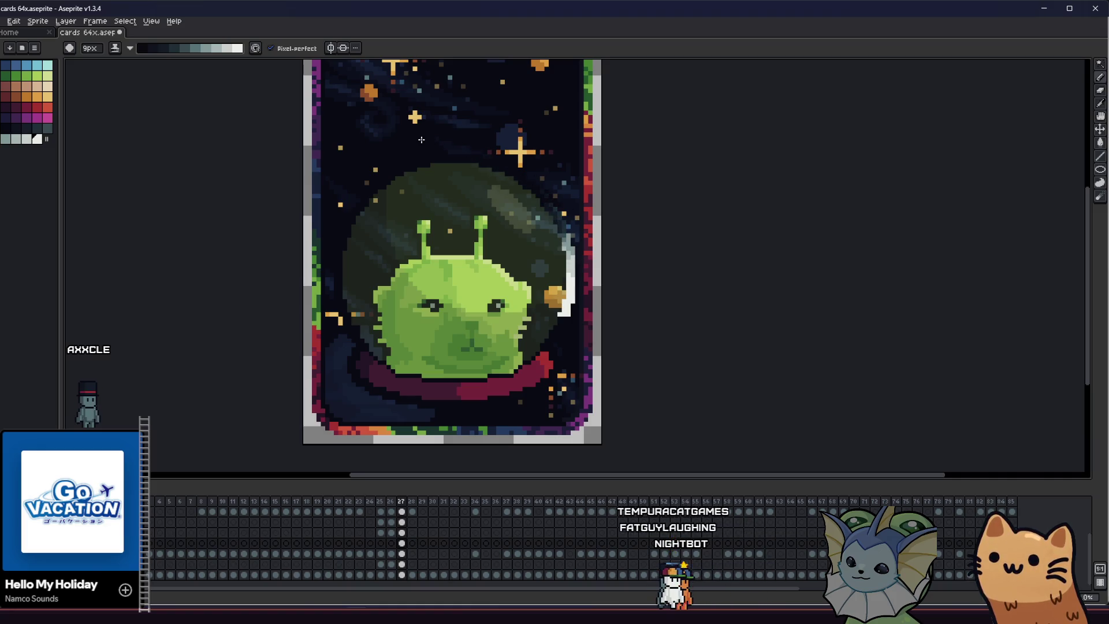
Remove the white arc and shade the dome's top and right rim grey
key("ctrl+z")
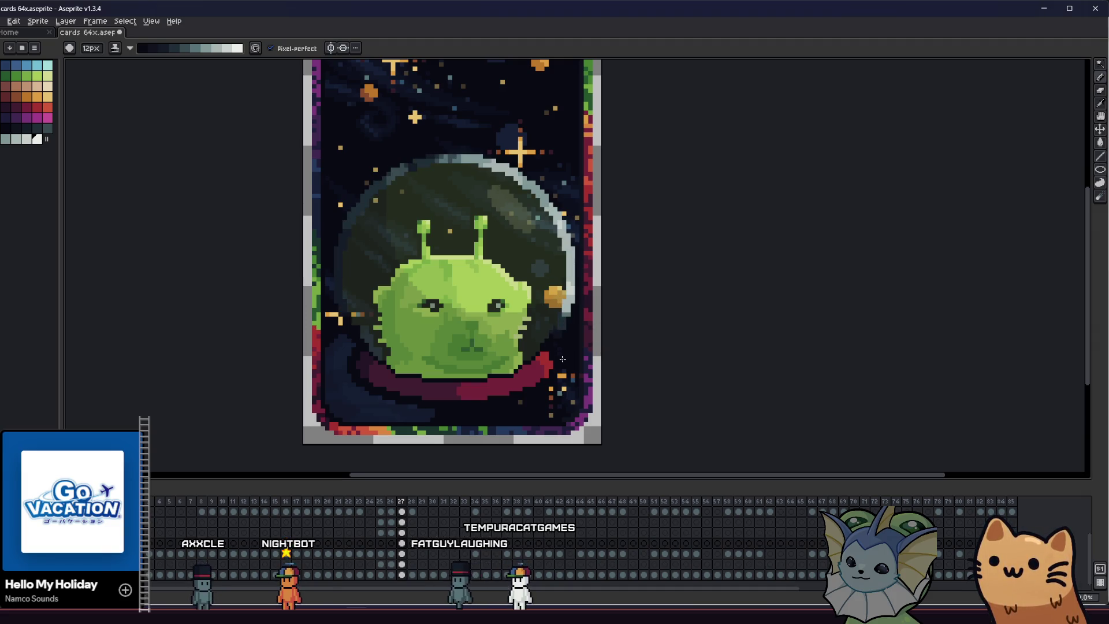
left_click_drag(574, 271, 507, 169)
left_click_drag(420, 158, 554, 214)
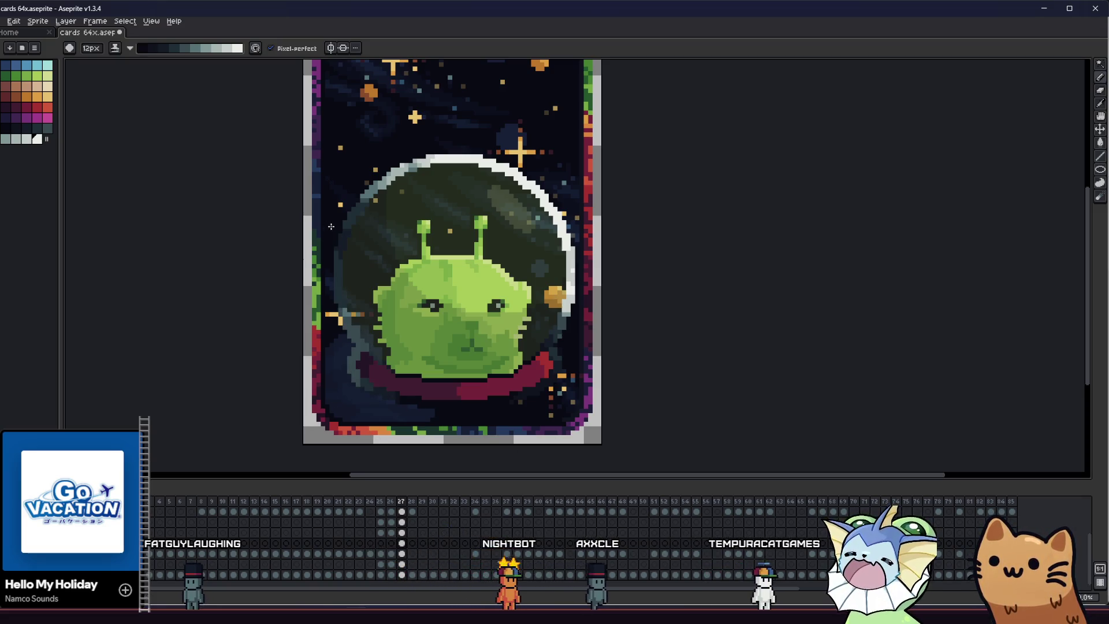
scroll(243, 317, "down", 1)
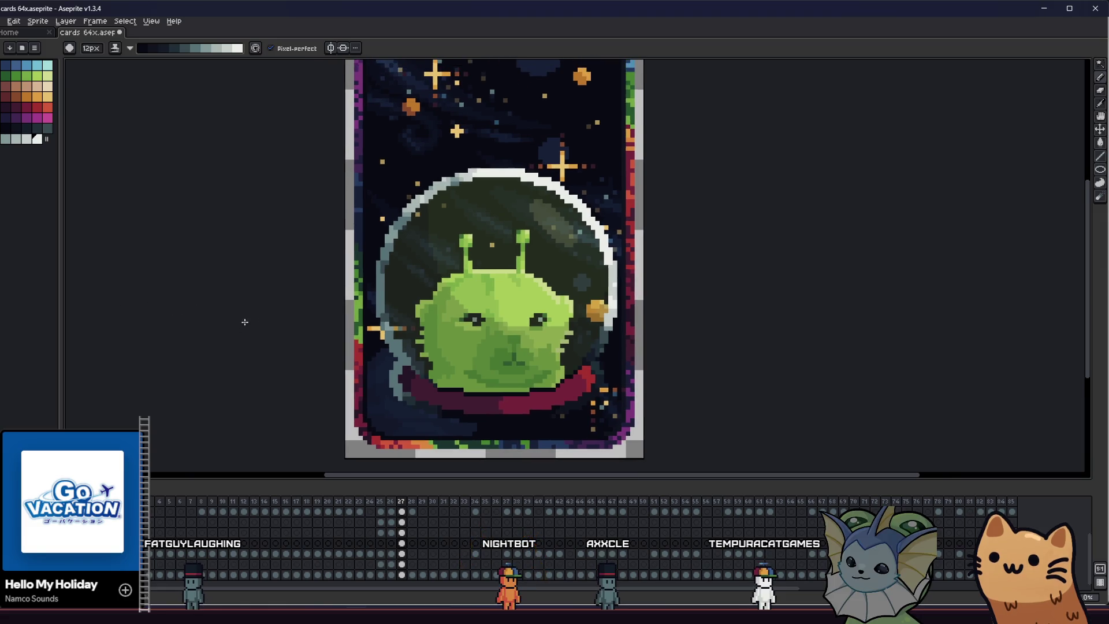
scroll(243, 318, "down", 2)
left_click_drag(223, 298, 321, 332)
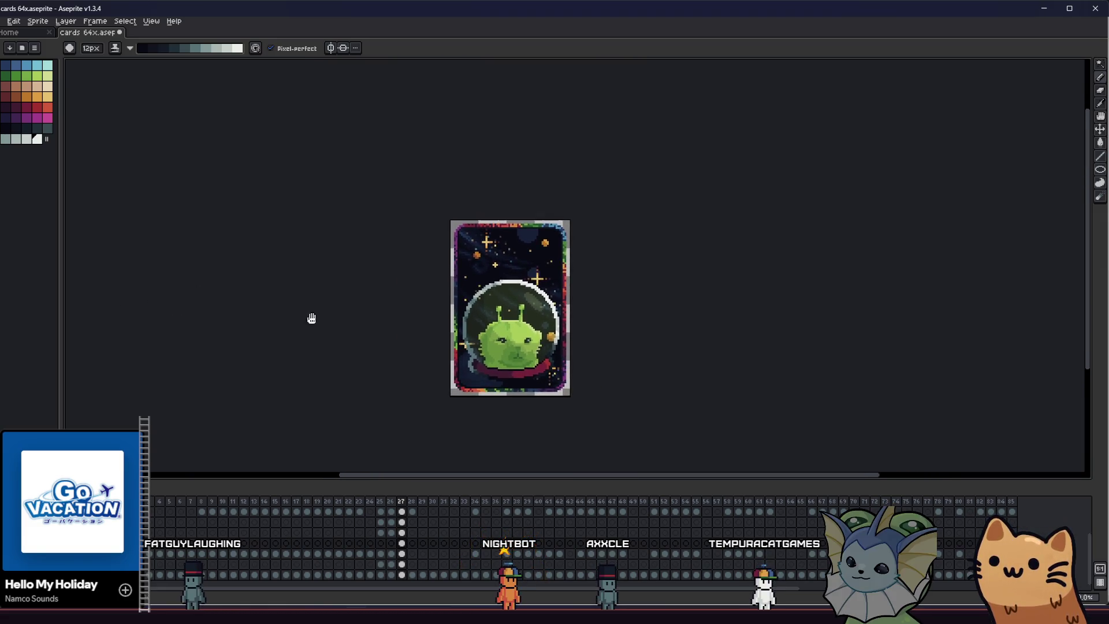
scroll(505, 377, "up", 2)
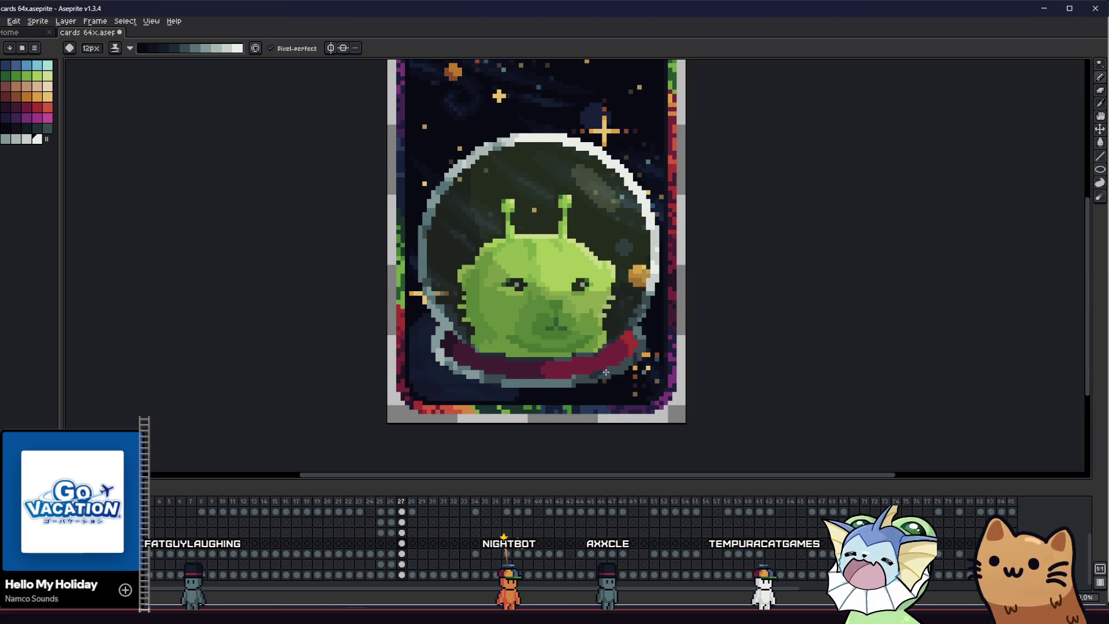
key("v")
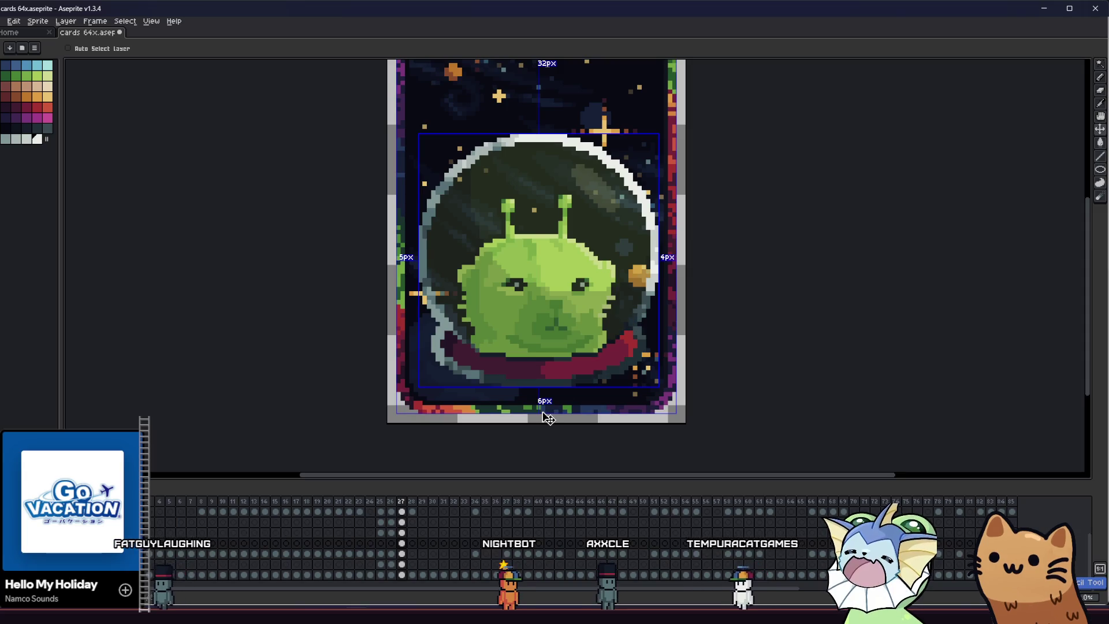
key("b")
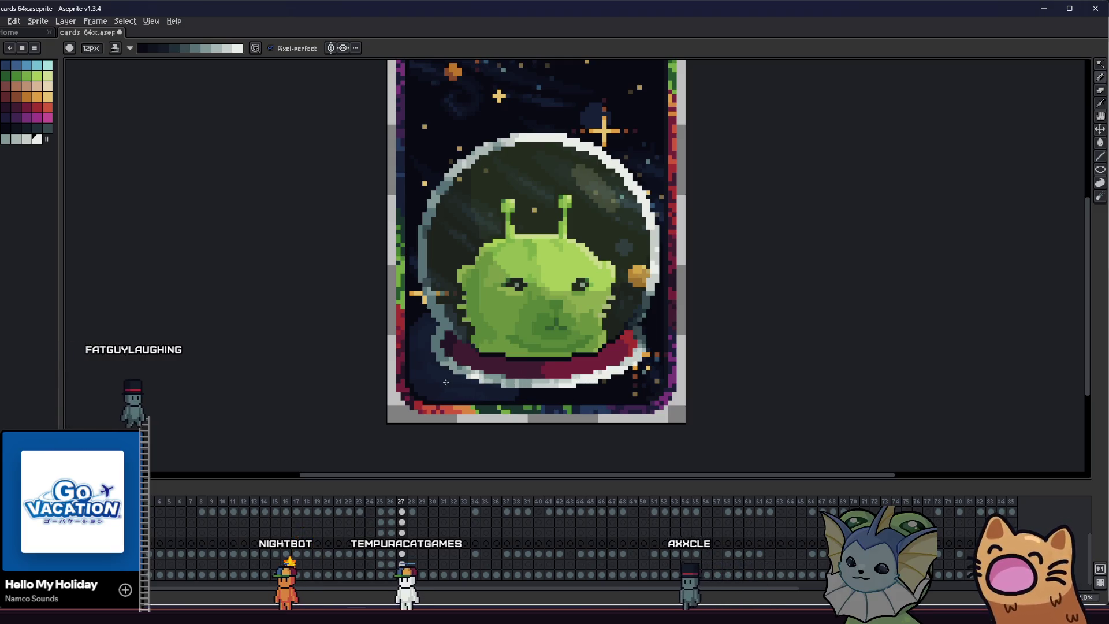
scroll(445, 381, "right", 2)
scroll(444, 364, "right", 5)
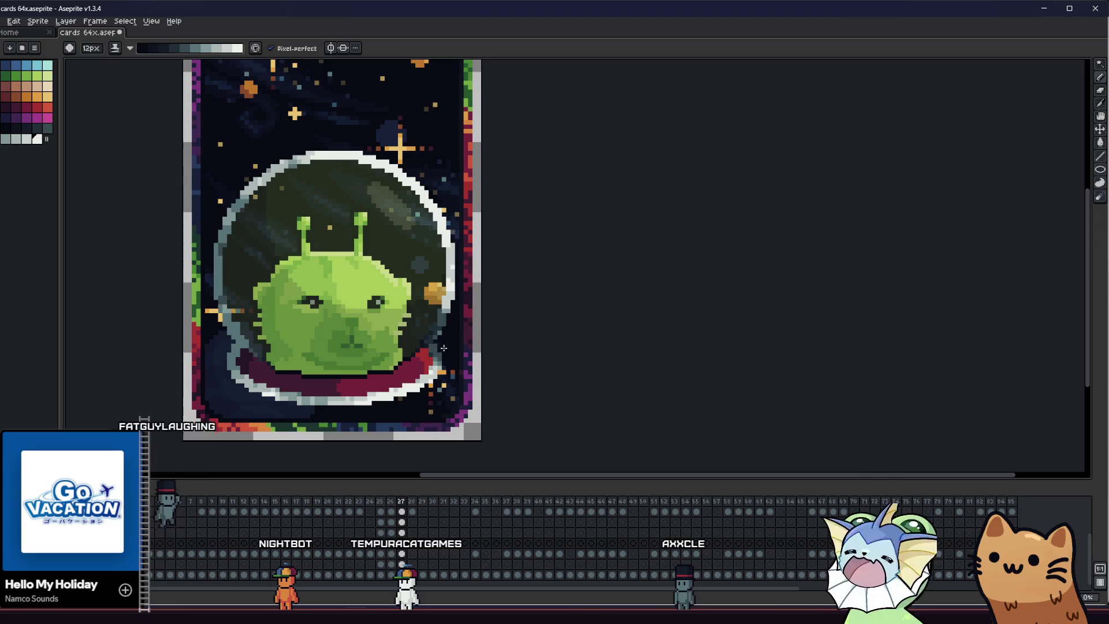
scroll(425, 347, "left", 4)
scroll(390, 345, "left", 2)
mouse_move(240, 318)
left_mouse_down()
mouse_move(309, 379)
mouse_move(253, 357)
left_mouse_up()
scroll(295, 369, "down", 1)
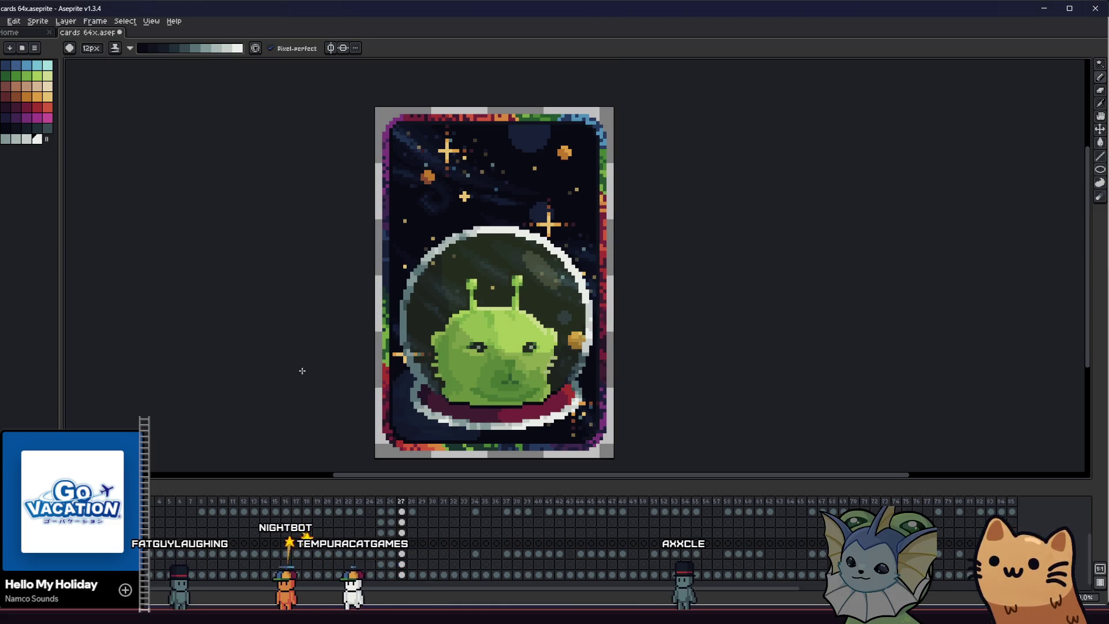
scroll(301, 371, "right", 1)
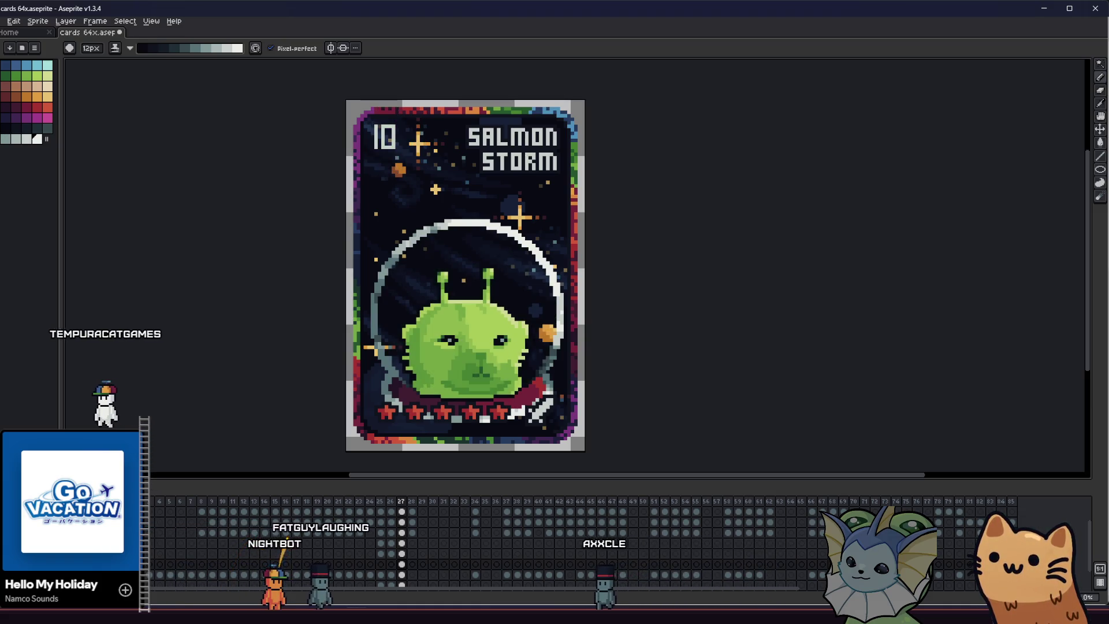
Pan across the card to inspect the titled artwork, ending on the Move tool
mouse_move(279, 414)
left_mouse_down()
mouse_move(411, 429)
mouse_move(385, 427)
left_mouse_up()
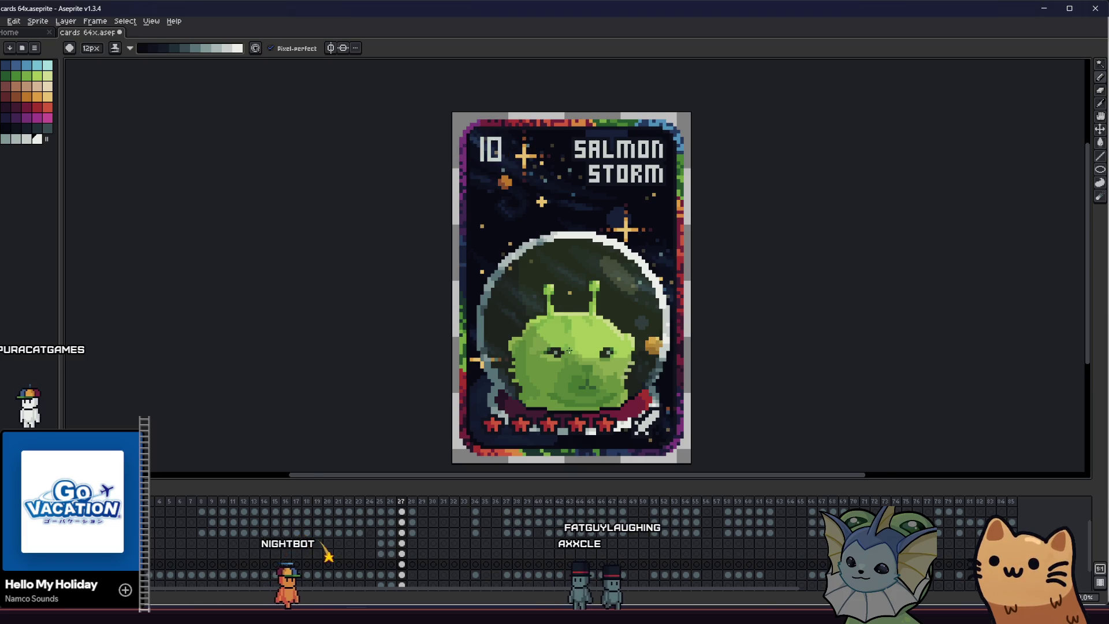
left_click_drag(632, 329, 569, 338)
scroll(380, 273, "up", 1)
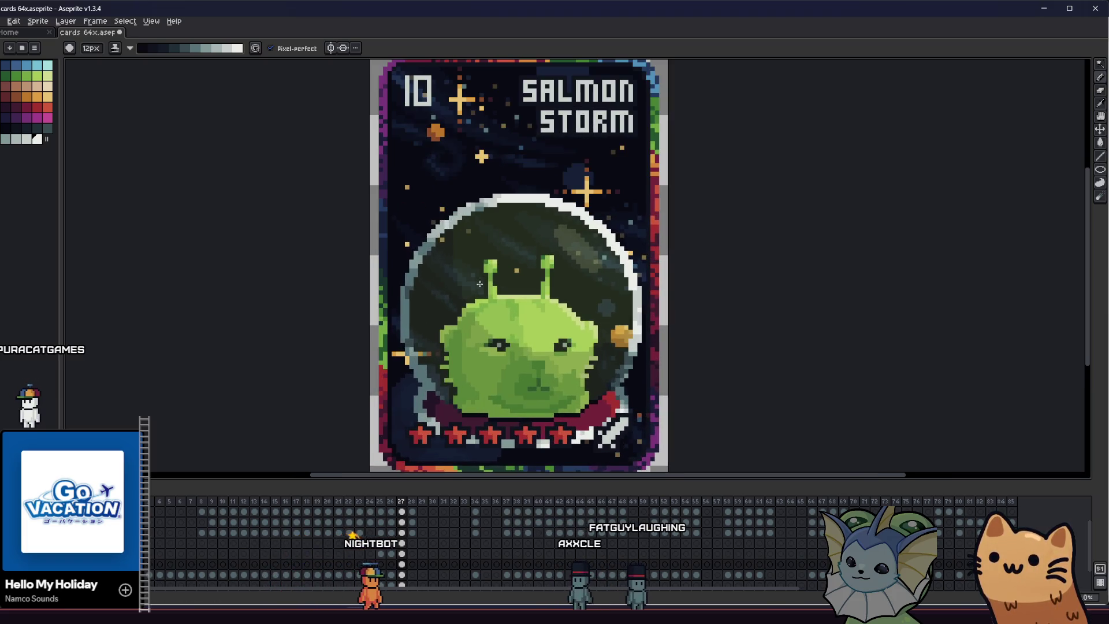
scroll(380, 273, "up", 1)
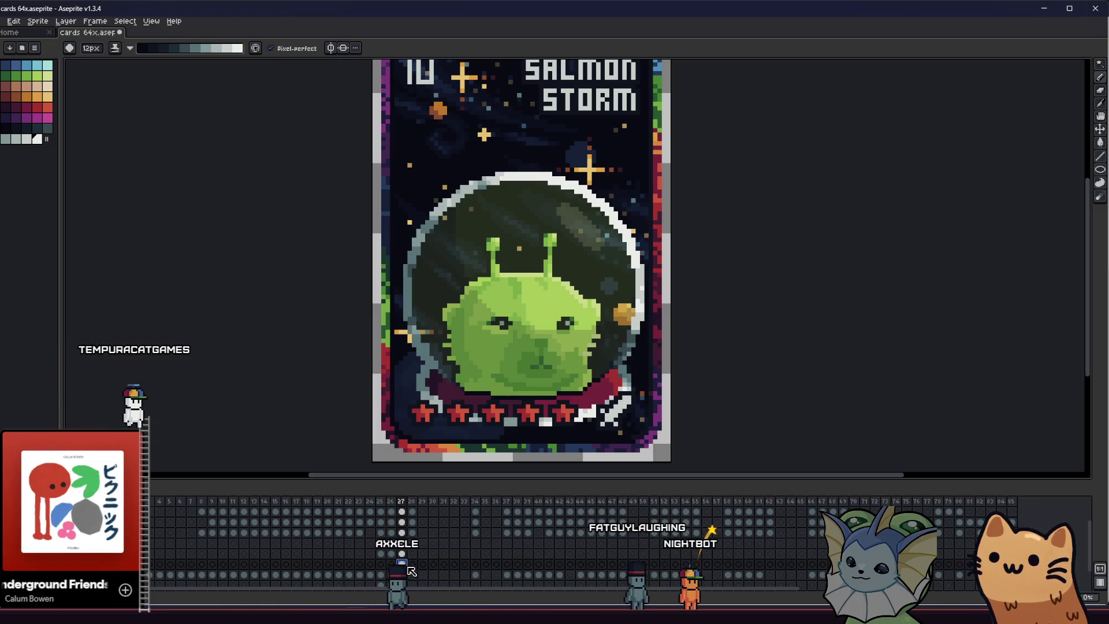
left_click_drag(345, 340, 336, 316)
key("v")
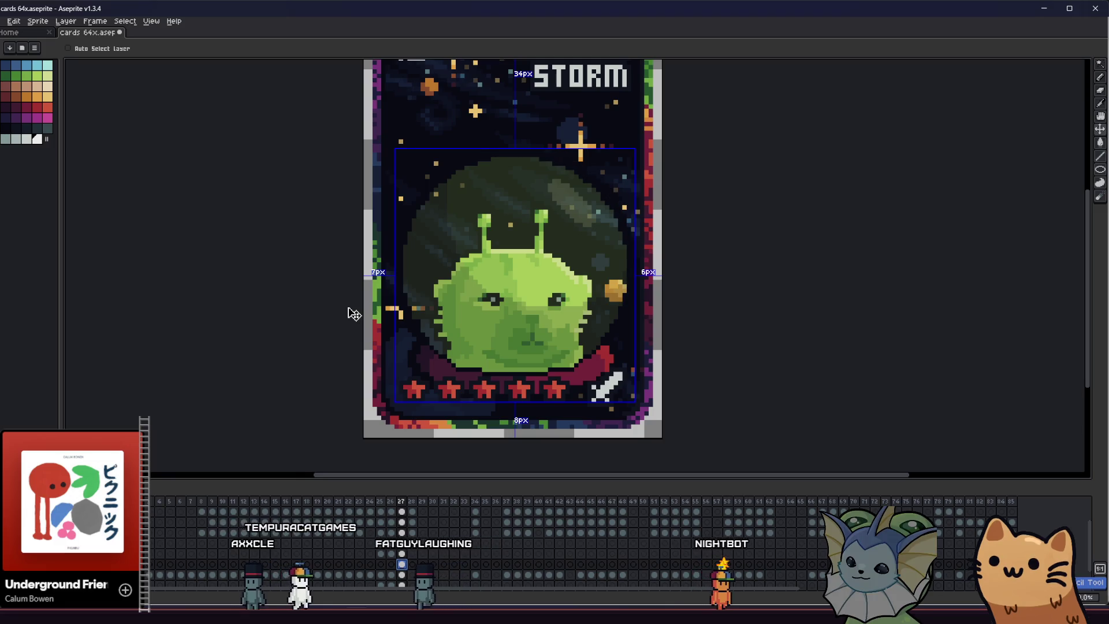
Return to the Pencil and bring up the ink mode list
key("b")
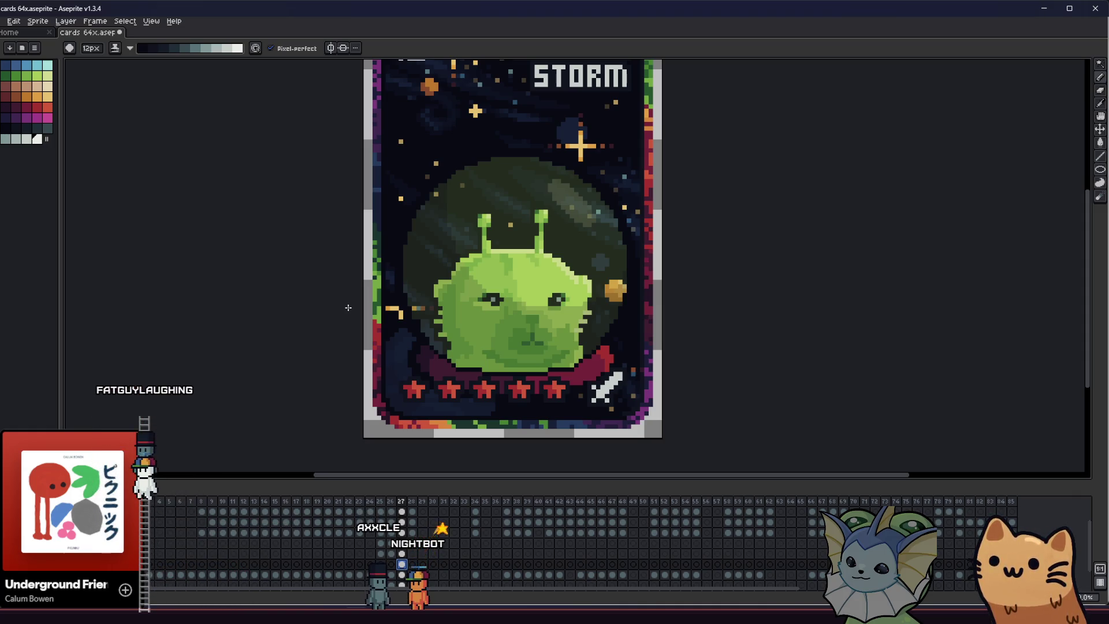
left_click(114, 48)
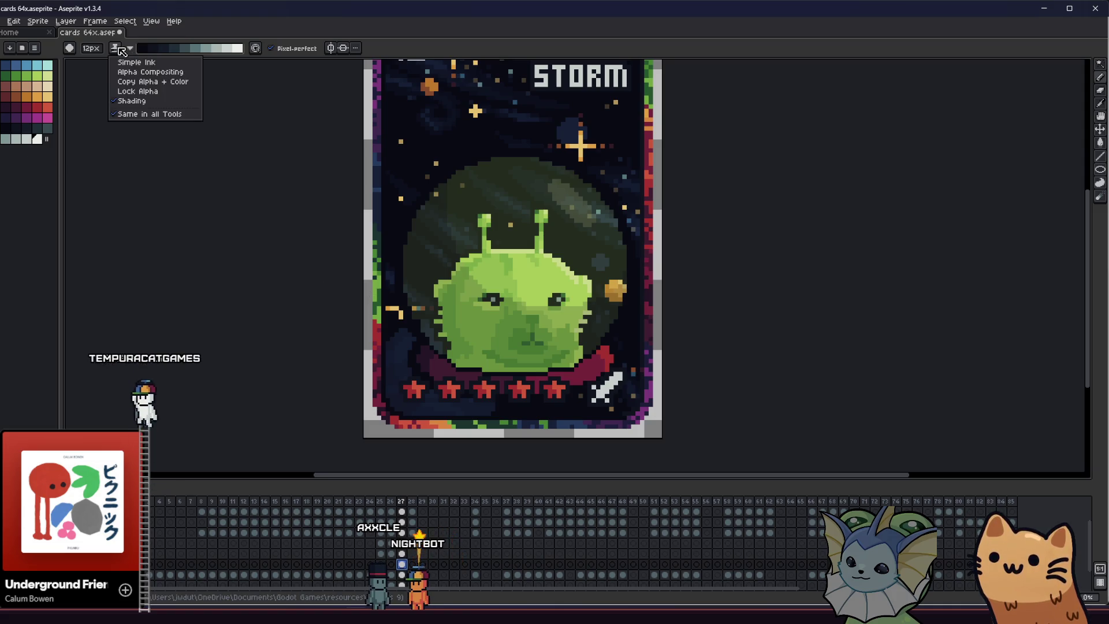
Magic-wand the maroon collar band and fill all of it dark navy
left_click(133, 92)
scroll(235, 235, "up", 2)
key("w")
left_click(422, 381)
left_click(442, 382)
key("Delete")
left_click(684, 381)
key("Delete")
key("Delete")
Redraw the dome's upper rim as a thin grey outline, lighter grey on the upper right
key("b")
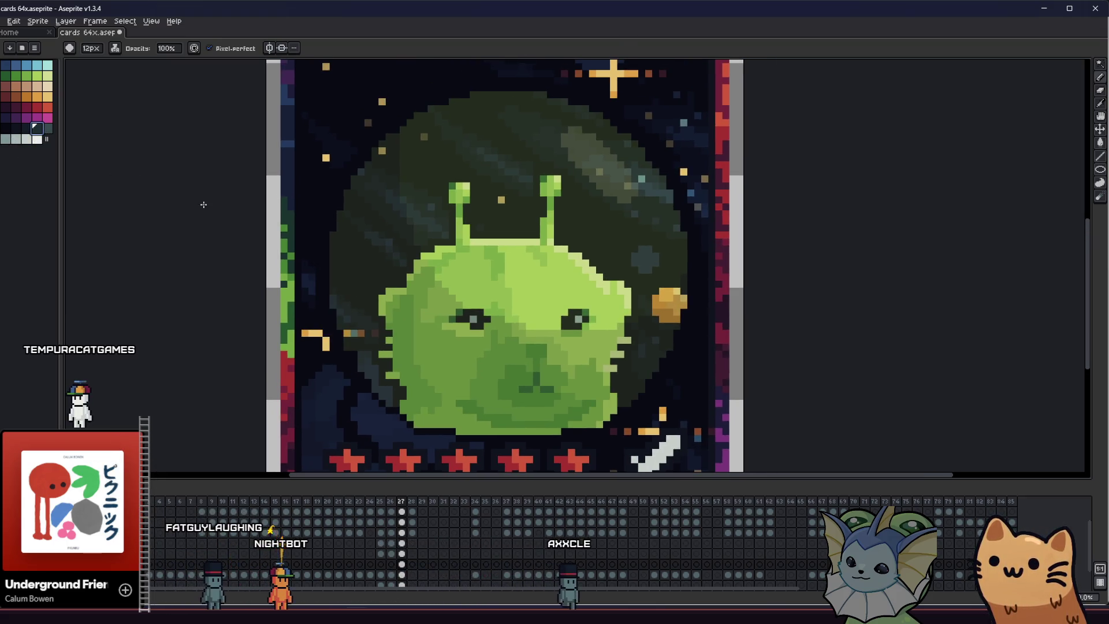
scroll(314, 317, "down", 1)
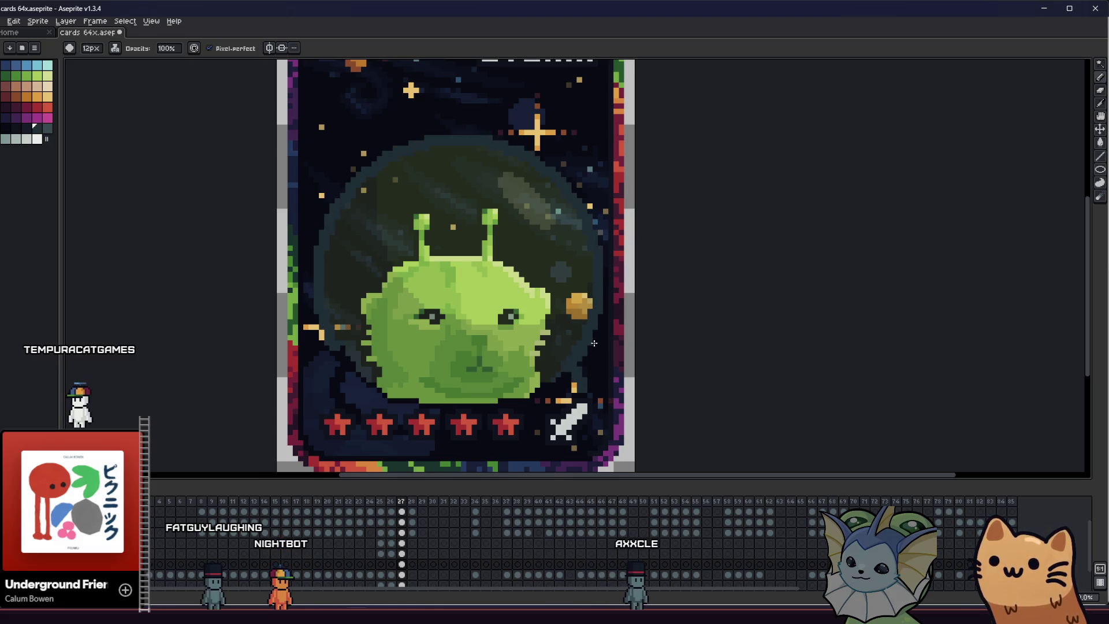
key("ctrl+z")
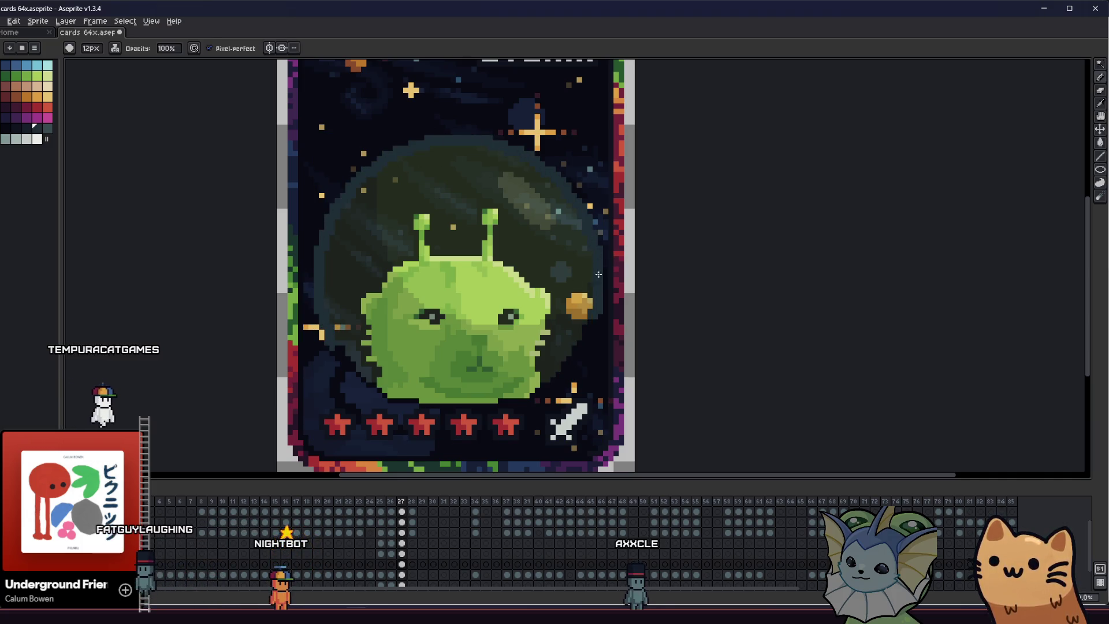
left_click(47, 129)
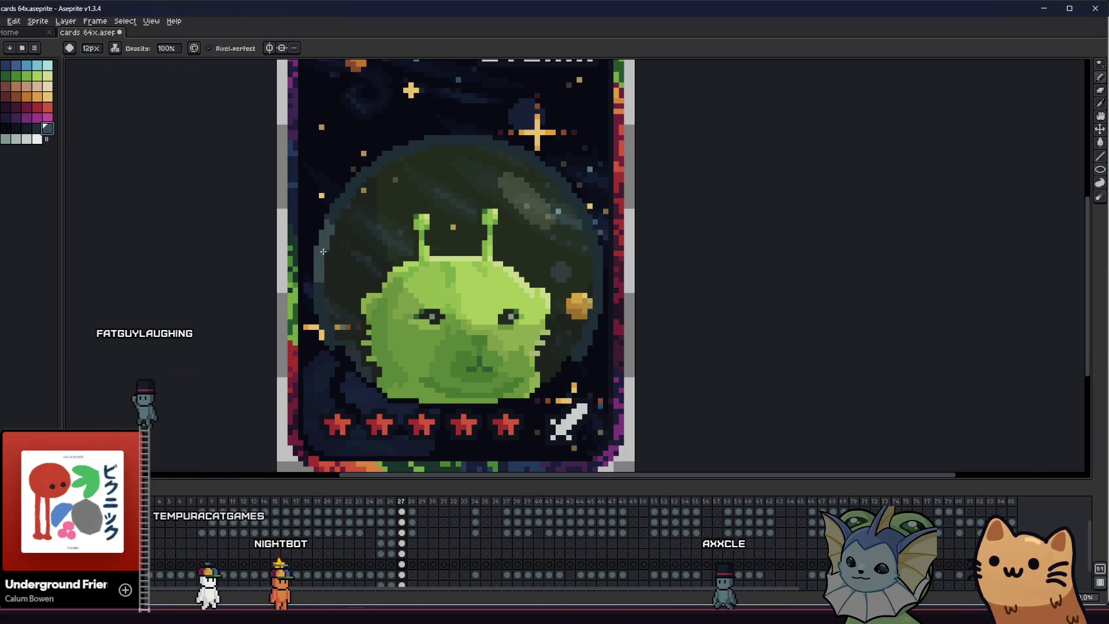
left_click_drag(323, 252, 406, 165)
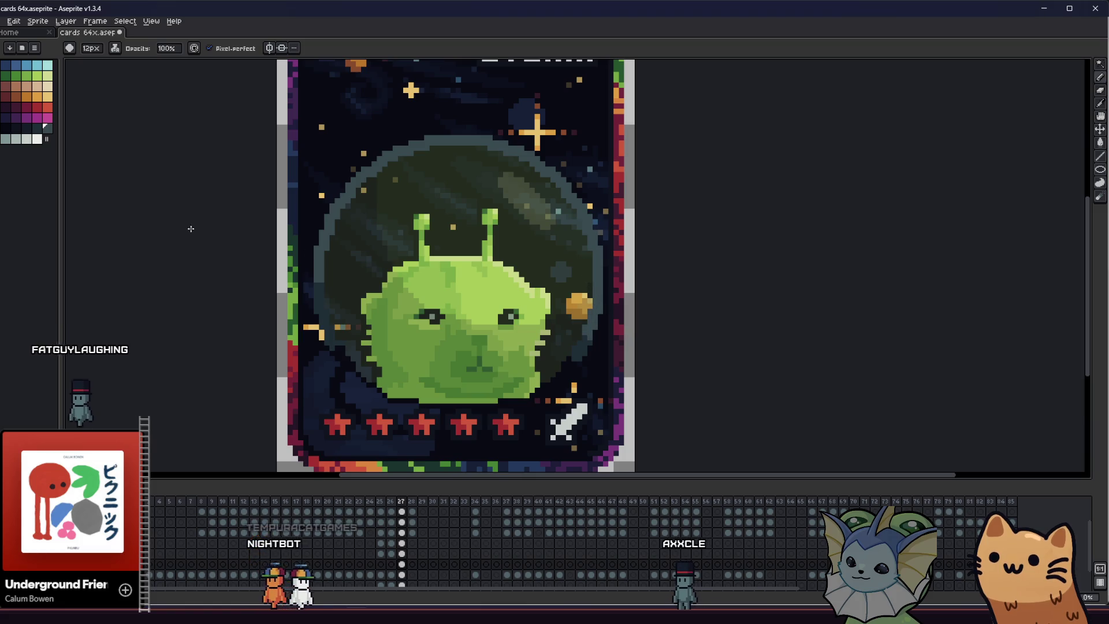
left_click(598, 272, "alt")
left_click_drag(598, 271, 524, 152)
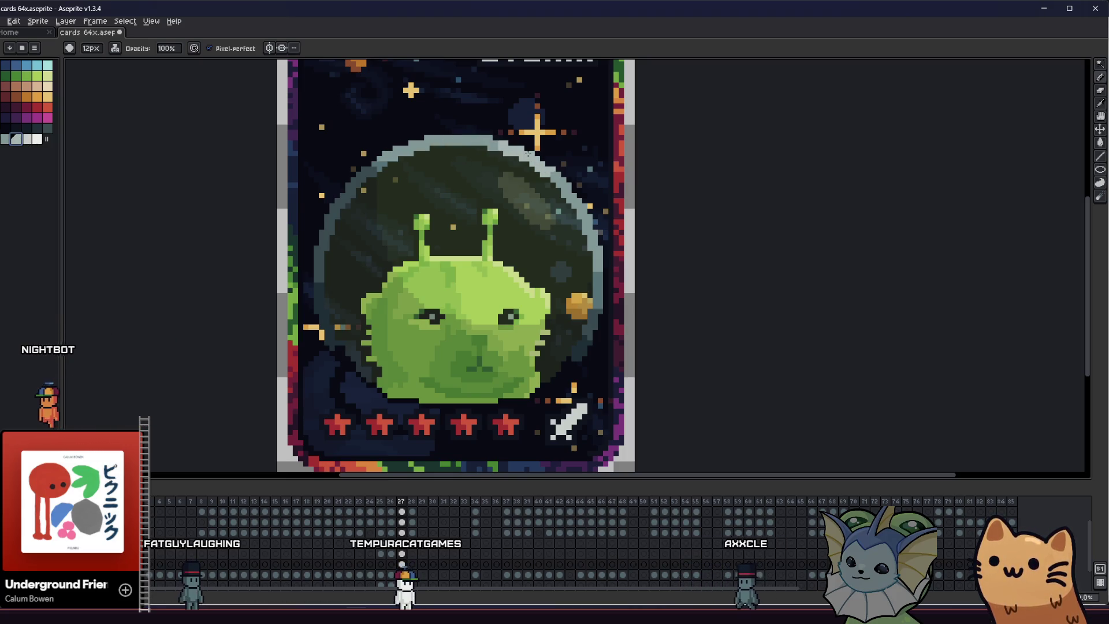
scroll(552, 162, "down", 3)
mouse_move(285, 257)
left_mouse_down()
mouse_move(164, 322)
mouse_move(259, 346)
left_mouse_up()
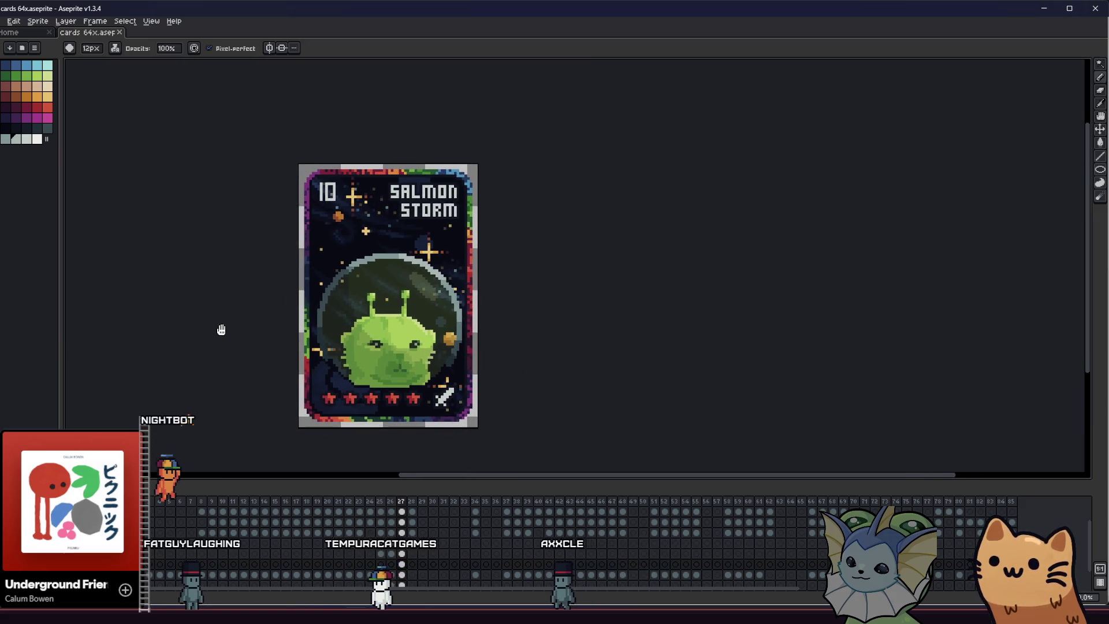
scroll(260, 349, "up", 2)
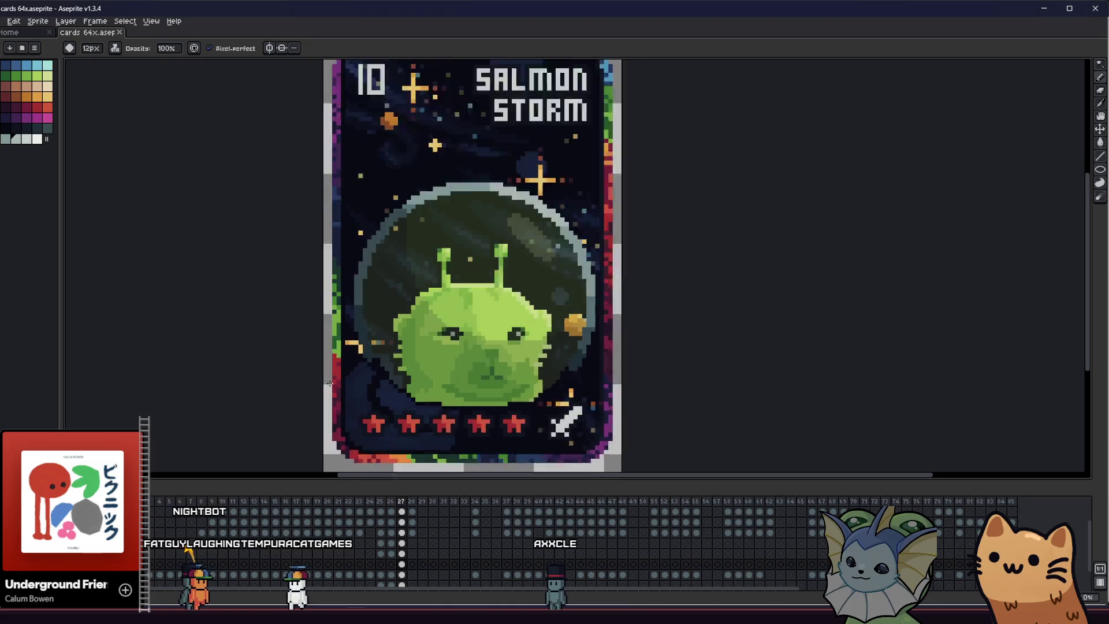
left_click_drag(222, 367, 194, 344)
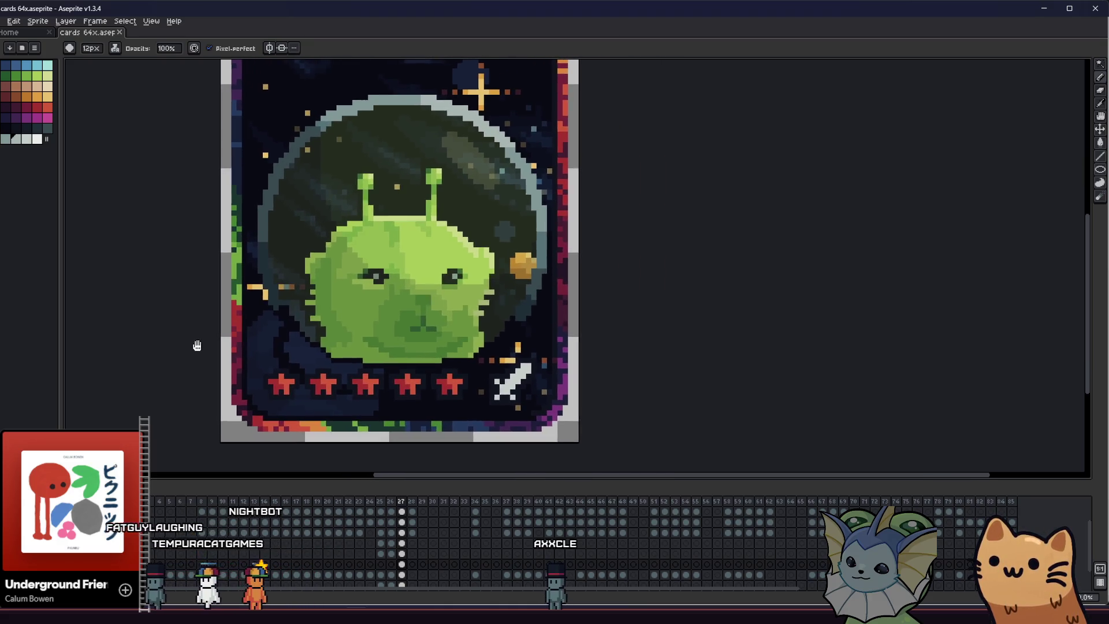
left_click(25, 127)
key("g")
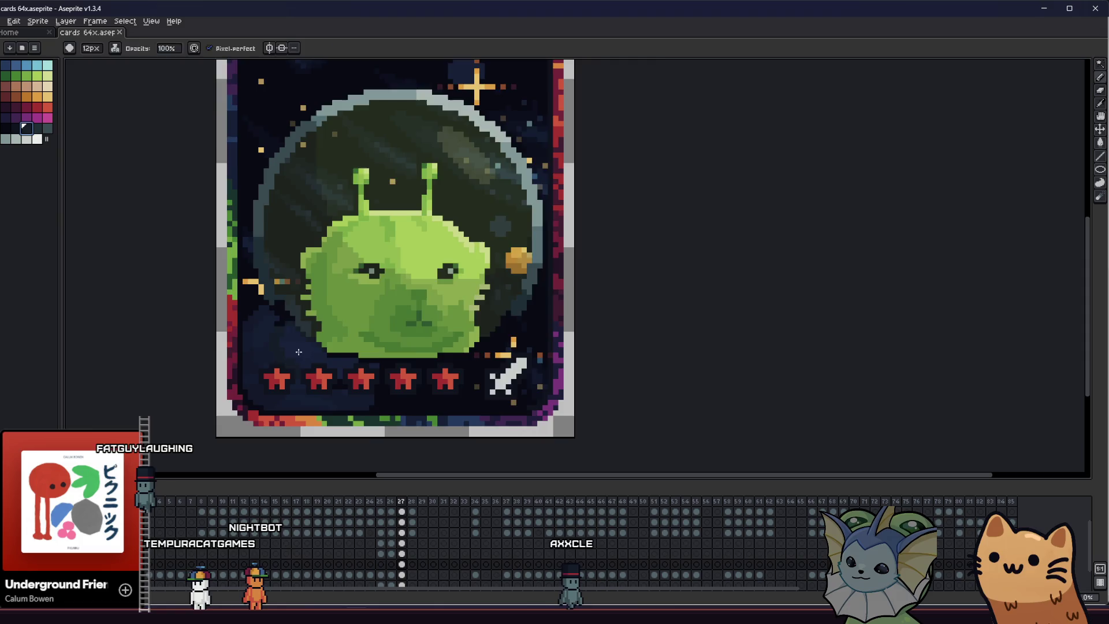
scroll(295, 338, "up", 1)
Choose the painting ink mode and place a Pencil pixel on the dark collar area
left_click_drag(299, 350, 281, 332)
left_click(219, 47)
left_click(223, 70)
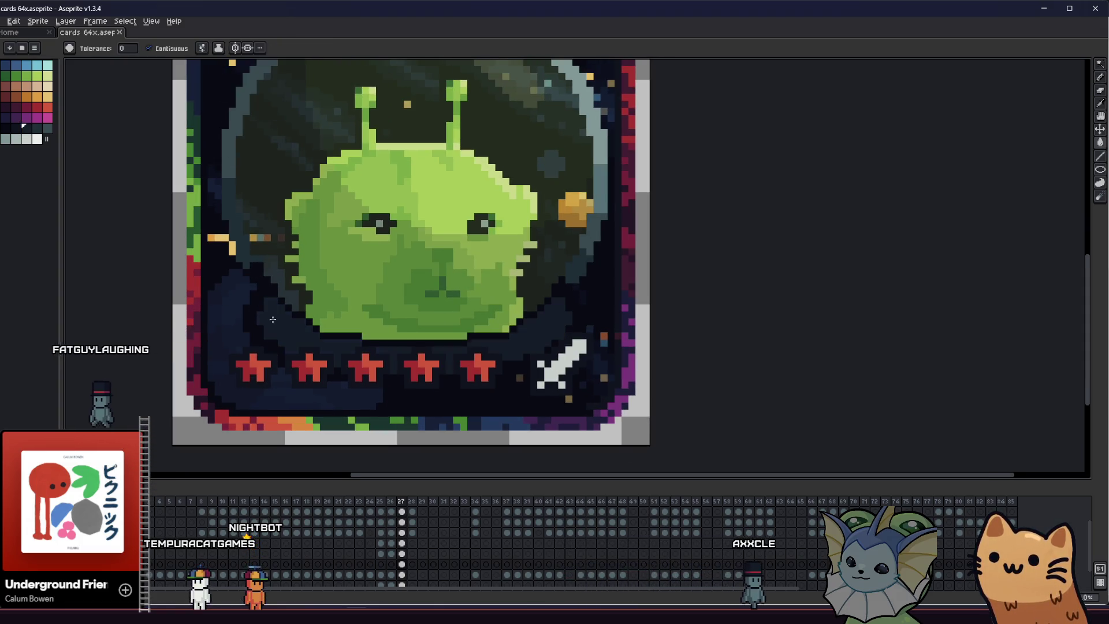
left_click_drag(238, 346, 245, 360)
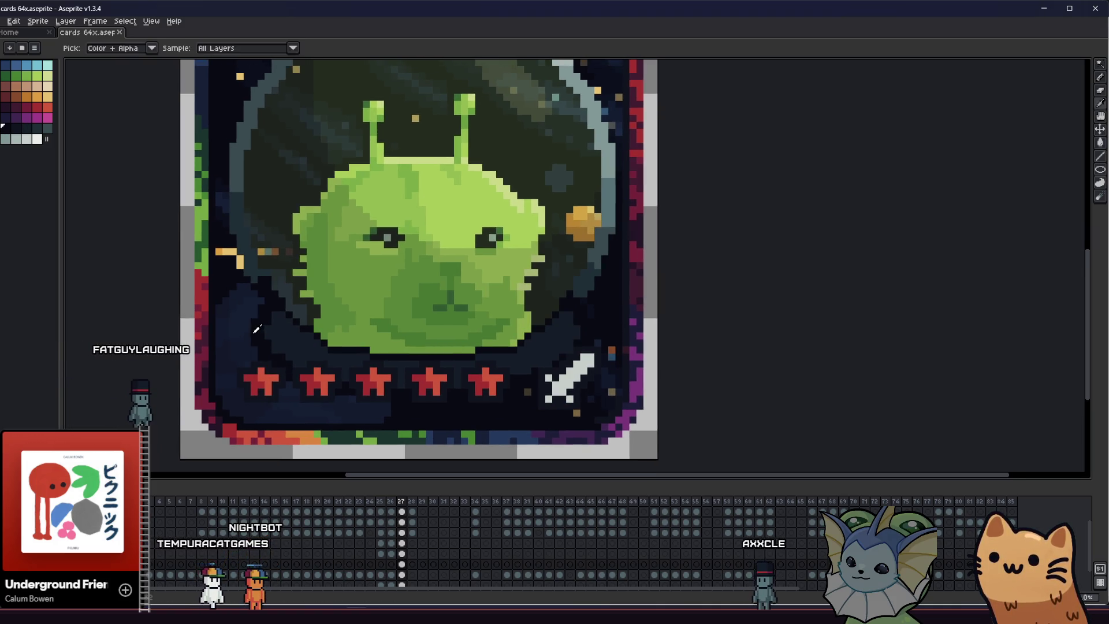
key("b")
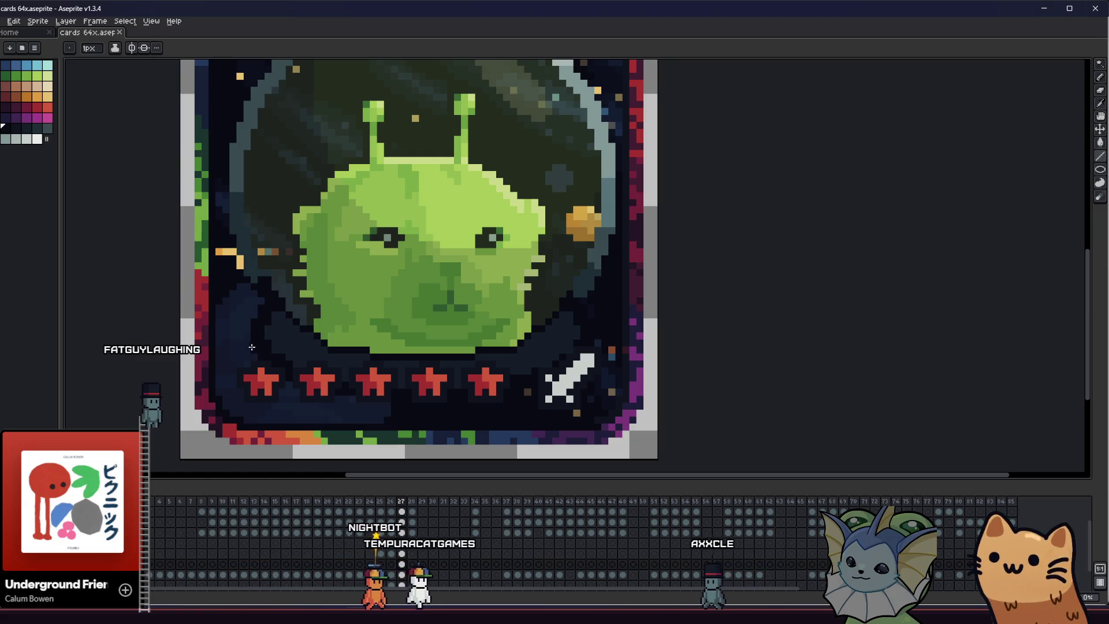
left_click(585, 348)
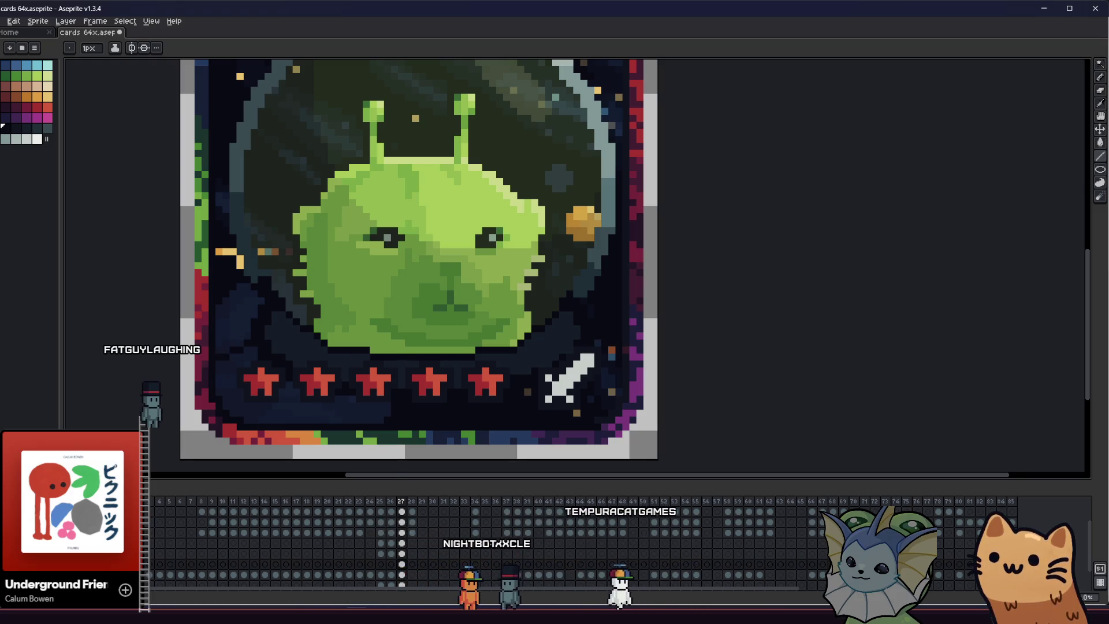
Hide the nebula background layer and the red stars and sword layer
key("ctrl+z")
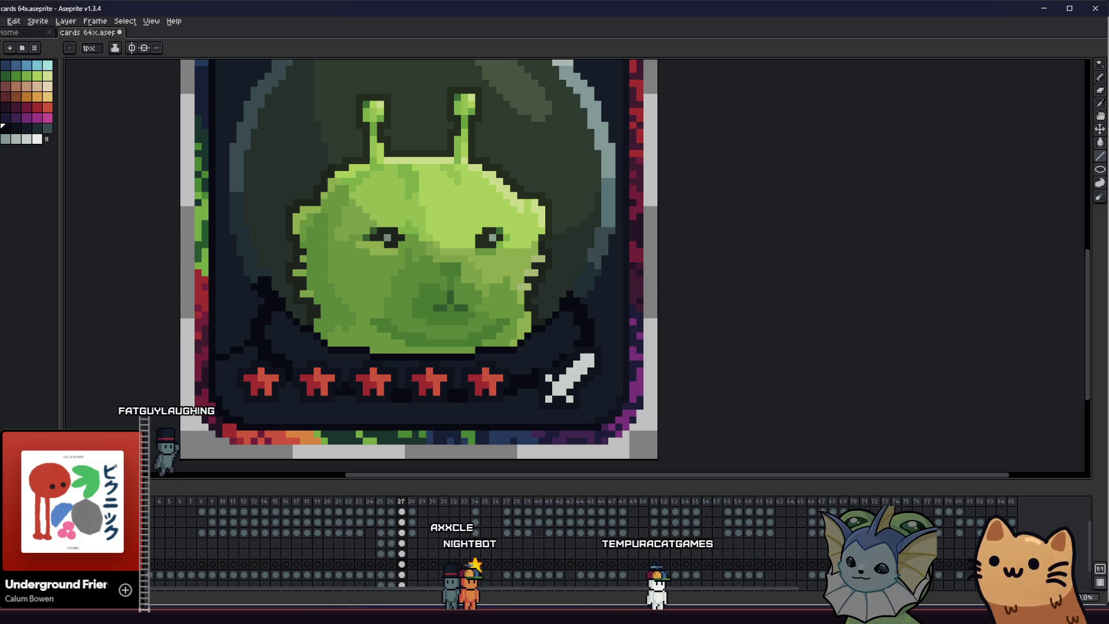
key("ctrl+z")
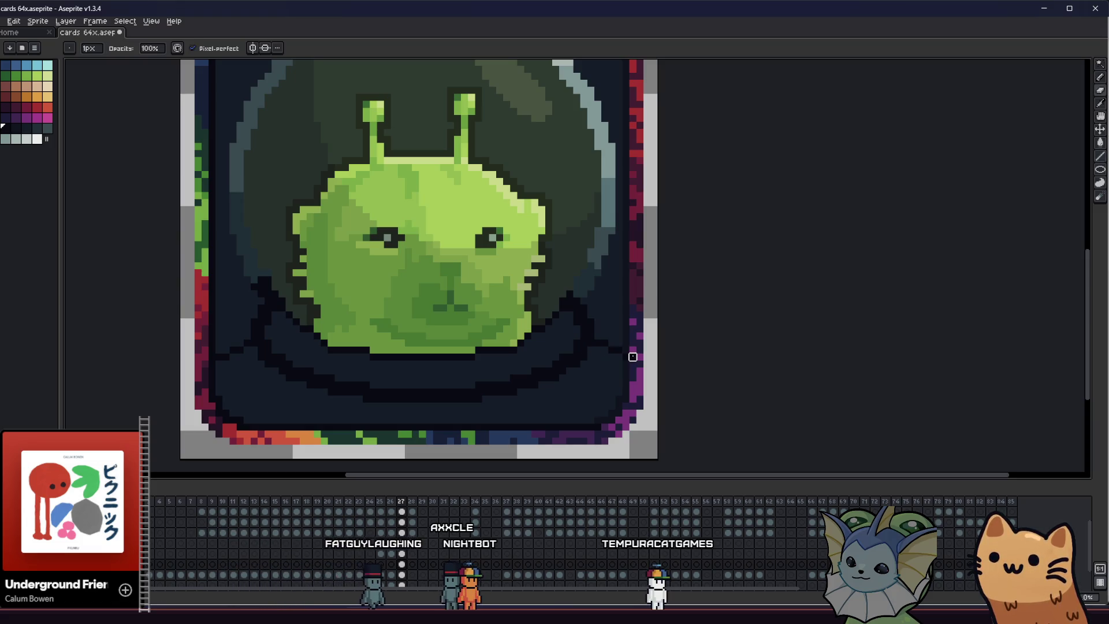
Draw a straight slate-grey rim line across the base of the dark collar panel
mouse_move(429, 385)
left_mouse_down()
mouse_move(580, 403)
mouse_move(396, 384)
mouse_move(221, 335)
mouse_move(47, 169)
left_mouse_up()
scroll(228, 325, "up", 1)
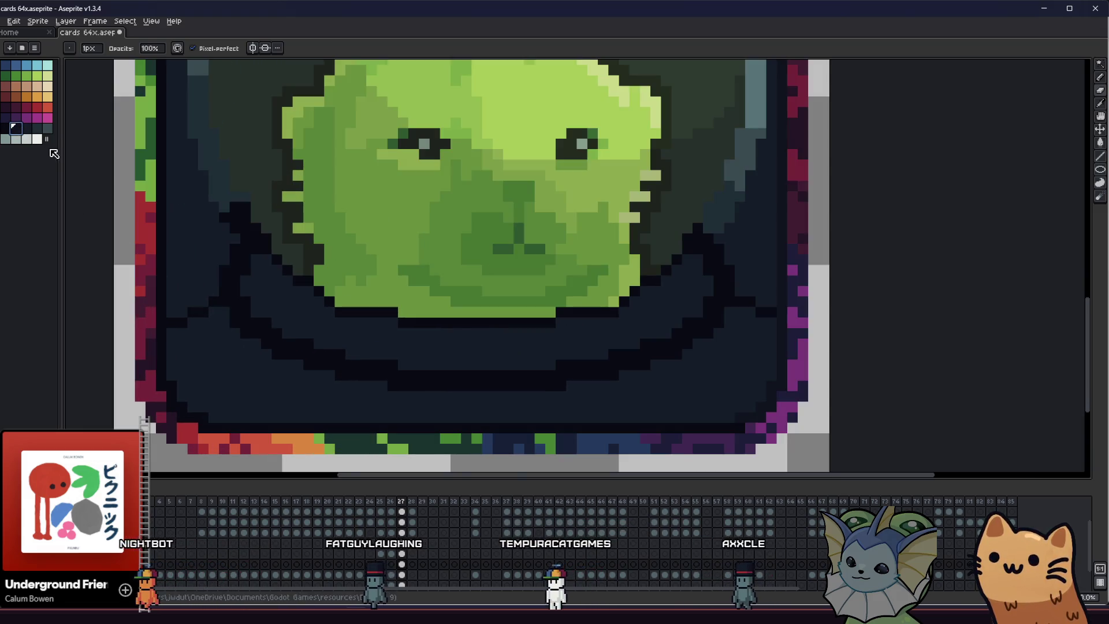
scroll(161, 315, "down", 1)
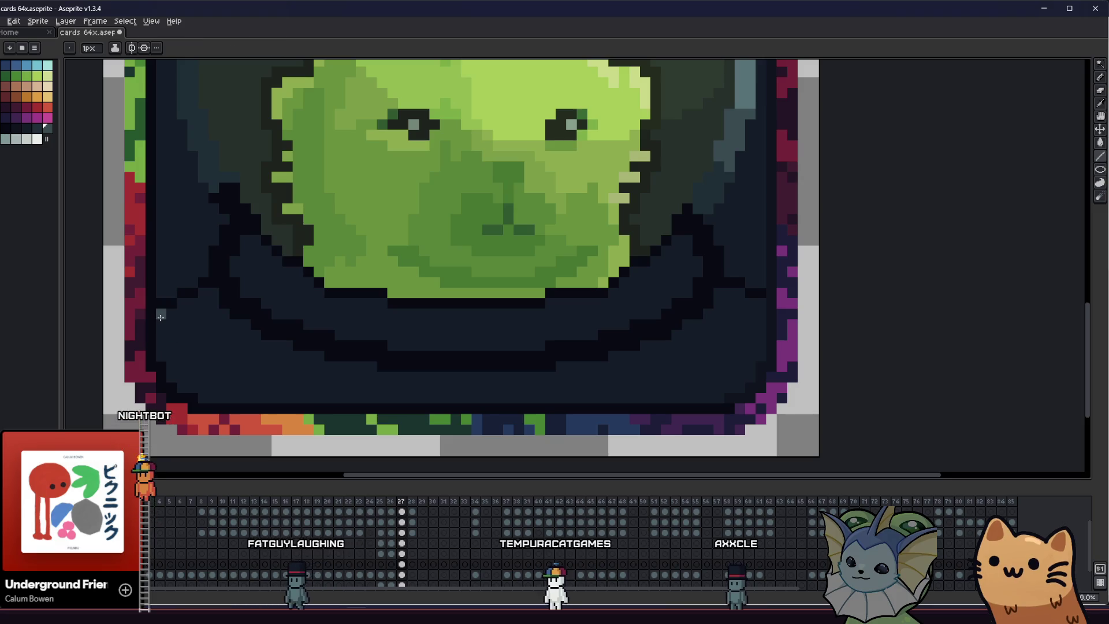
left_click_drag(198, 397, 683, 396)
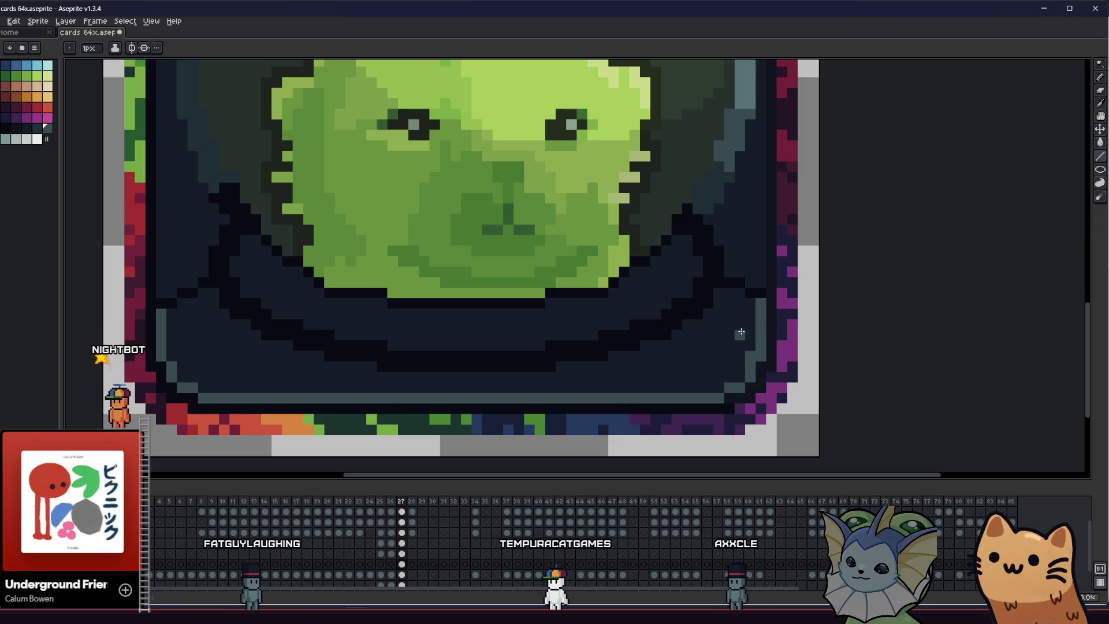
scroll(740, 332, "down", 2)
scroll(347, 322, "down", 1)
scroll(401, 381, "down", 3)
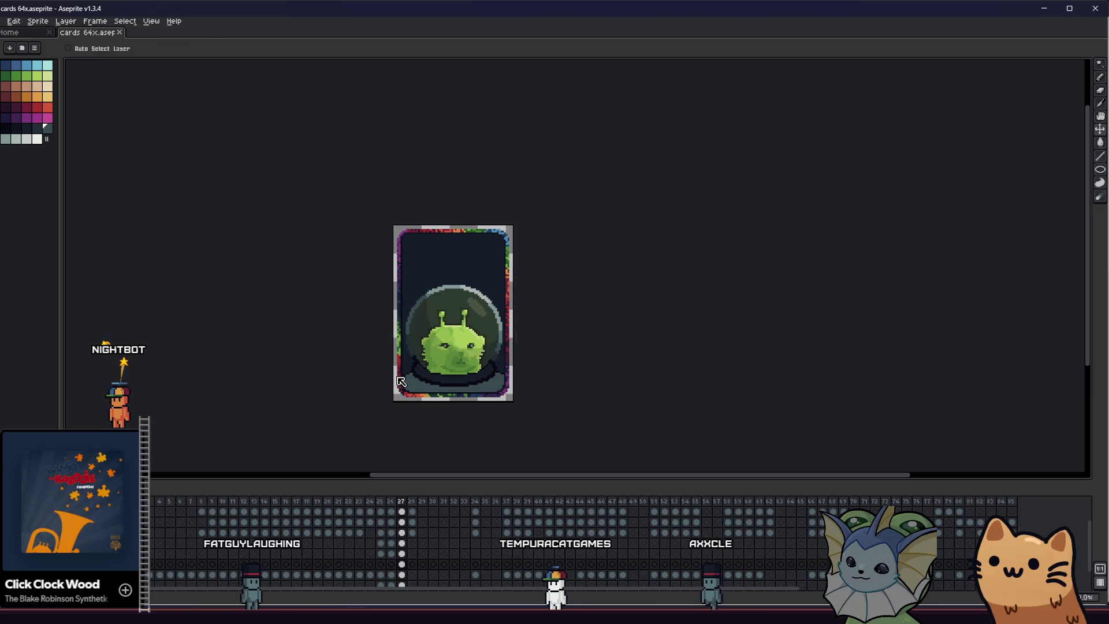
scroll(324, 384, "up", 4)
Try darker Paint Bucket fills on the collar band and revert it back to lighter grey
left_click(315, 394)
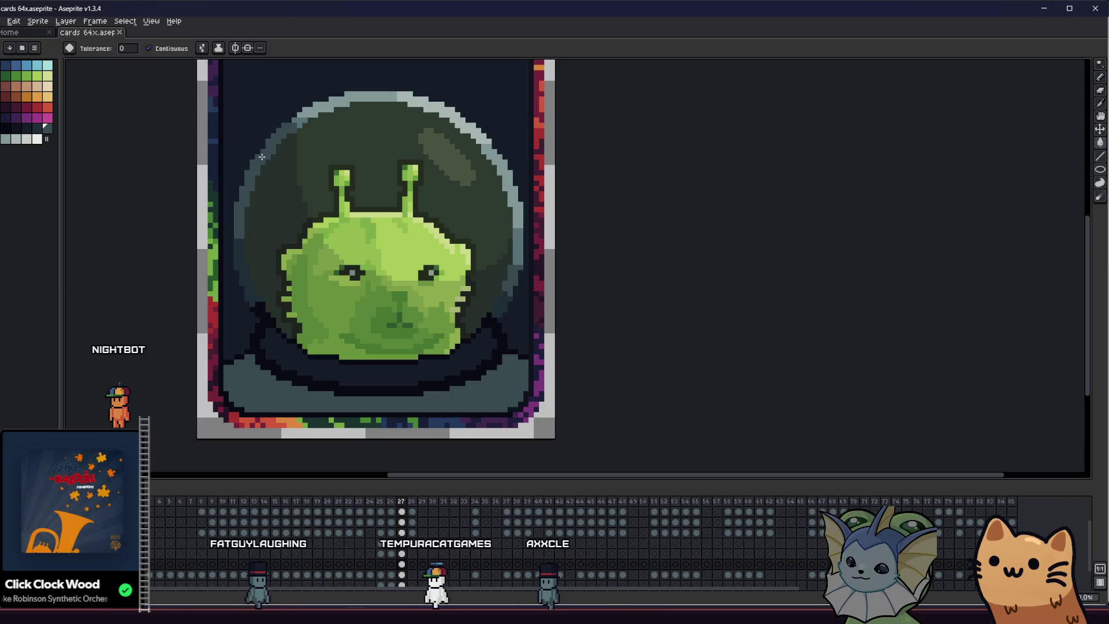
scroll(250, 318, "up", 1)
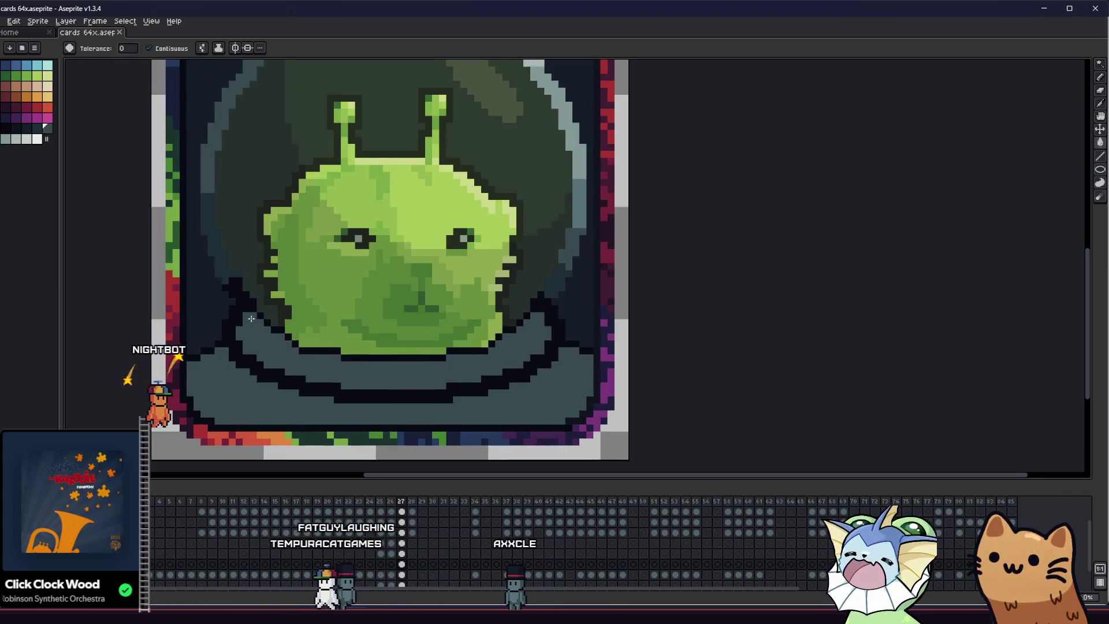
left_click_drag(251, 318, 264, 348)
key("b")
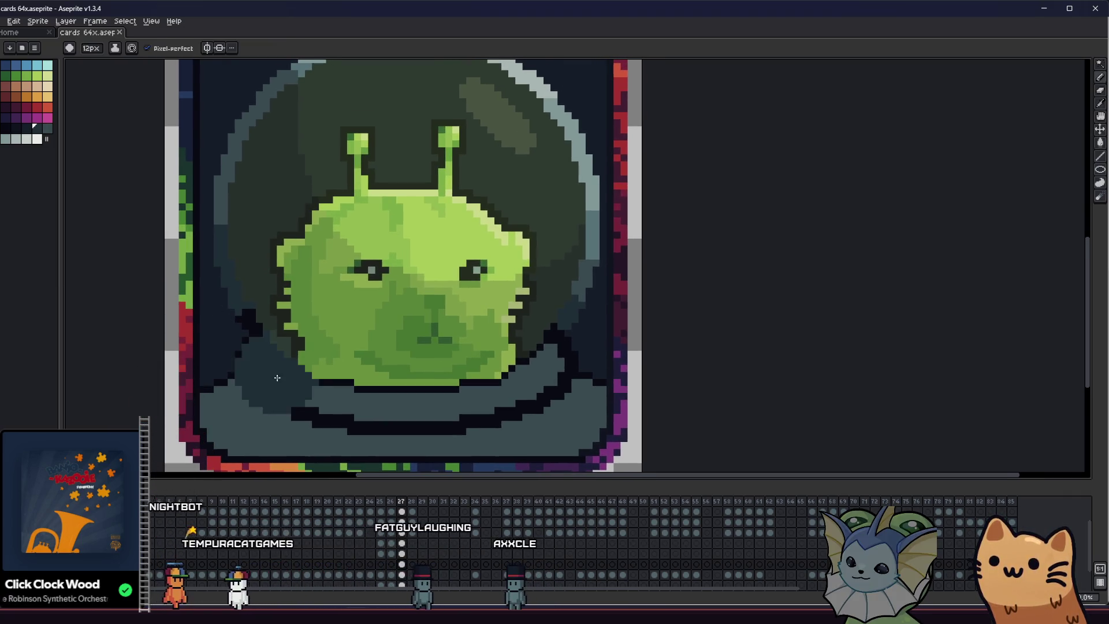
scroll(297, 378, "down", 4)
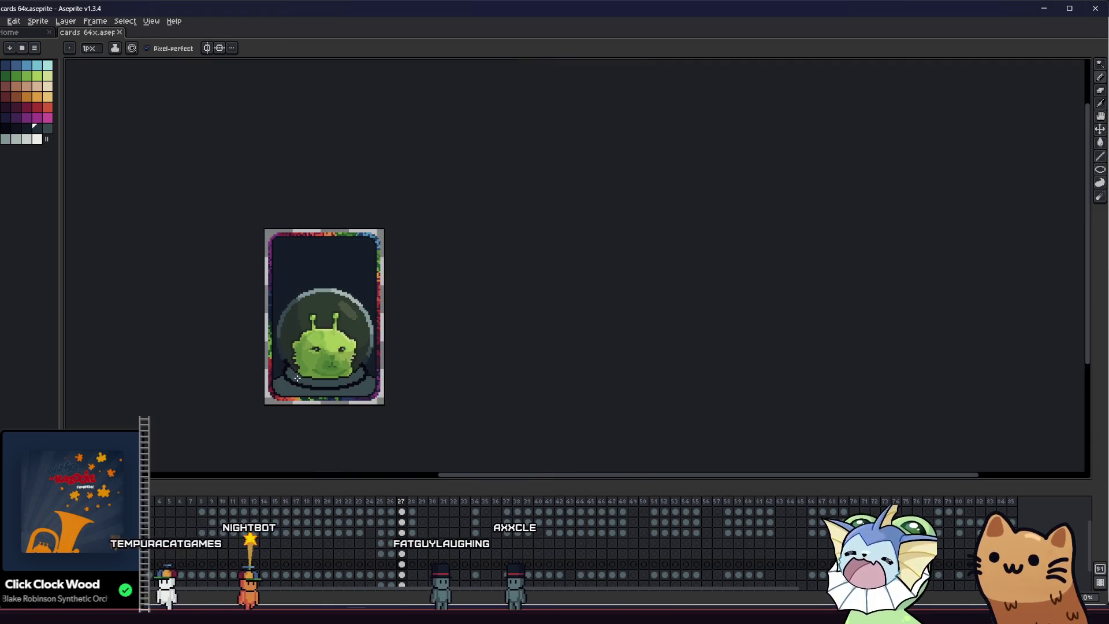
scroll(298, 377, "up", 2)
scroll(304, 373, "up", 2)
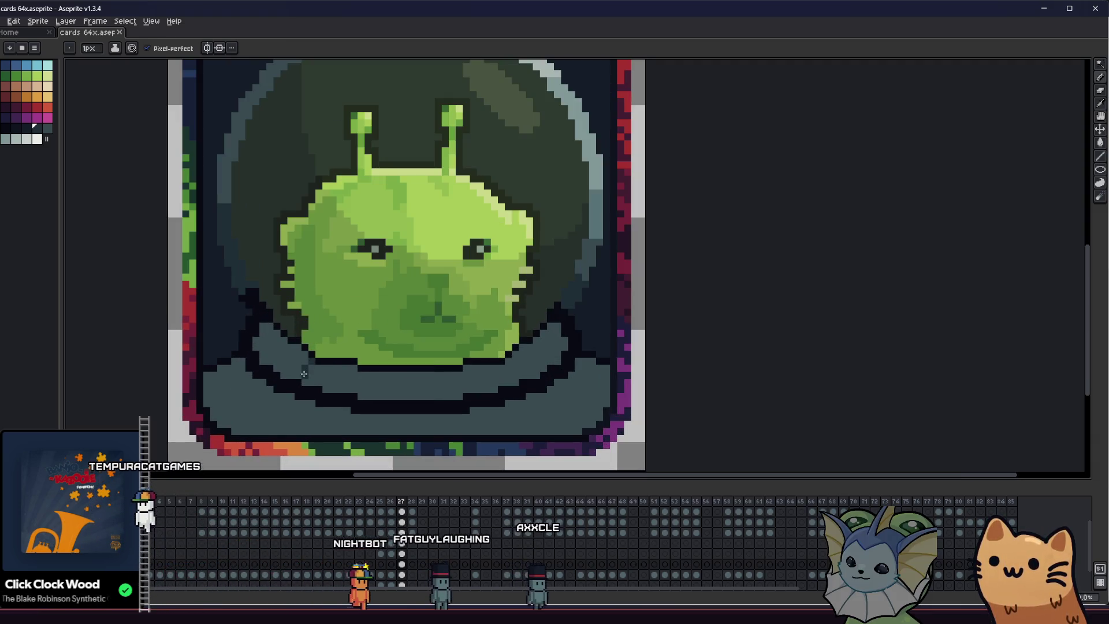
key("g")
left_click(304, 373)
left_click(312, 365)
key("ctrl+z")
key("b")
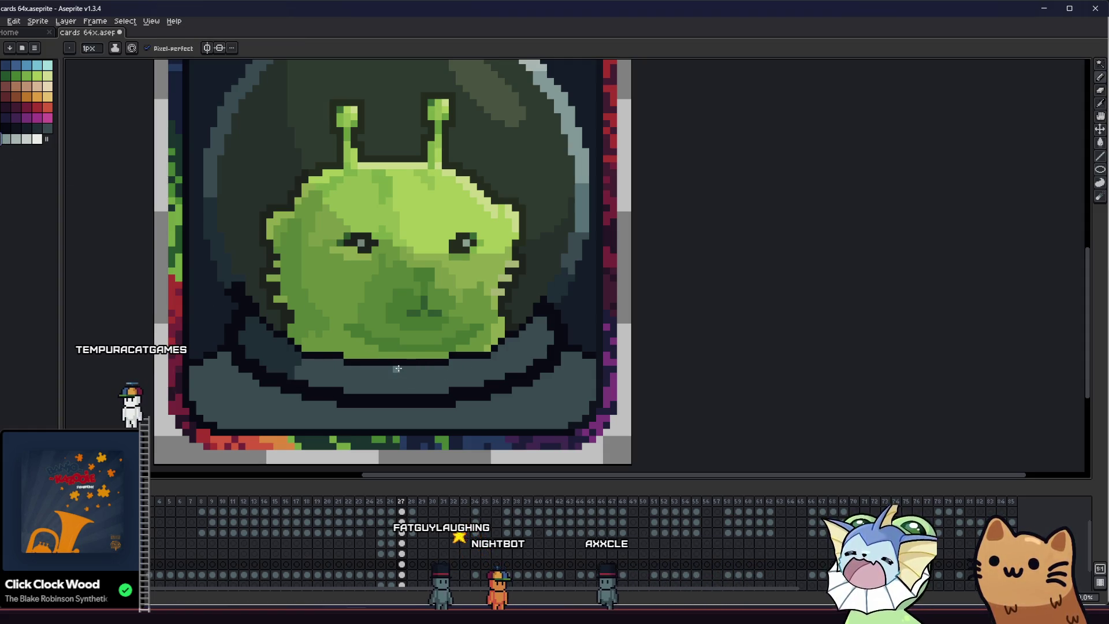
Fill the right collar region with lighter grey, comparing by undo/redo and keeping it
key("g")
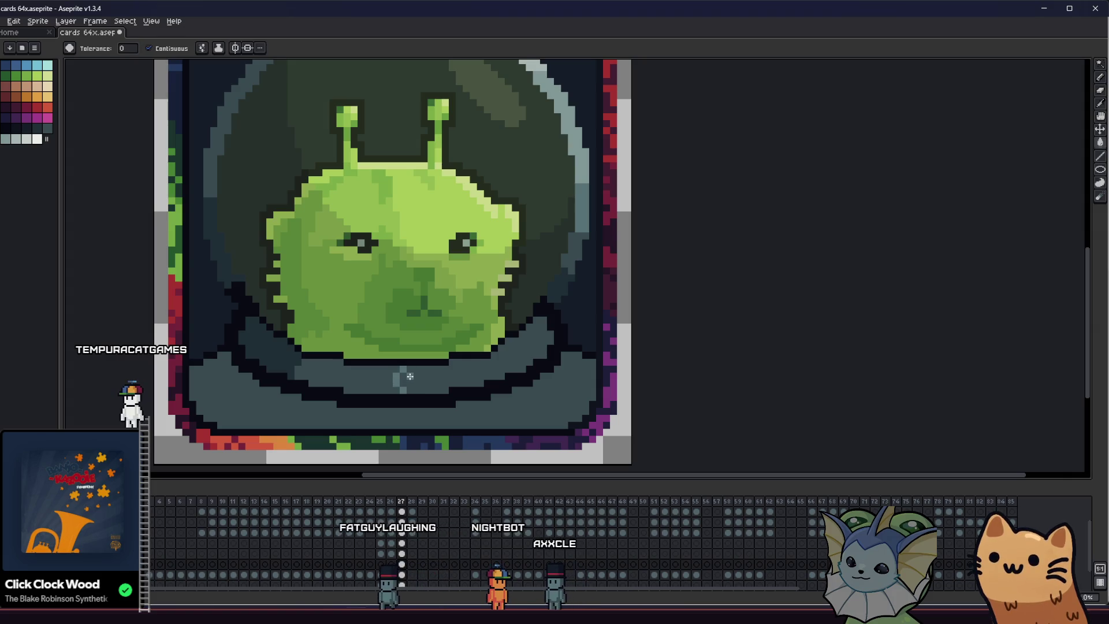
left_click(384, 378)
key("ctrl+z")
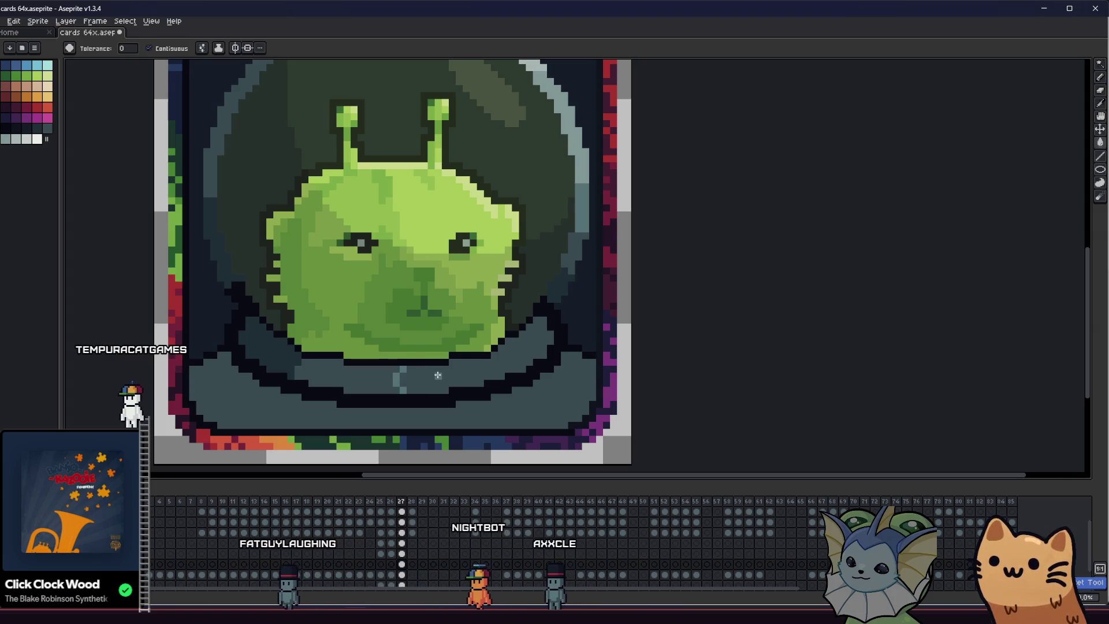
left_click(400, 369)
key("ctrl+z")
key("ctrl+y")
key("b")
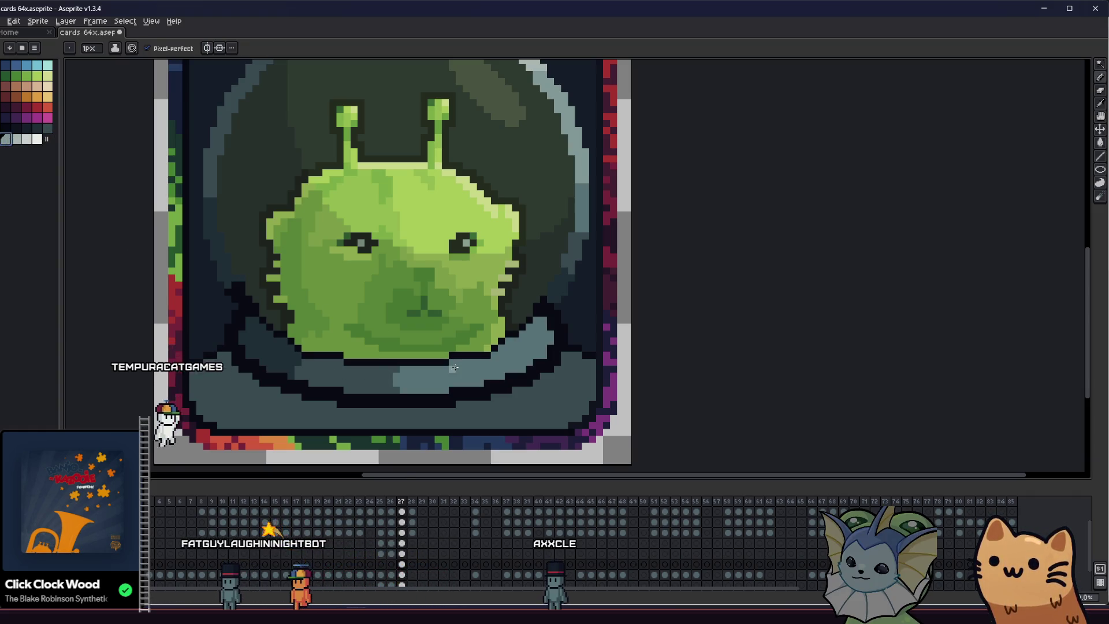
scroll(469, 352, "up", 2)
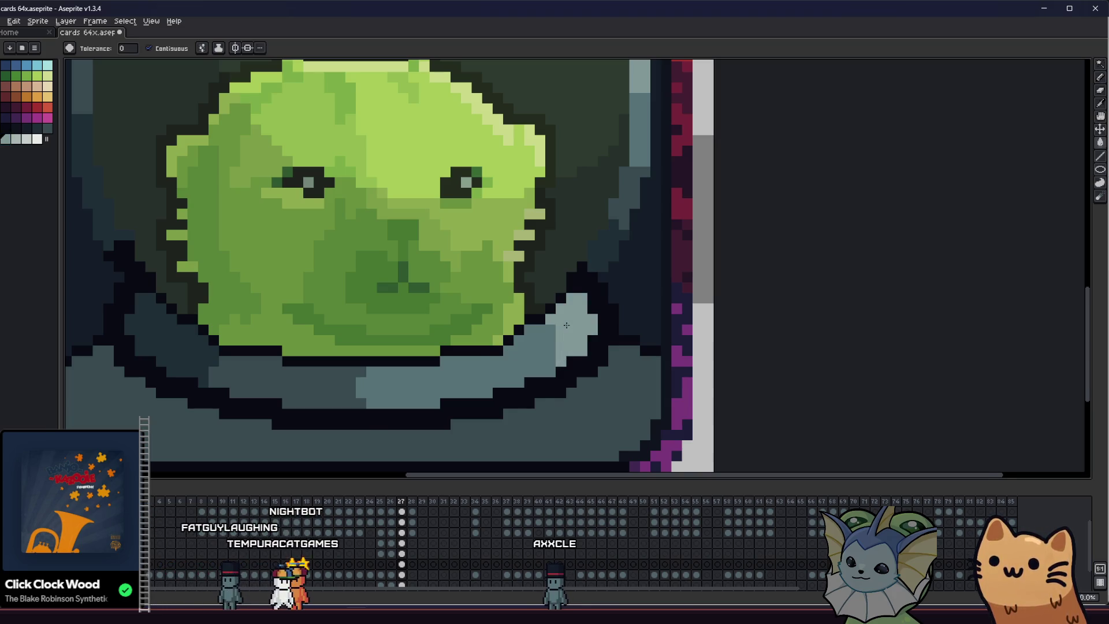
scroll(566, 325, "down", 3)
Place a slate pixel on the collar under the face and save the card
mouse_move(359, 334)
left_mouse_down()
mouse_move(266, 360)
mouse_move(286, 304)
left_mouse_up()
scroll(335, 317, "up", 3)
key("b")
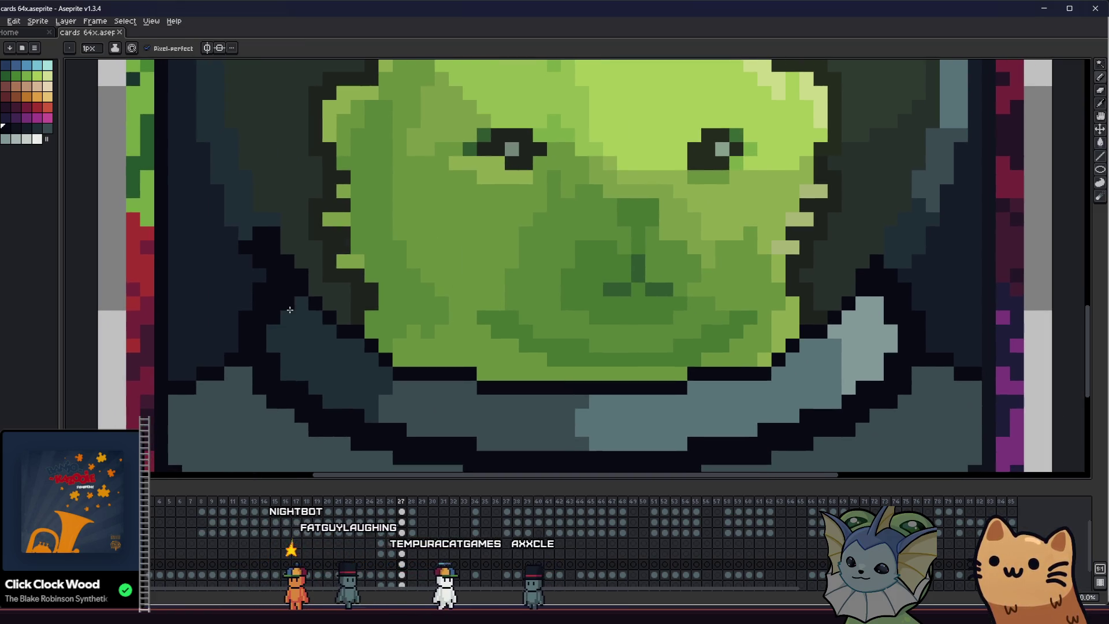
left_click(290, 309)
key("ctrl+s")
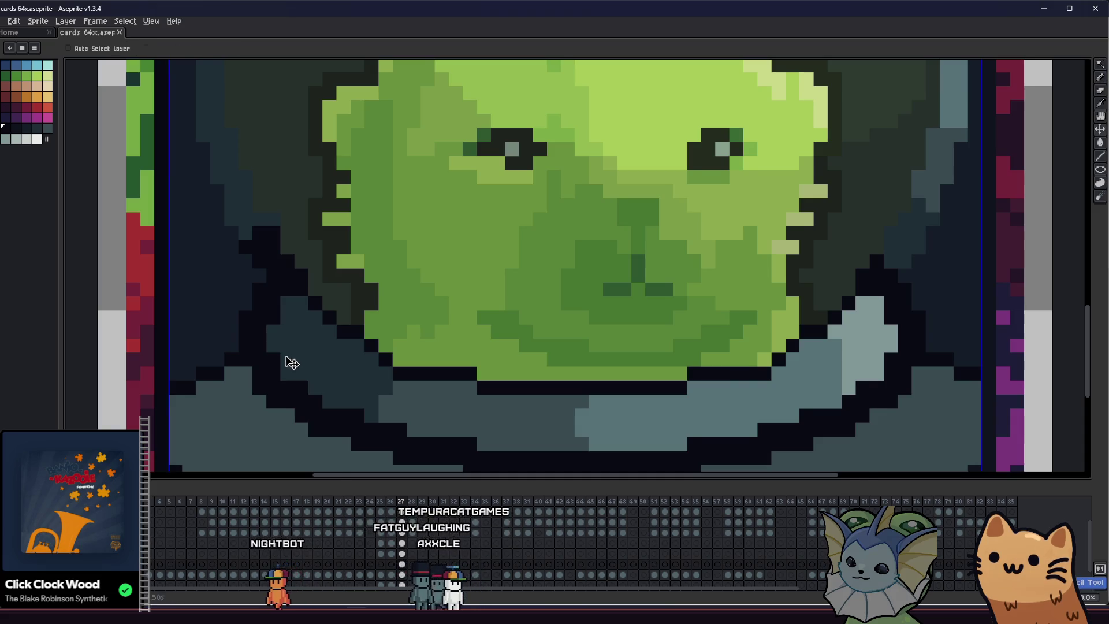
Darken a collar highlight pixel and draw a dark outline line along the collar
left_click_drag(289, 361, 211, 334)
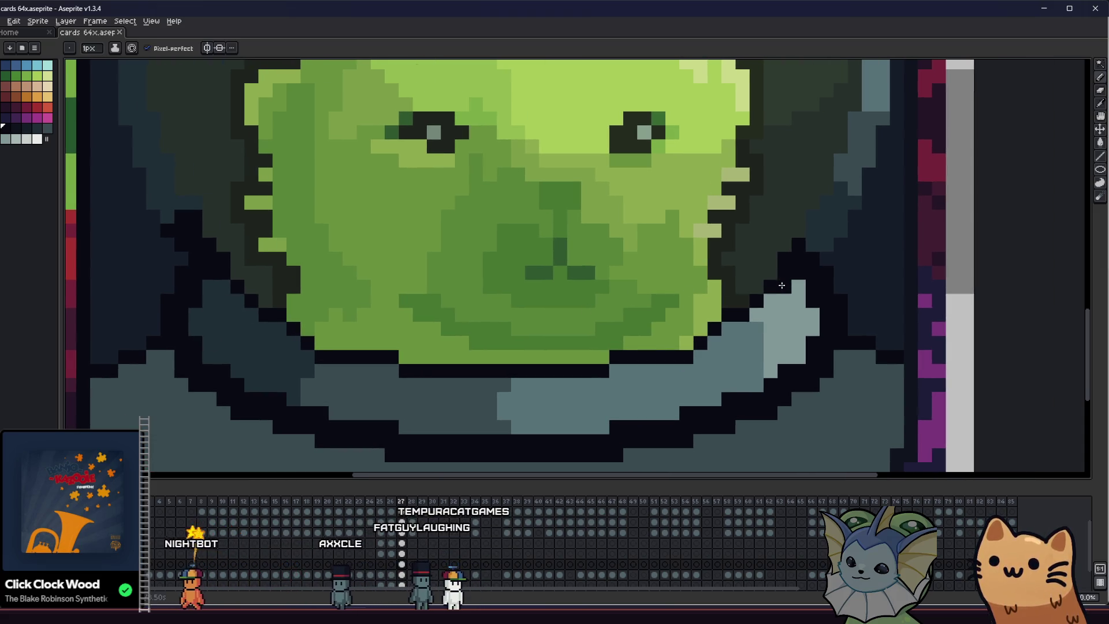
left_click(770, 309)
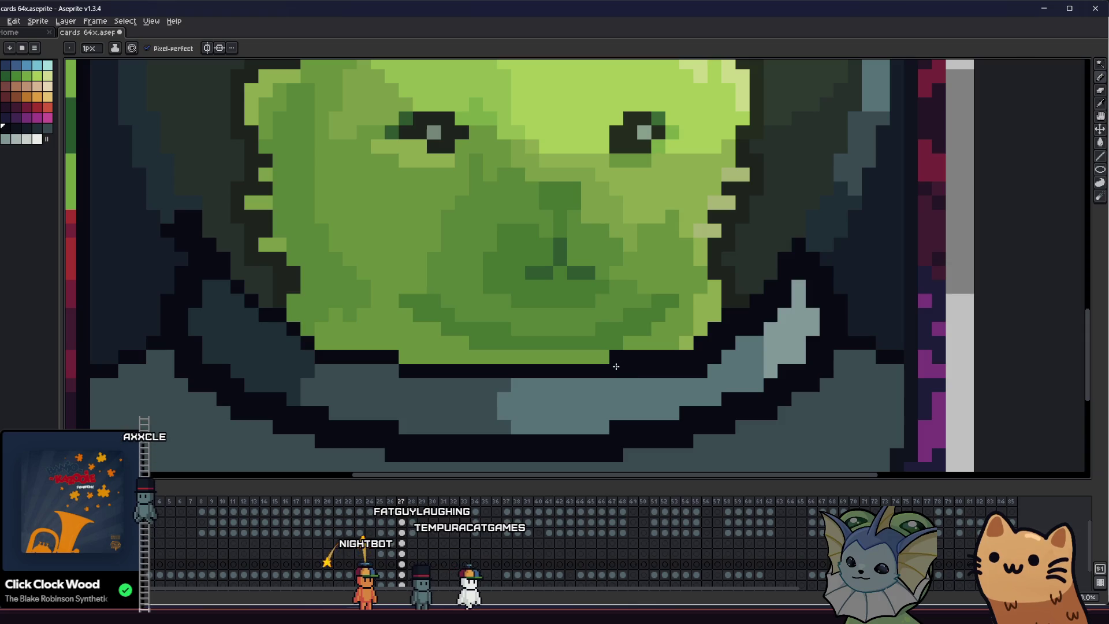
left_click_drag(615, 379, 412, 383)
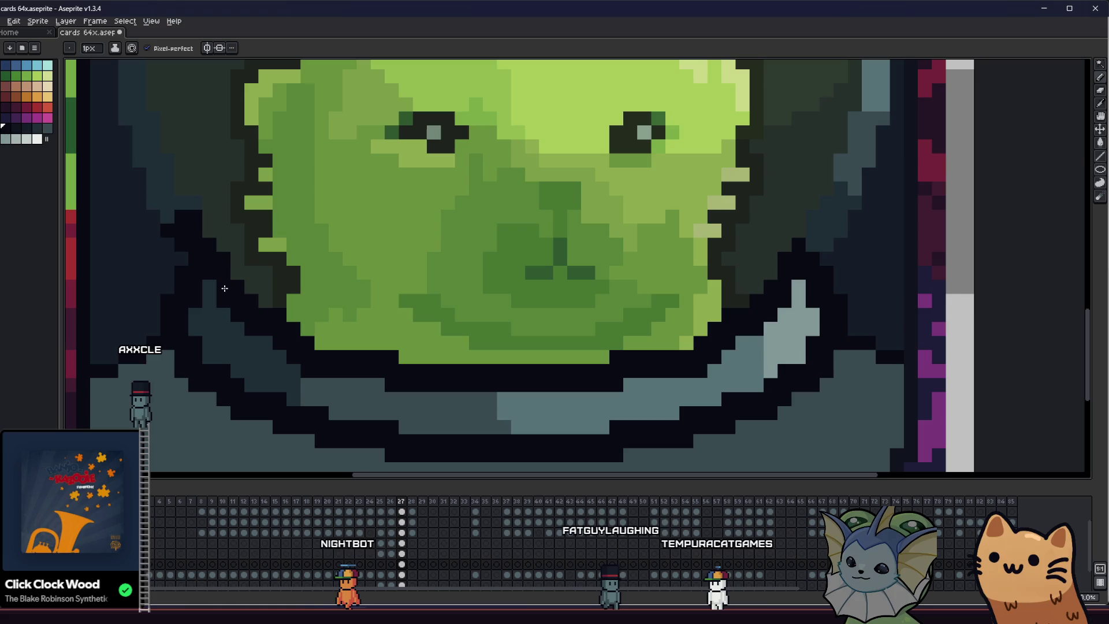
scroll(223, 288, "down", 4)
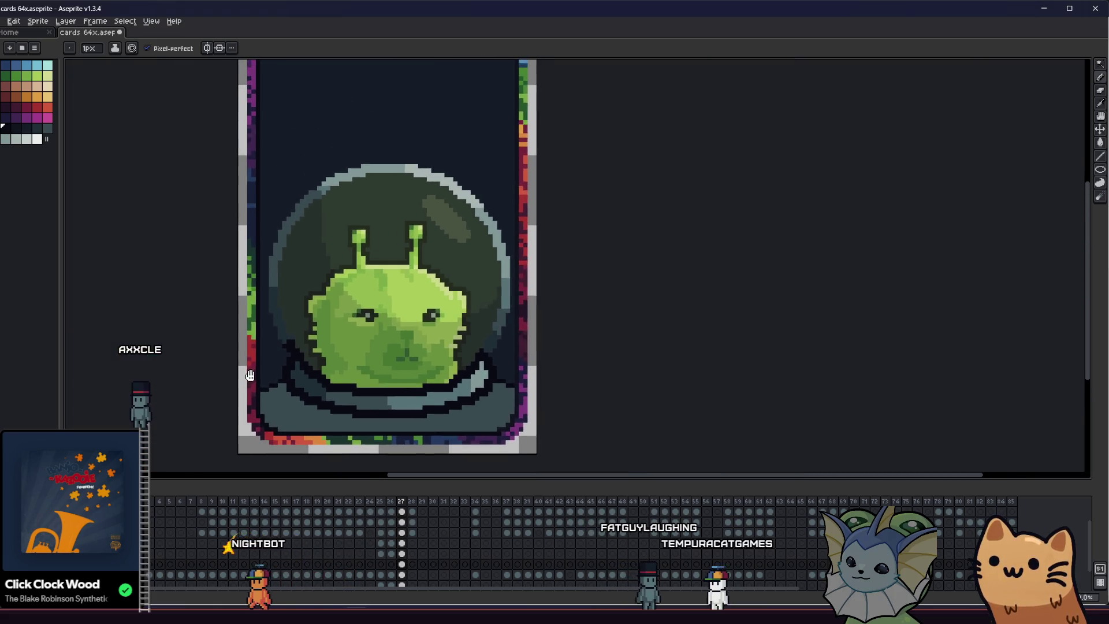
scroll(270, 327, "up", 1)
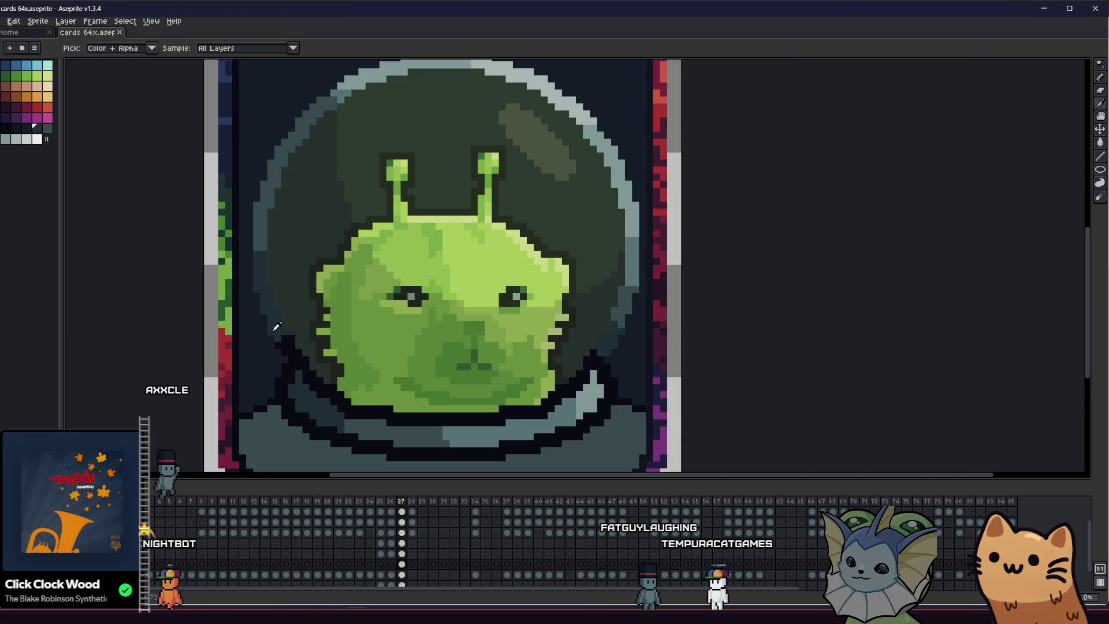
Sample the dark outline colour and test a bucket fill on the collar, undoing it
left_click(275, 326, "alt")
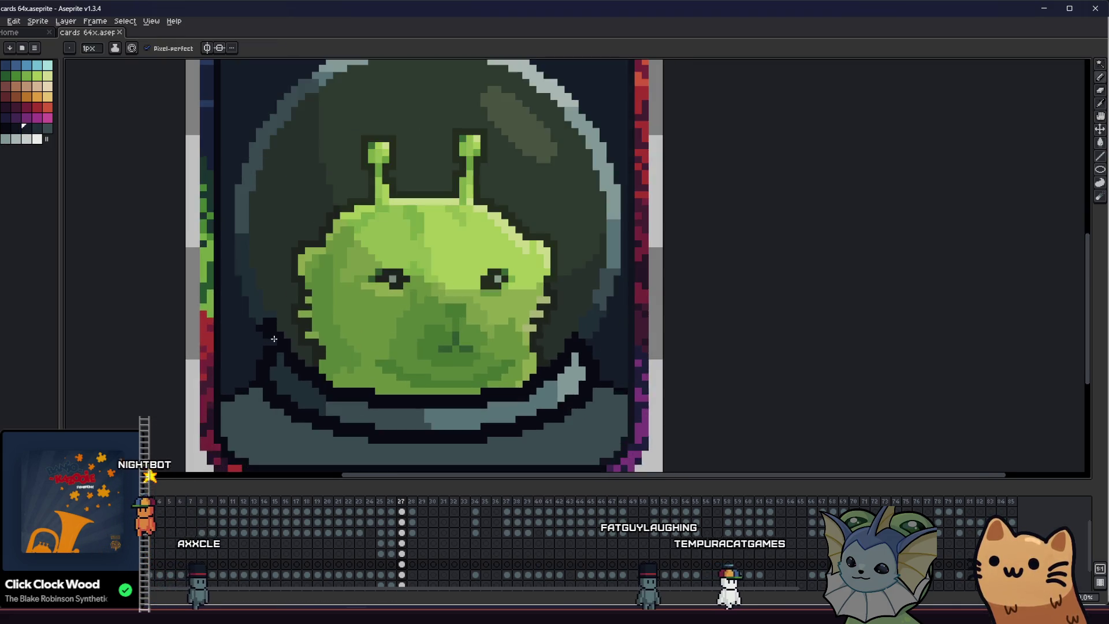
scroll(273, 338, "up", 3)
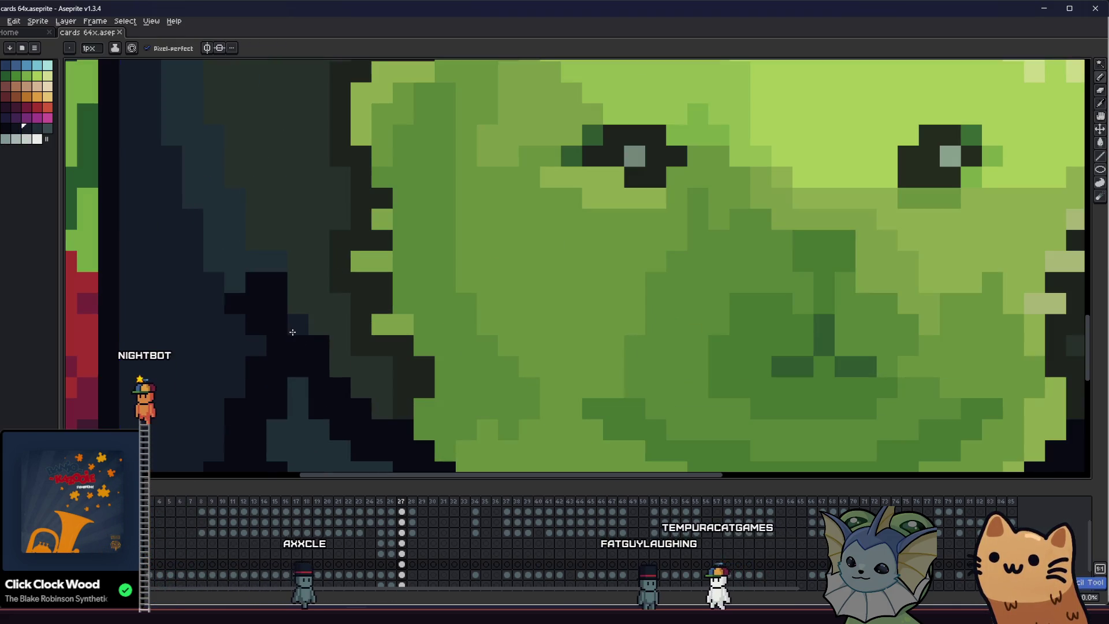
scroll(272, 325, "down", 2)
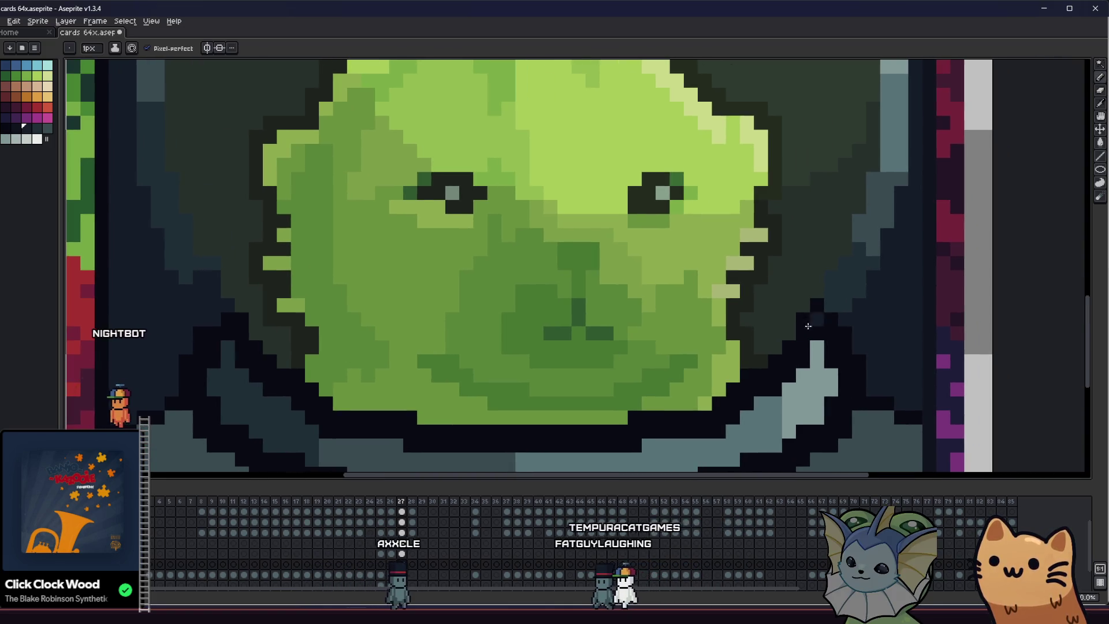
key("g")
left_click(823, 329)
key("ctrl+z")
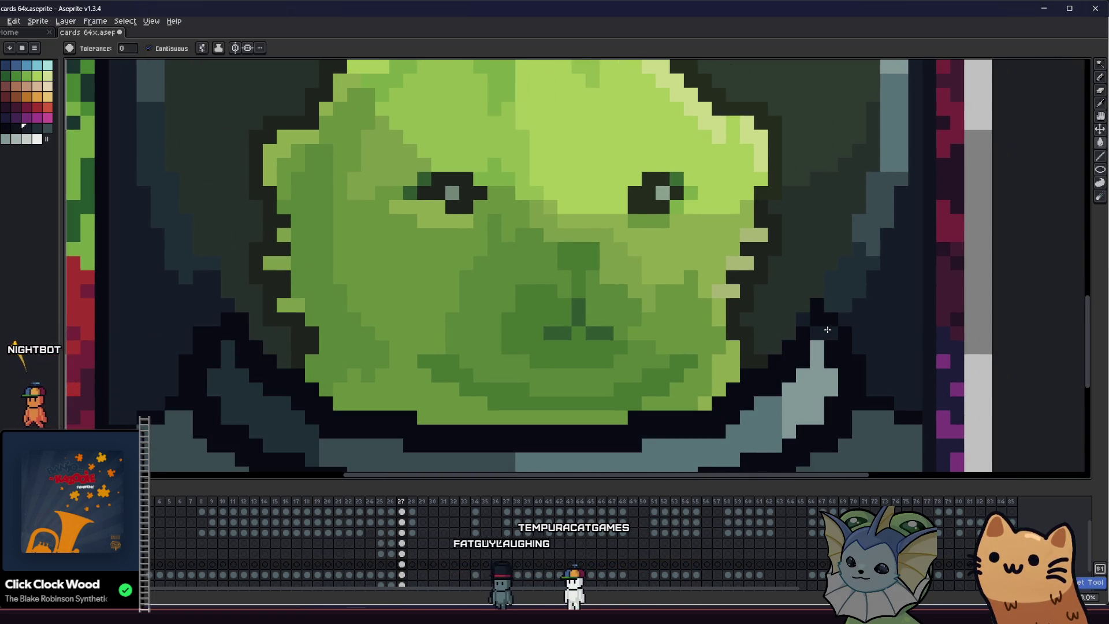
left_click_drag(827, 330, 800, 322)
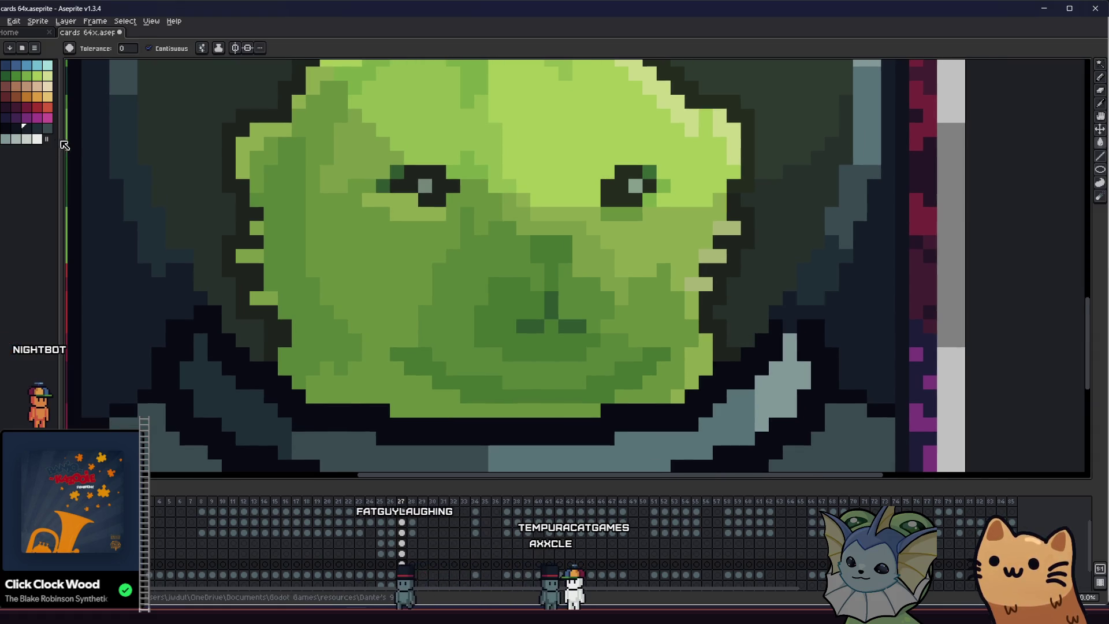
scroll(203, 285, "down", 3)
Add a black outline pixel at the collar's left edge and lighten its lower-right part
left_click_drag(180, 365, 227, 353)
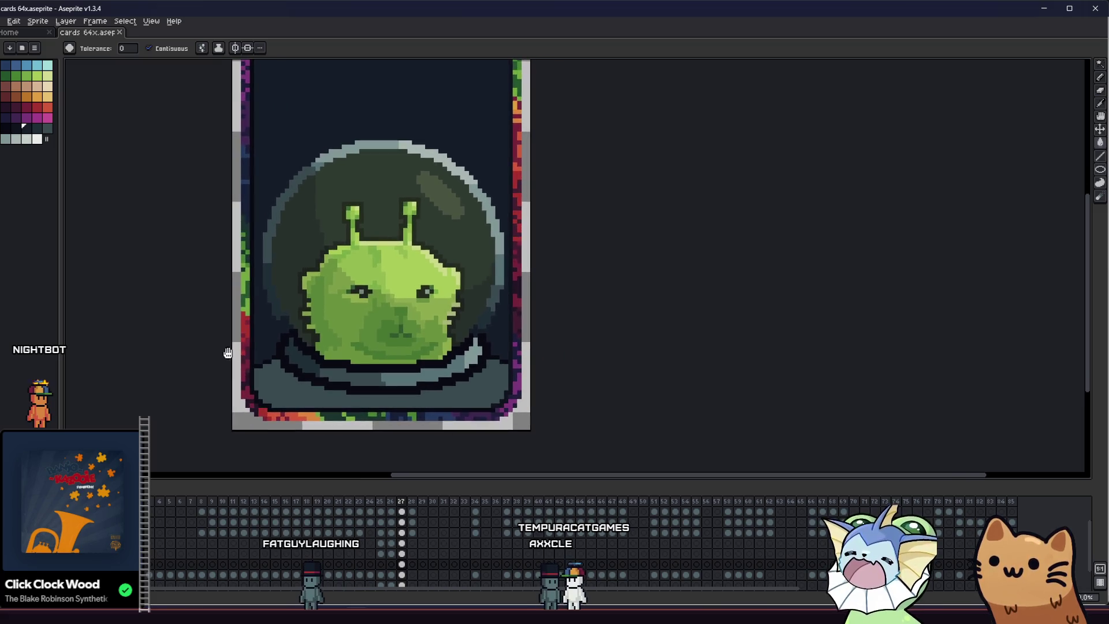
scroll(227, 353, "up", 2)
scroll(265, 350, "up", 3)
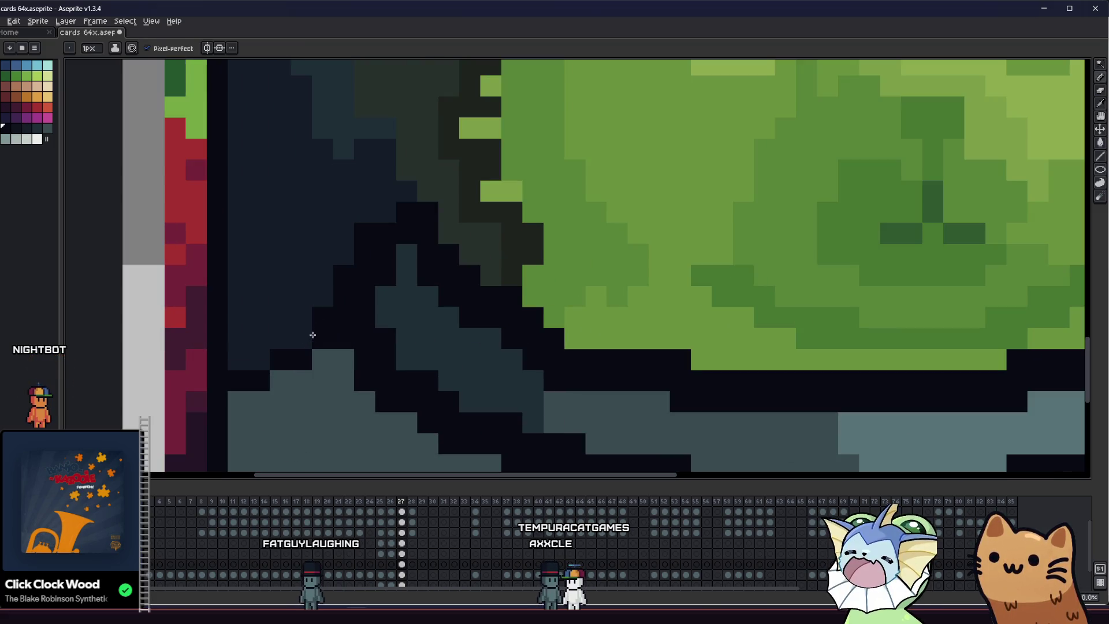
left_click(302, 317)
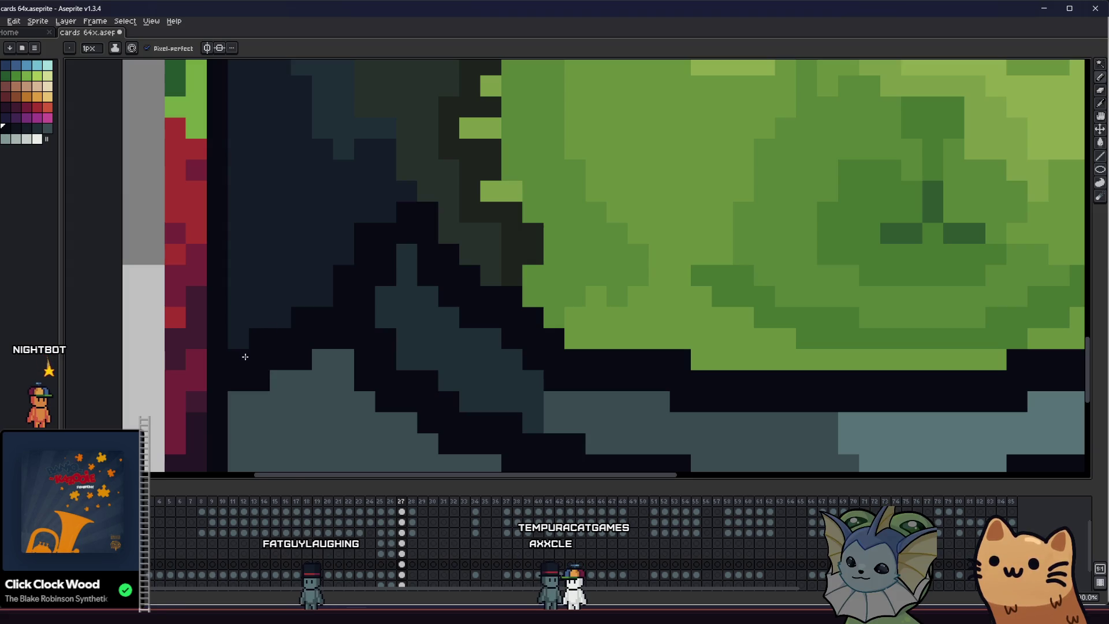
scroll(245, 356, "down", 3)
scroll(491, 342, "up", 1)
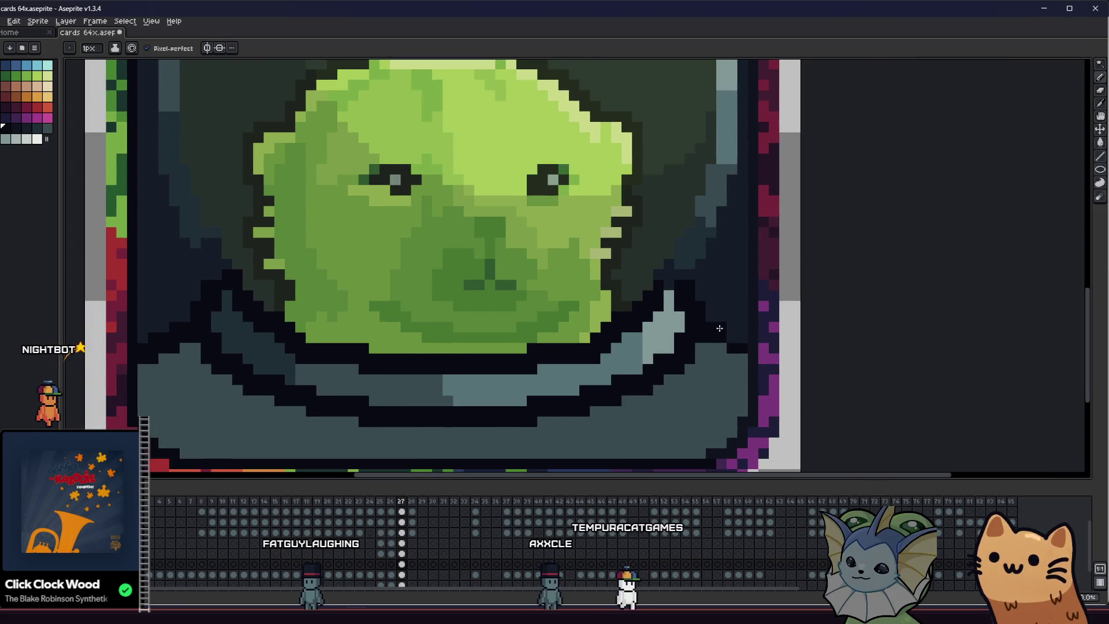
scroll(740, 338, "down", 2)
mouse_move(471, 359)
left_mouse_down()
mouse_move(364, 360)
mouse_move(521, 364)
left_mouse_up()
scroll(427, 363, "up", 1)
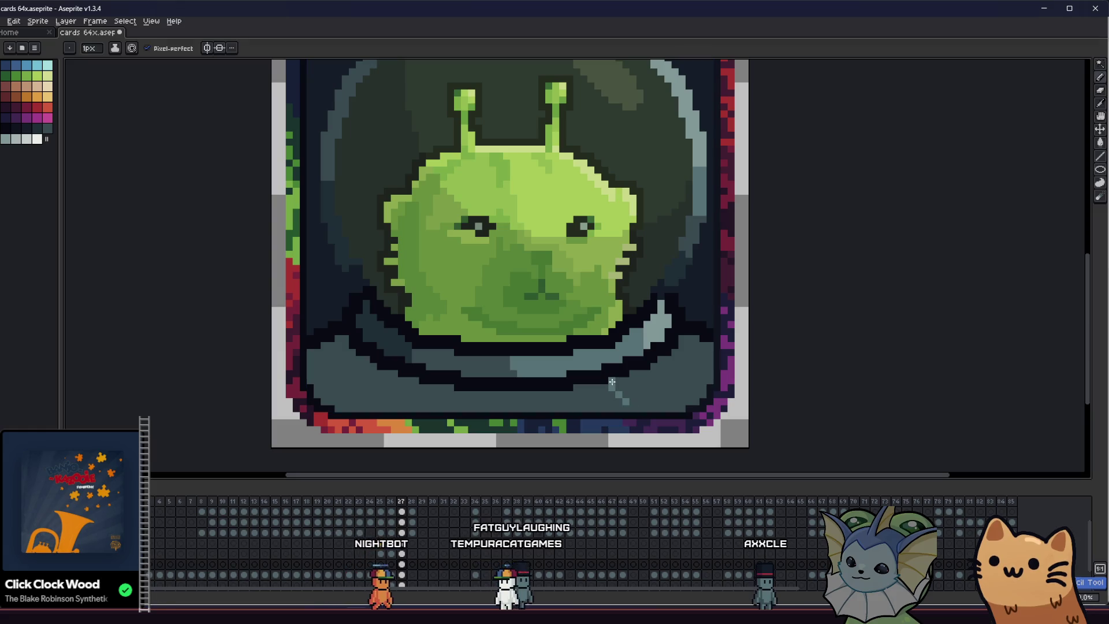
key("ctrl+z")
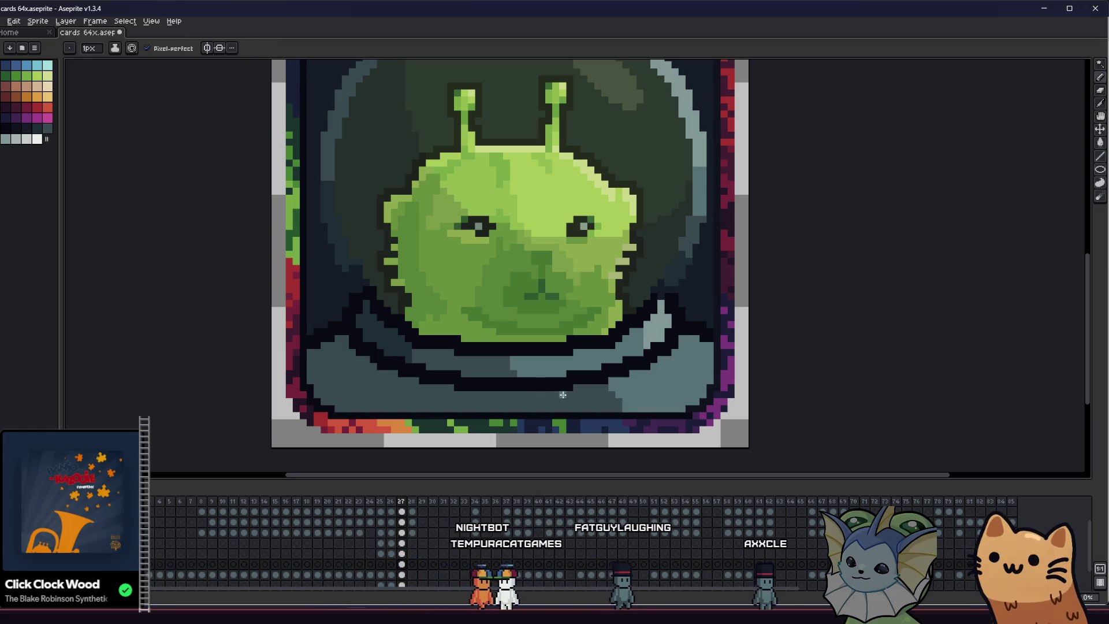
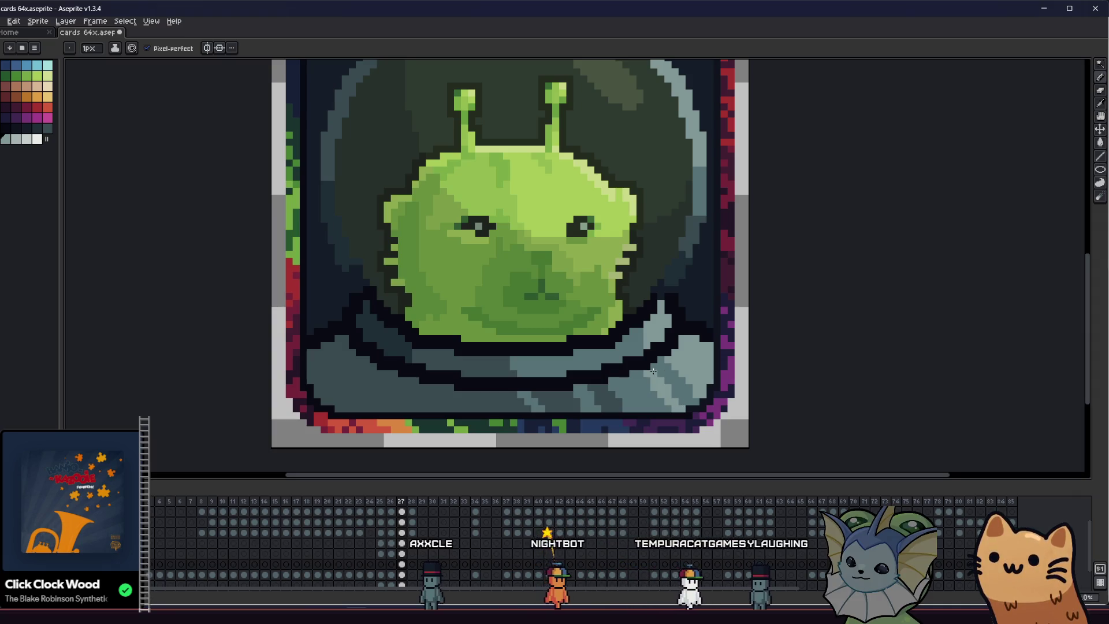
Pan to frame the whole card, then close in on the alien with the Eyedropper ready
left_click_drag(640, 373, 654, 387)
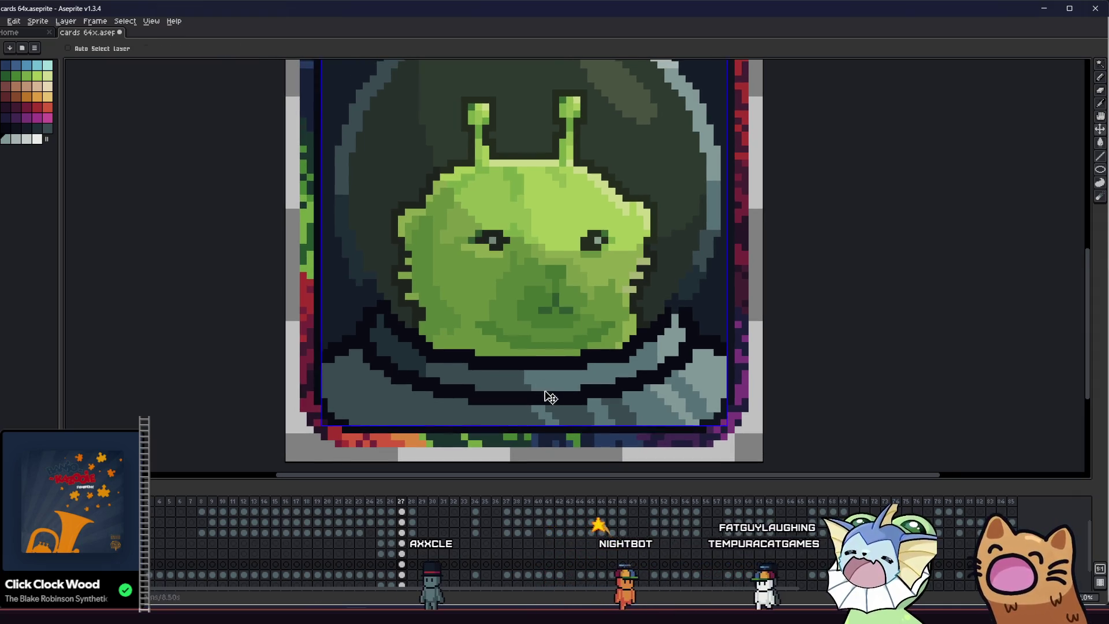
scroll(703, 399, "down", 2)
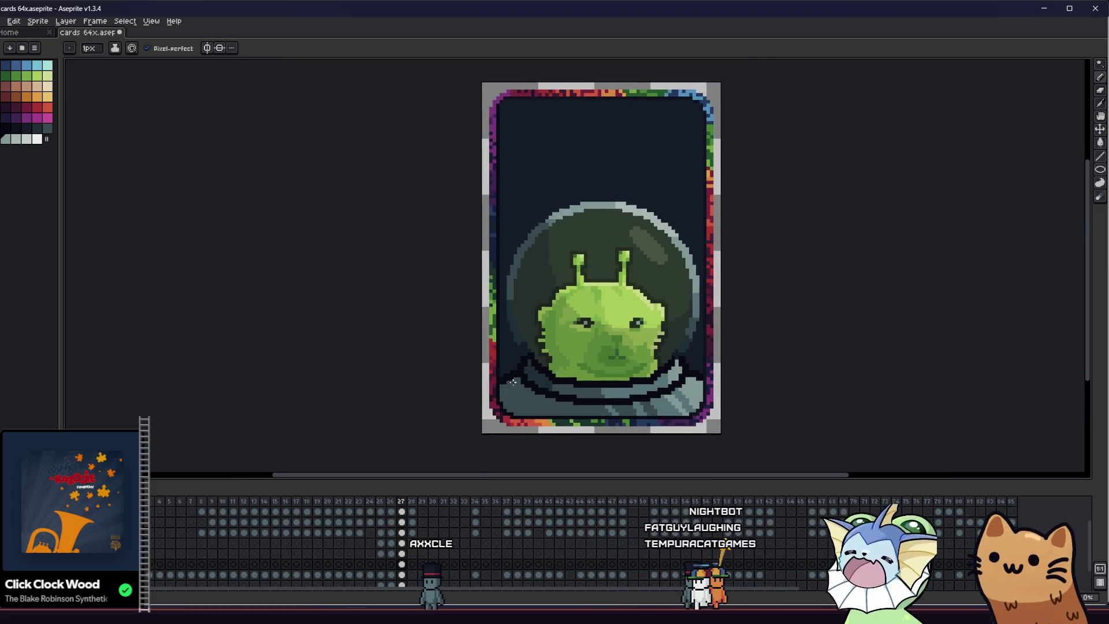
mouse_move(474, 356)
left_mouse_down()
mouse_move(400, 383)
mouse_move(392, 373)
left_mouse_up()
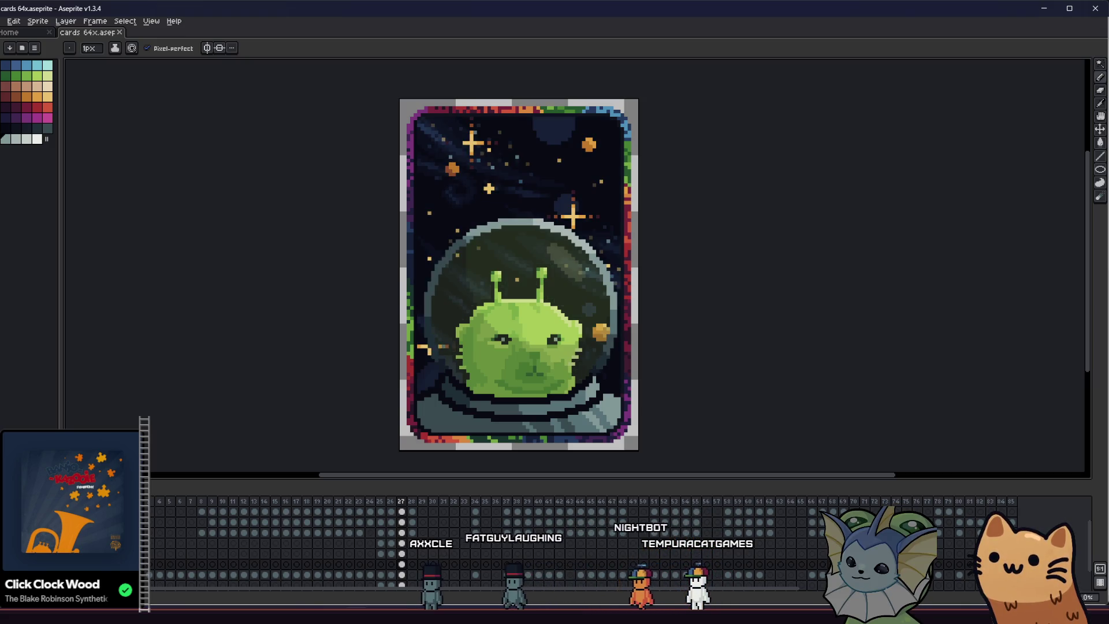
left_click_drag(289, 355, 295, 369)
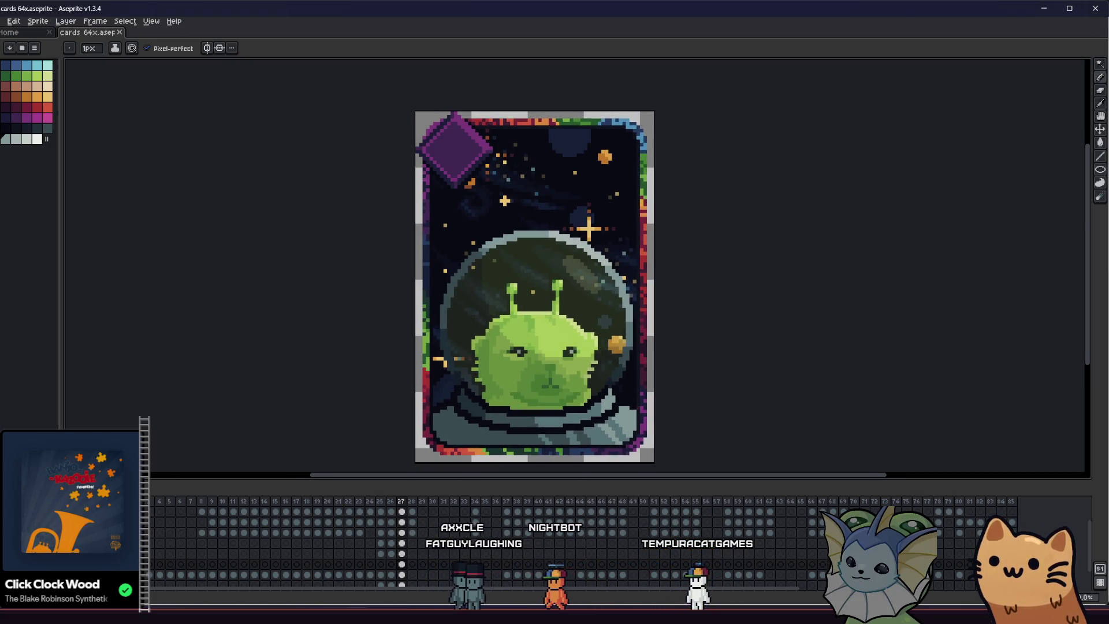
mouse_move(327, 334)
left_mouse_down()
mouse_move(256, 339)
mouse_move(377, 336)
mouse_move(348, 325)
left_mouse_up()
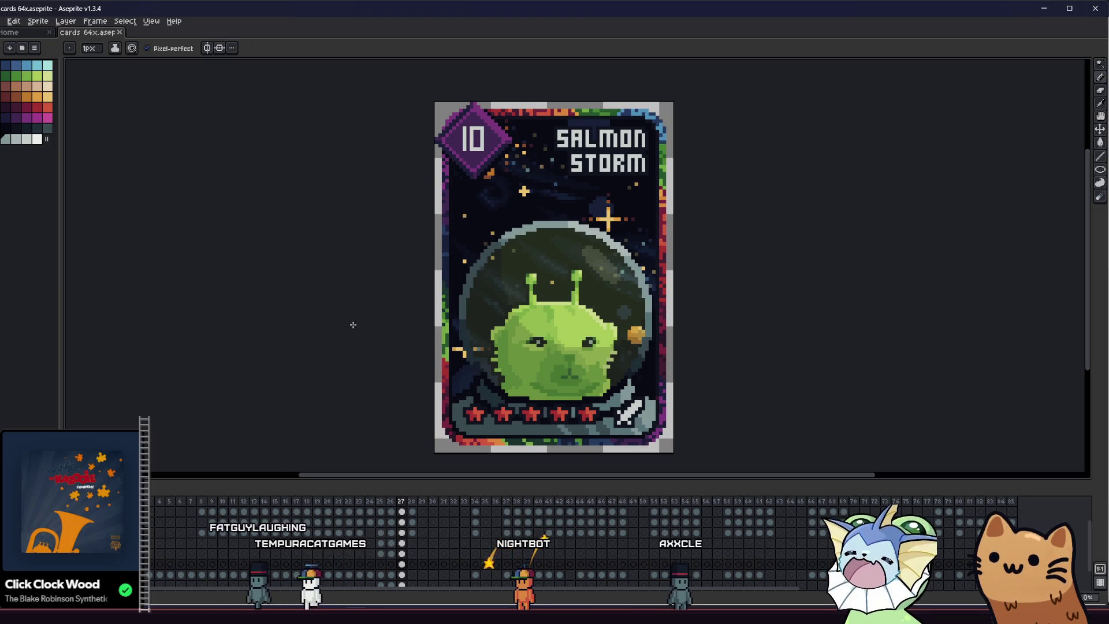
scroll(353, 324, "up", 1)
left_click_drag(355, 322, 344, 325)
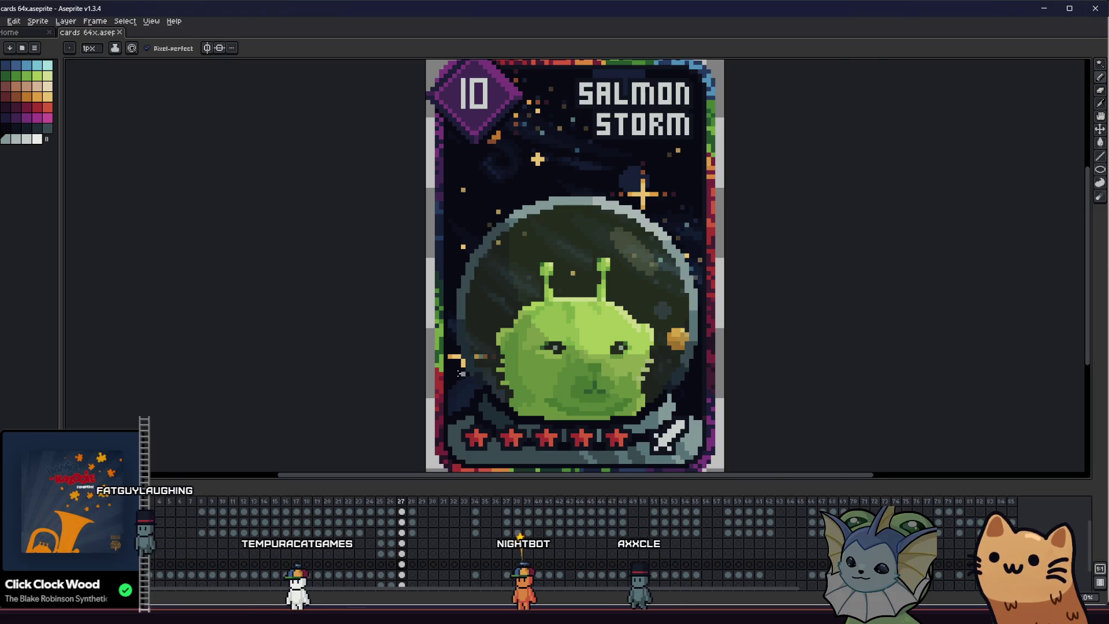
scroll(459, 371, "up", 2)
key("i")
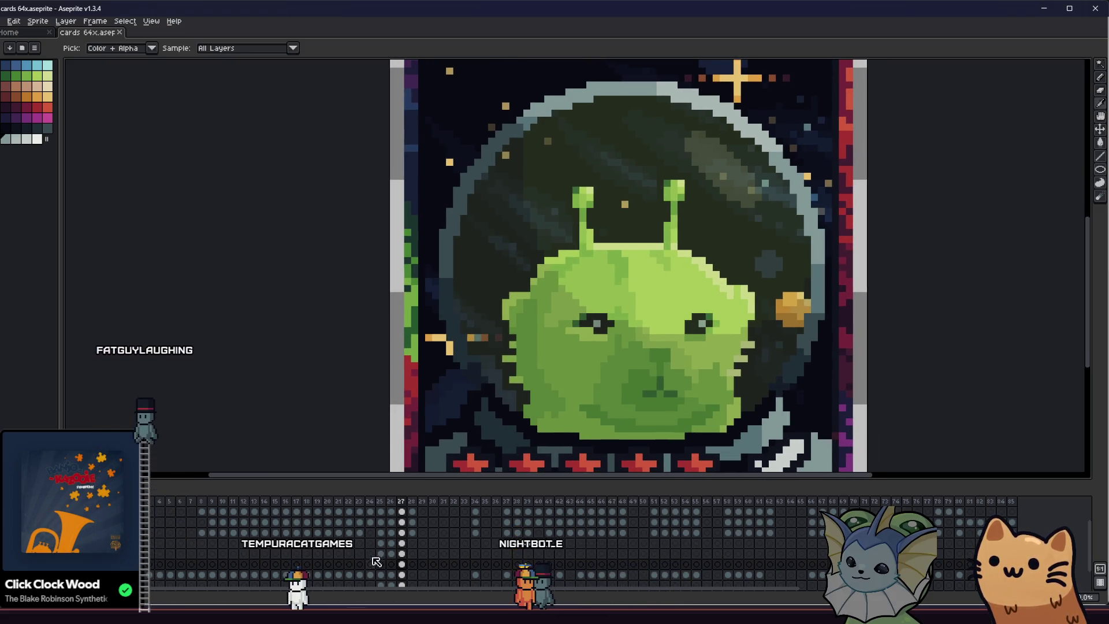
Sample the dark background colour beside the helmet while switching between bucket and eyedropper
key("g")
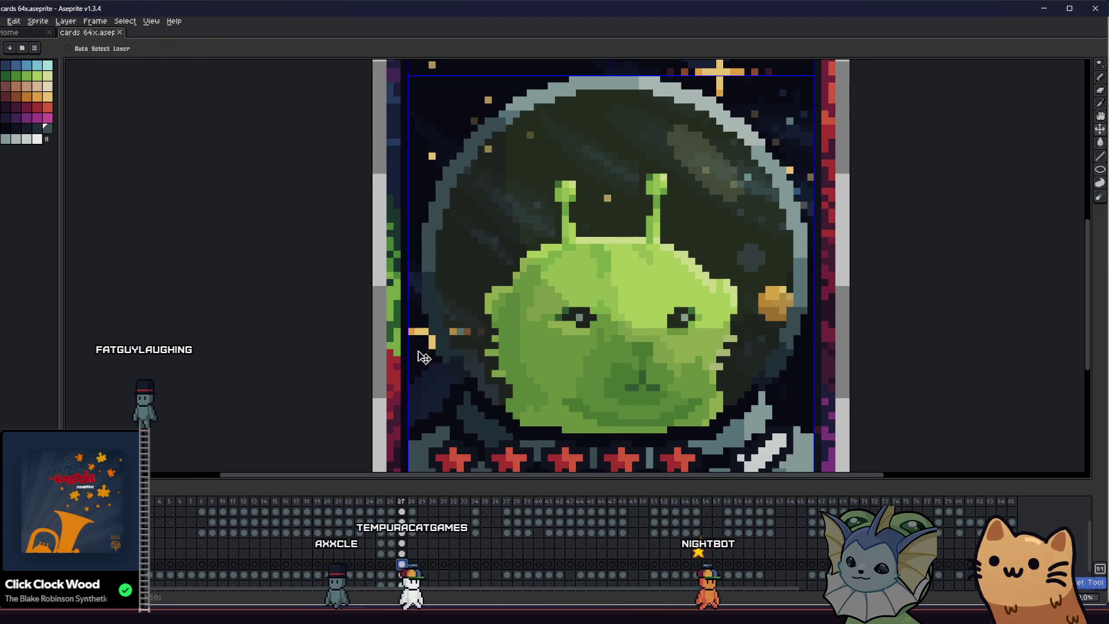
key("i")
scroll(438, 367, "up", 1)
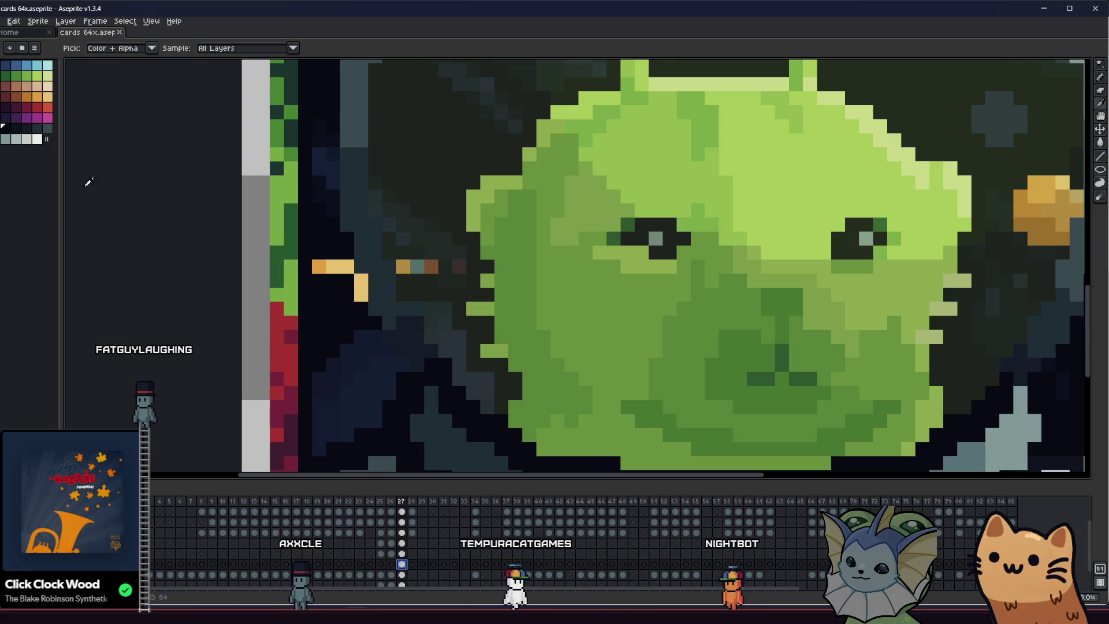
key("g")
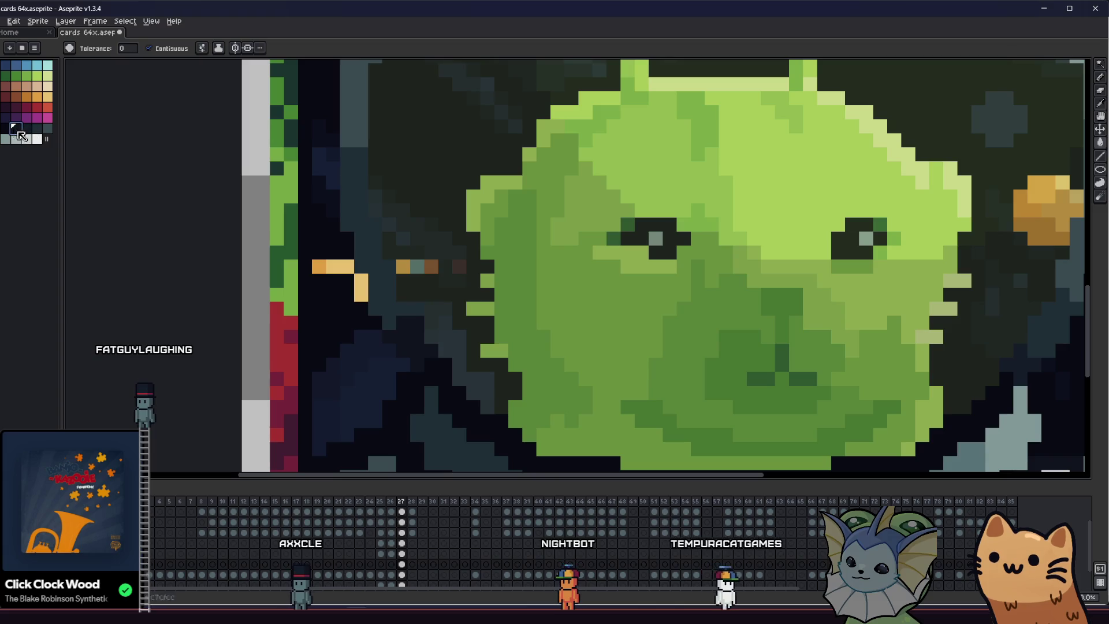
scroll(295, 299, "up", 2)
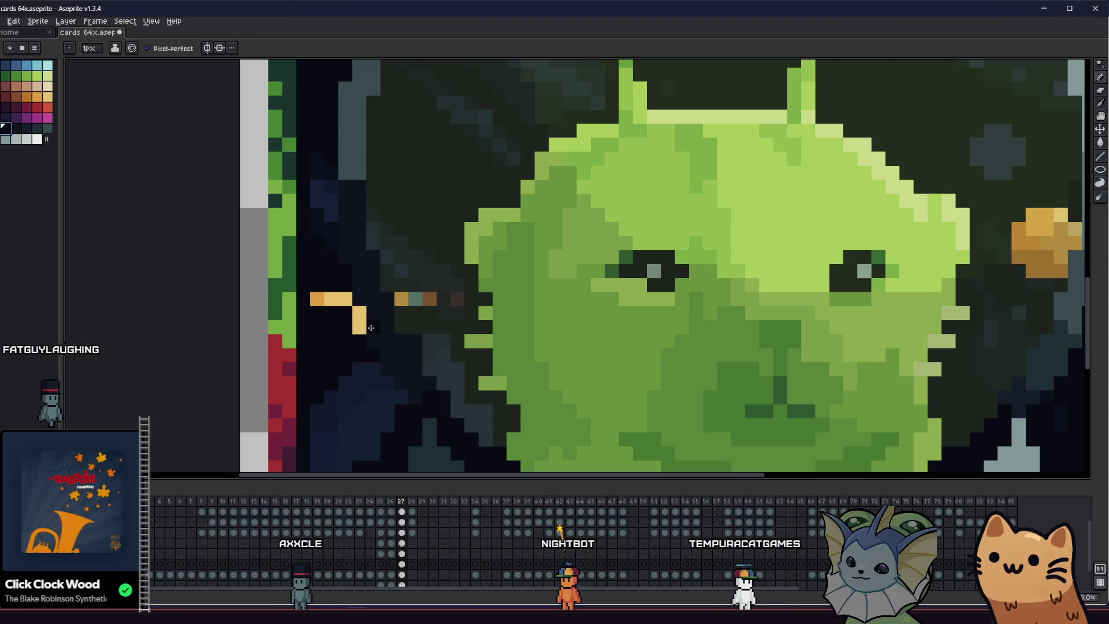
key("g")
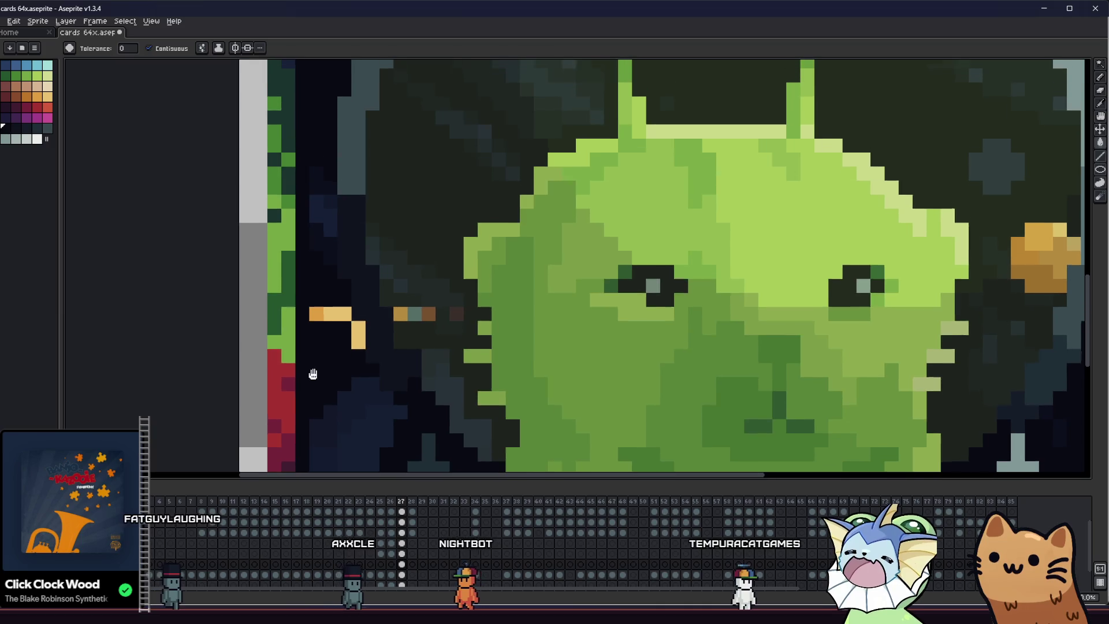
scroll(310, 372, "up", 1)
key("i")
left_click(295, 172)
Retouch the dark pixels left of the helmet with the sampled colours and save the card file
key("b")
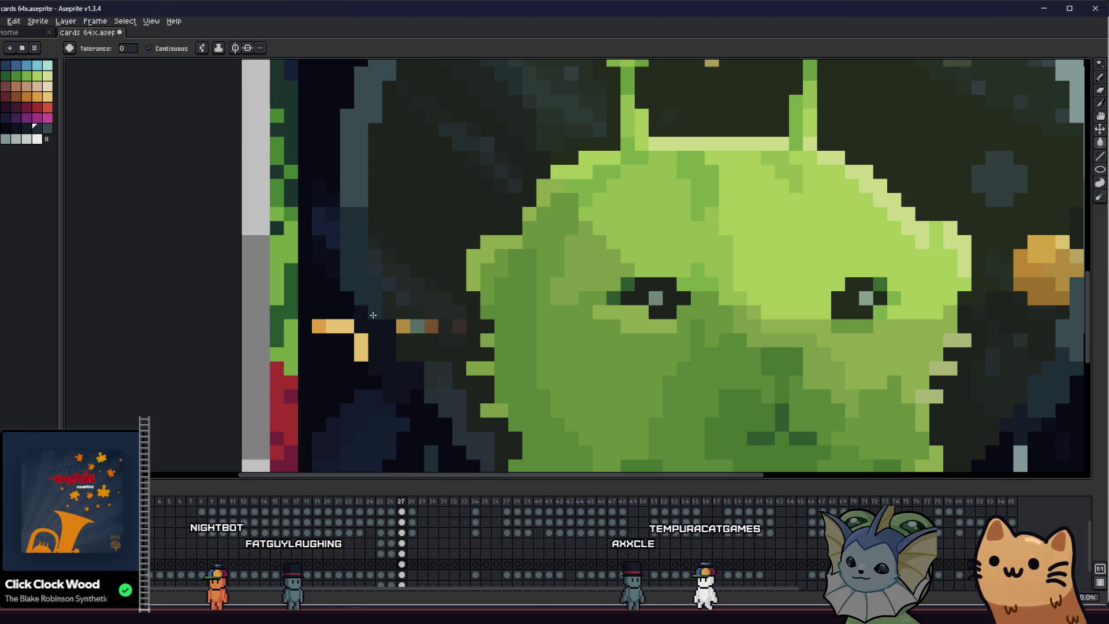
key("g")
left_click(26, 129)
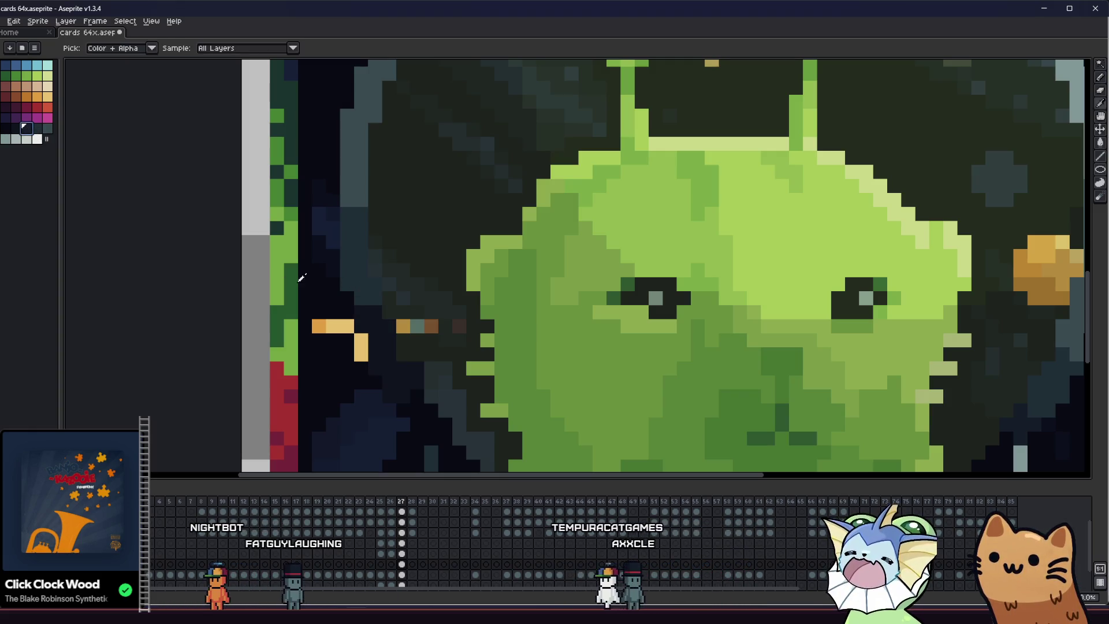
key("b")
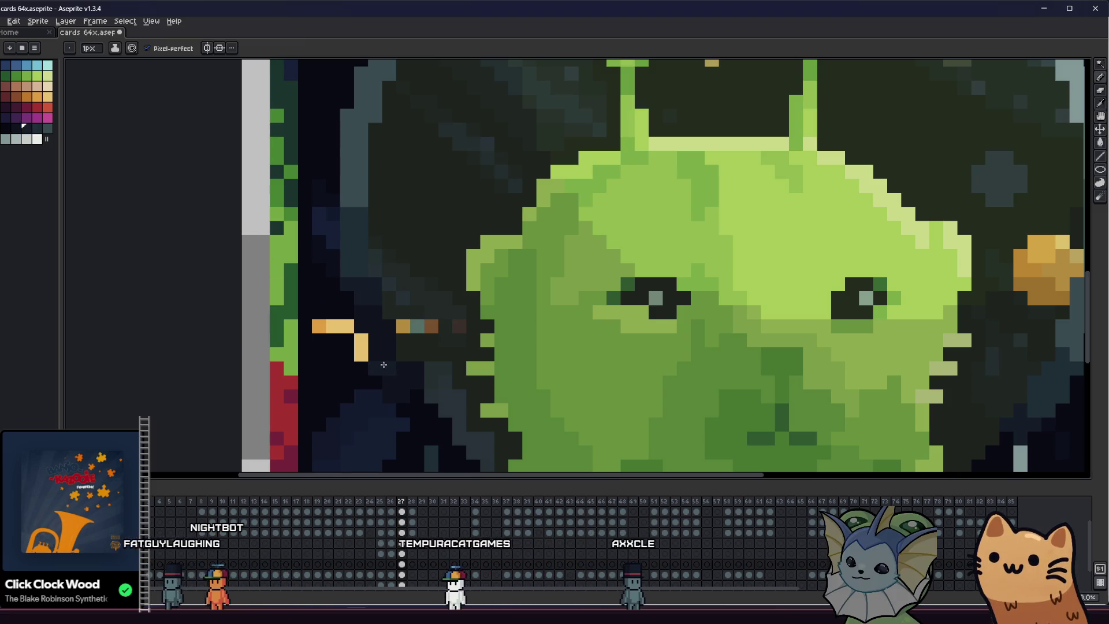
scroll(292, 354, "down", 1)
key("g")
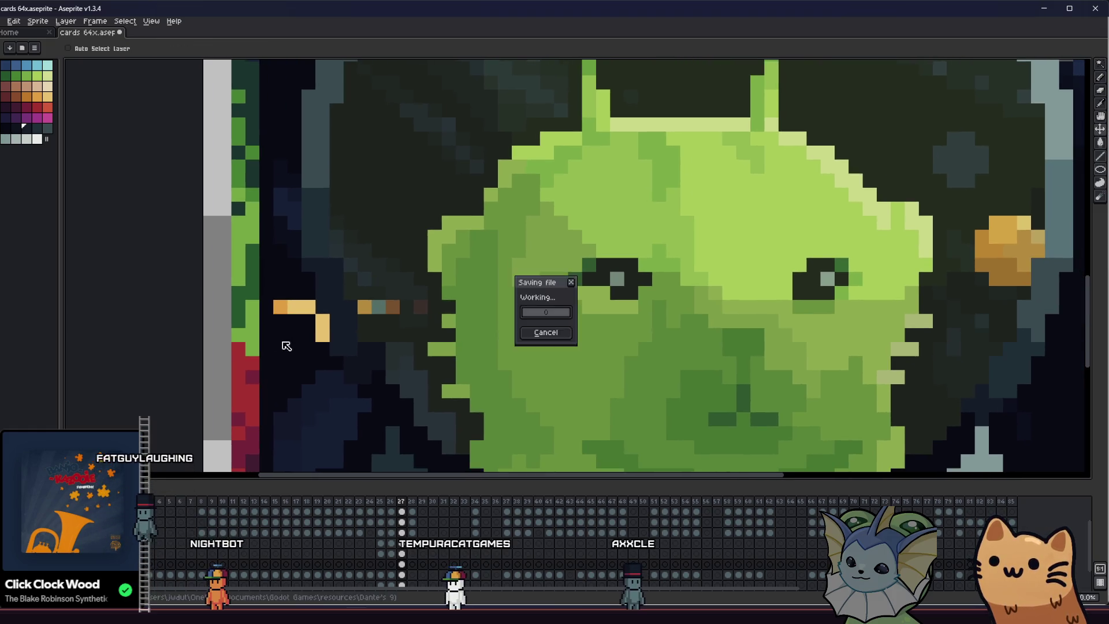
scroll(244, 367, "down", 5)
Zoom out on the saved card and sample two more dark colours for the pencil
mouse_move(261, 347)
left_mouse_down()
mouse_move(213, 362)
mouse_move(110, 366)
mouse_move(165, 366)
left_mouse_up()
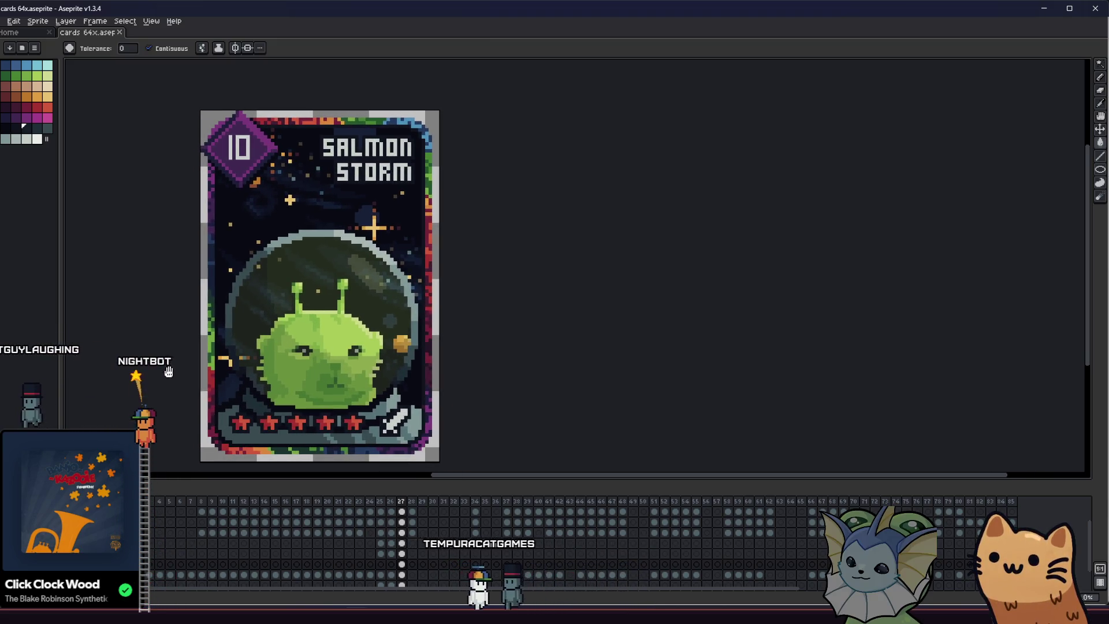
scroll(214, 350, "up", 3)
key("i")
left_click(617, 340)
left_click(623, 305)
key("b")
scroll(620, 296, "down", 3)
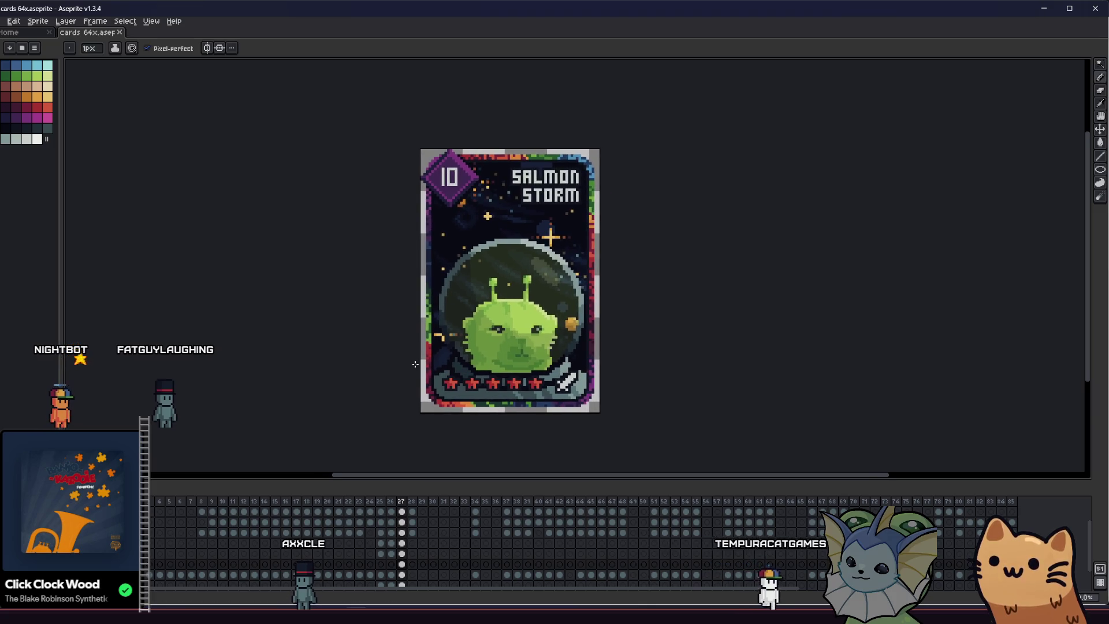
scroll(415, 364, "up", 1)
Look over the whole card and make the inset art layer active
left_click_drag(389, 367, 371, 373)
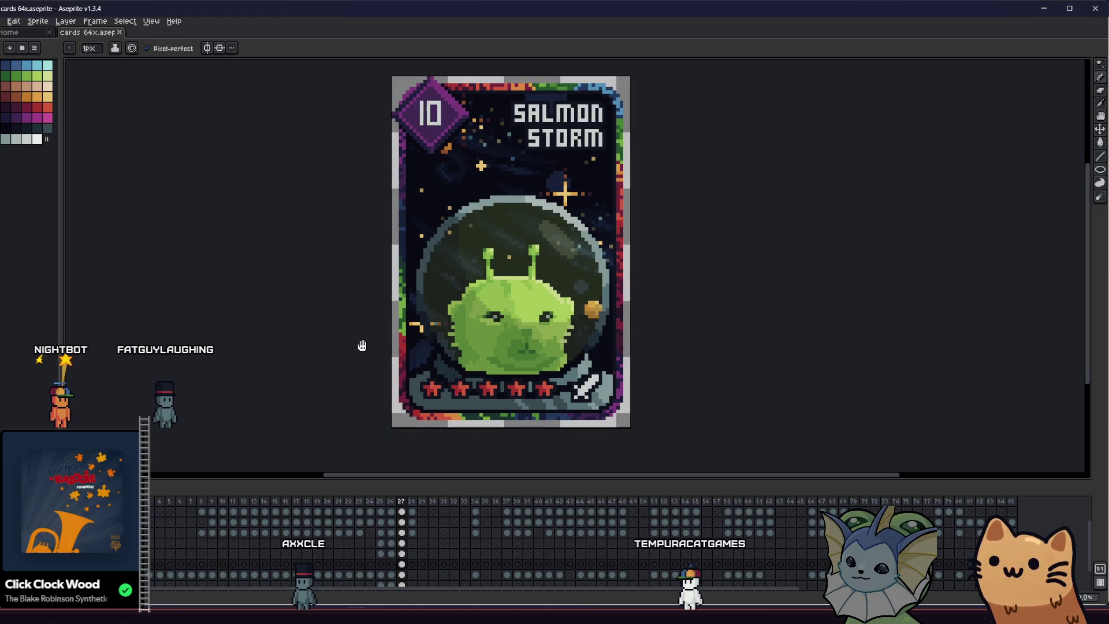
scroll(361, 345, "up", 1)
left_click_drag(349, 364, 358, 379)
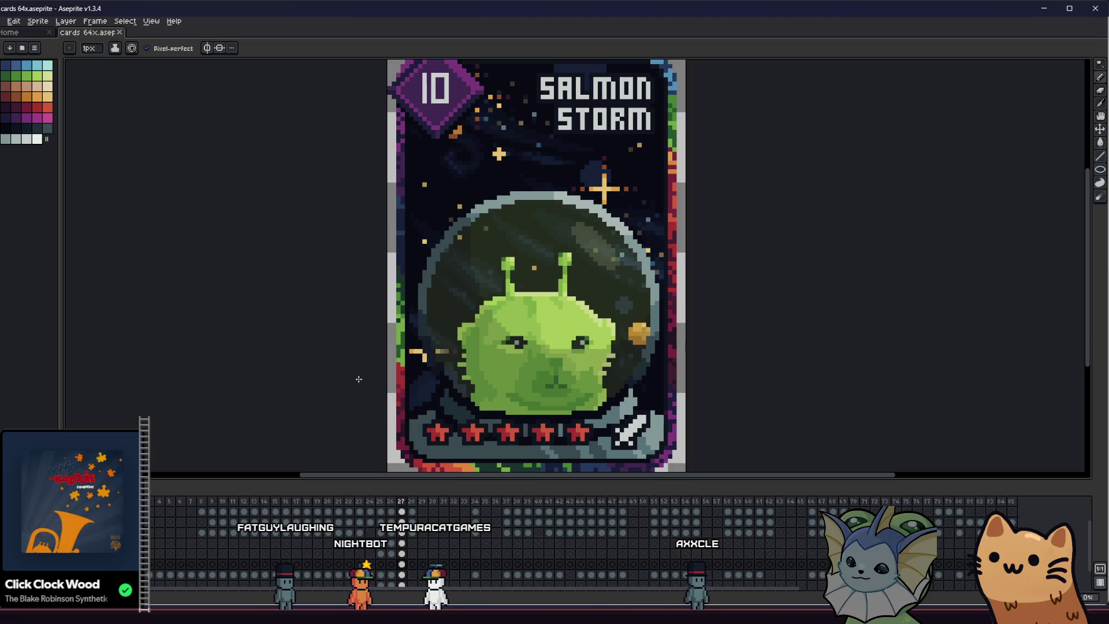
scroll(427, 319, "down", 2)
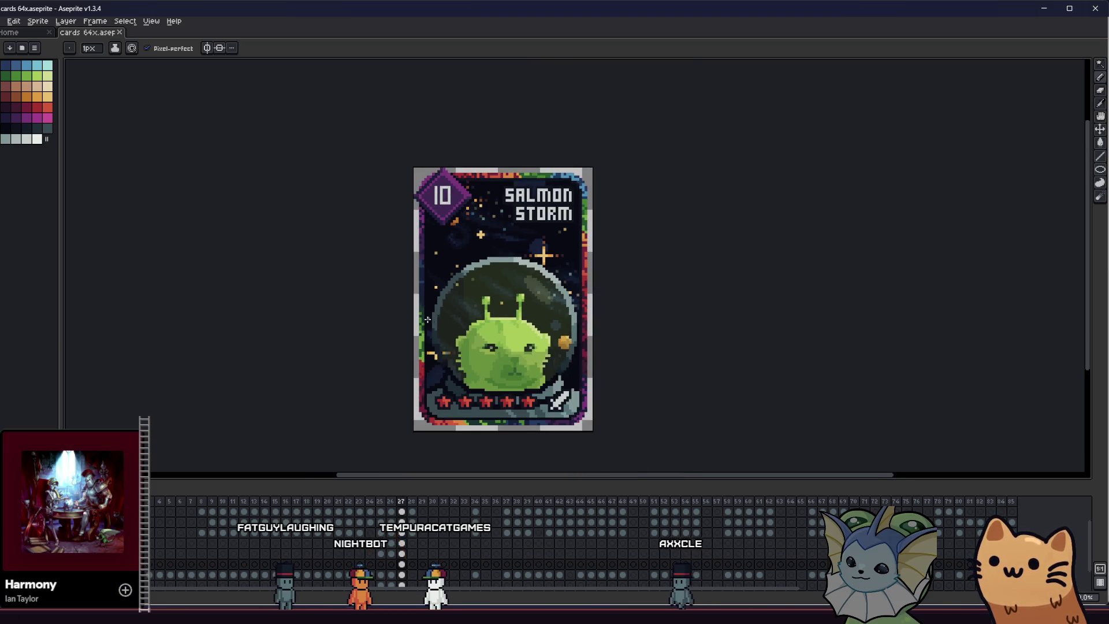
scroll(427, 319, "down", 1)
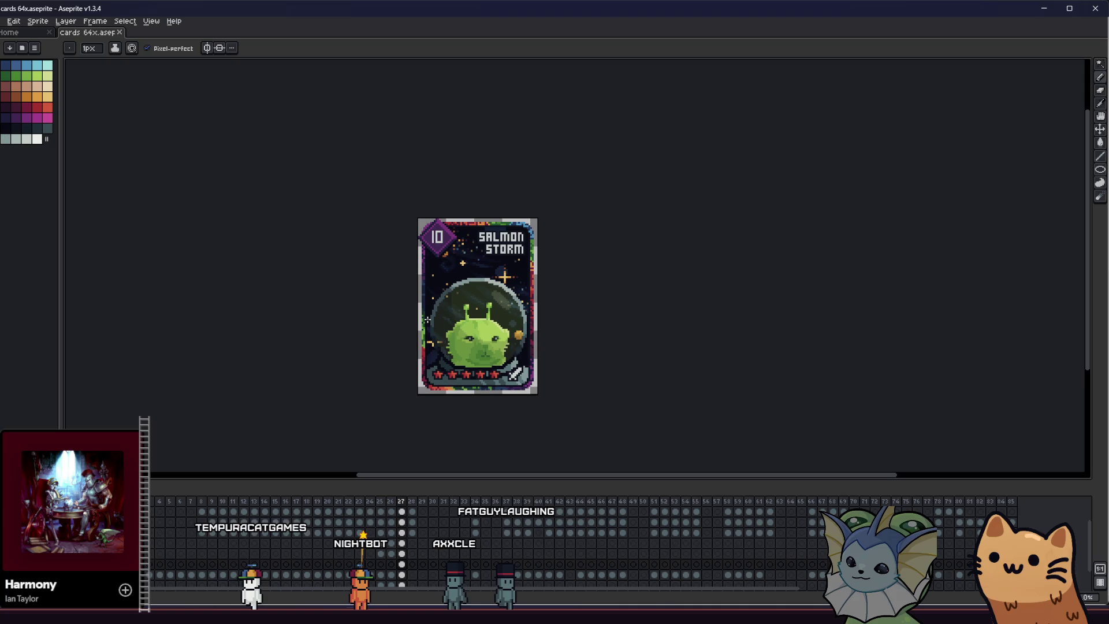
left_click_drag(428, 320, 429, 313)
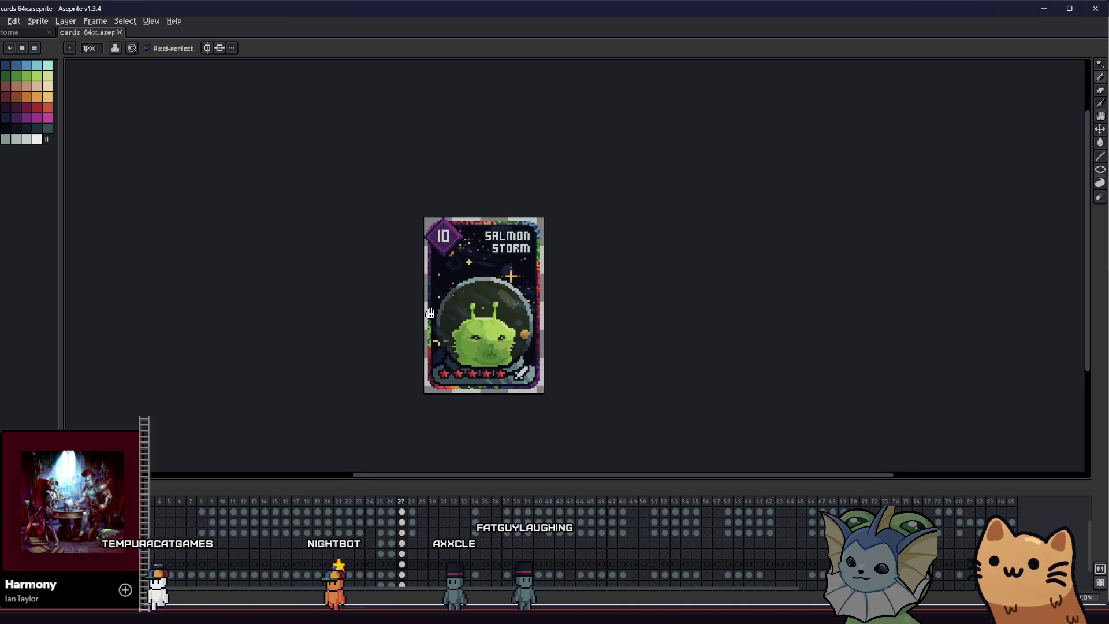
mouse_move(429, 313)
left_mouse_down()
mouse_move(434, 303)
mouse_move(449, 311)
left_mouse_up()
scroll(390, 340, "up", 1)
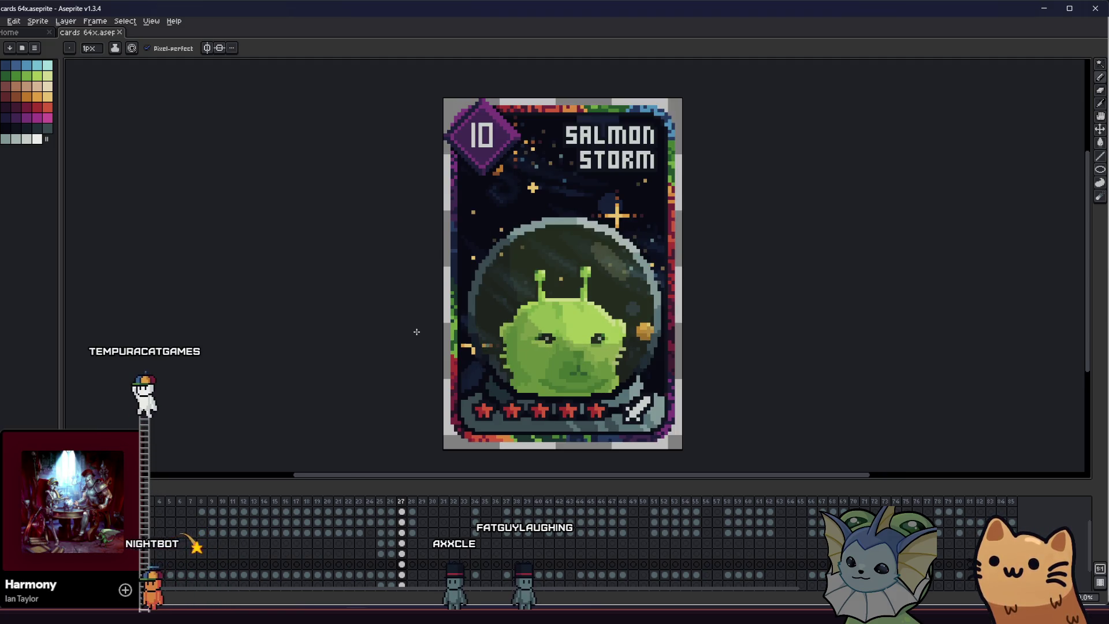
scroll(404, 329, "up", 1)
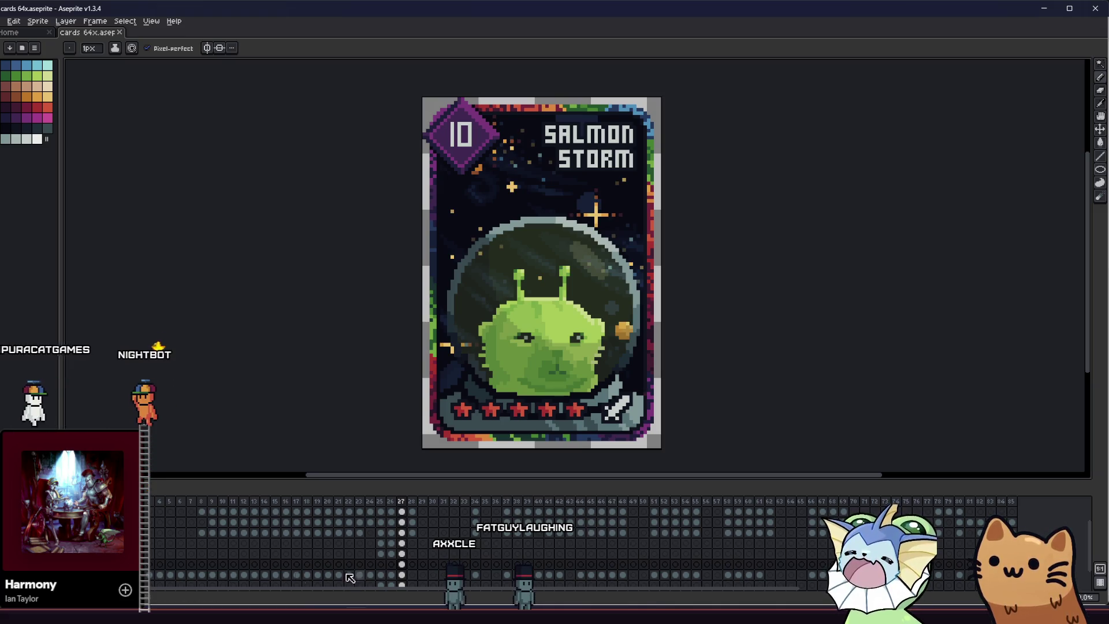
left_click(455, 327, "ctrl")
scroll(433, 321, "up", 1)
key("Return")
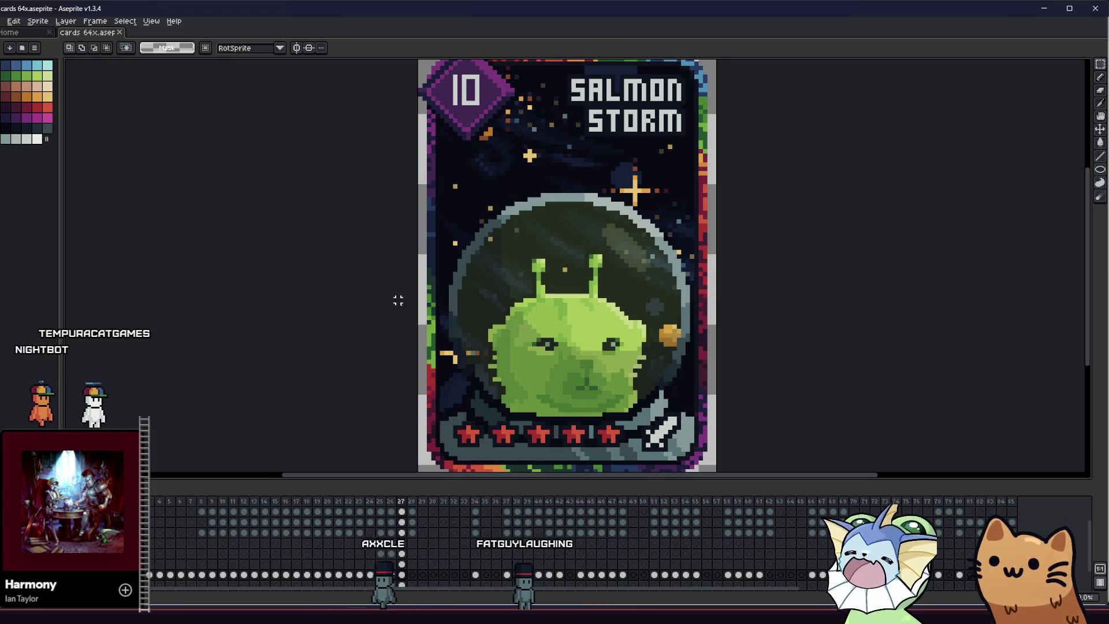
left_click_drag(442, 260, 595, 397)
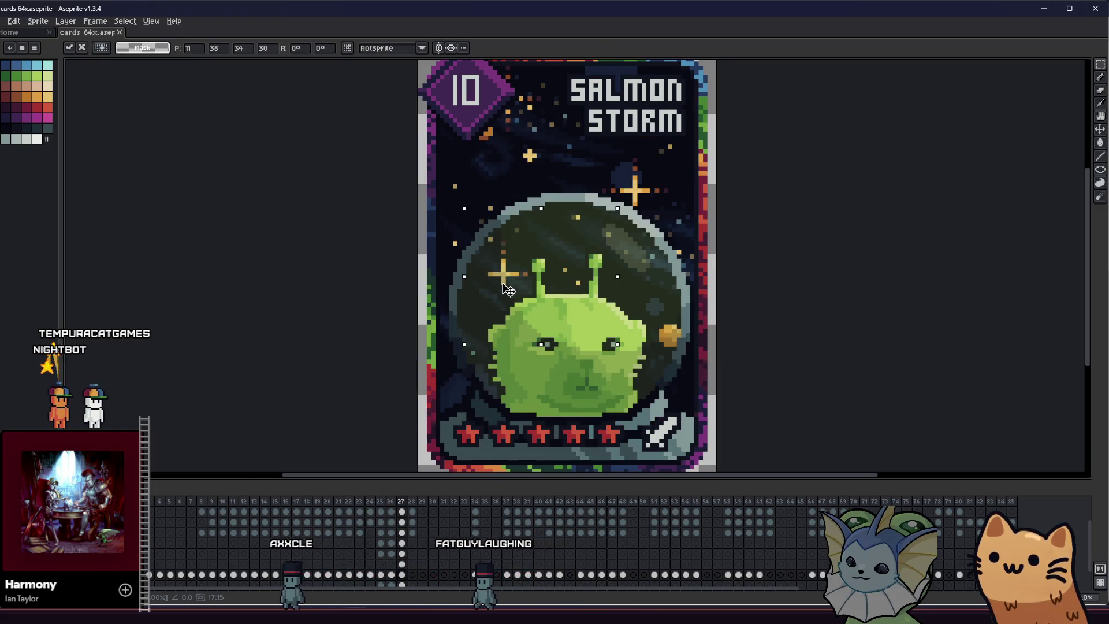
scroll(495, 279, "up", 3)
key("i")
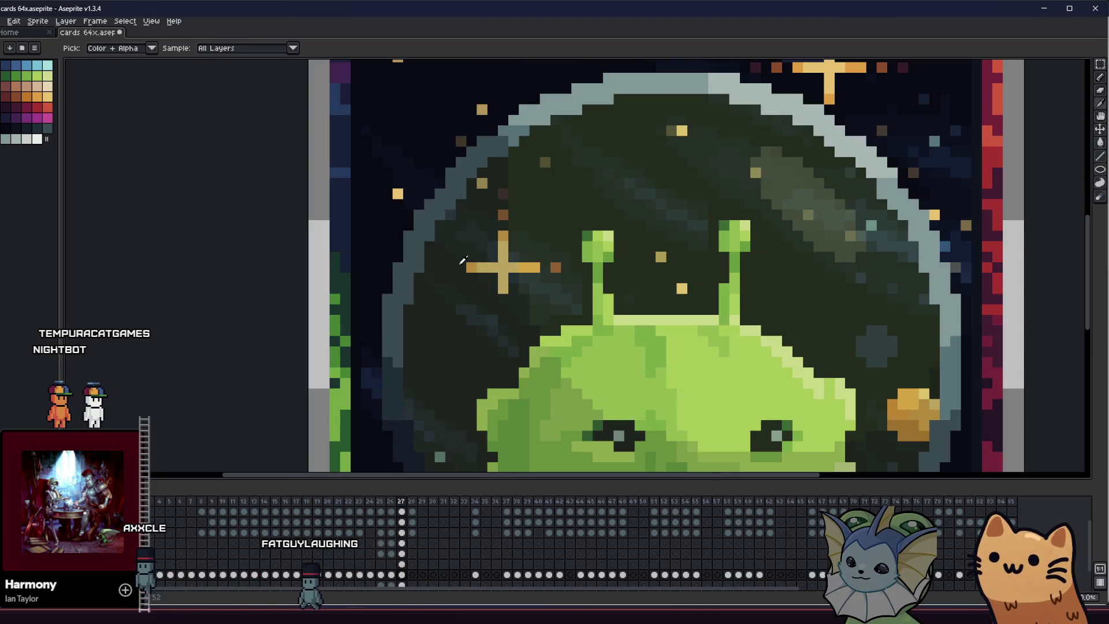
key("b")
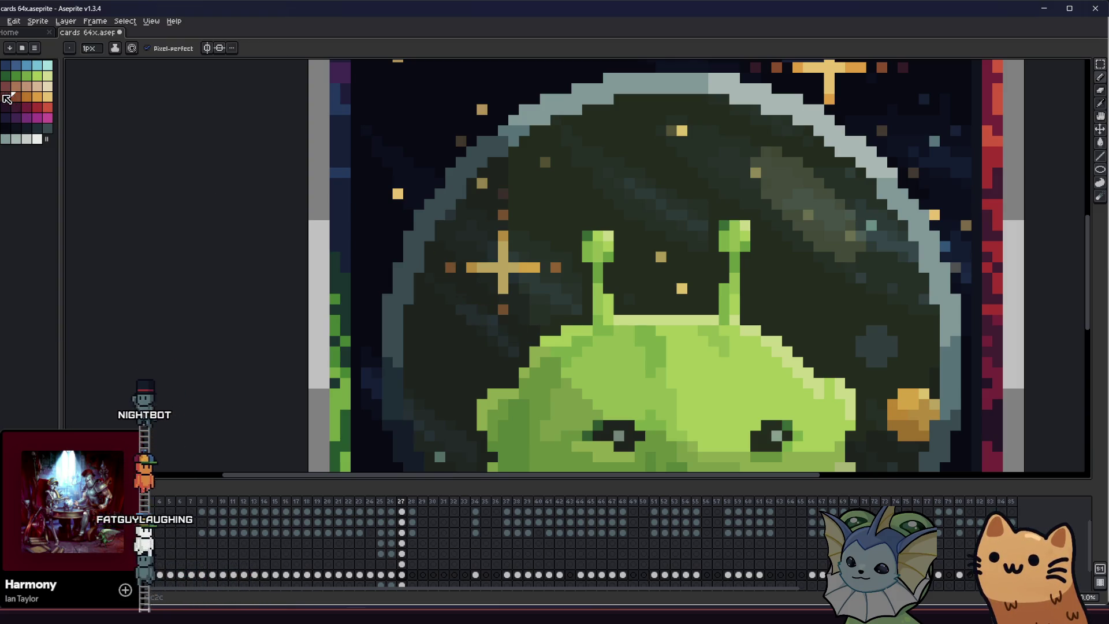
left_click(428, 267)
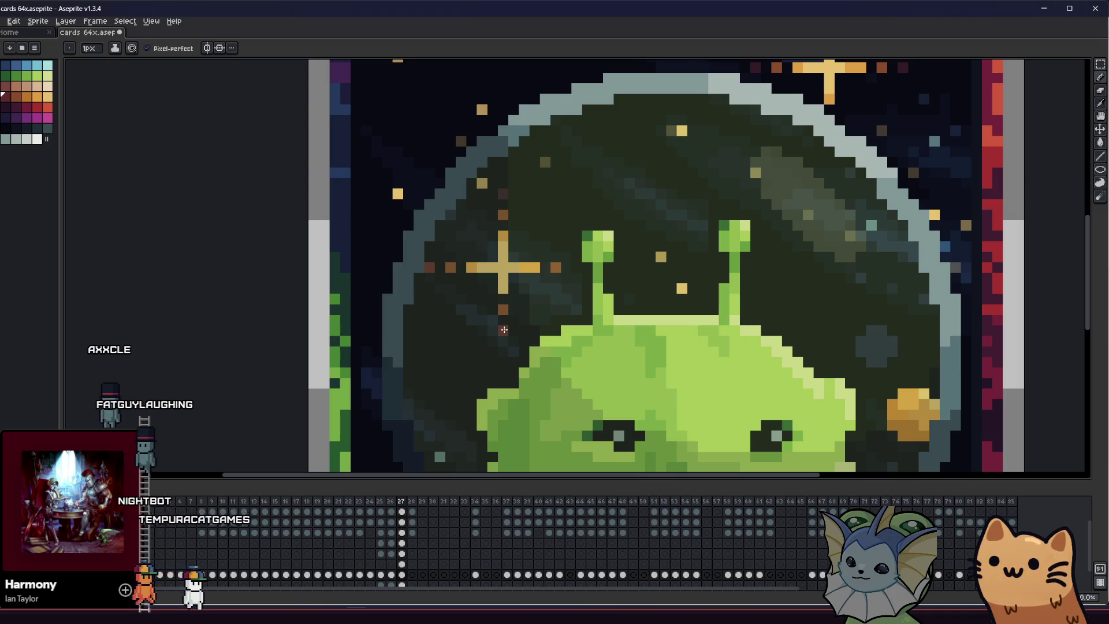
scroll(505, 332, "down", 4)
scroll(395, 339, "down", 1)
scroll(328, 350, "down", 3)
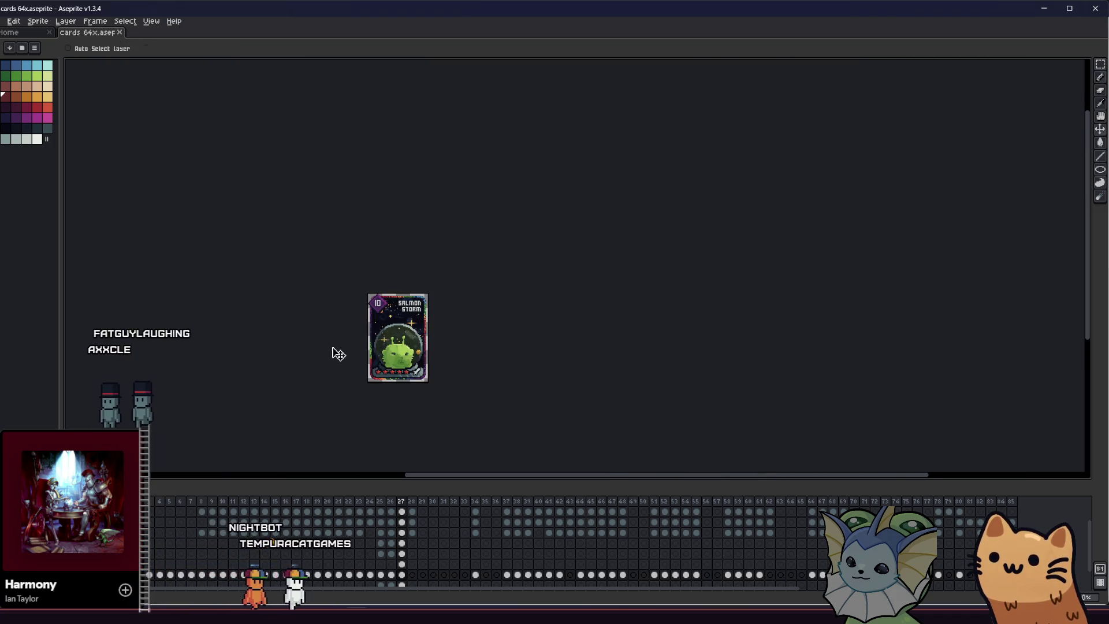
scroll(327, 357, "up", 1)
mouse_move(316, 379)
left_mouse_down()
mouse_move(268, 381)
mouse_move(251, 367)
left_mouse_up()
scroll(275, 342, "up", 1)
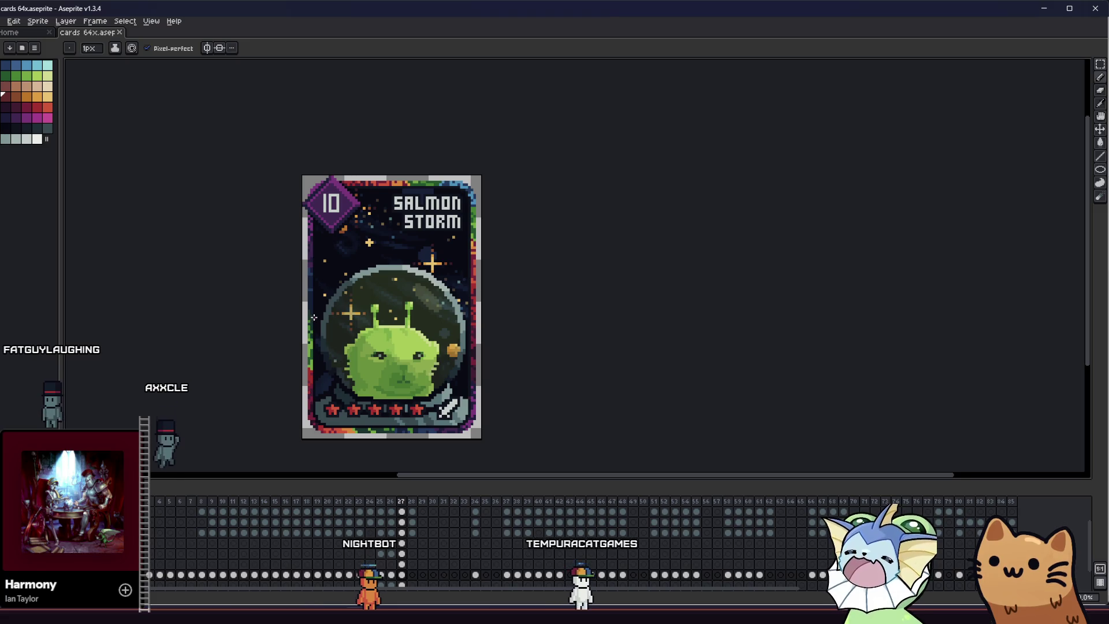
scroll(314, 318, "up", 1)
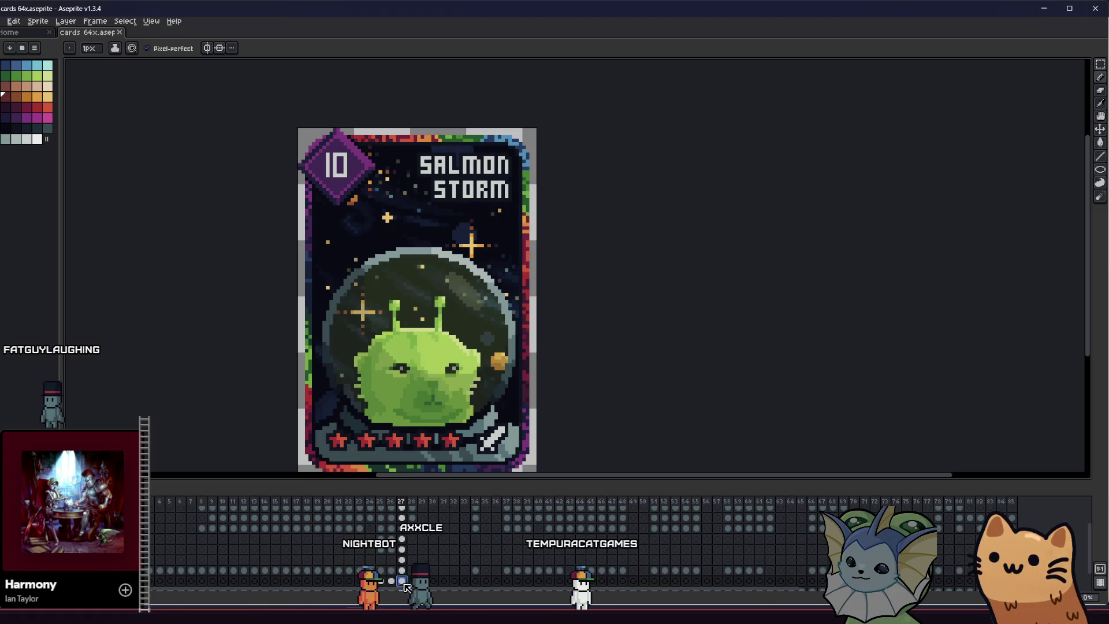
scroll(374, 380, "down", 2)
scroll(374, 380, "up", 3)
Magic-wand the dark planet and move it to the upper-left of the space background
key("w")
scroll(480, 244, "up", 1)
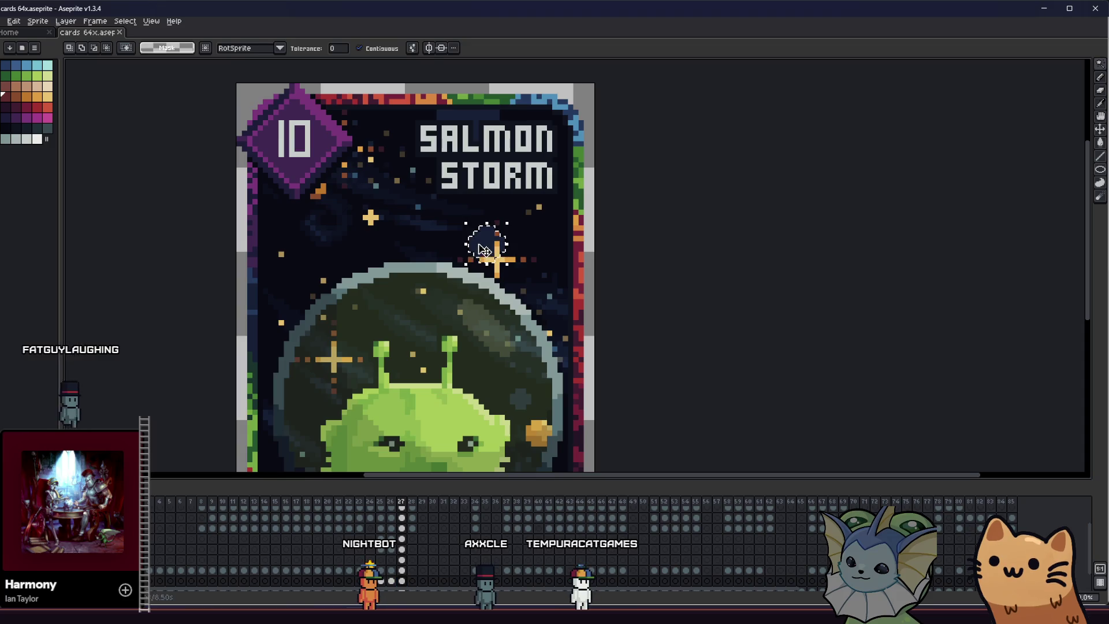
left_click_drag(484, 250, 431, 252)
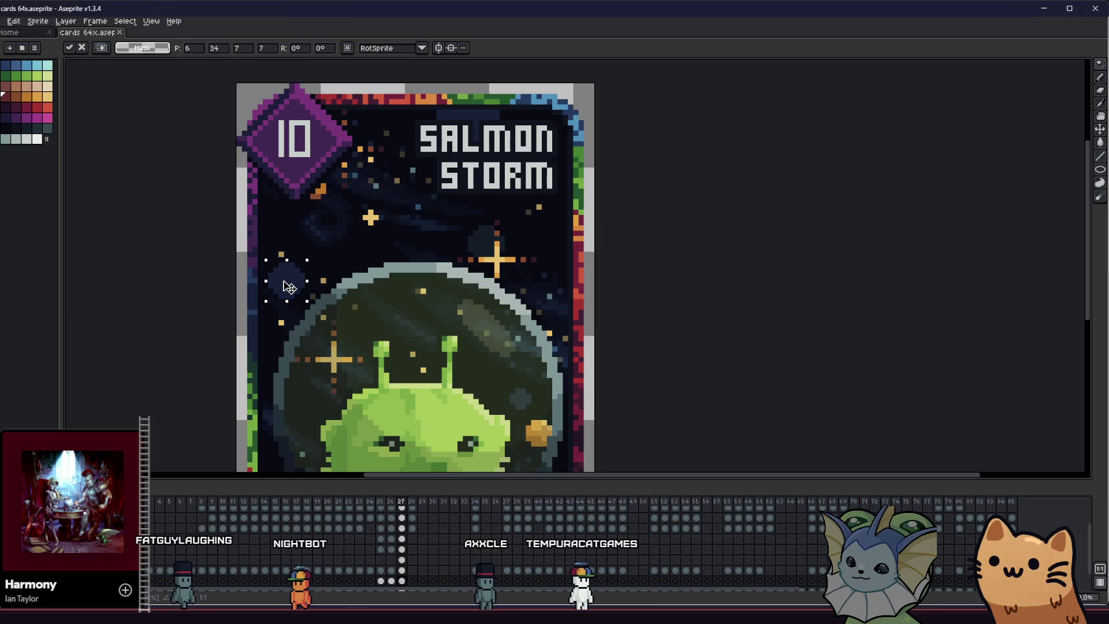
left_click_drag(287, 261, 317, 247)
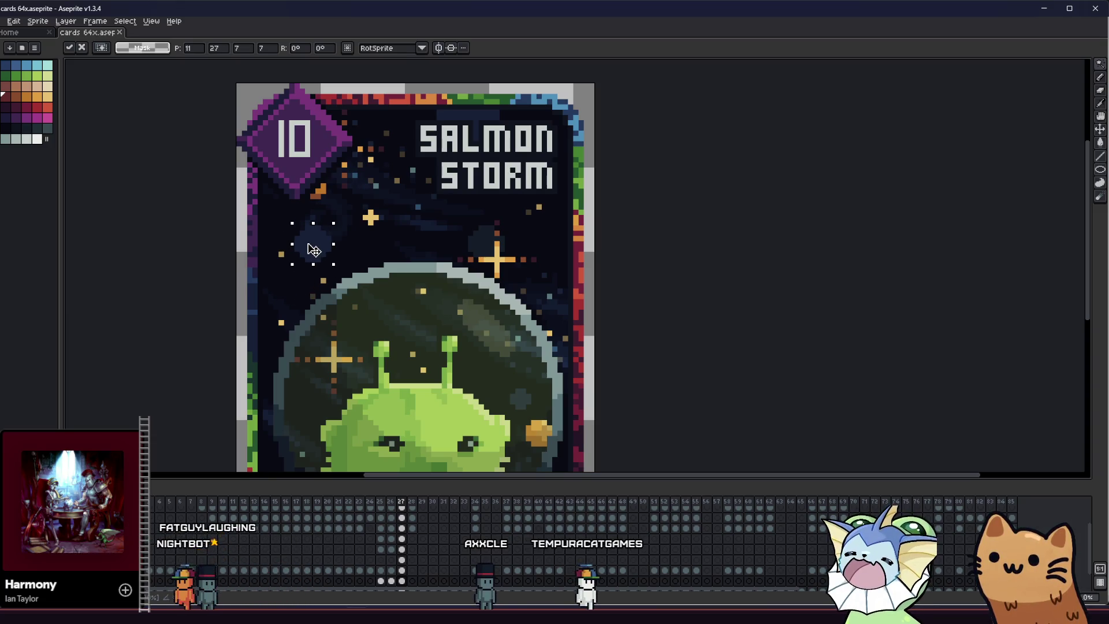
key("w")
Clear the stray border selection and close in on the card's upper sky with the bucket ready
left_click(254, 248)
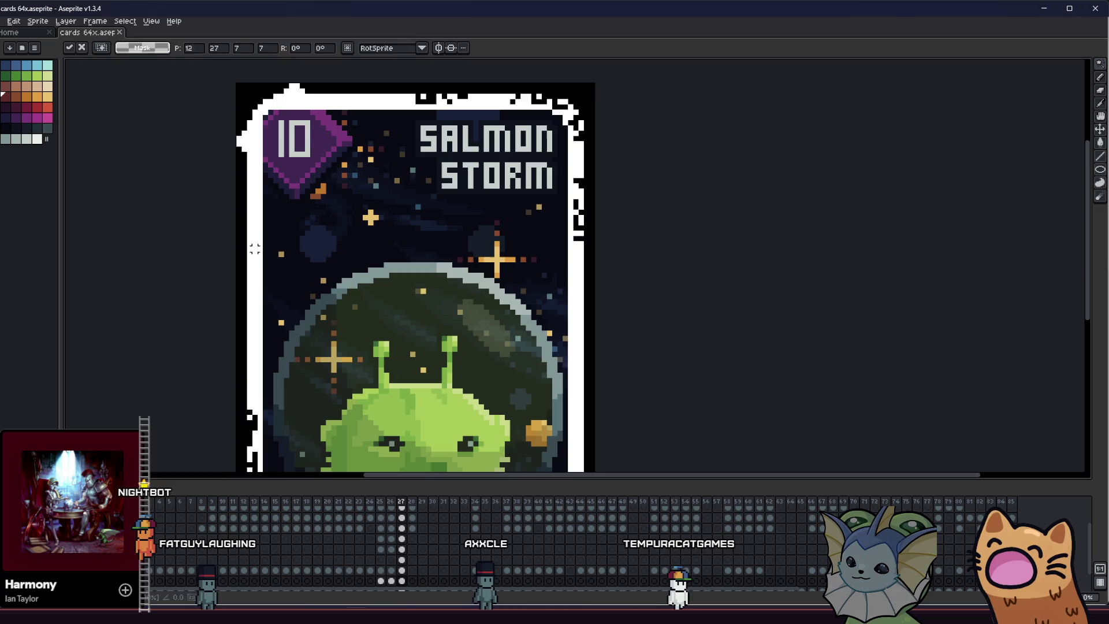
scroll(250, 286, "down", 1)
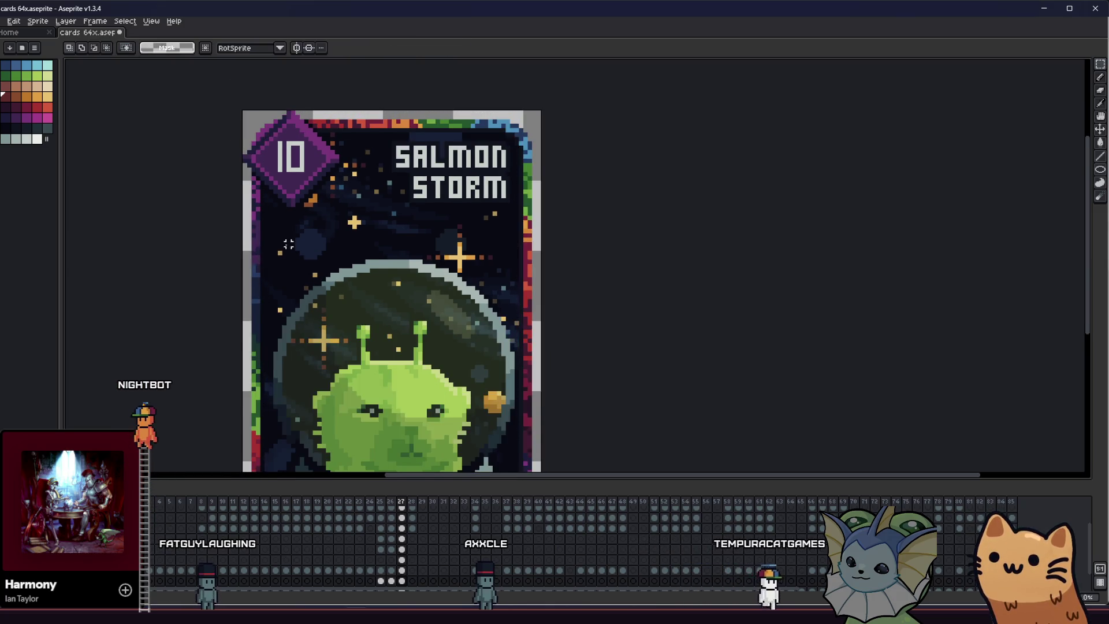
scroll(287, 244, "up", 1)
key("ctrl+d")
scroll(398, 244, "up", 1)
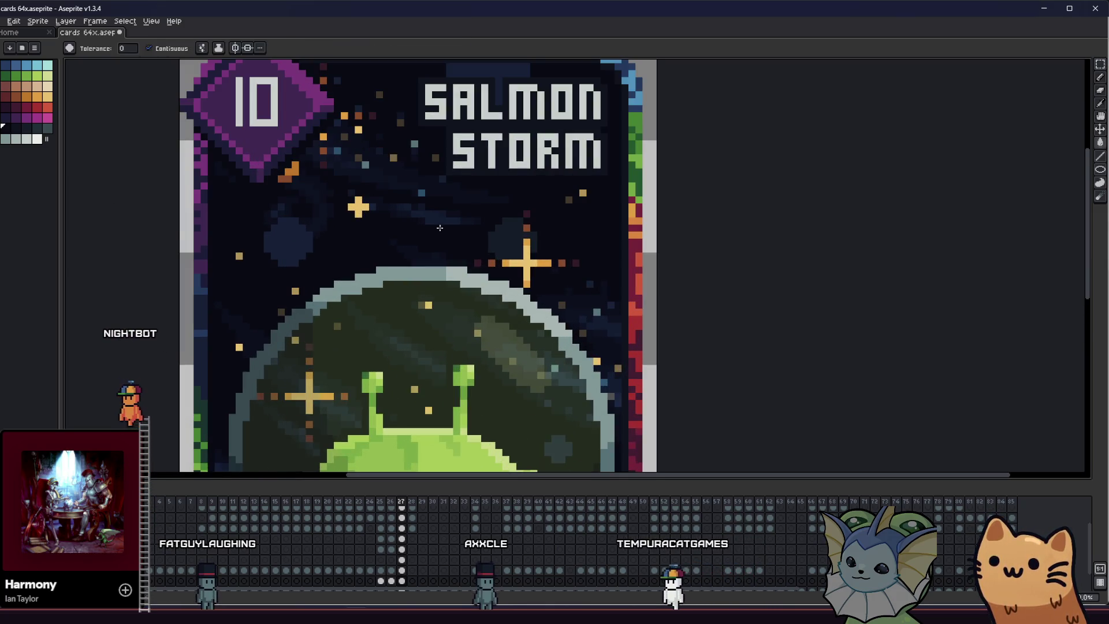
key("m")
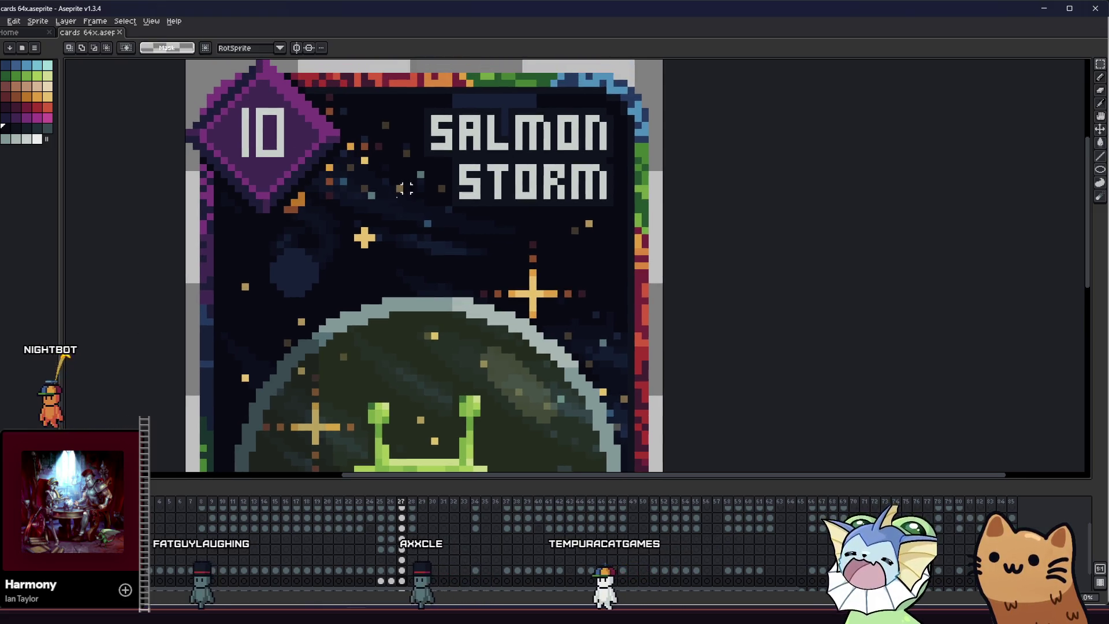
left_click_drag(435, 183, 461, 174)
scroll(328, 245, "up", 1)
key("i")
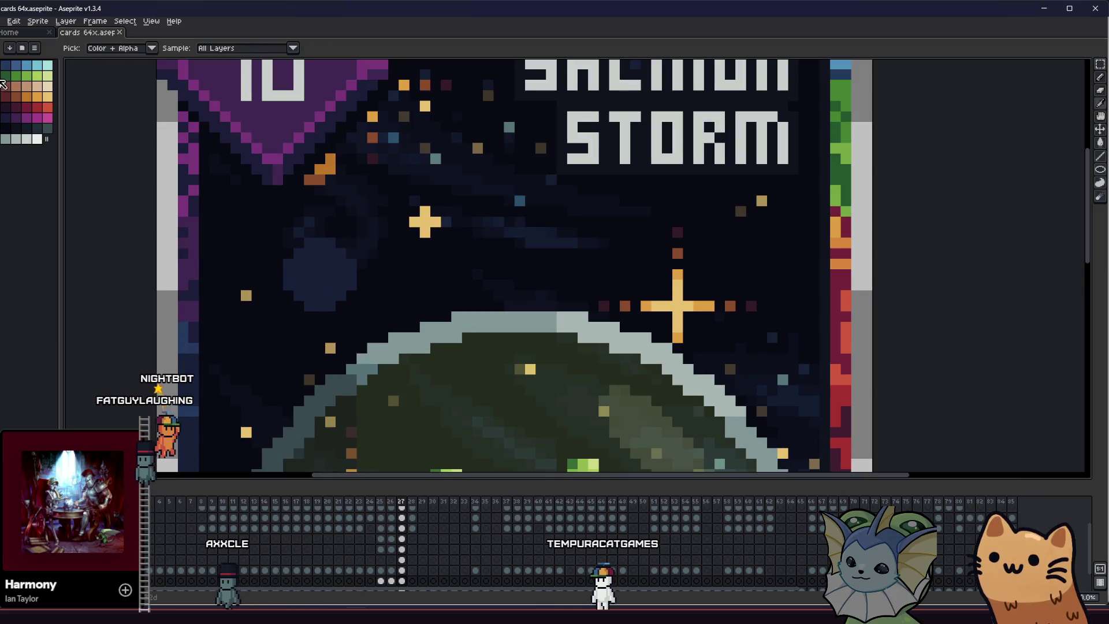
key("g")
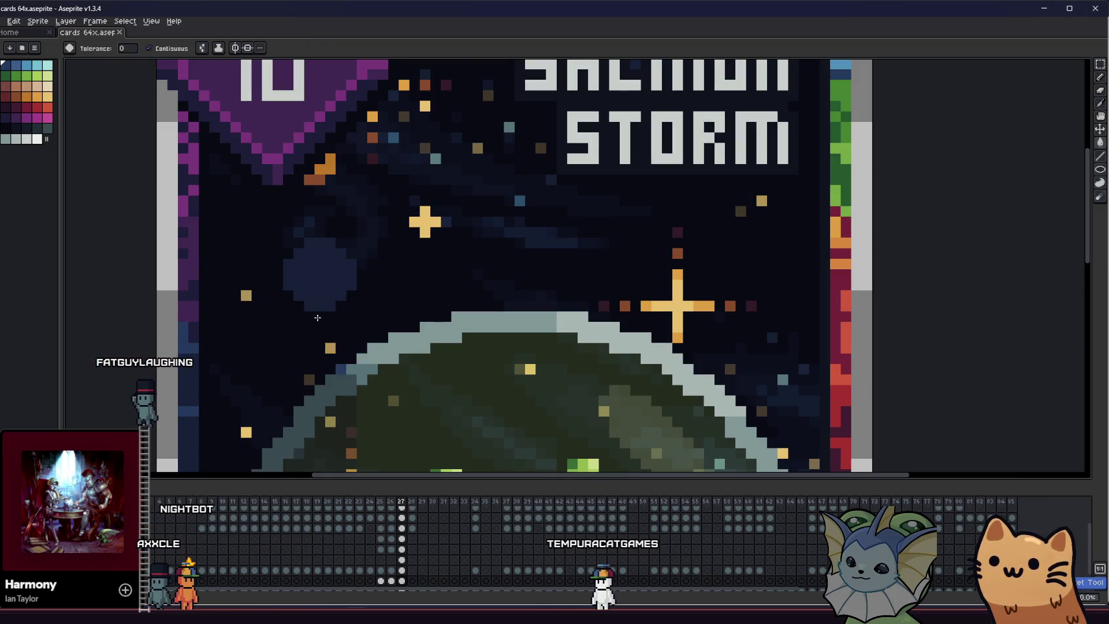
Fill the planet a brighter blue and shade it with sampled blues using a 50% opacity ink
left_click(308, 285)
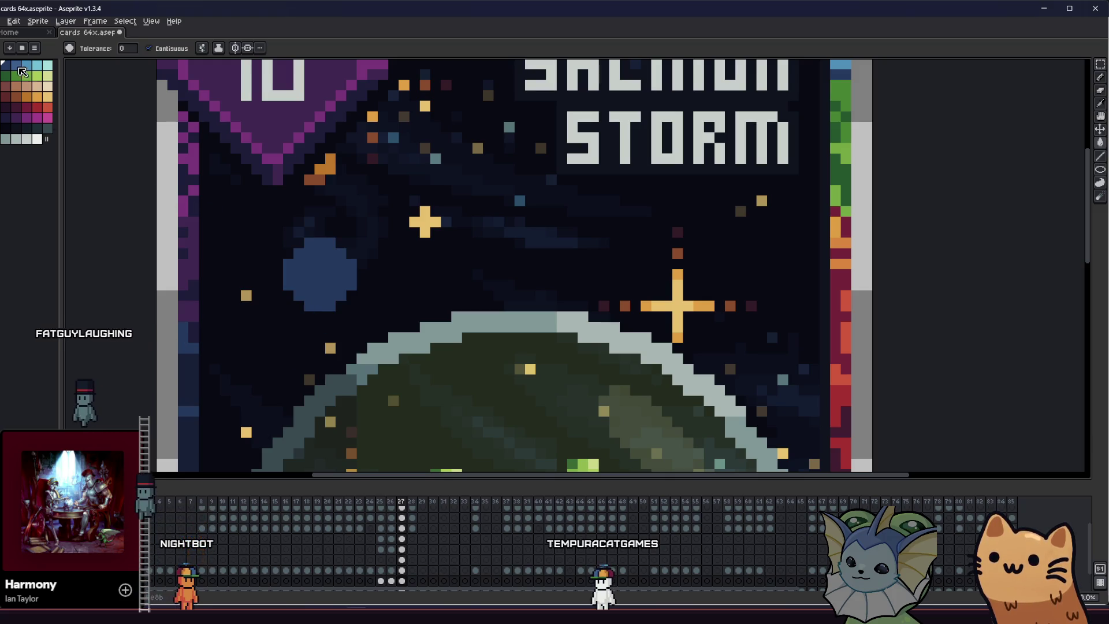
scroll(299, 247, "up", 1)
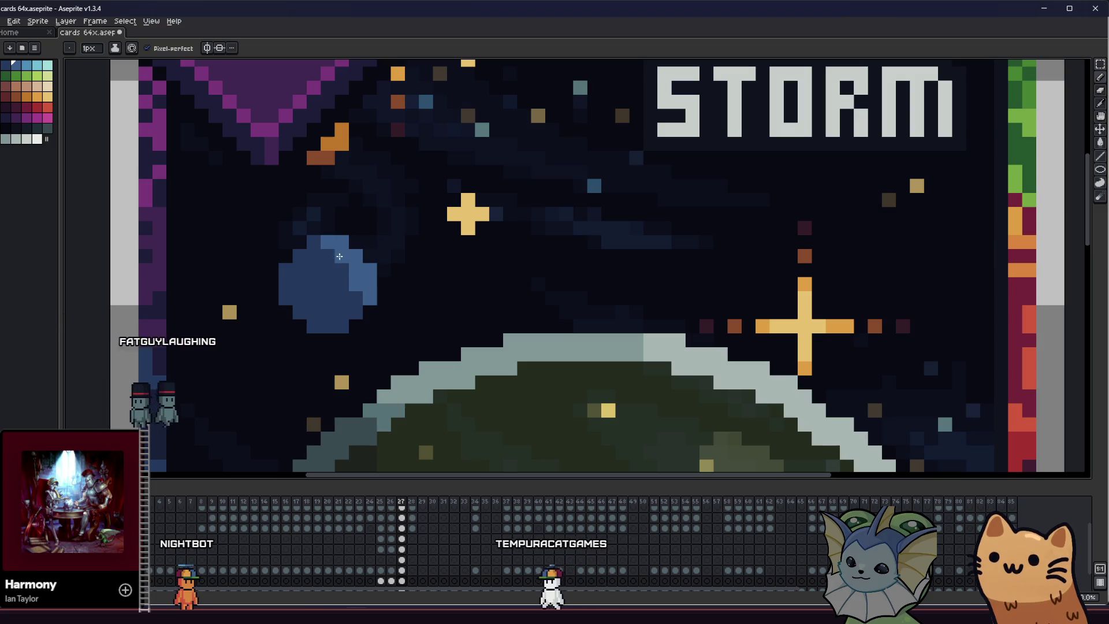
key("i")
key("b")
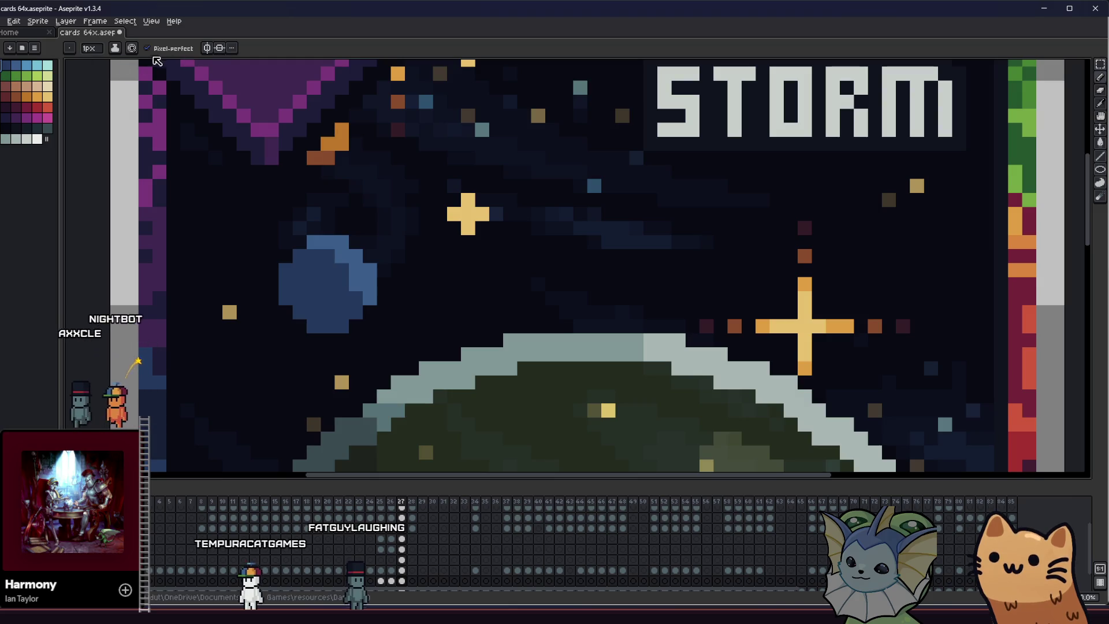
left_click(130, 53)
left_click(152, 73)
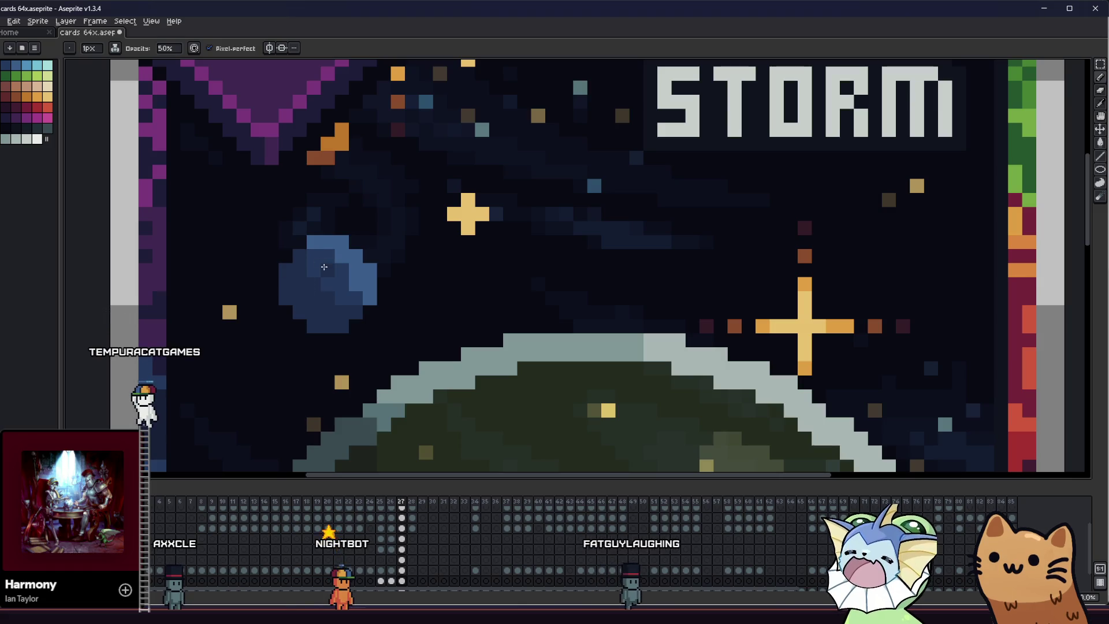
key("i")
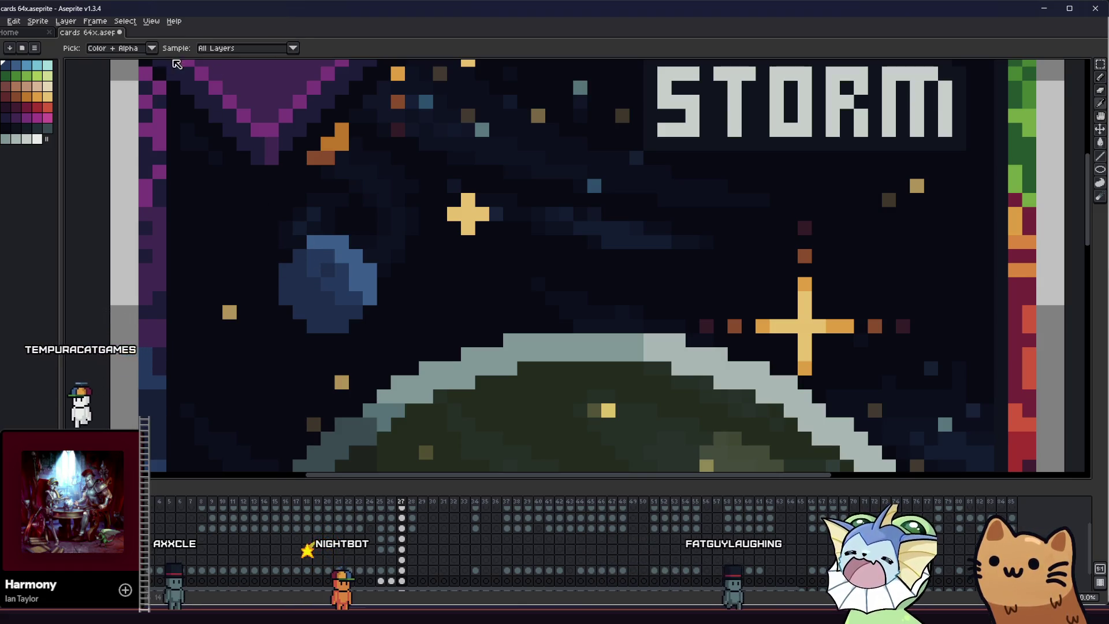
key("b")
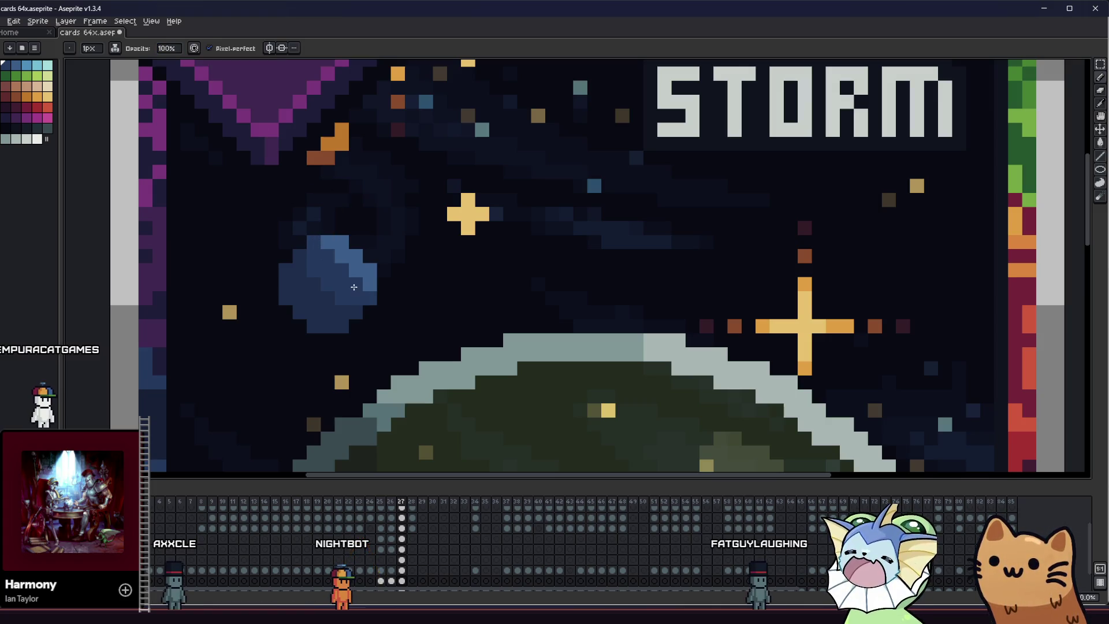
scroll(347, 267, "down", 3)
scroll(304, 278, "down", 1)
scroll(260, 290, "down", 1)
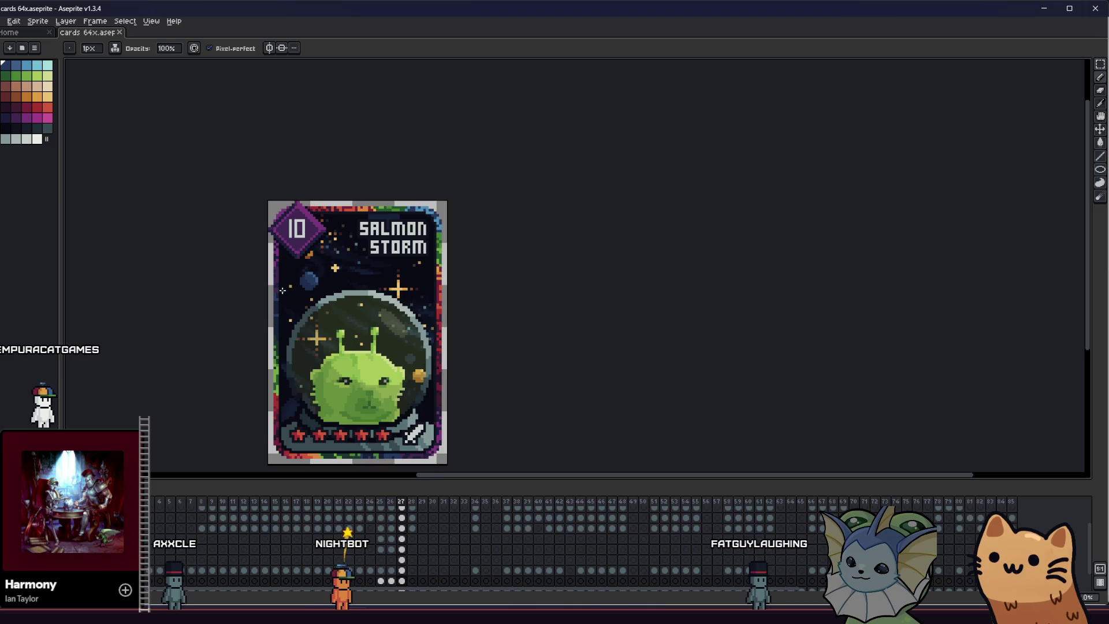
scroll(229, 301, "down", 1)
On the layer above, marquee the large gold star beside the helmet and commit it slightly up-right
mouse_move(228, 301)
left_mouse_down()
mouse_move(165, 295)
mouse_move(177, 267)
mouse_move(213, 280)
mouse_move(419, 269)
mouse_move(370, 247)
mouse_move(222, 248)
mouse_move(216, 238)
mouse_move(232, 255)
mouse_move(223, 266)
left_mouse_up()
scroll(220, 283, "up", 2)
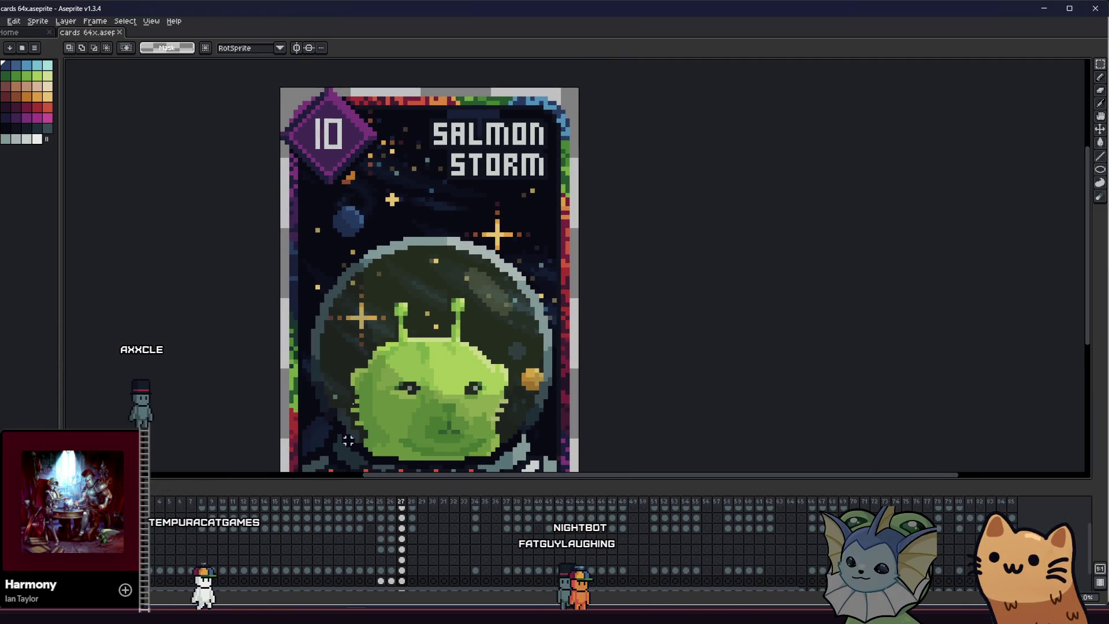
left_click(401, 571)
mouse_move(464, 200)
left_mouse_down()
mouse_move(521, 252)
mouse_move(511, 234)
left_mouse_up()
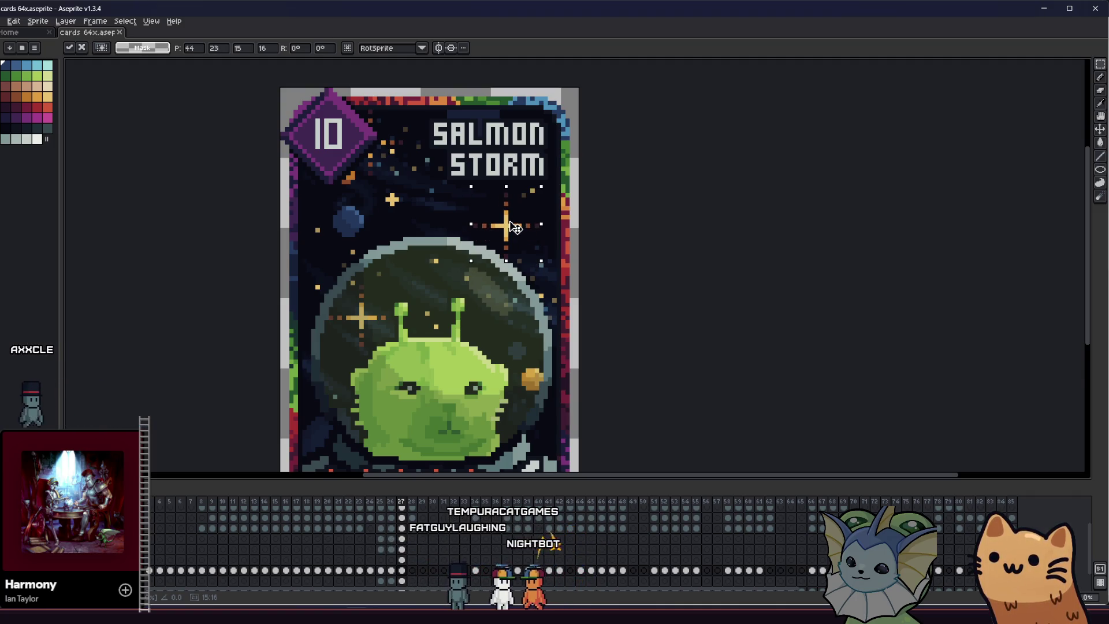
key("Return")
left_click_drag(396, 216, 479, 252)
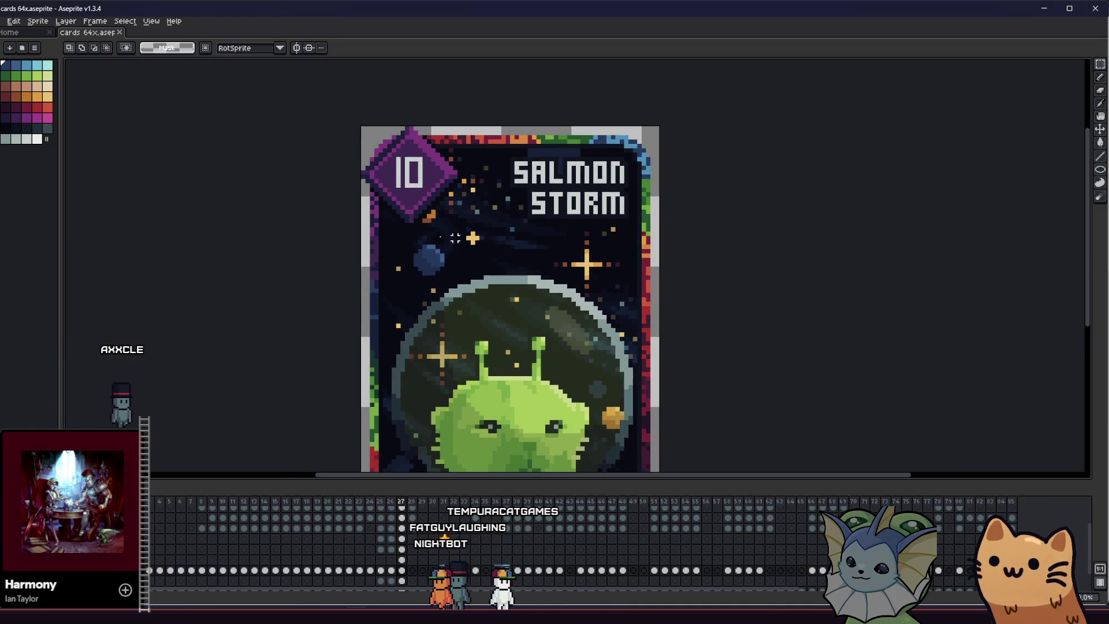
scroll(479, 252, "up", 2)
scroll(473, 232, "up", 2)
key("i")
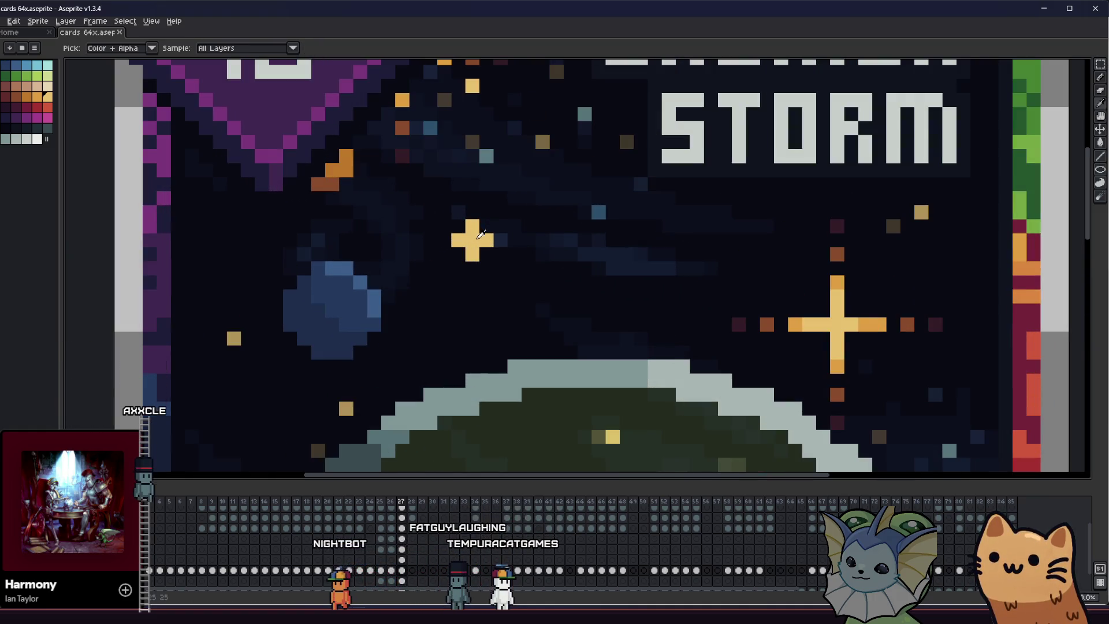
scroll(481, 234, "down", 2)
Pencil a small gold sparkle above the dome and a tall gold spike left of the planet
key("b")
left_click_drag(477, 268, 431, 242)
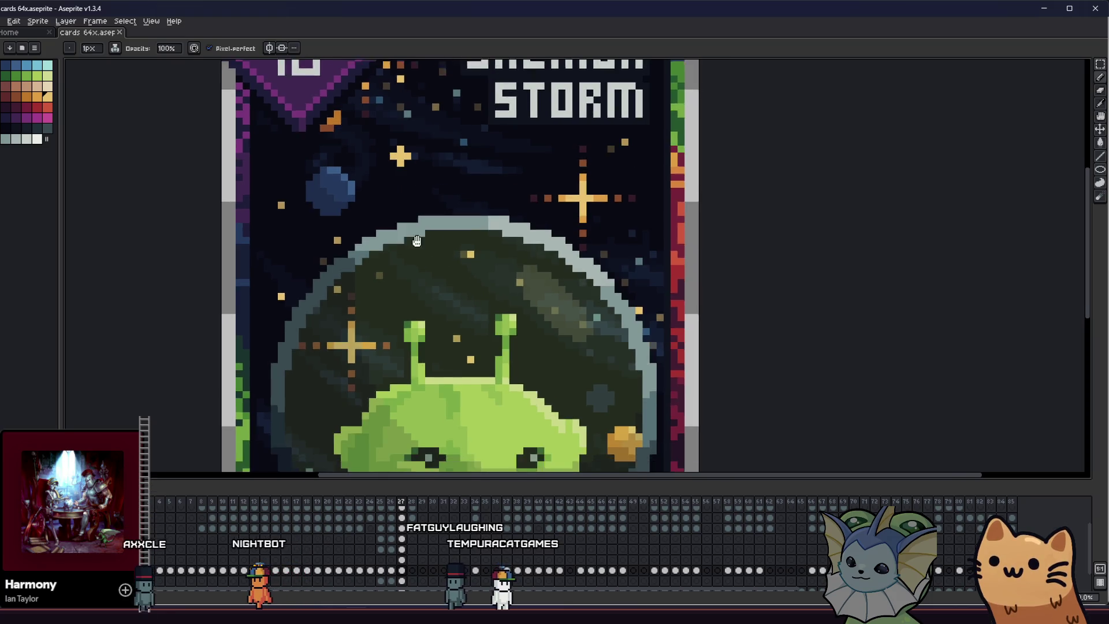
left_click_drag(447, 204, 446, 177)
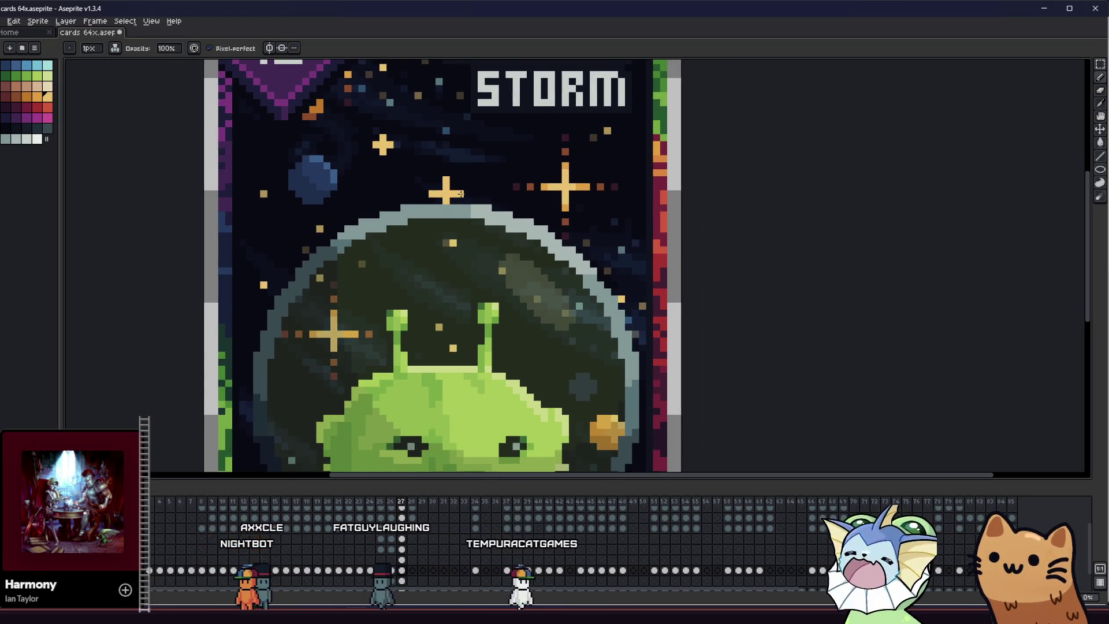
scroll(432, 195, "down", 2)
scroll(349, 279, "down", 1)
key("v")
key("b")
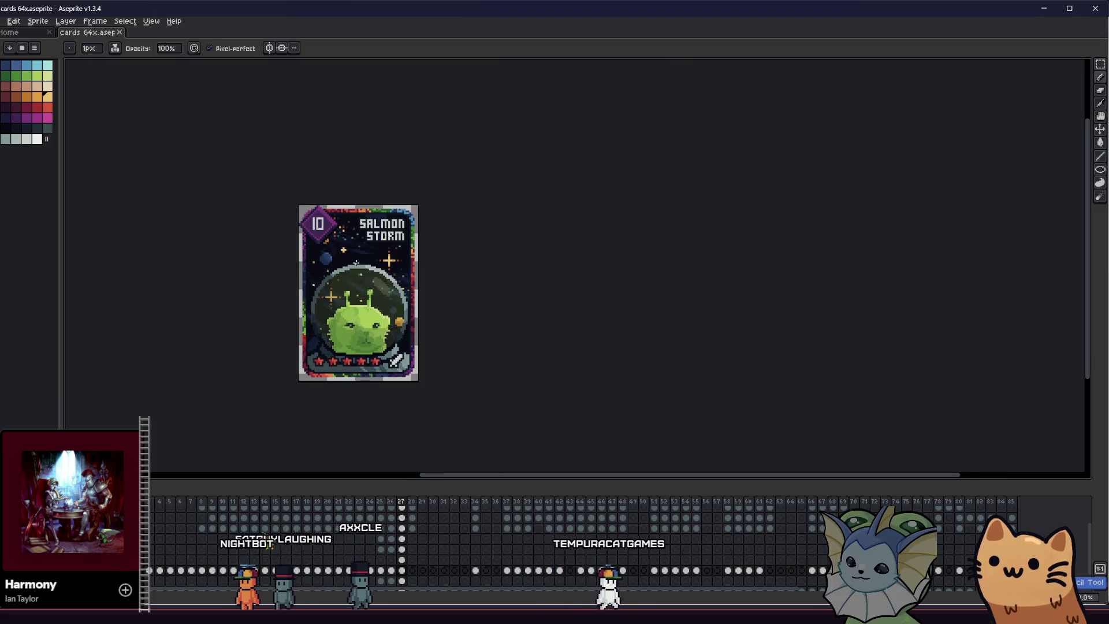
scroll(350, 279, "up", 2)
scroll(386, 317, "up", 1)
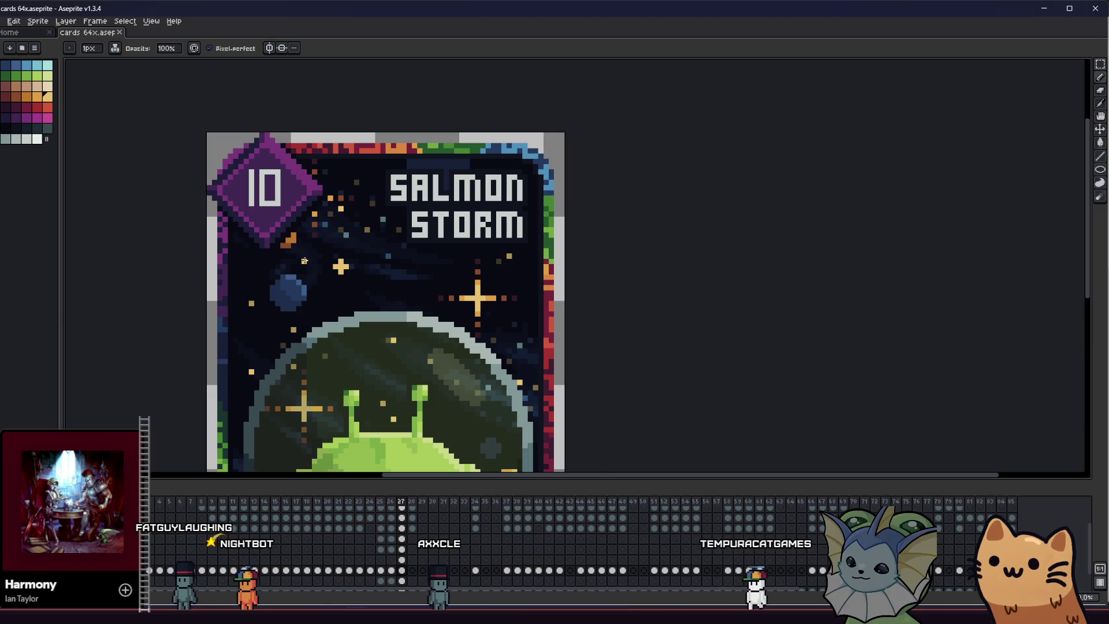
scroll(304, 260, "up", 1)
scroll(283, 250, "up", 1)
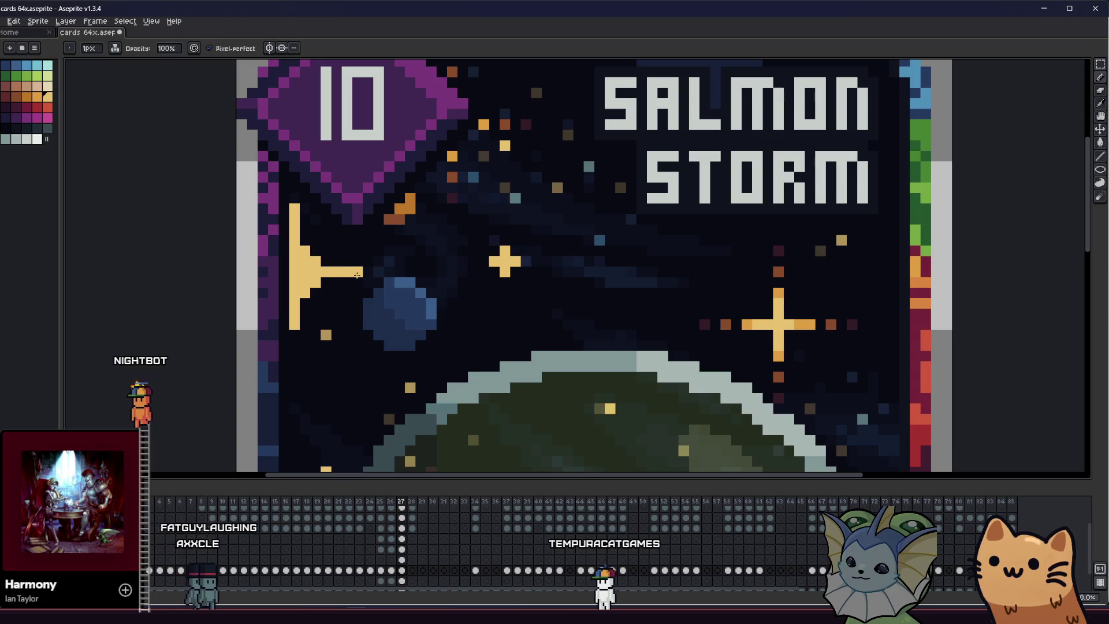
scroll(284, 337, "down", 5)
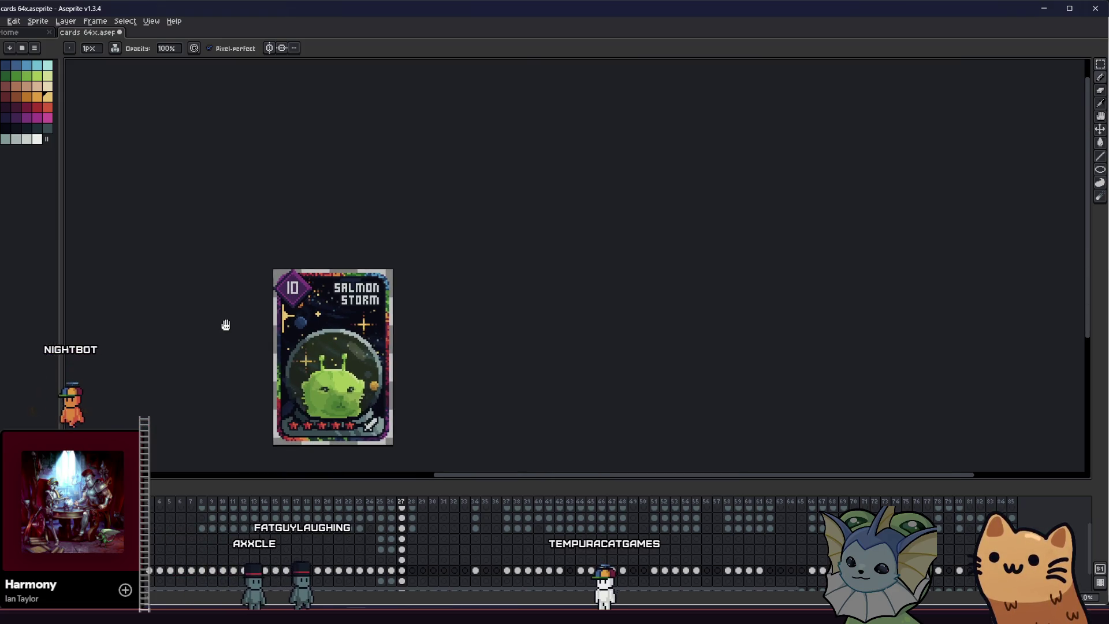
Bucket-fill the tall yellow star left of the planet with cyan and review the whole card
left_click_drag(213, 304, 239, 297)
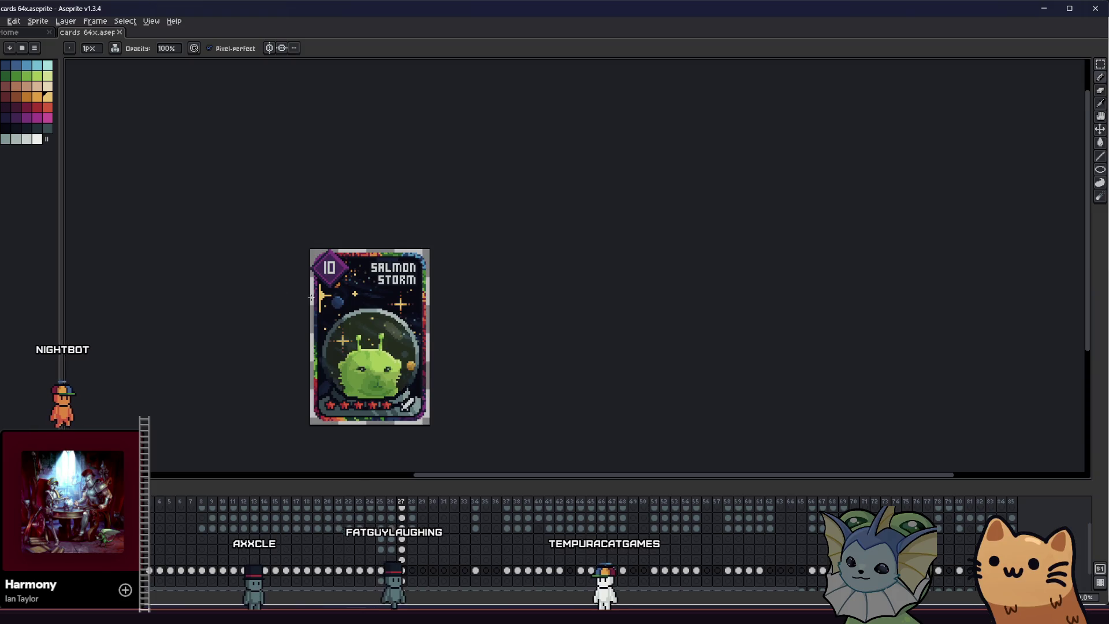
scroll(234, 278, "up", 3)
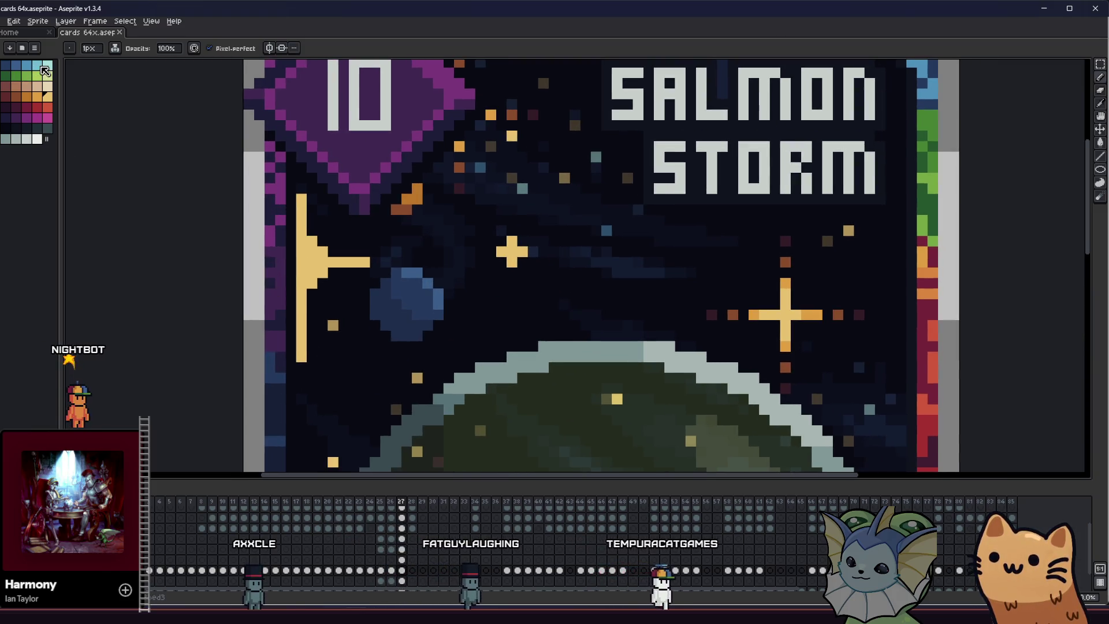
key("g")
left_click(313, 260)
scroll(312, 261, "down", 3)
mouse_move(219, 278)
left_mouse_down()
mouse_move(150, 276)
mouse_move(370, 243)
left_mouse_up()
scroll(166, 277, "down", 2)
scroll(165, 281, "down", 2)
scroll(178, 278, "up", 2)
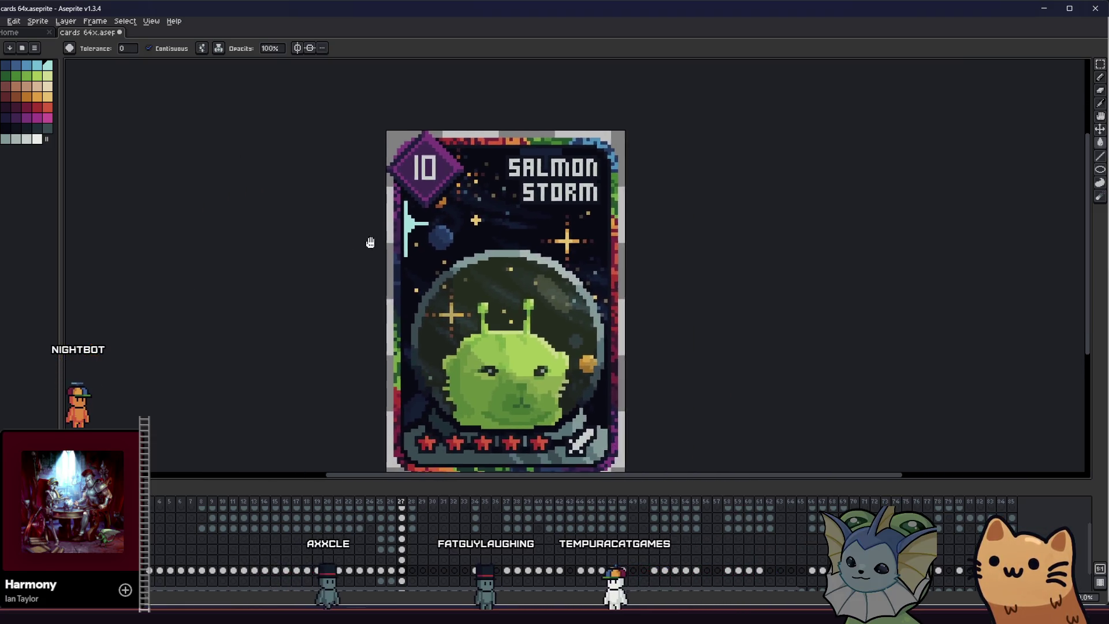
scroll(504, 206, "up", 2)
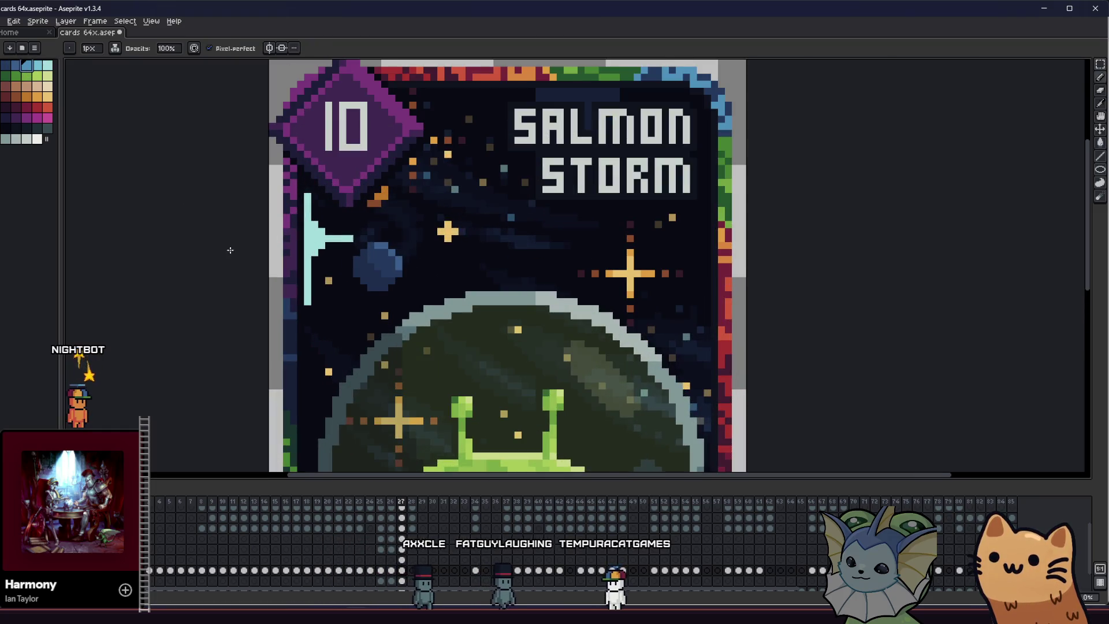
key("b")
scroll(296, 286, "up", 1)
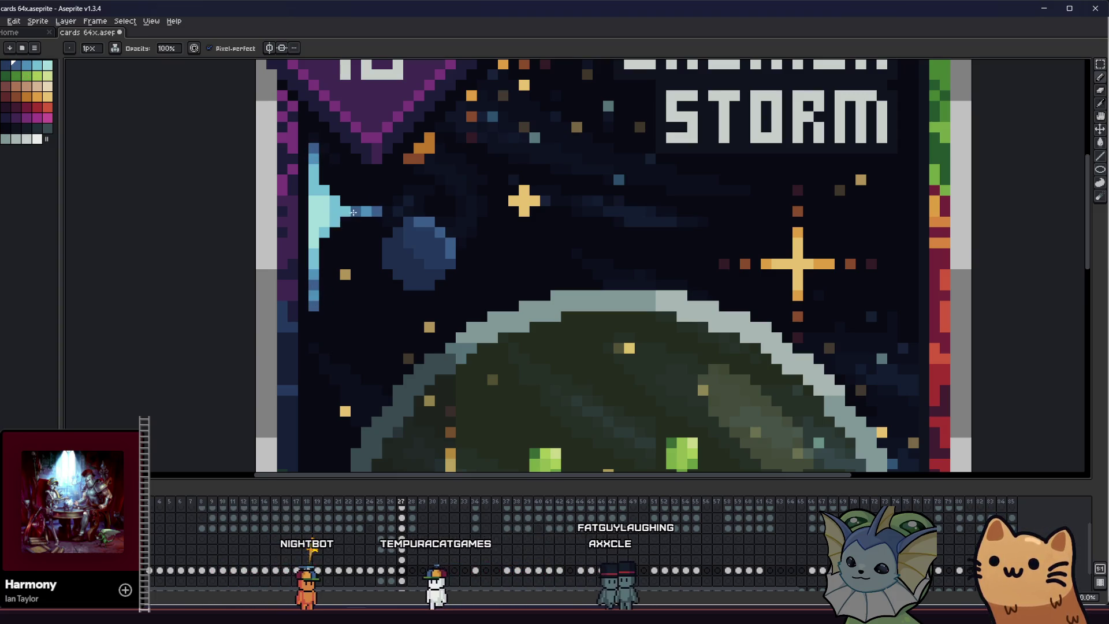
scroll(191, 278, "down", 3)
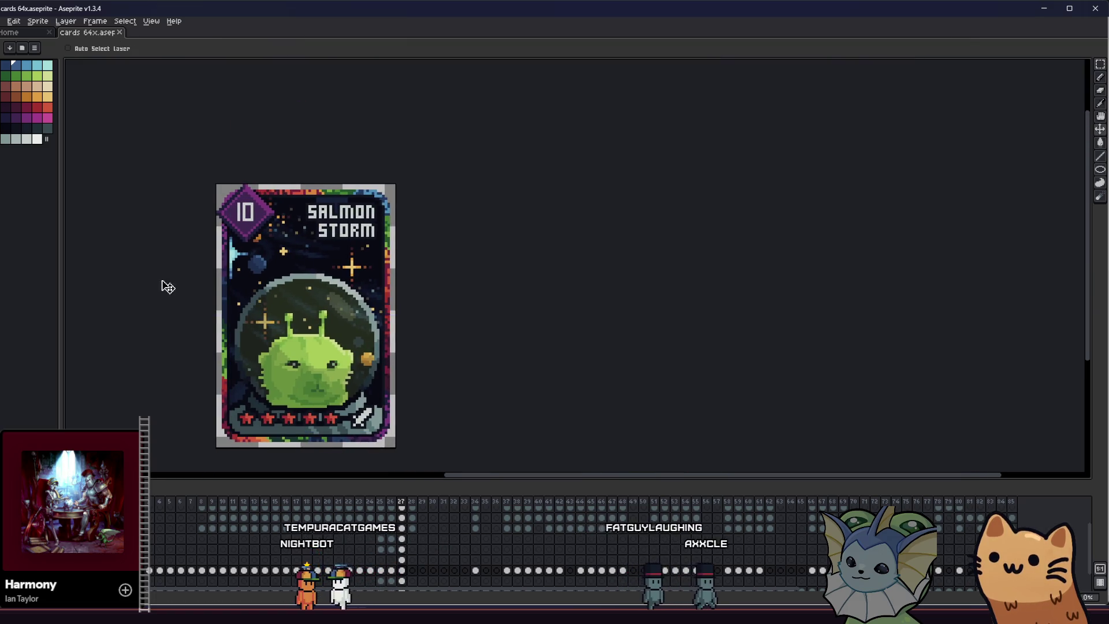
Paint light-blue highlight pixels on the small dark planet inside the alien's helmet
key("b")
scroll(174, 292, "down", 1)
scroll(174, 297, "down", 1)
scroll(173, 295, "up", 1)
left_click_drag(171, 297, 364, 278)
scroll(420, 284, "up", 1)
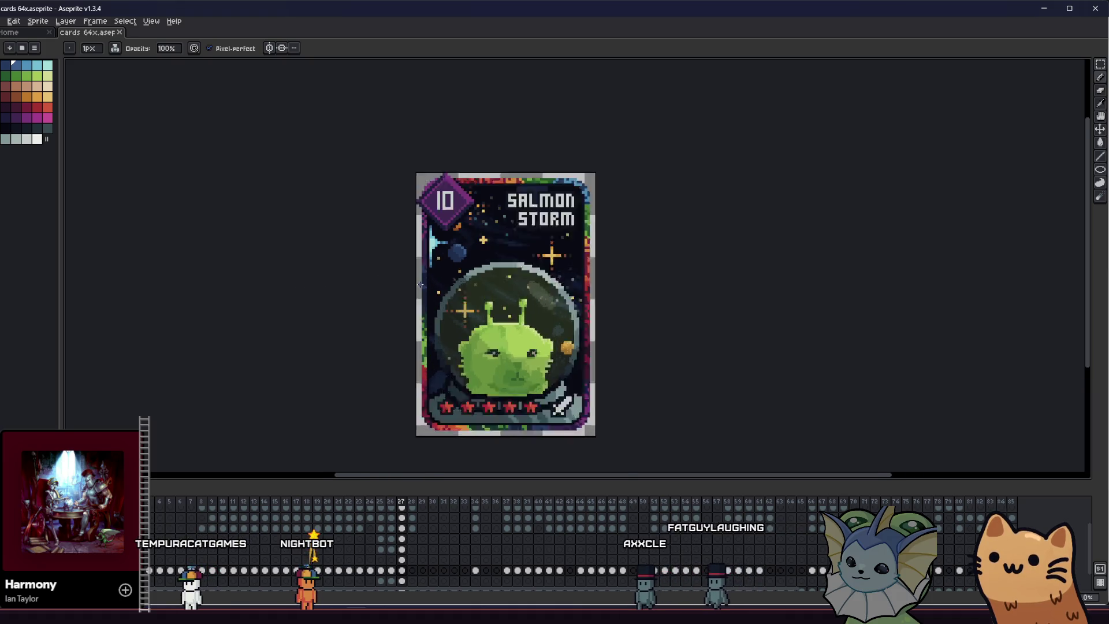
scroll(421, 284, "up", 1)
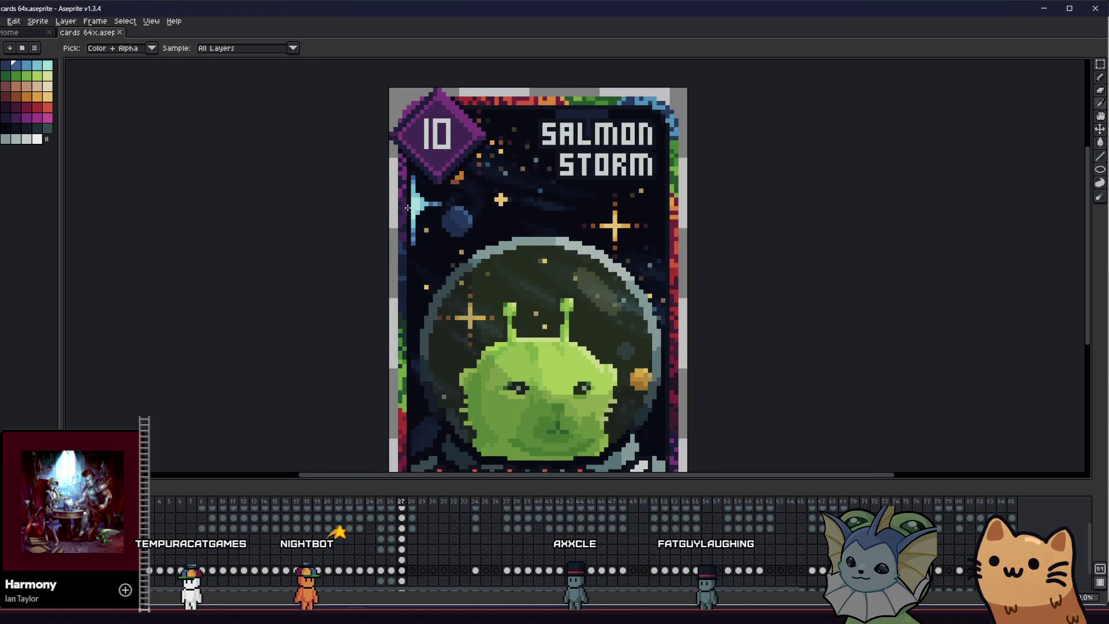
scroll(589, 355, "up", 1)
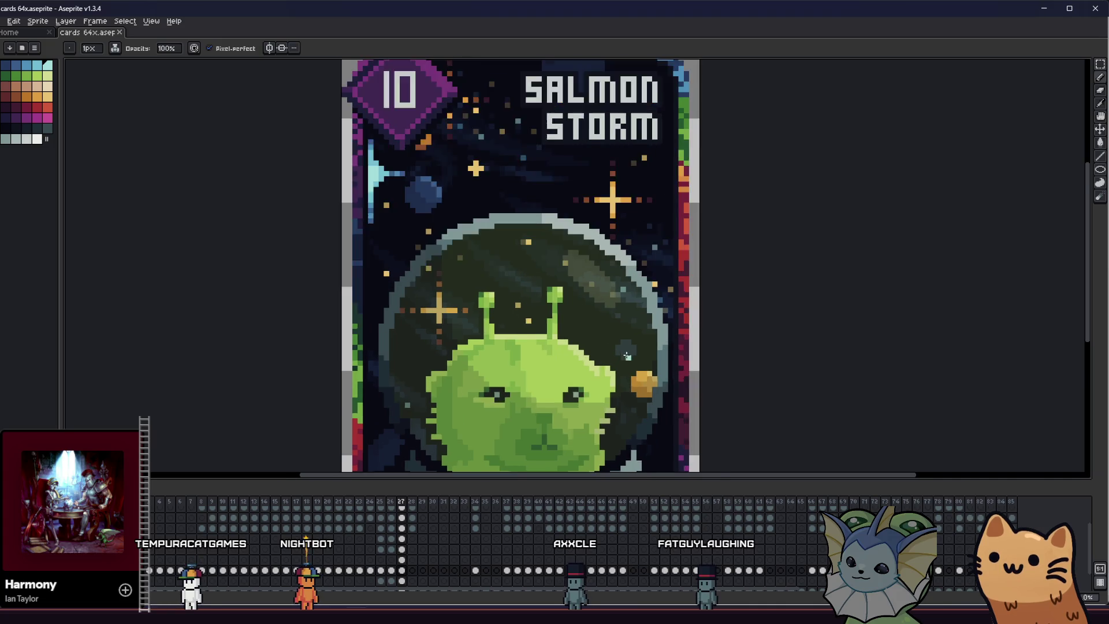
scroll(621, 346, "up", 3)
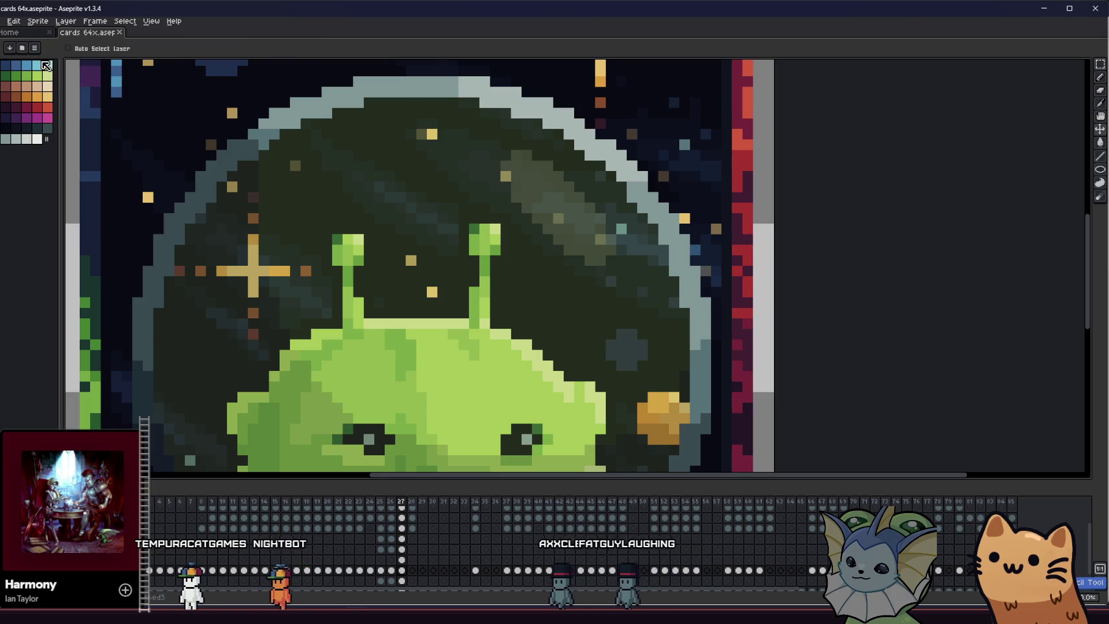
key("b")
left_click(631, 334)
left_click_drag(642, 347, 621, 334)
left_click(12, 68)
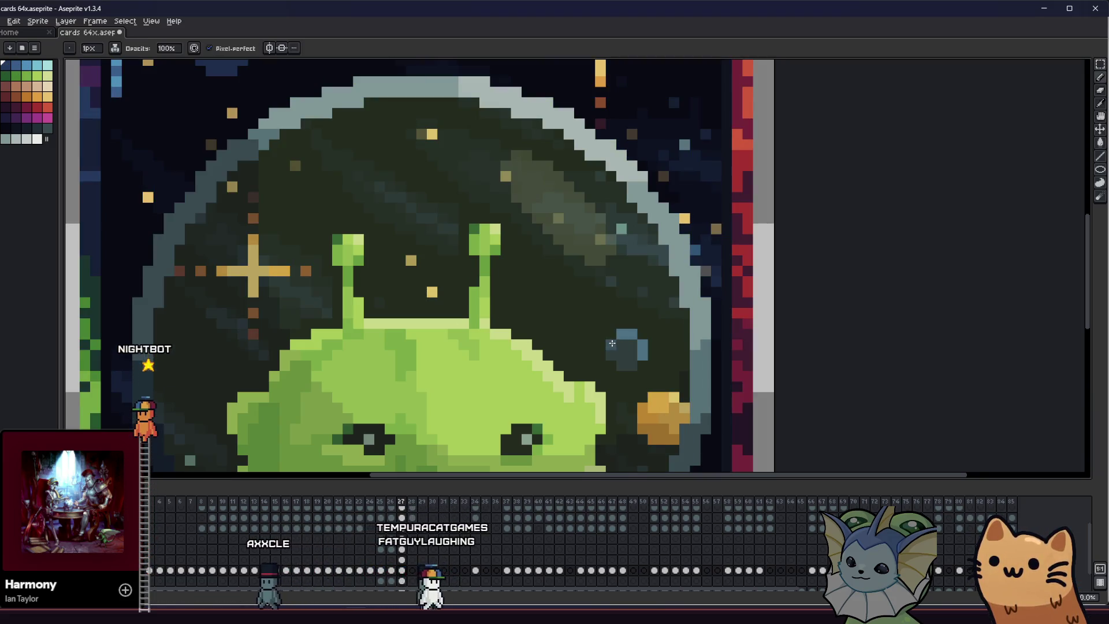
scroll(377, 277, "down", 3)
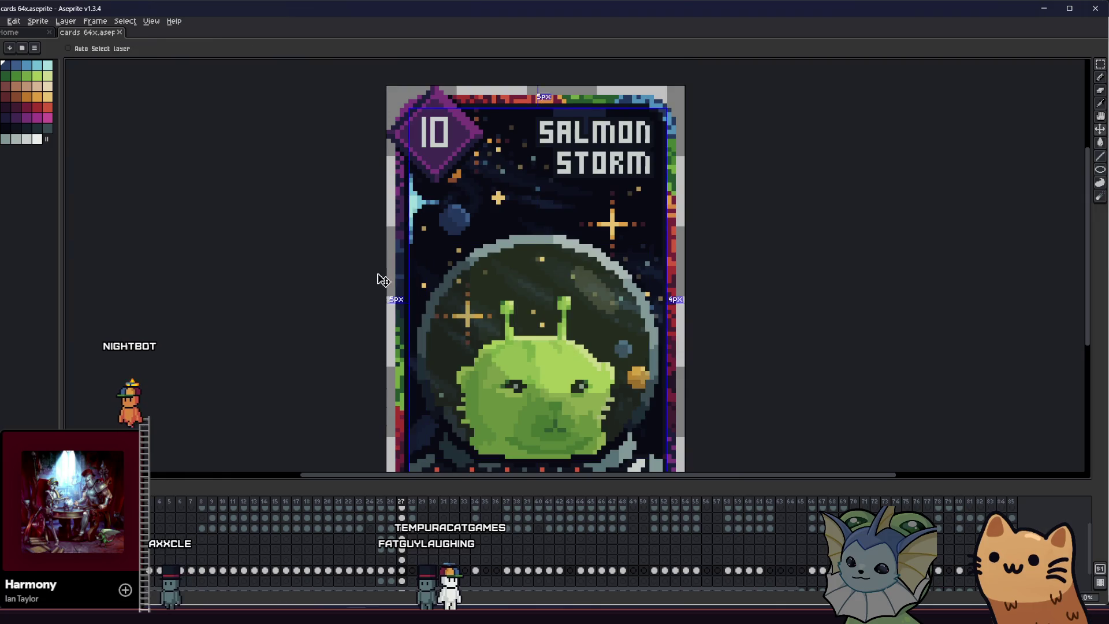
scroll(375, 304, "down", 1)
scroll(372, 330, "down", 1)
scroll(388, 332, "down", 1)
mouse_move(387, 331)
left_mouse_down()
mouse_move(339, 327)
mouse_move(323, 276)
mouse_move(337, 304)
left_mouse_up()
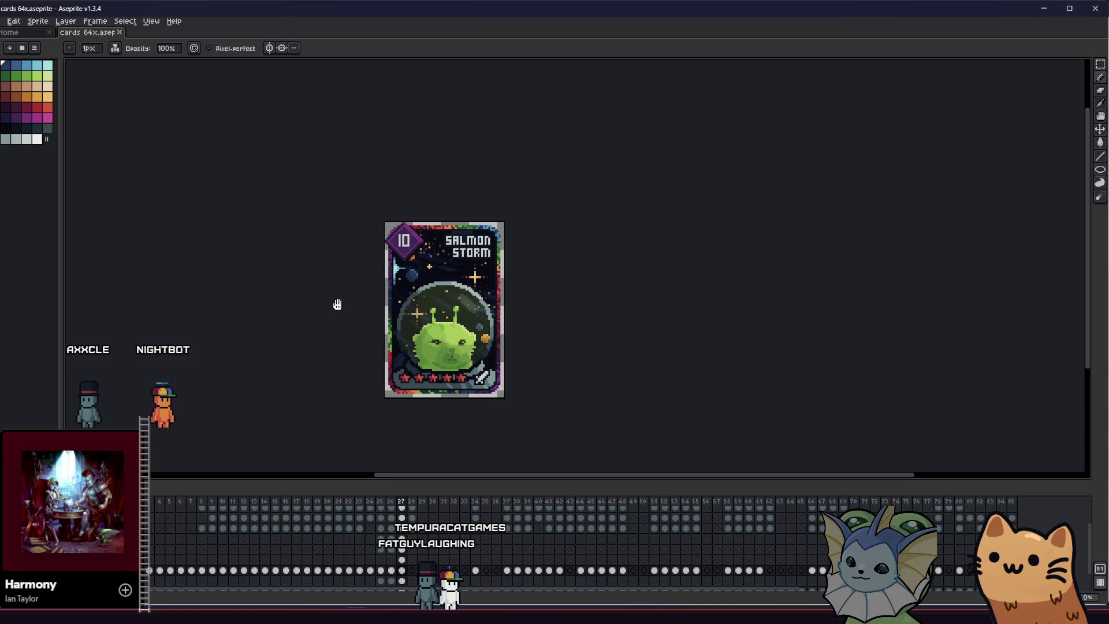
scroll(337, 304, "up", 1)
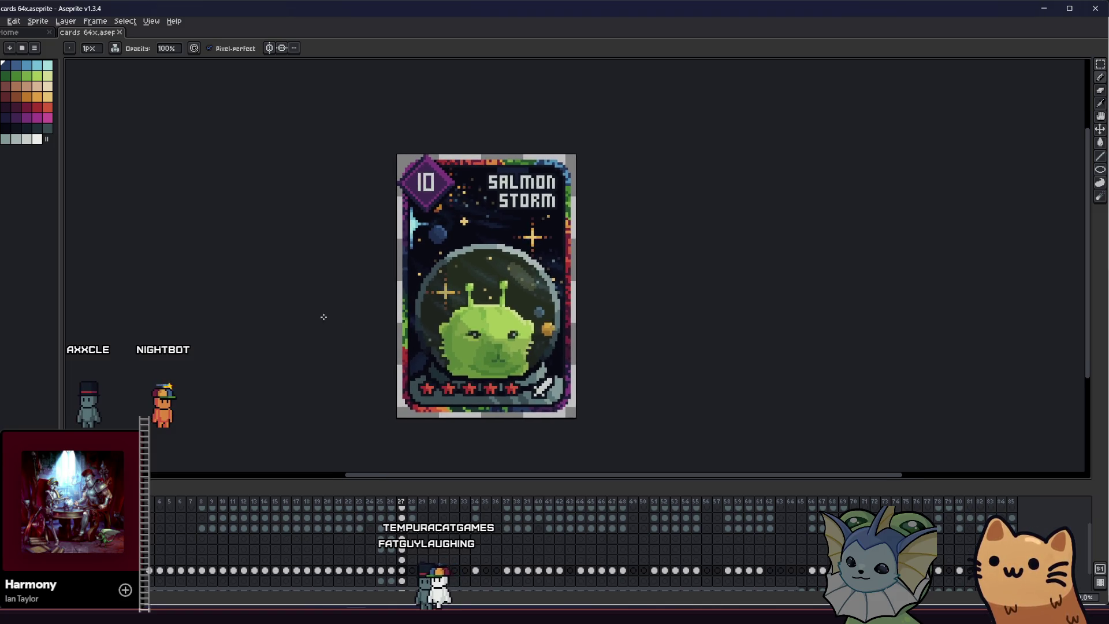
scroll(323, 317, "up", 1)
Marquee-select the word STORM in the card's title
left_click_drag(331, 325, 253, 360)
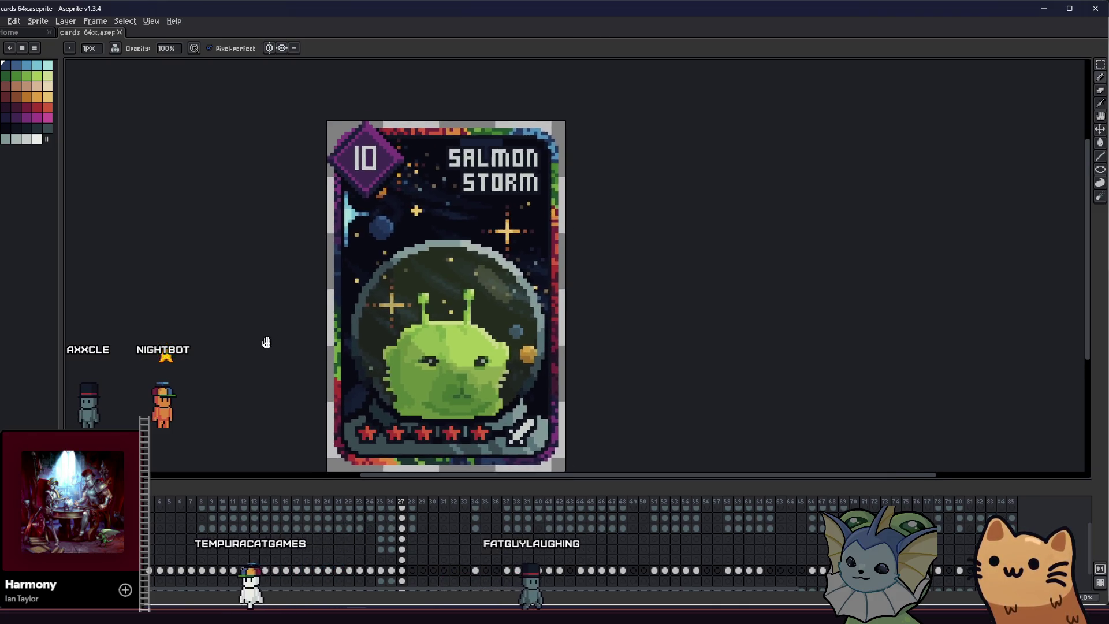
scroll(462, 156, "up", 1)
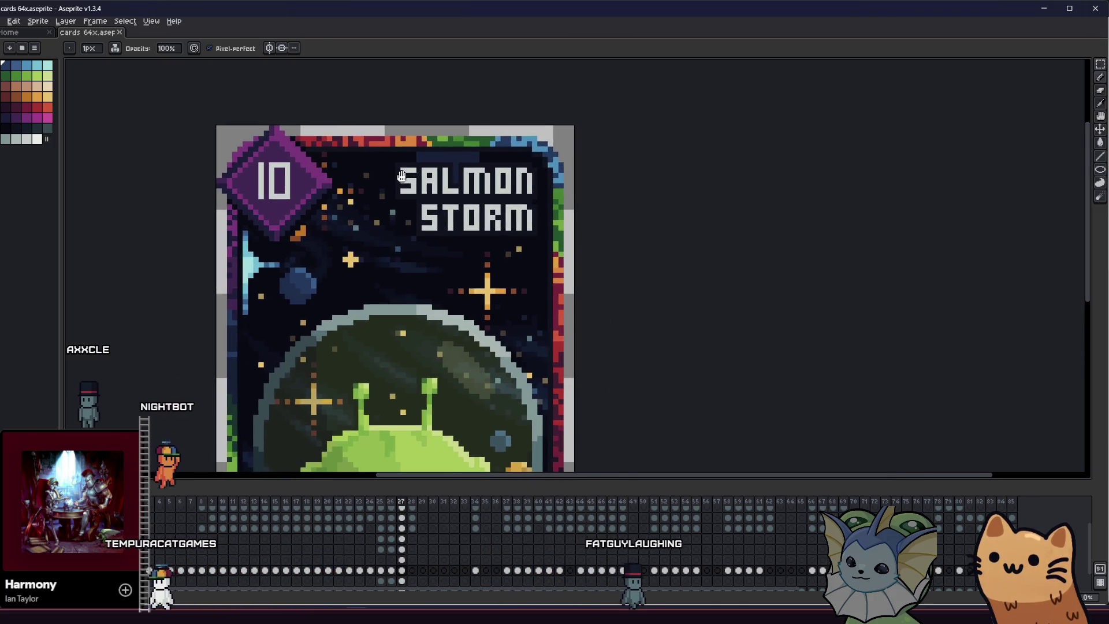
key("m")
scroll(408, 196, "up", 1)
left_click_drag(405, 208, 589, 287)
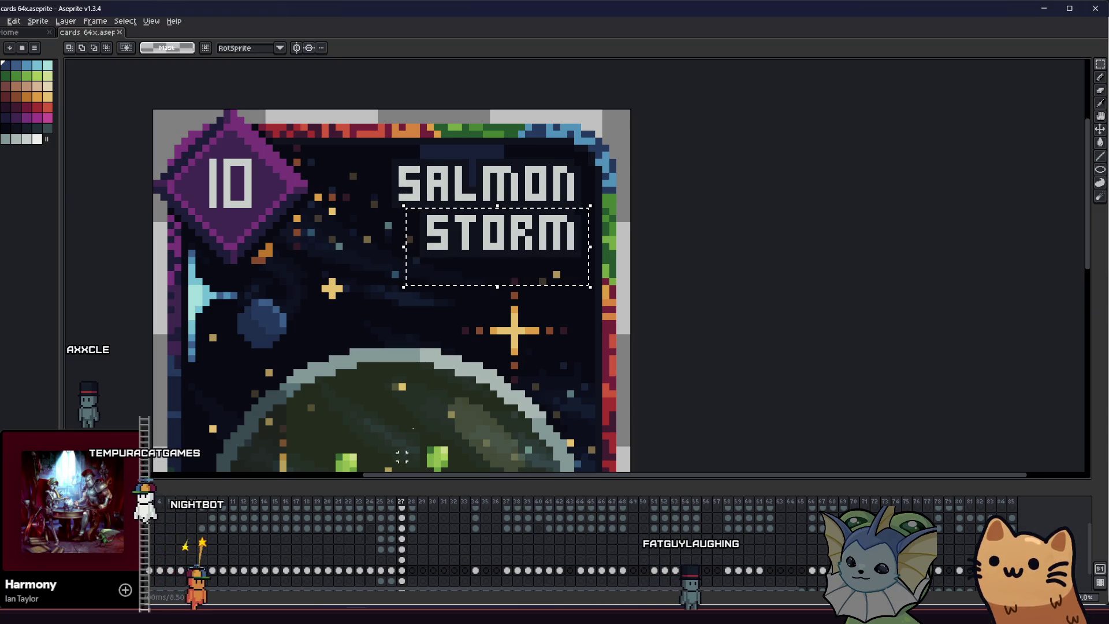
Find the title text layer and delete the words STORM and SALMON with their backing box
left_click(401, 534)
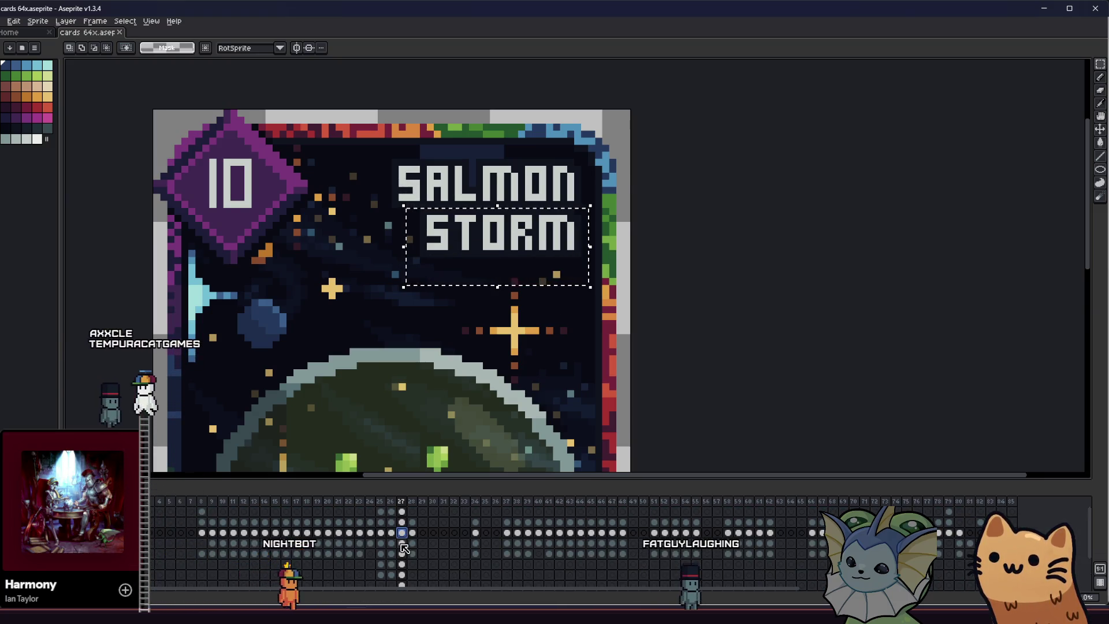
left_click(404, 544)
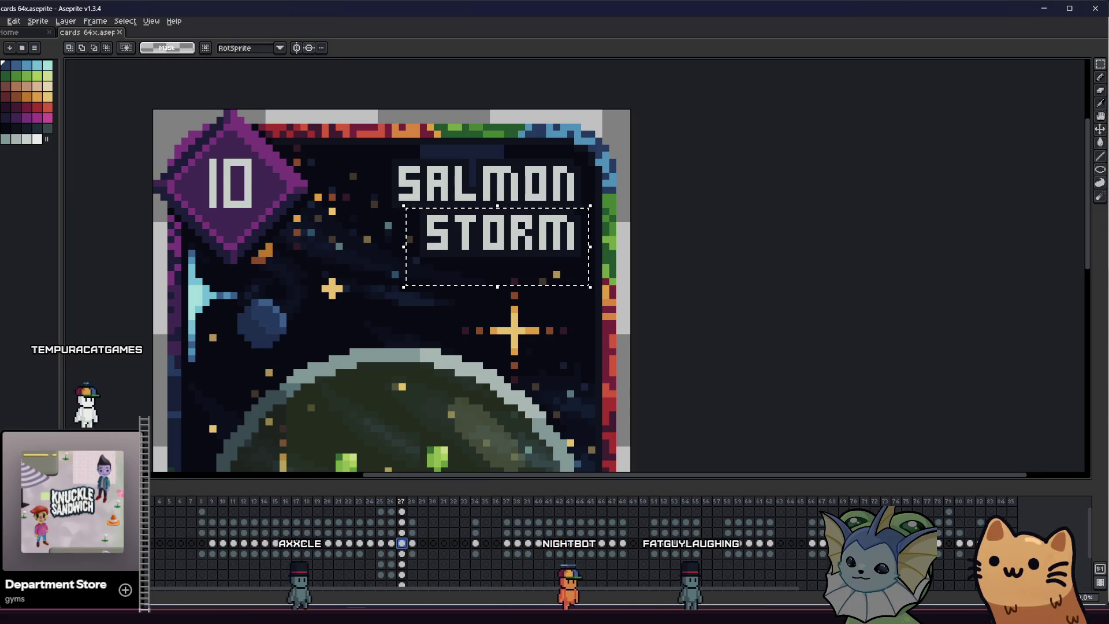
left_click(404, 554)
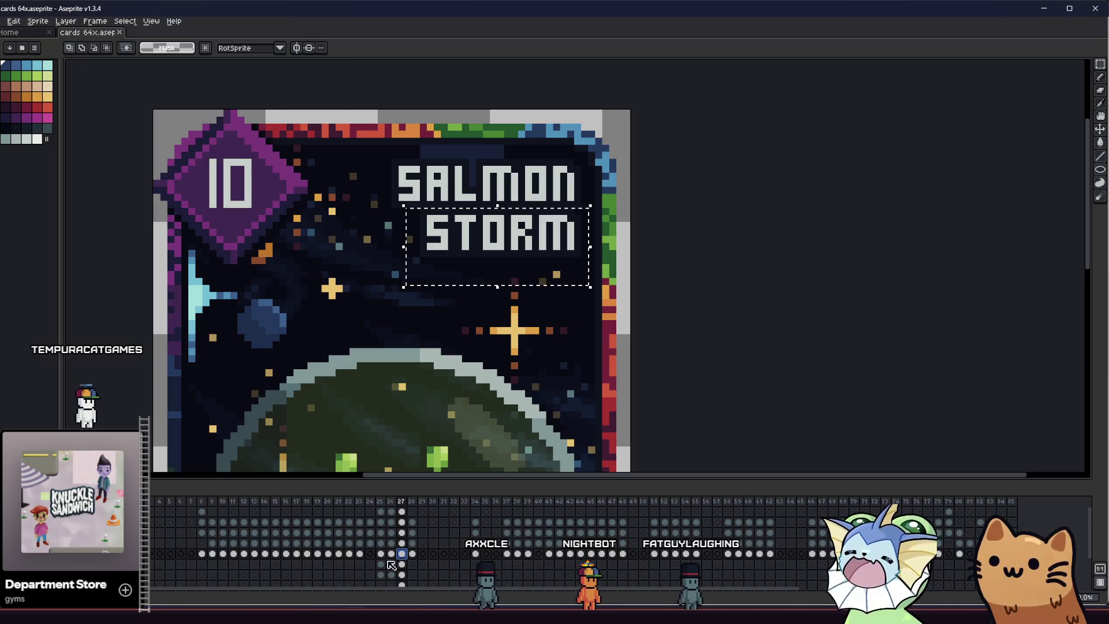
left_click(402, 545)
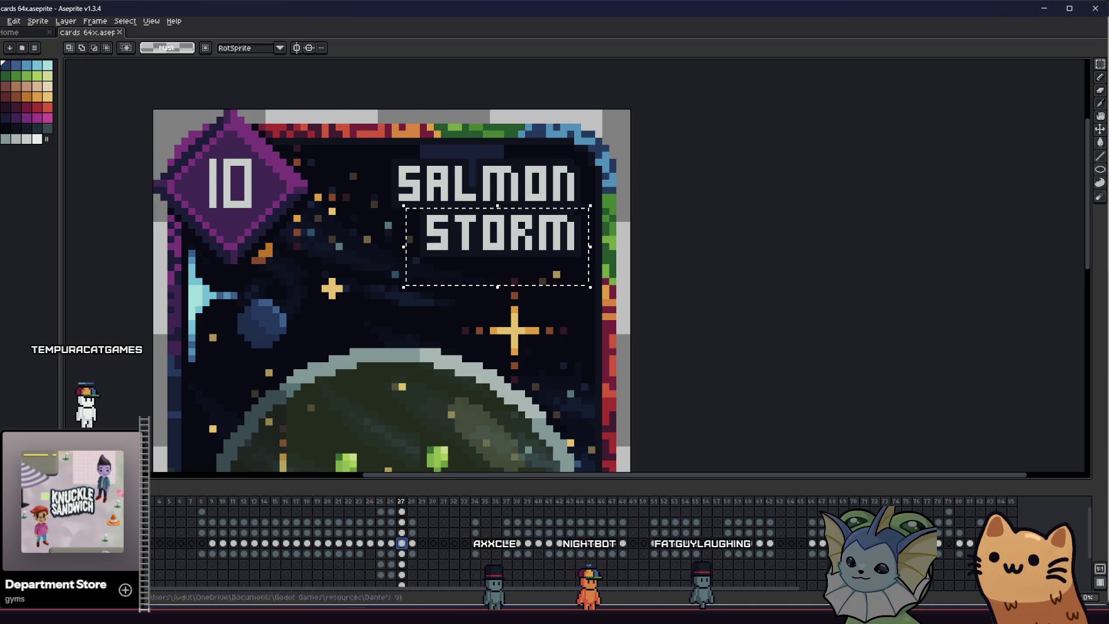
key("Delete")
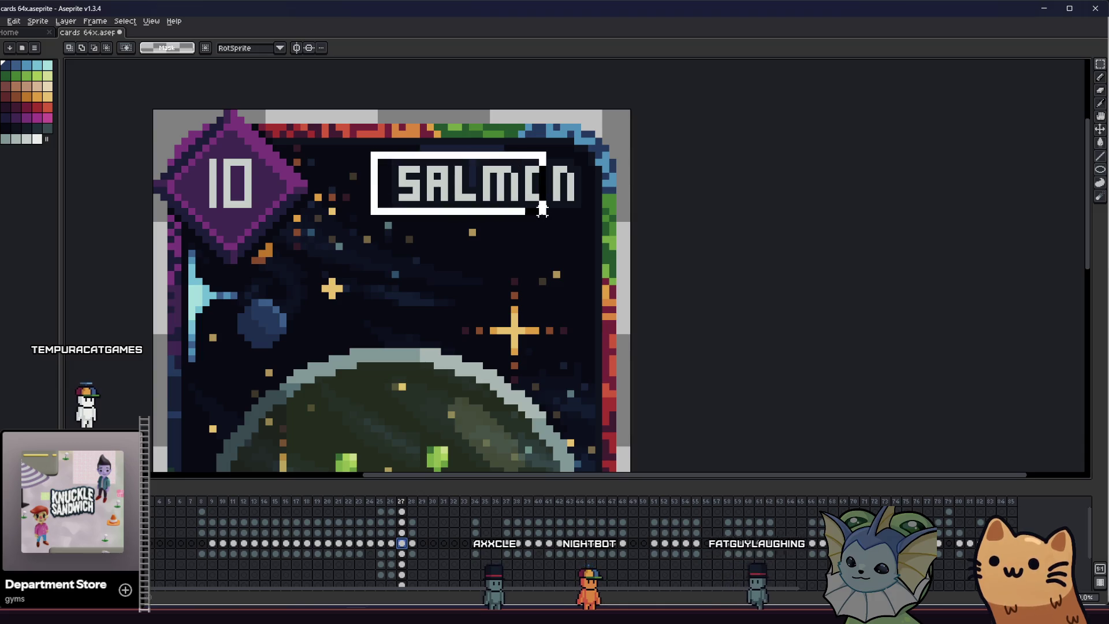
key("Delete")
scroll(550, 195, "up", 2)
Clear the leftover dark box and pencil the first white strokes of the new UFO title
key("p")
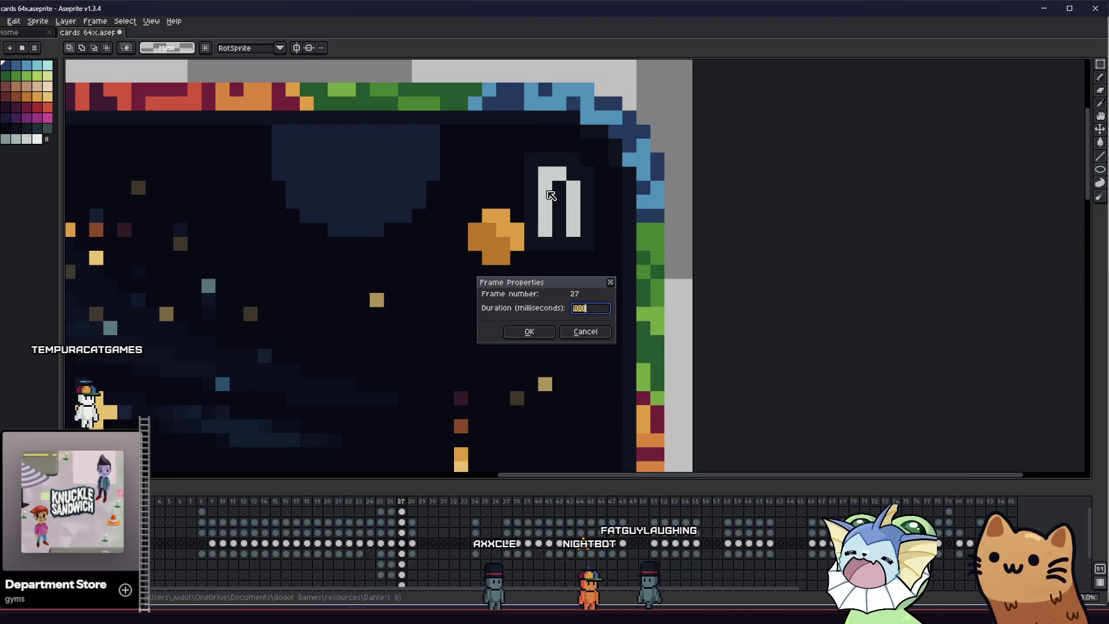
left_click(586, 333)
left_click(533, 189)
key("Delete")
key("b")
left_click_drag(559, 242, 569, 242)
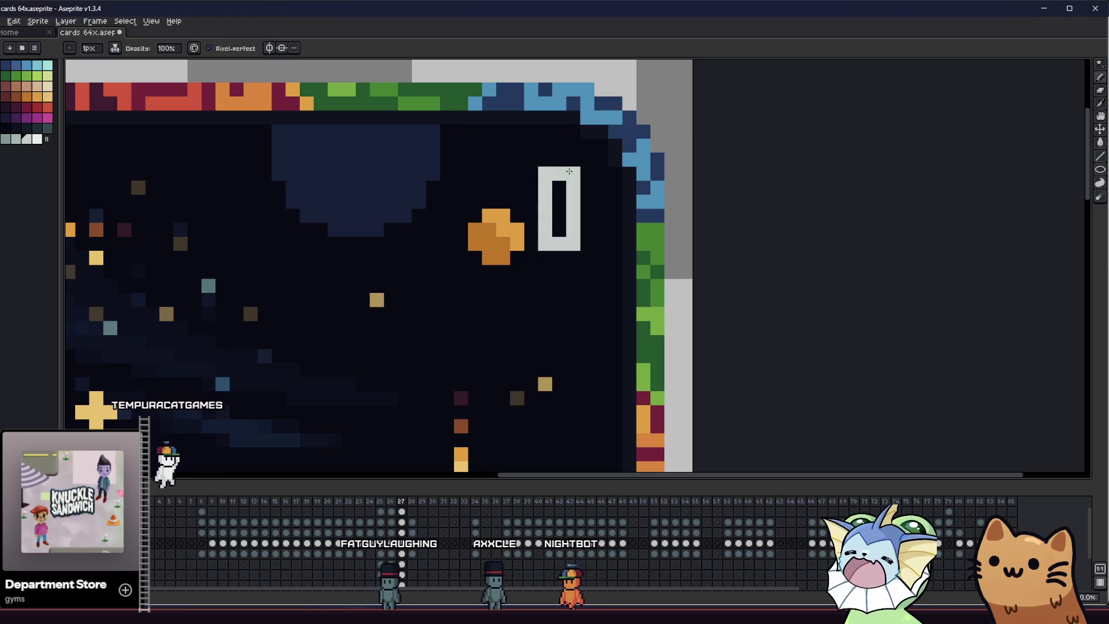
left_click_drag(494, 173, 493, 228)
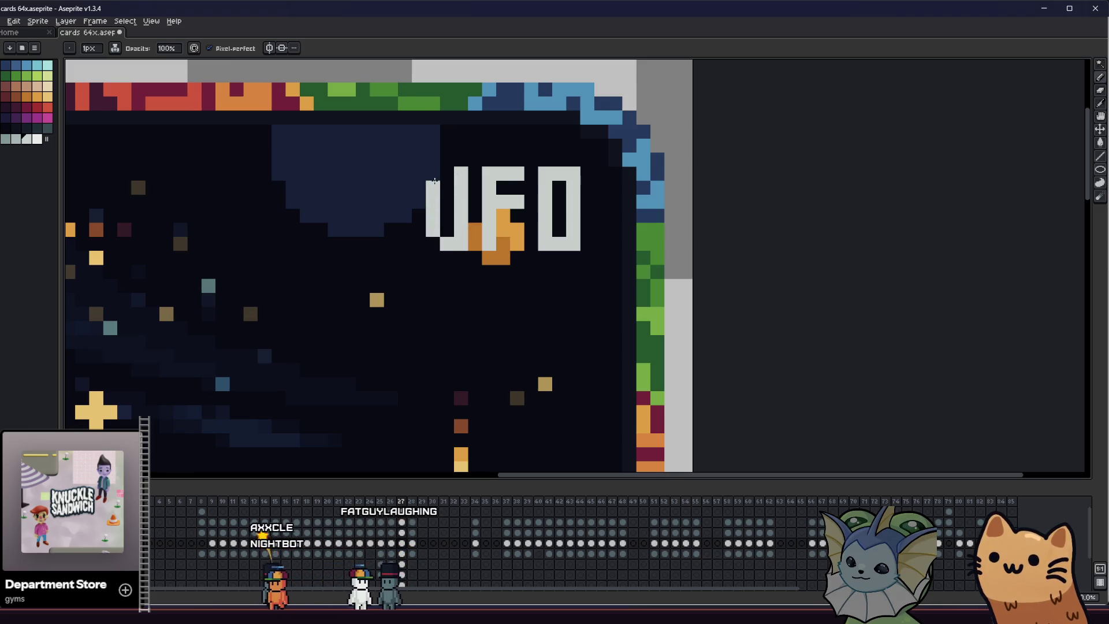
scroll(433, 241, "down", 3)
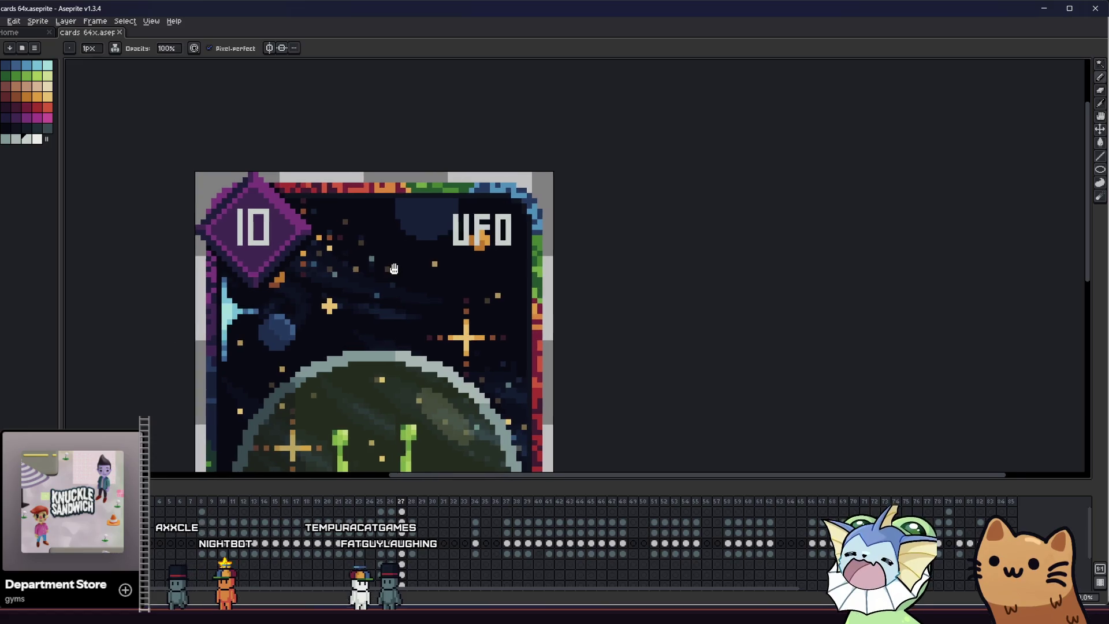
scroll(512, 233, "down", 1)
scroll(512, 232, "up", 3)
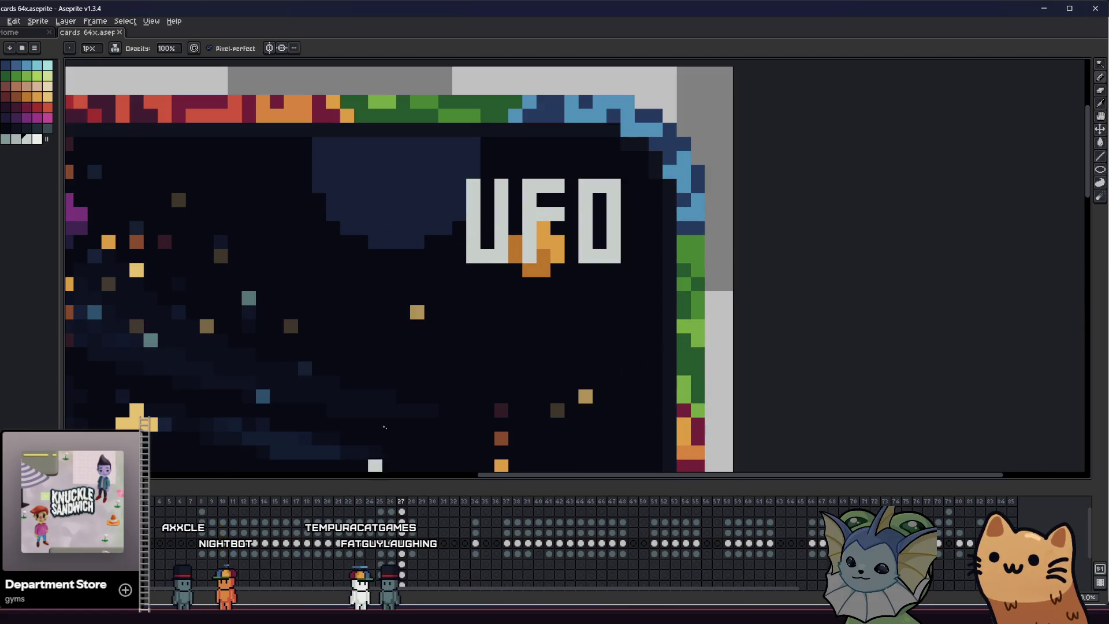
Compare against the Salmon Storm frame, then redraw the bottom rows of the UFO letters
left_click(390, 547)
key("Right")
key("Left")
key("Right")
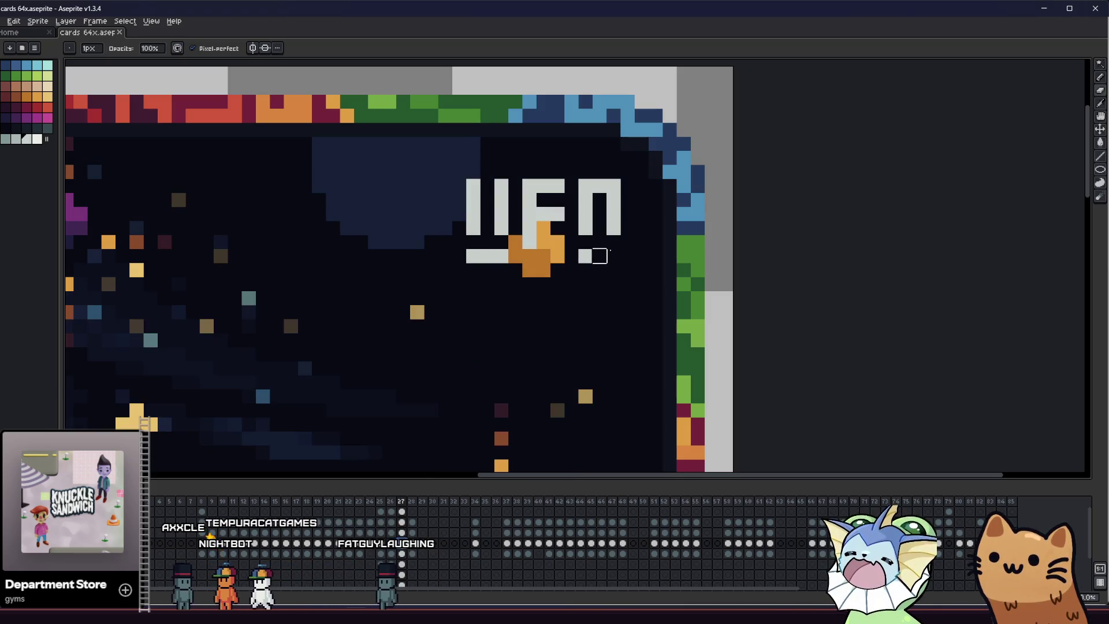
left_click_drag(594, 252, 532, 241)
key("b")
left_click_drag(606, 241, 495, 242)
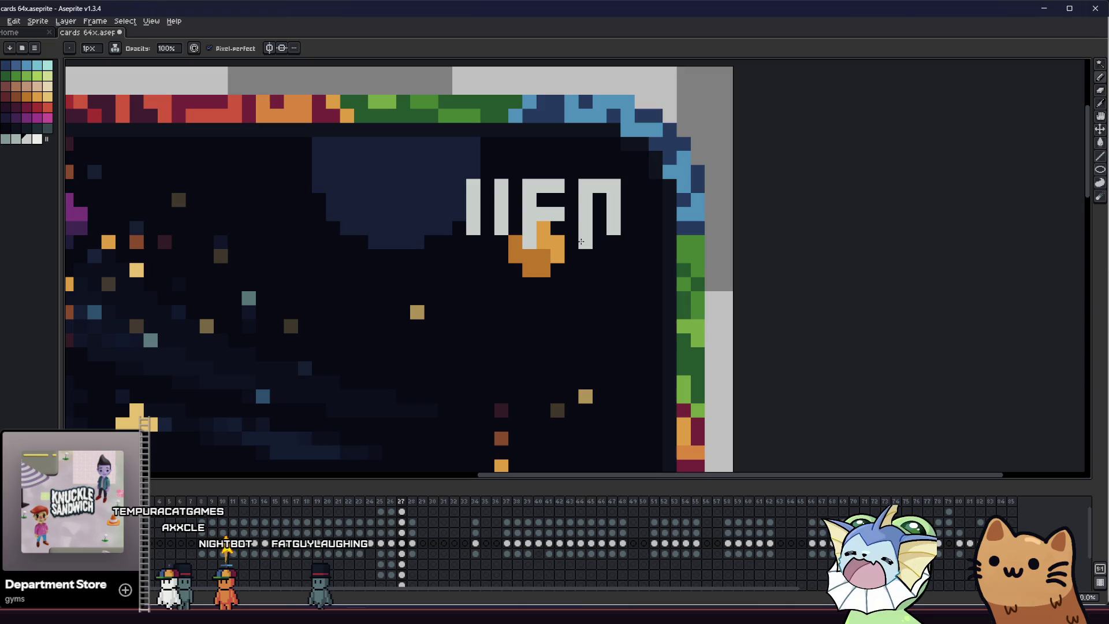
Flick through earlier card frames, then marquee-select the UFO title area
left_click(390, 544)
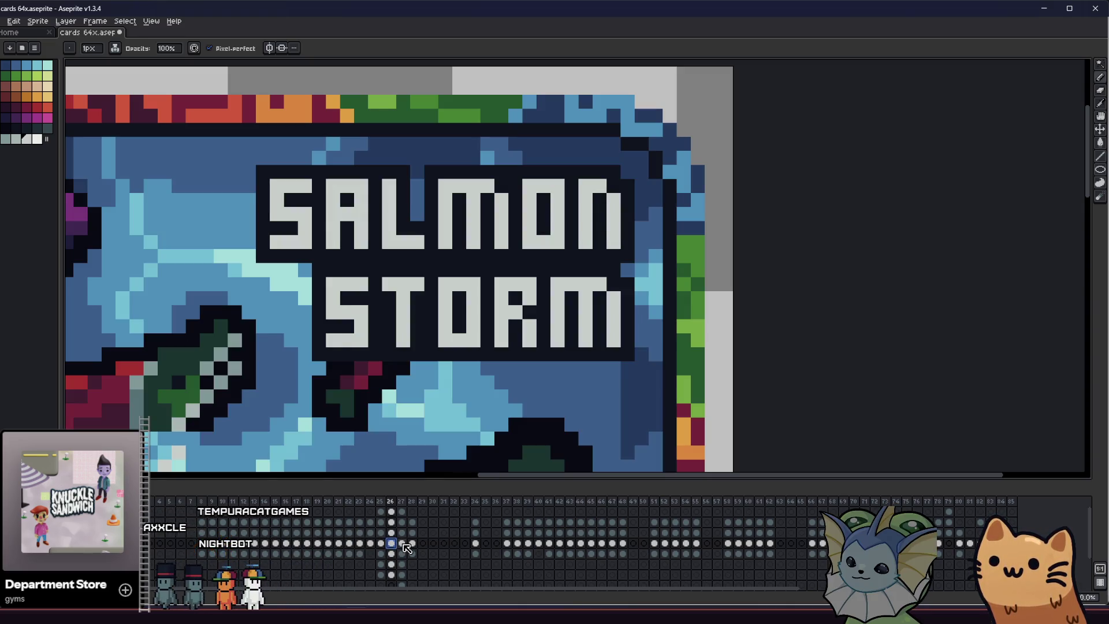
key("Left")
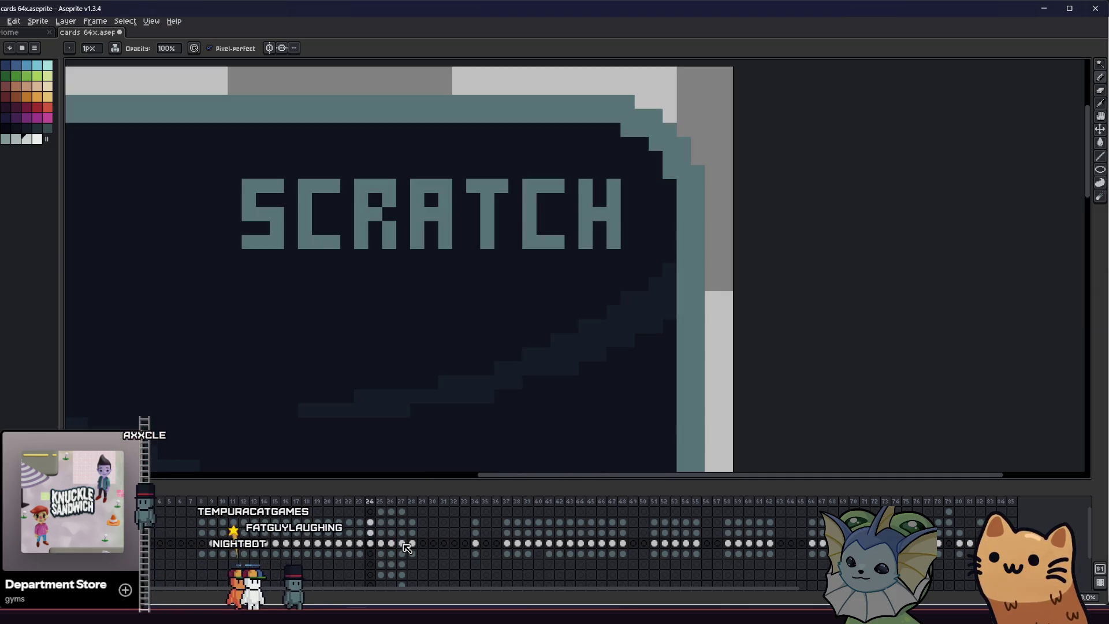
key("Left")
key("Left")
key("Left")
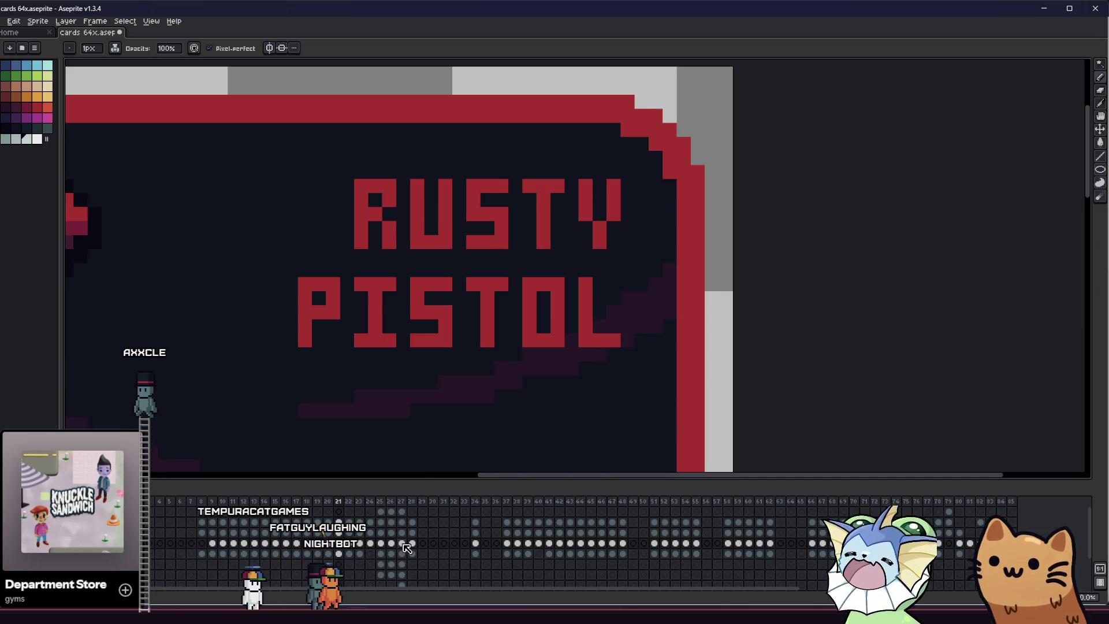
left_click(405, 547)
key("Right")
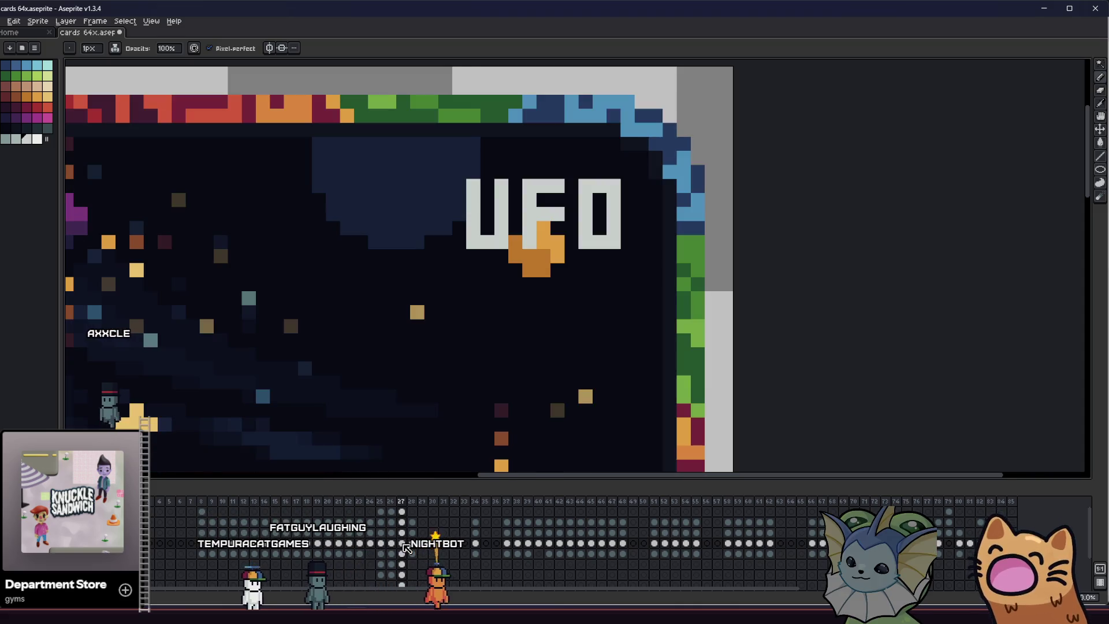
key("m")
scroll(433, 278, "down", 4)
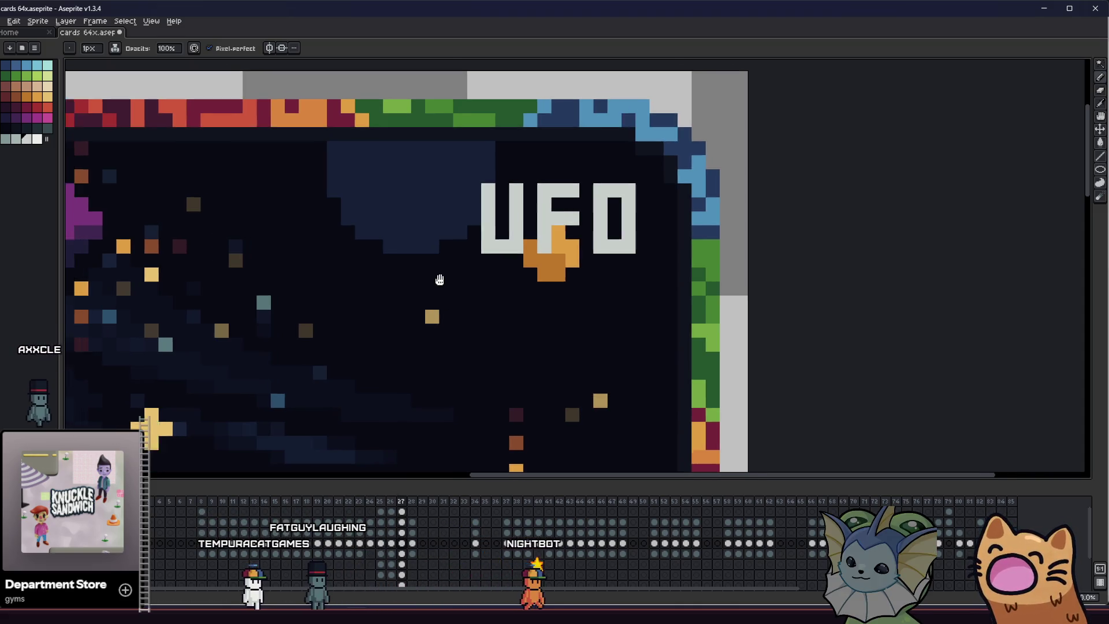
left_click_drag(443, 210, 551, 276)
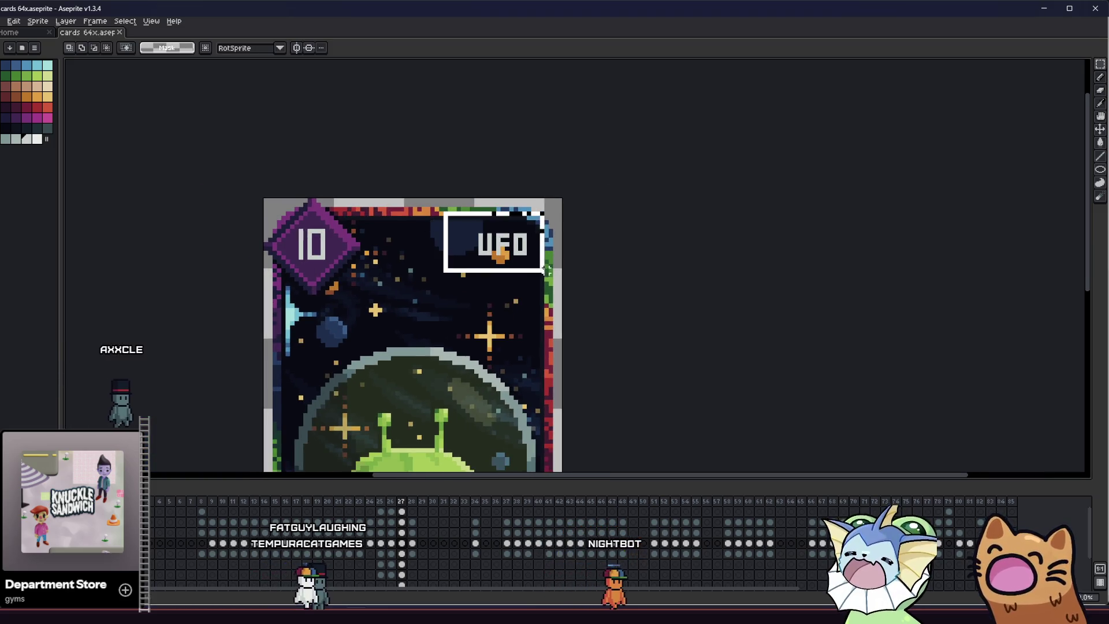
Apply the Outline effect to the UFO title using dark palette index 38
left_click(392, 546)
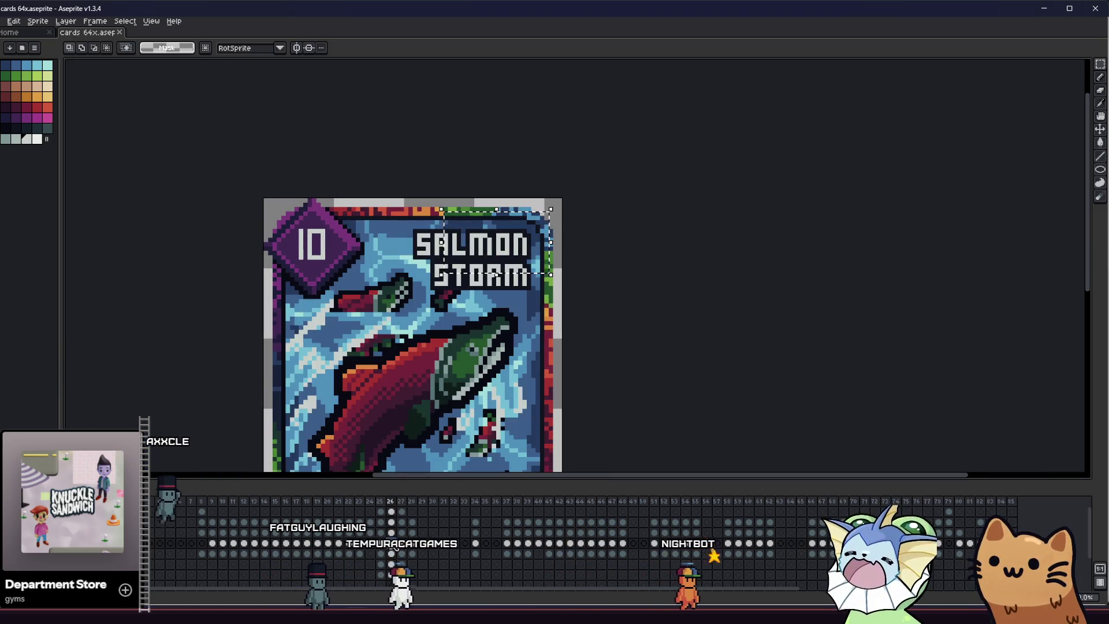
left_click(402, 546)
key("shift+o")
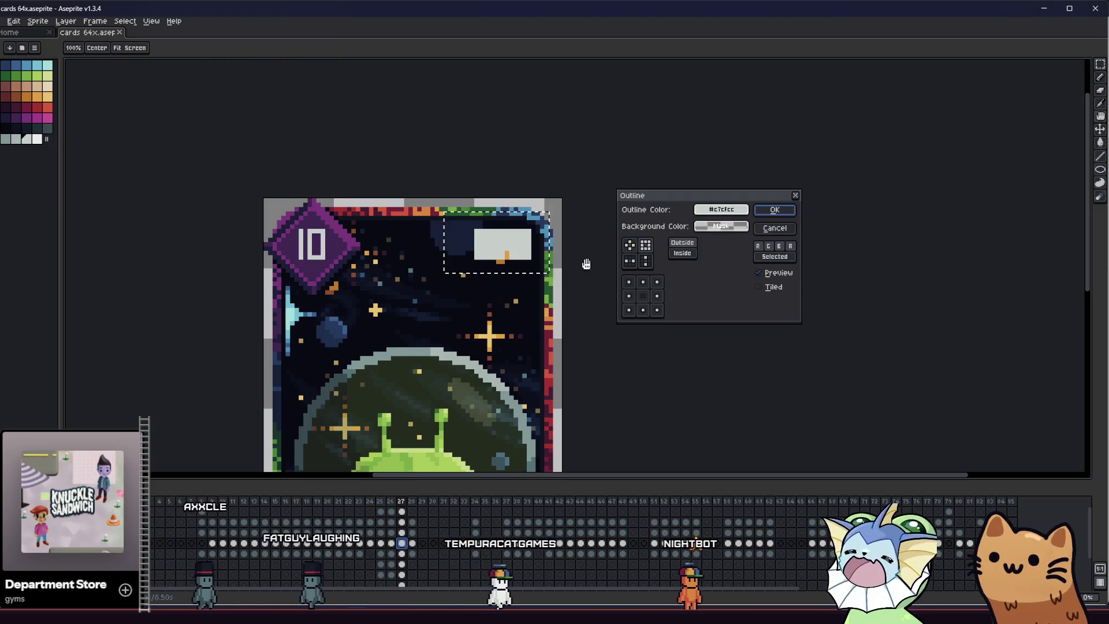
left_click(720, 209)
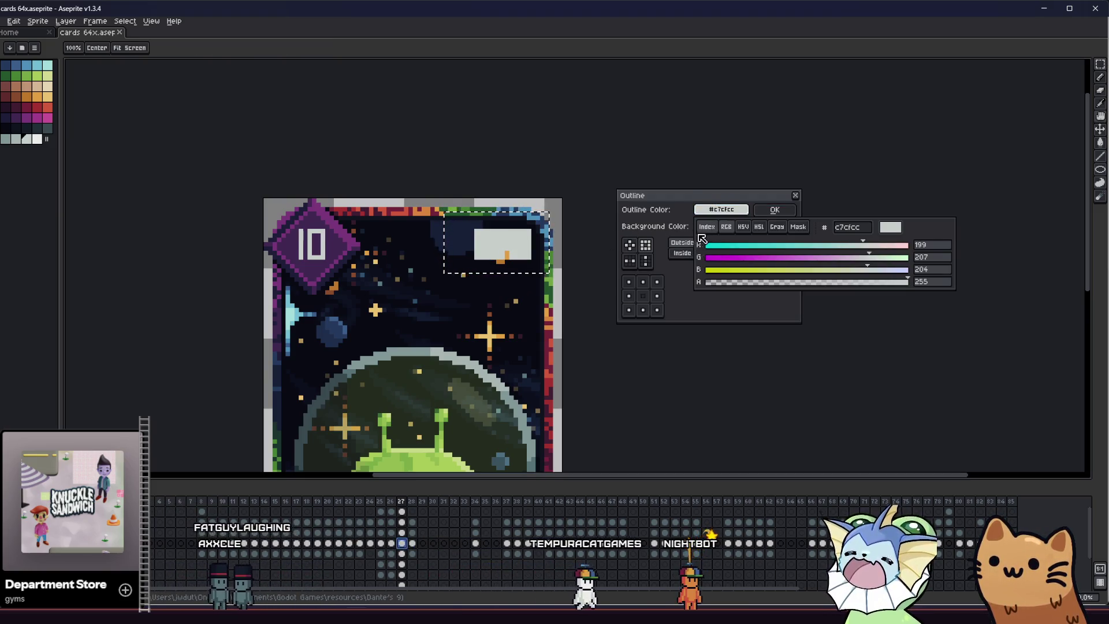
left_click(707, 226)
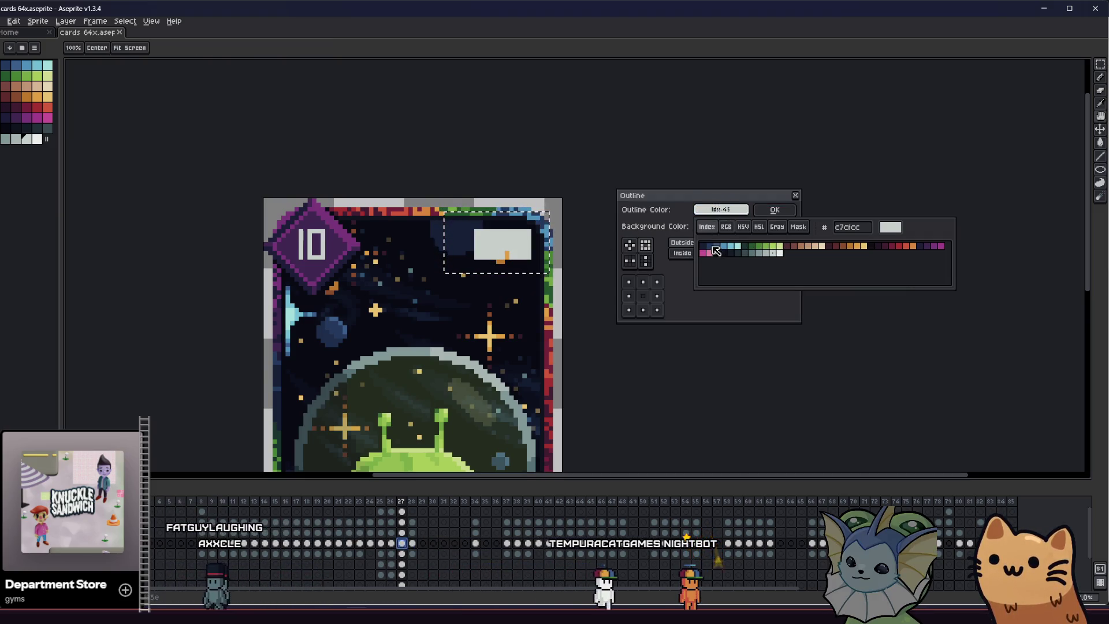
left_click(789, 210)
Compare the outlined title with the Salmon Storm frame and return to the pencil
left_click(392, 530)
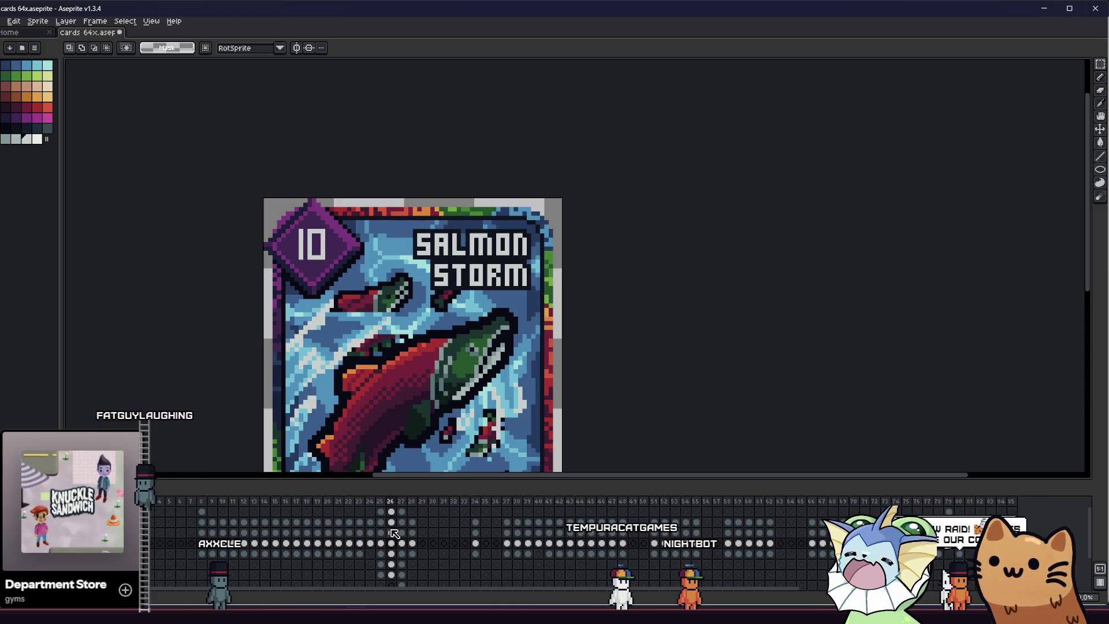
key("Right")
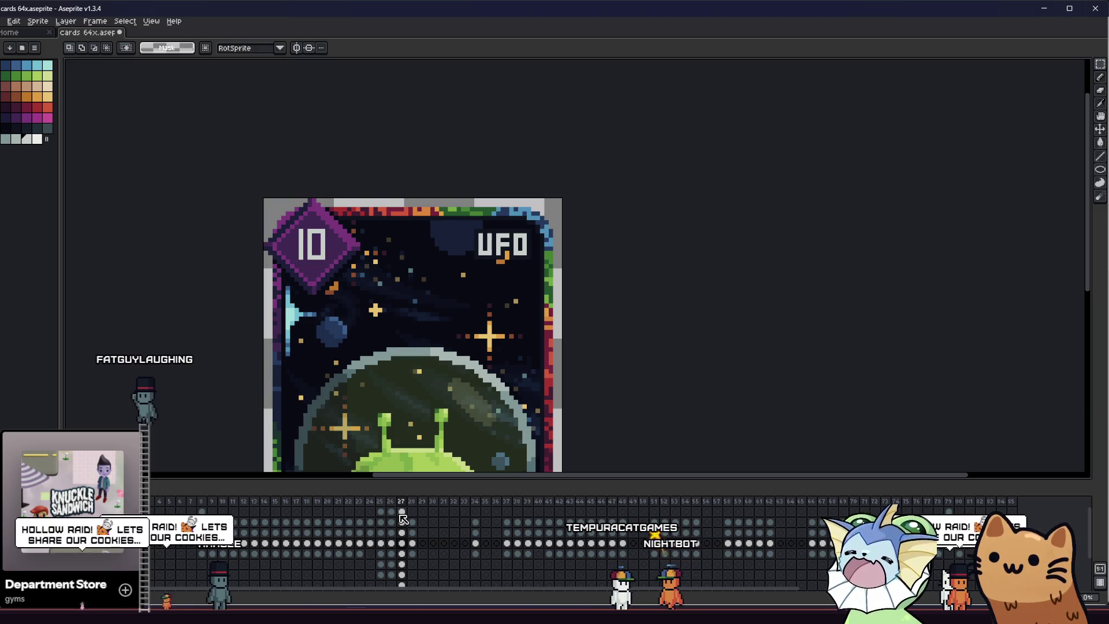
key("i")
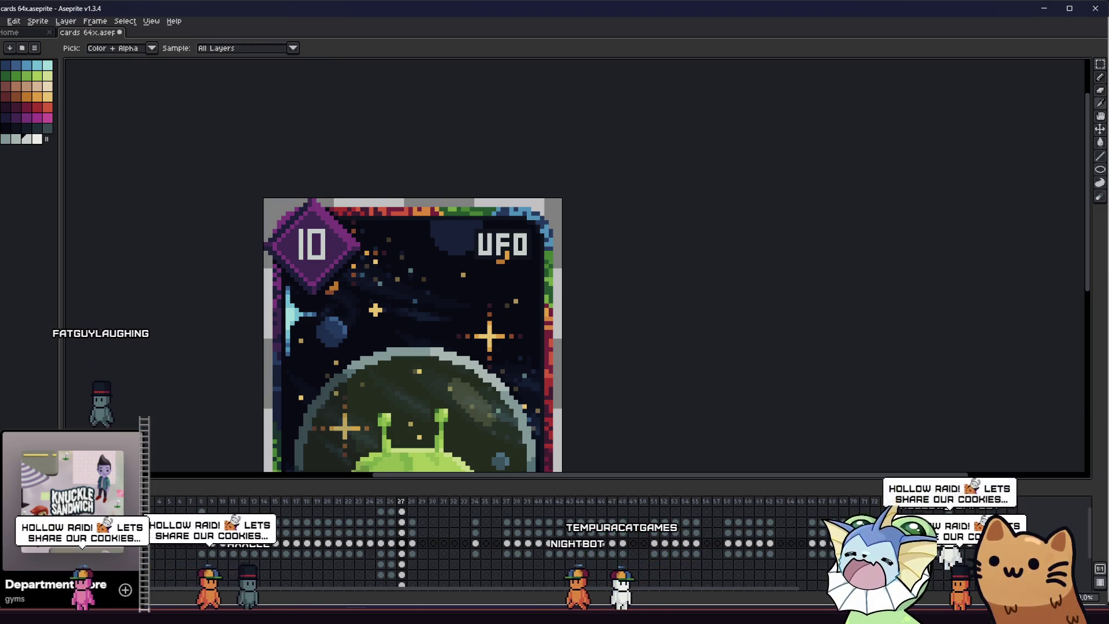
scroll(463, 272, "up", 1)
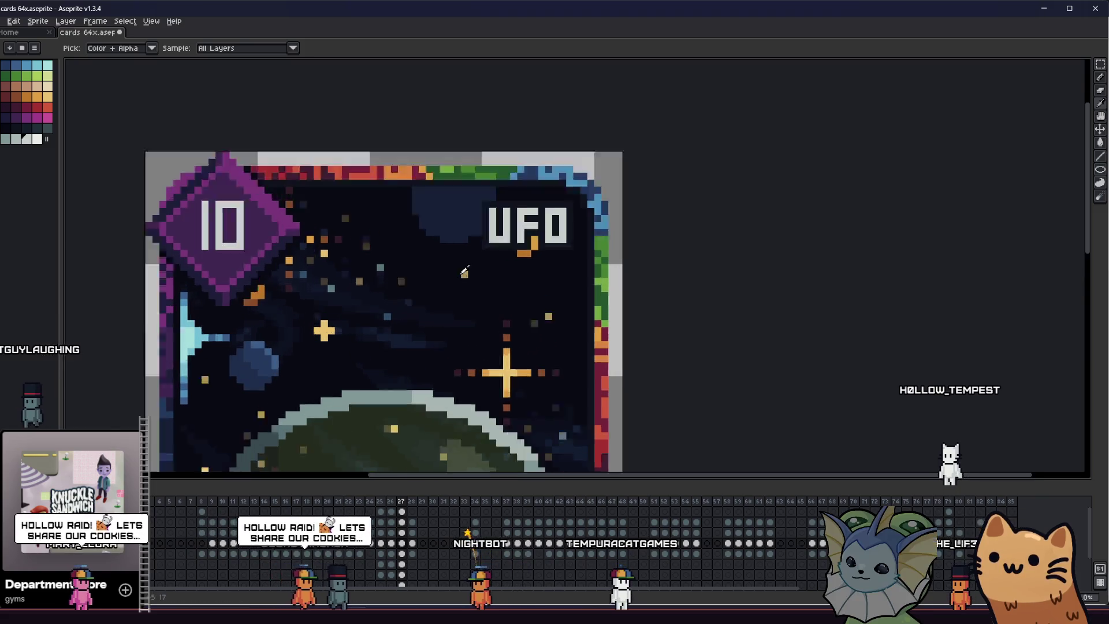
scroll(462, 271, "up", 1)
key("b")
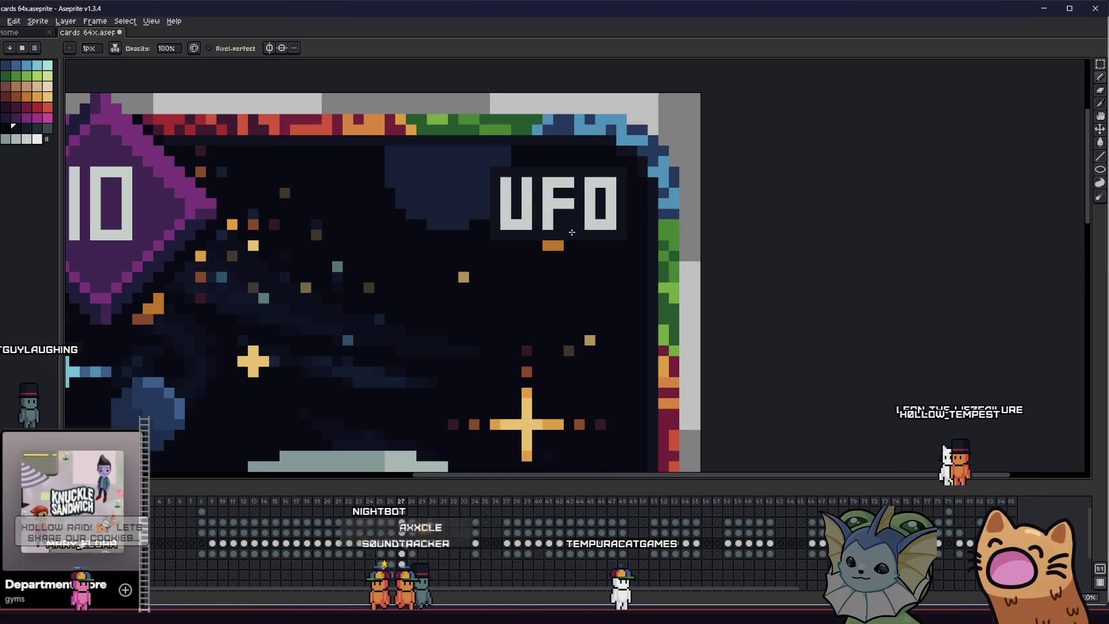
scroll(520, 278, "down", 3)
scroll(416, 321, "up", 1)
scroll(417, 306, "down", 3)
left_click_drag(331, 300, 339, 304)
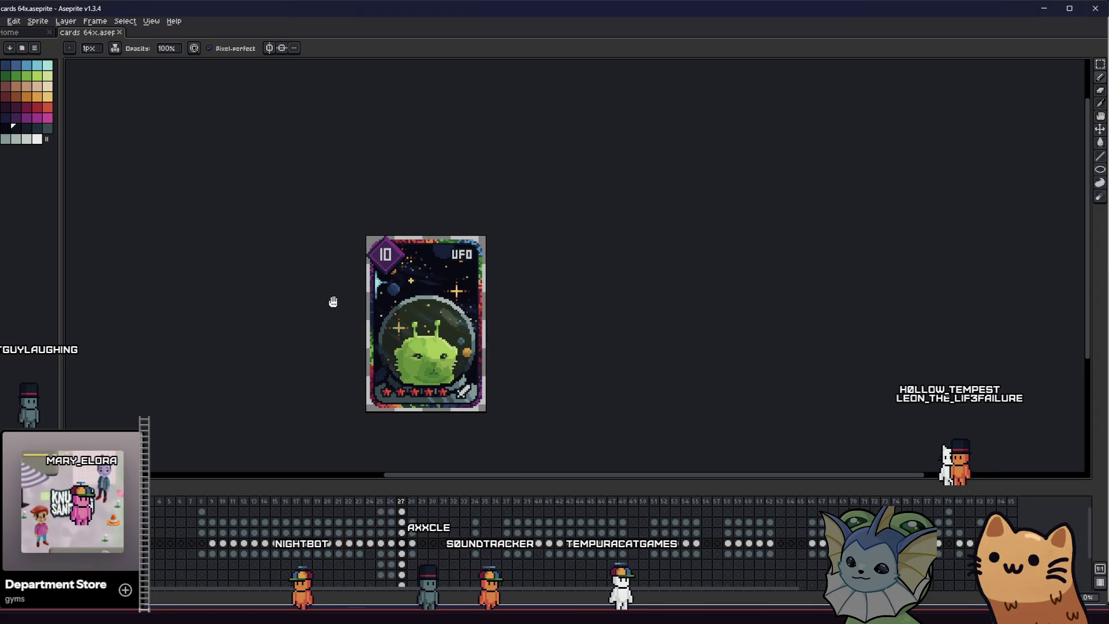
scroll(425, 264, "up", 1)
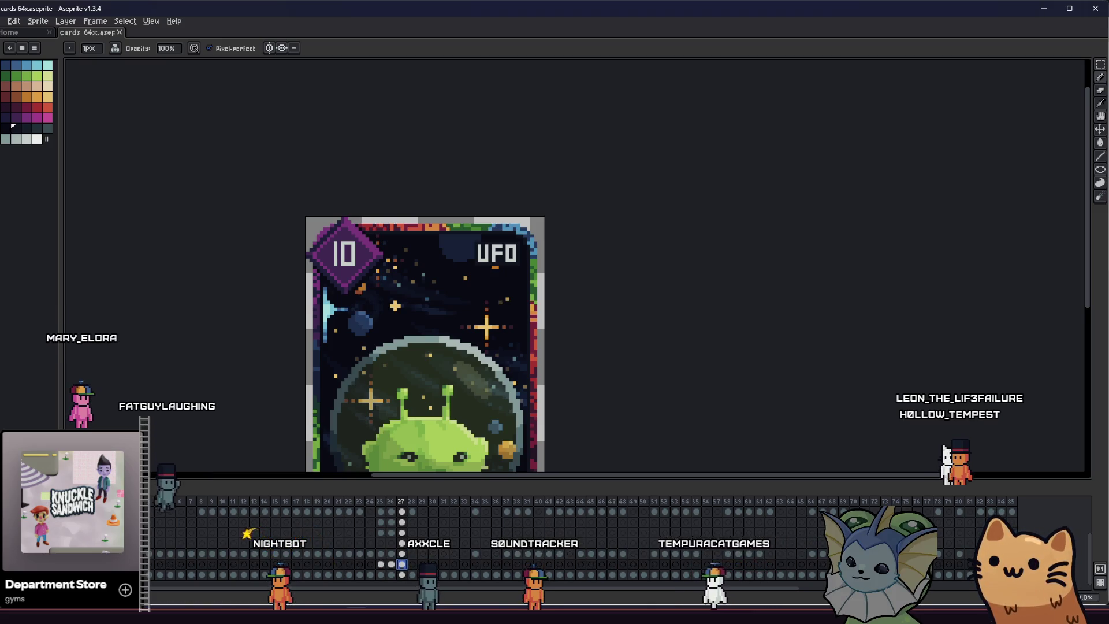
left_click(401, 555)
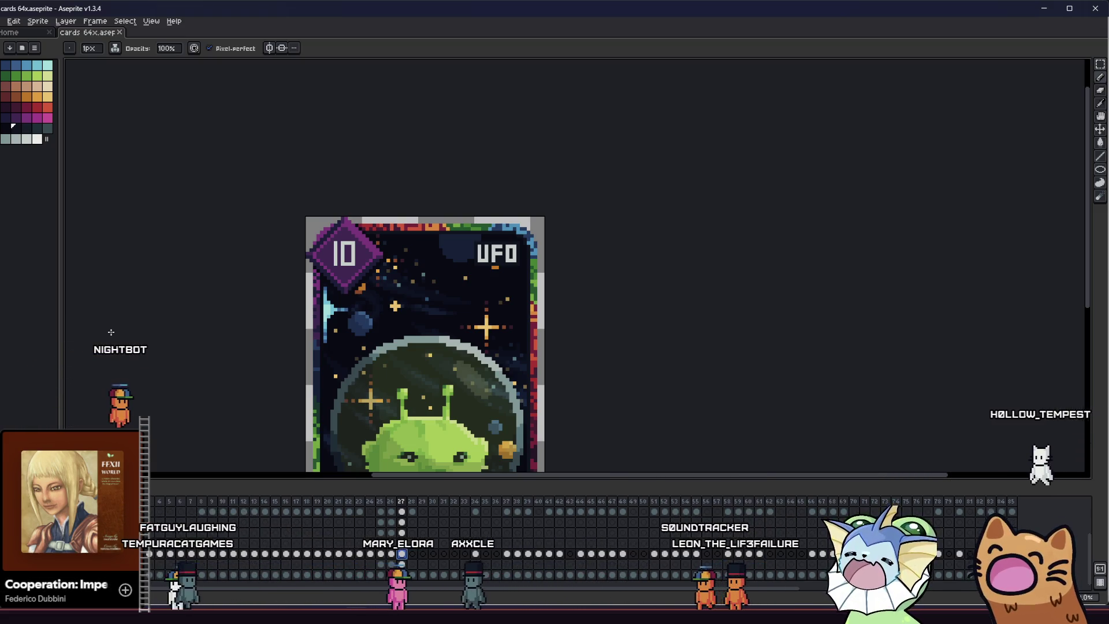
key("m")
scroll(447, 263, "up", 3)
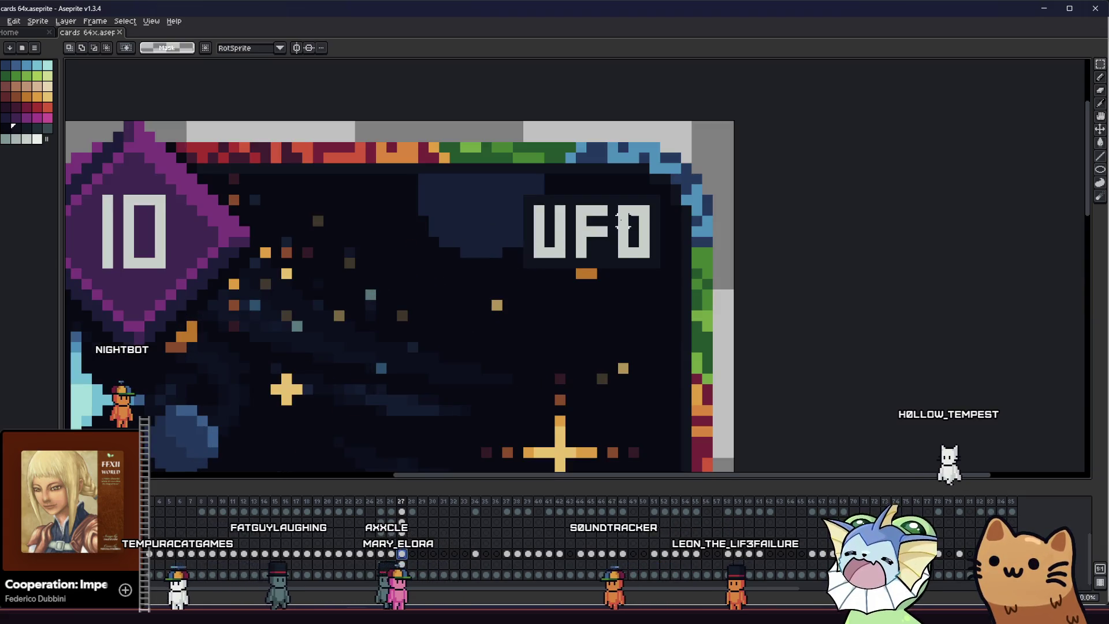
Marquee the orange blob under the title and move it up beside the 10 badge
left_click_drag(630, 214, 521, 323)
left_click_drag(584, 274, 594, 327)
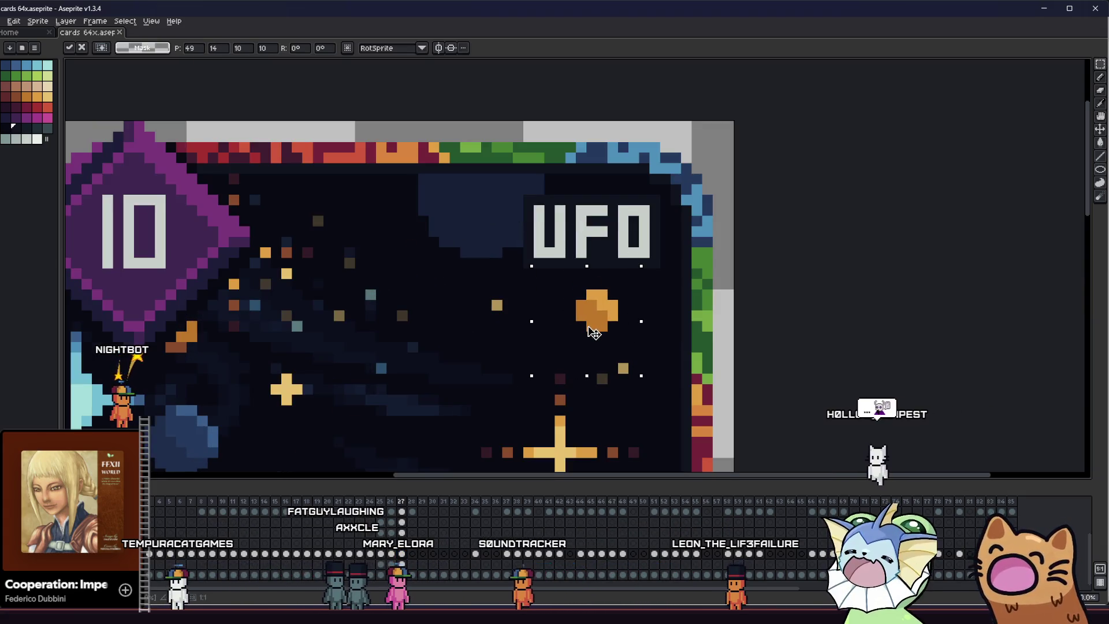
left_click_drag(601, 326, 317, 242)
left_click(423, 262)
scroll(423, 262, "down", 3)
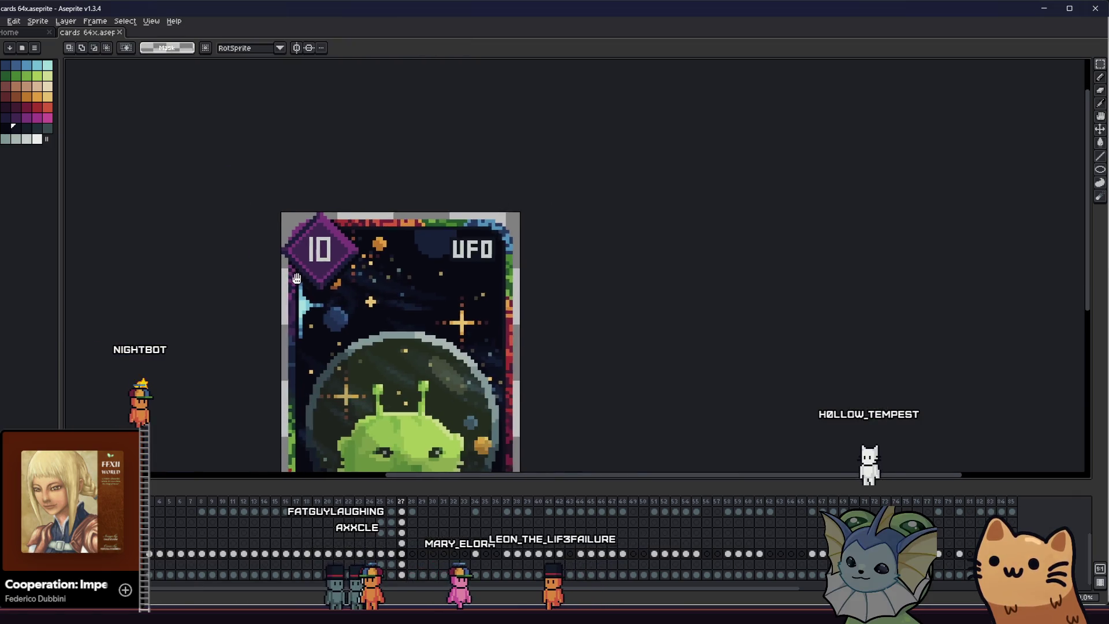
mouse_move(311, 286)
left_mouse_down()
mouse_move(332, 278)
mouse_move(312, 270)
left_mouse_up()
scroll(332, 279, "down", 1)
scroll(333, 277, "down", 1)
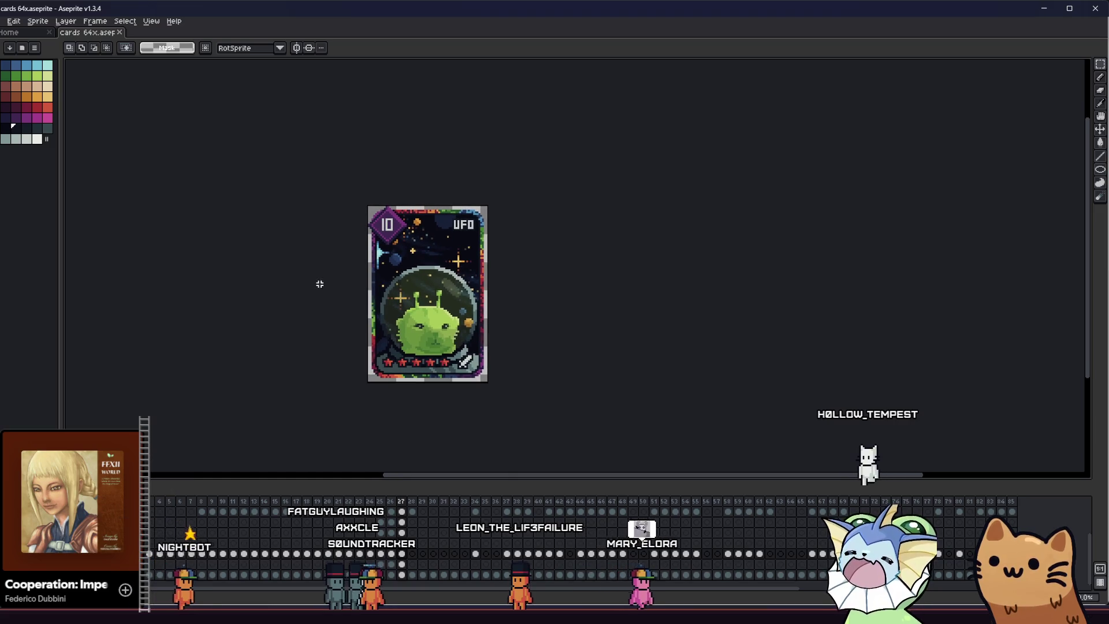
scroll(342, 283, "up", 1)
scroll(341, 283, "up", 1)
scroll(341, 283, "up", 1)
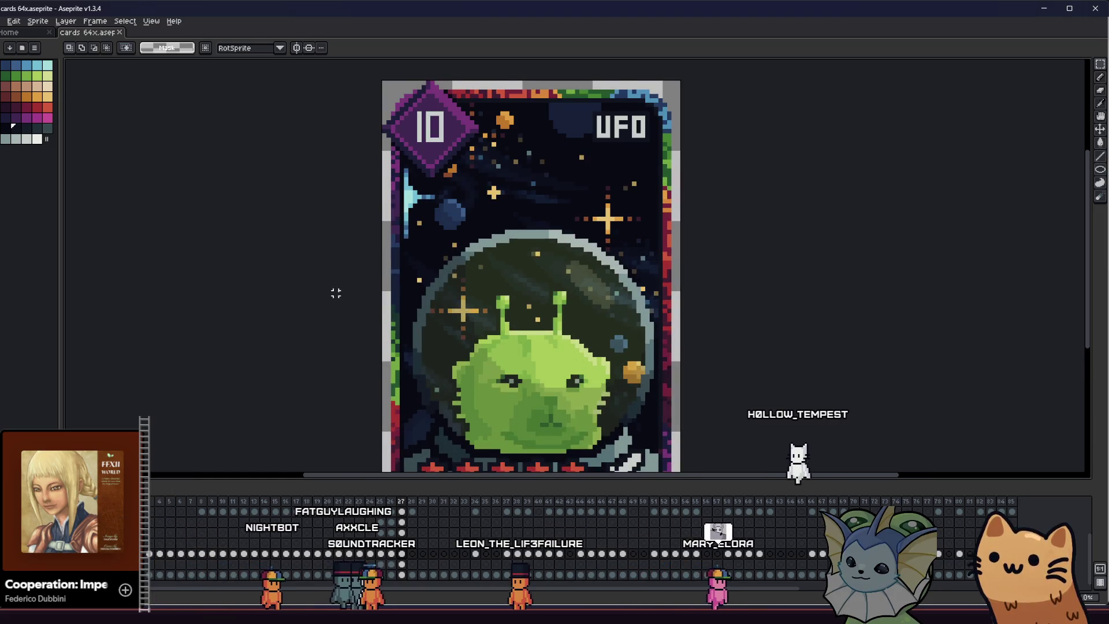
left_click_drag(334, 292, 318, 295)
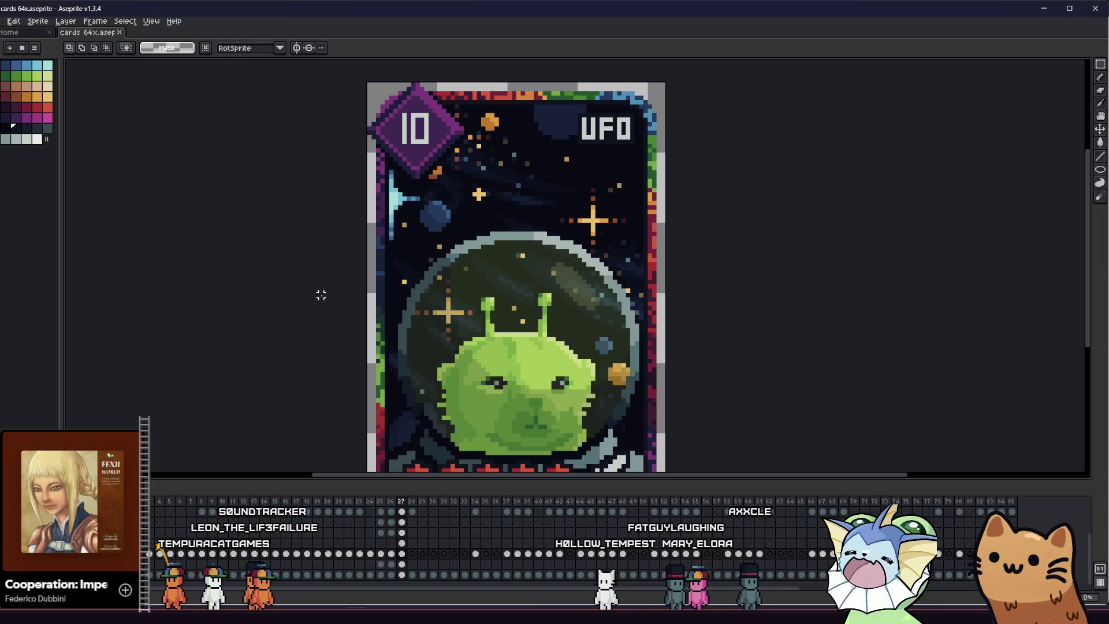
Sample a light blue and draw a diagonal highlight across the dark blue shape
key("i")
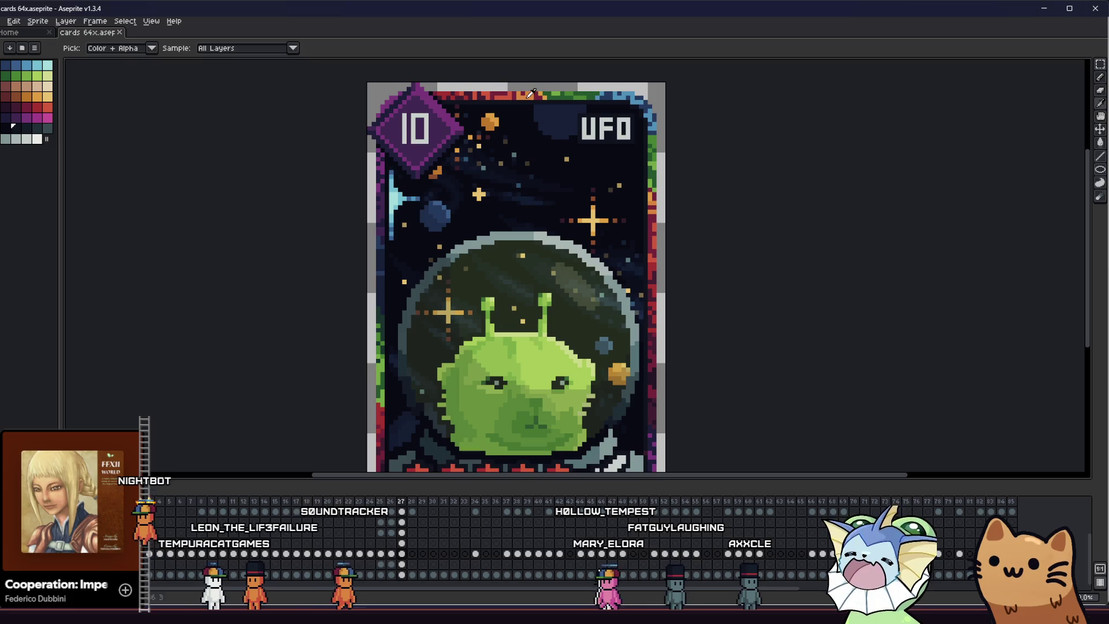
scroll(547, 152, "up", 4)
scroll(491, 156, "up", 3)
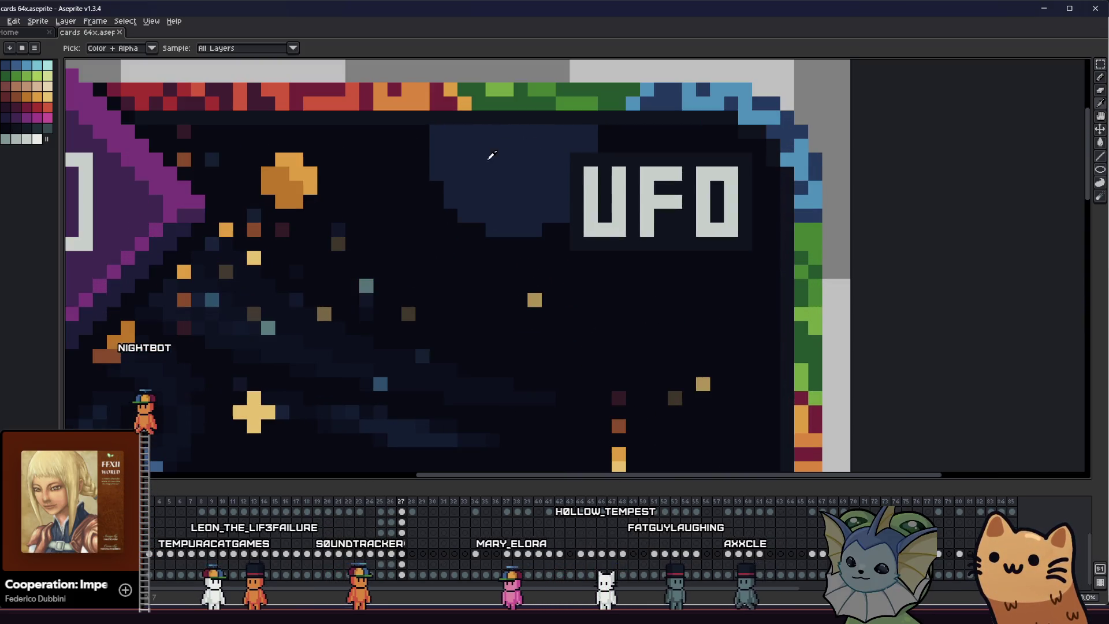
key("b")
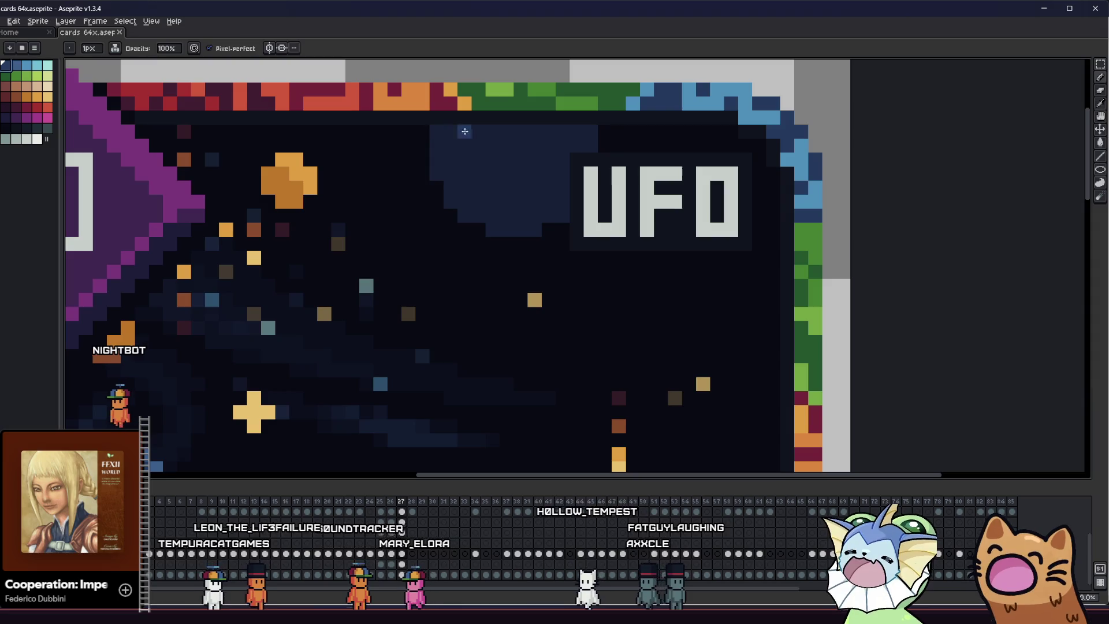
left_click_drag(499, 174, 488, 173)
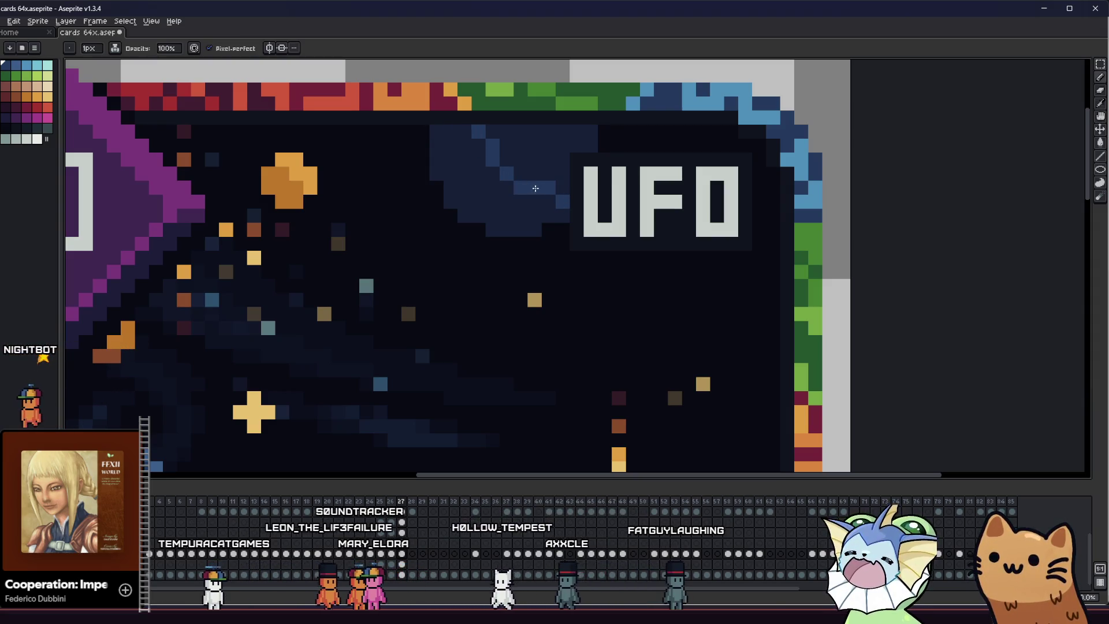
left_click_drag(459, 129, 538, 187)
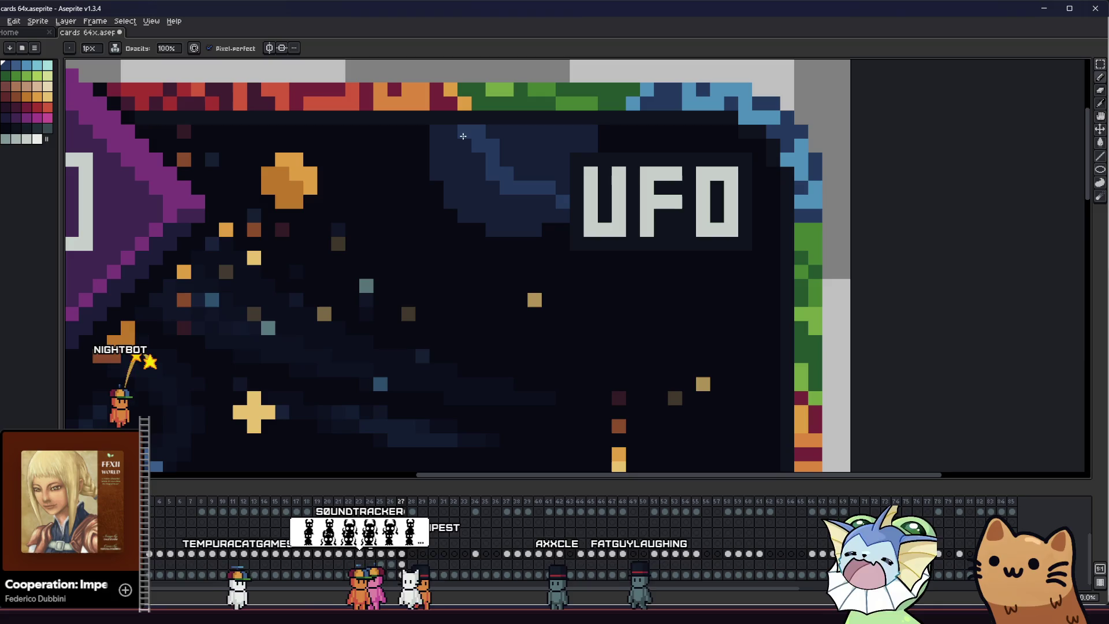
Select around the orange blob and open, then cancel, the Hue/Saturation adjustment
key("v")
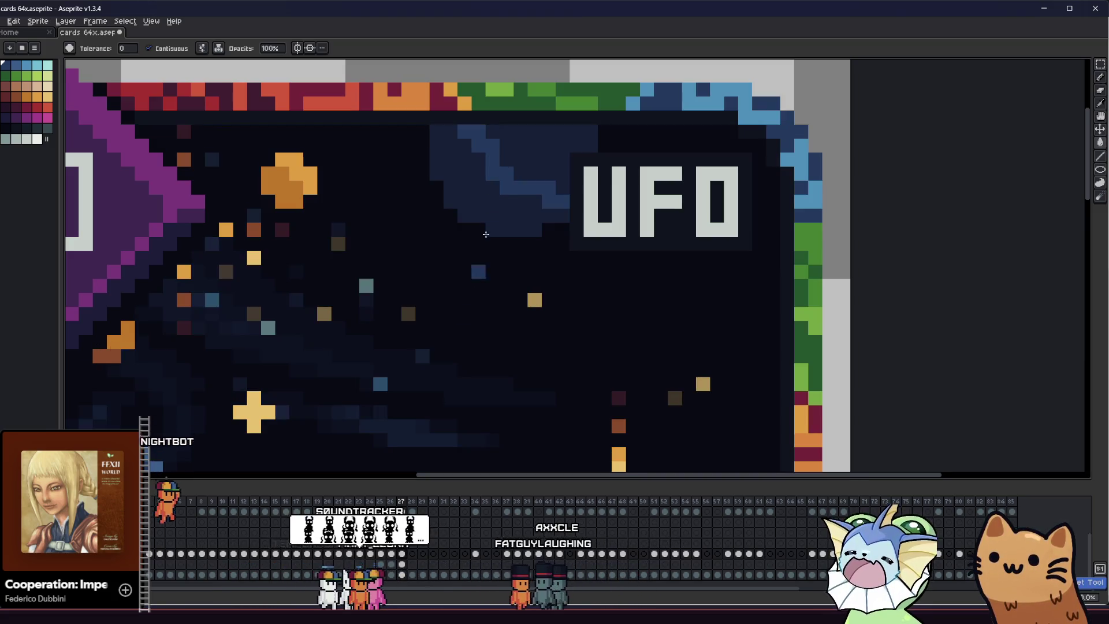
key("ctrl+shift+d")
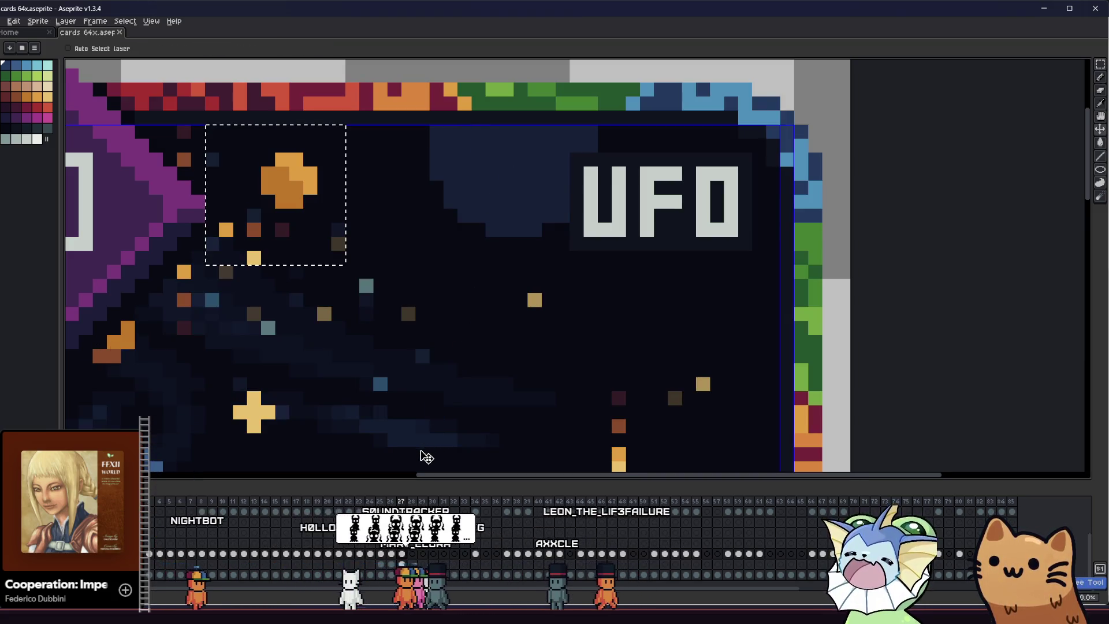
key("ctrl+u")
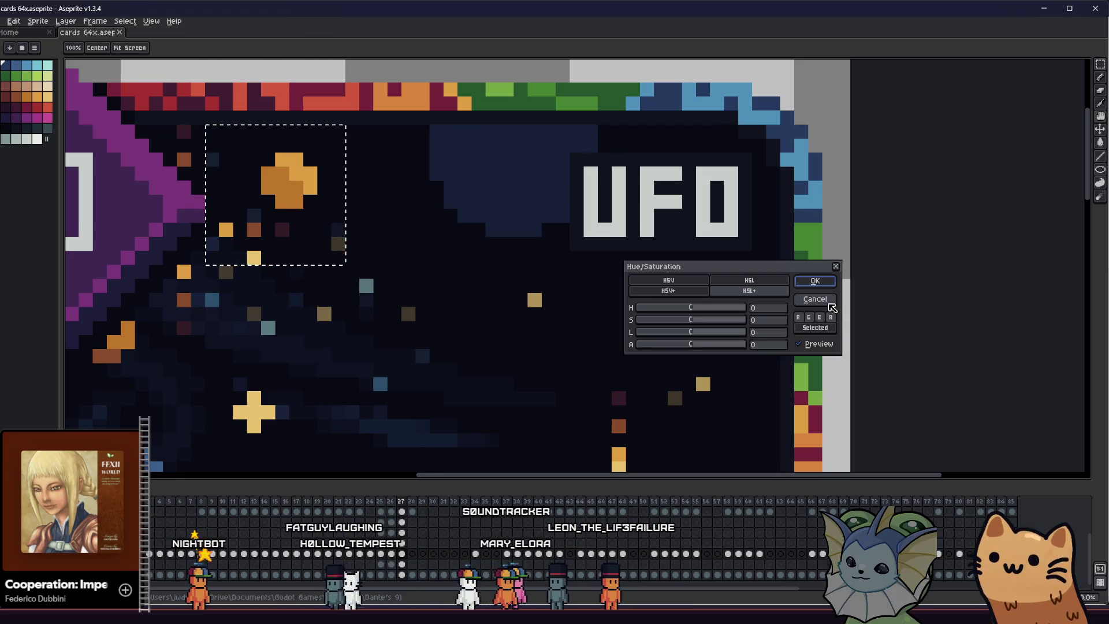
left_click(828, 303)
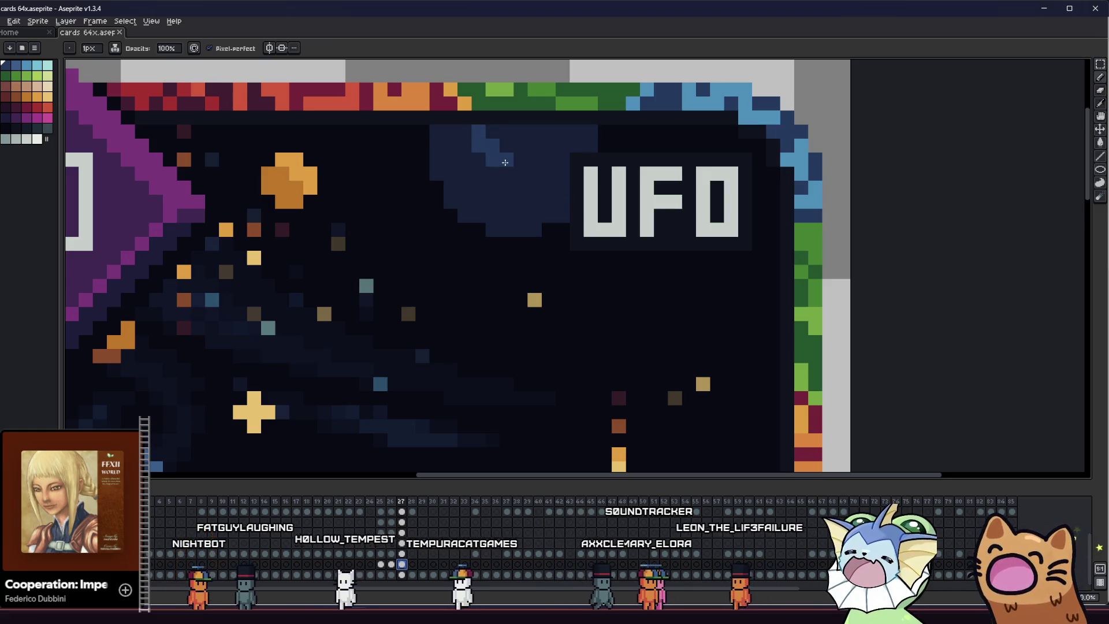
Trial brighter fills on the dark shape, undoing each, then add one light-blue pixel by the diagonal
key("v")
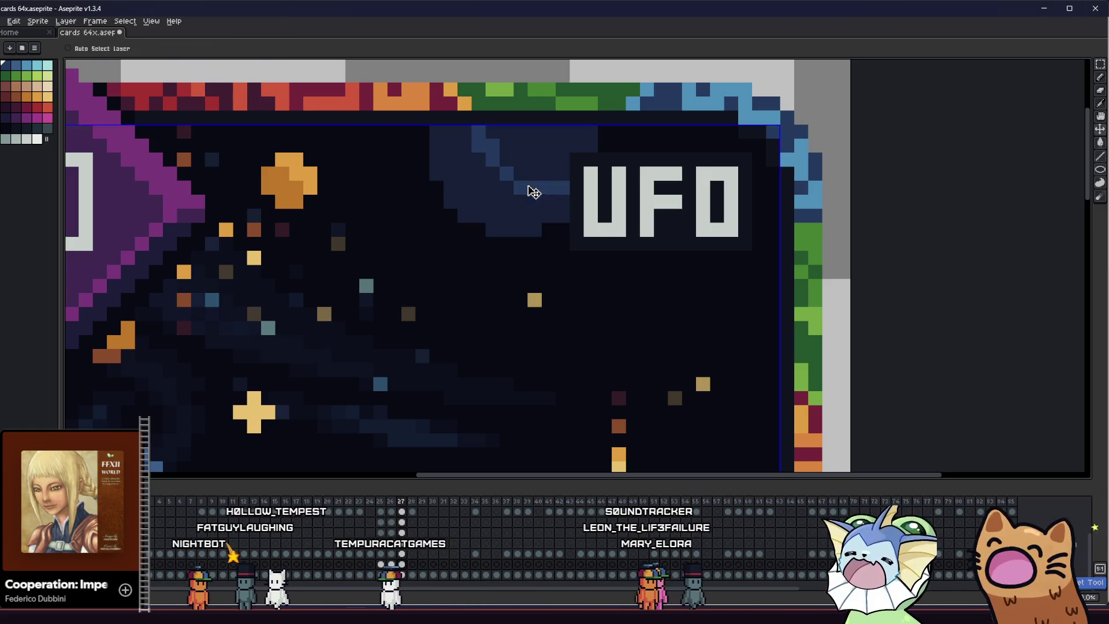
left_click(443, 169)
key("ctrl+z")
left_click(532, 165)
key("ctrl+z")
key("v")
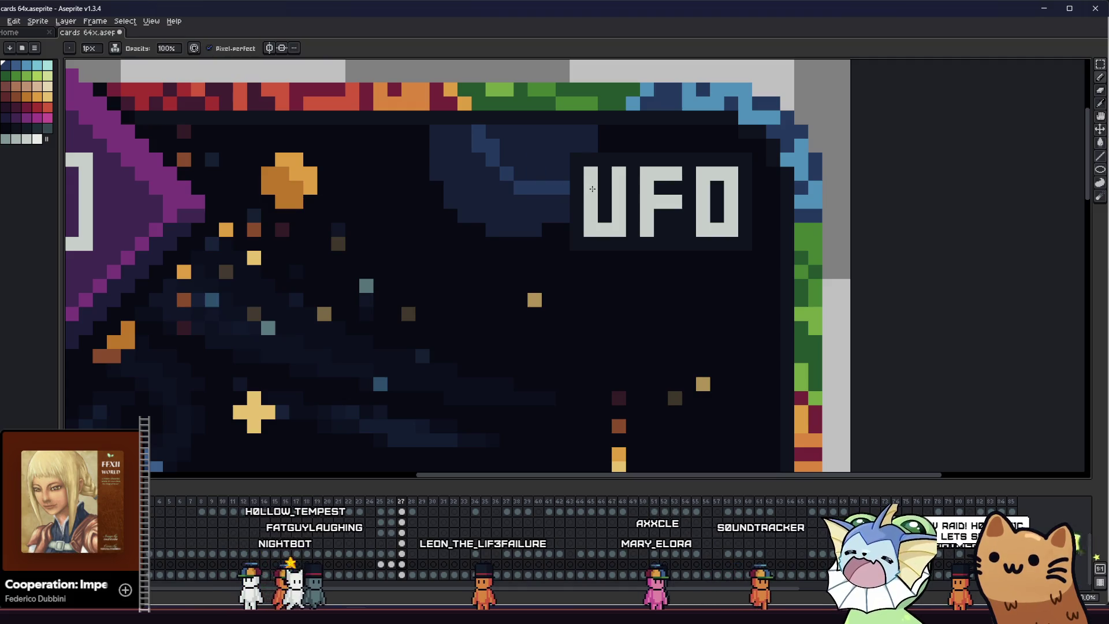
left_click(509, 168)
key("ctrl+z")
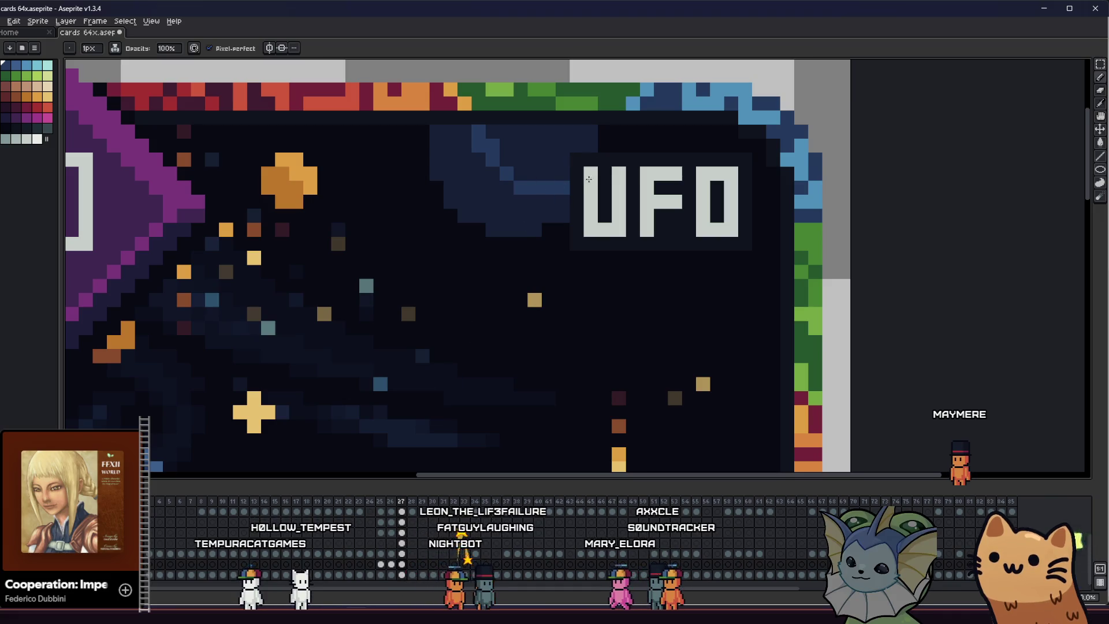
key("g")
left_click(520, 165)
key("ctrl+z")
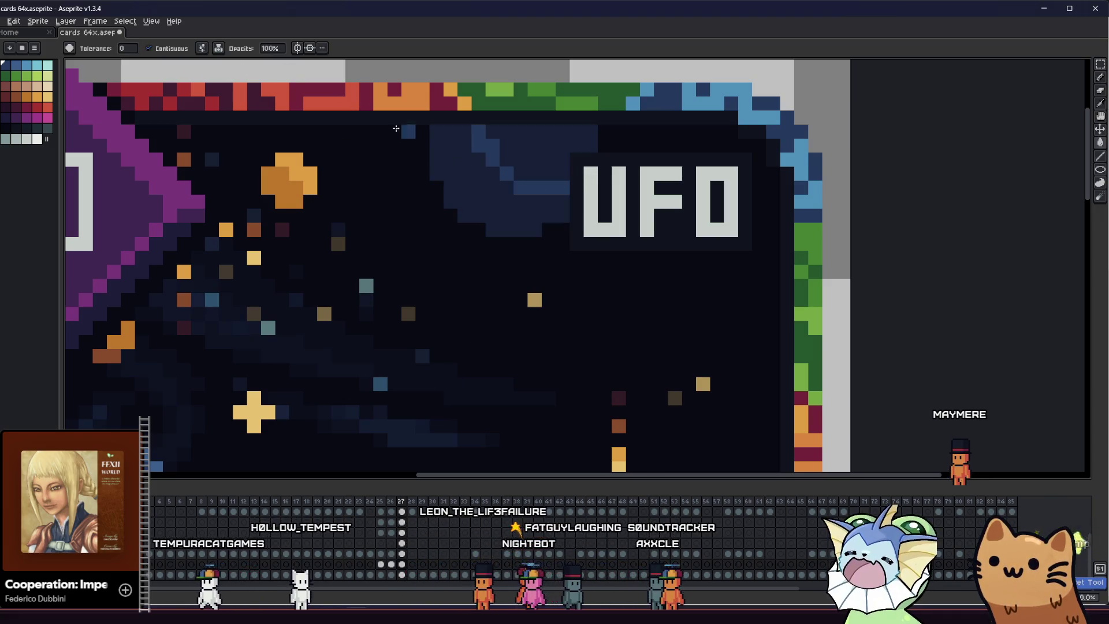
left_click(482, 178)
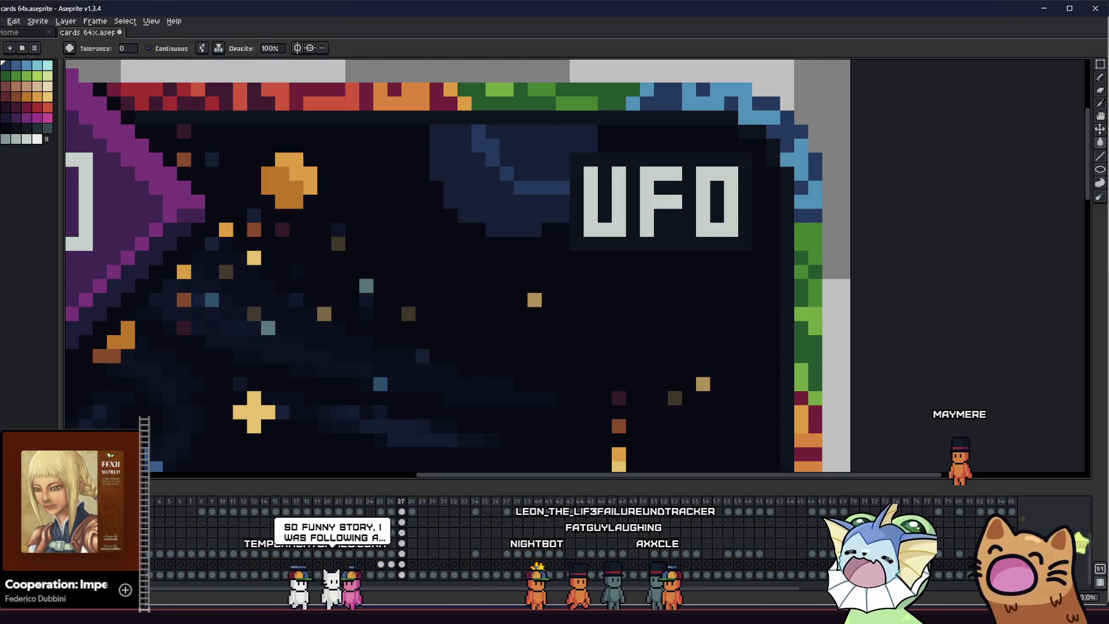
Scrub through neighbouring timeline frames from cel 27 and return to the UFO card frame
left_click(401, 565)
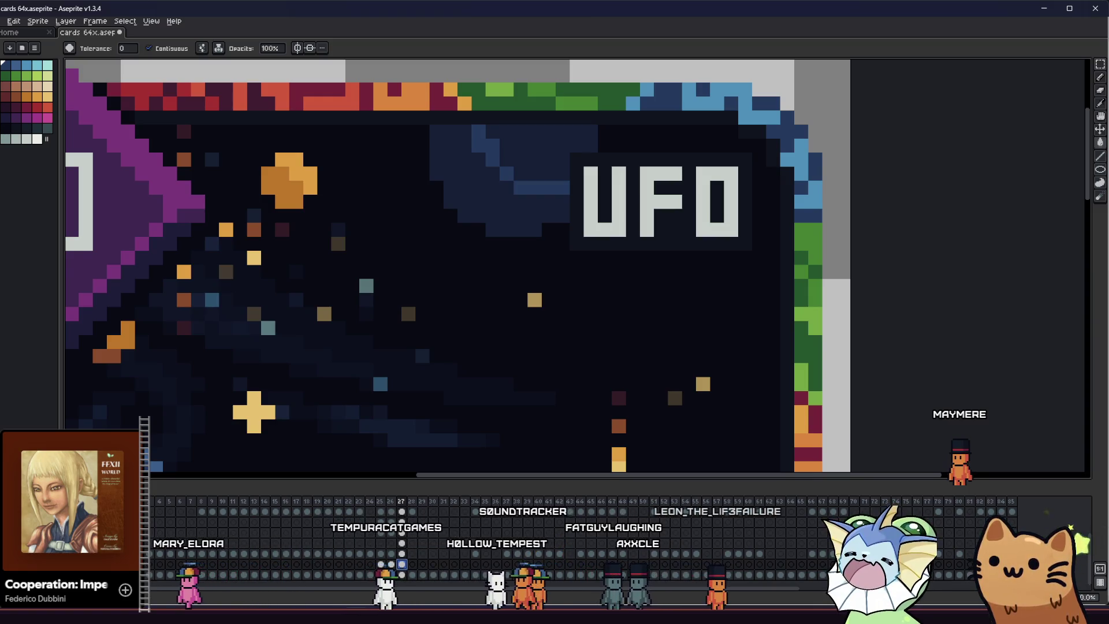
key("Right")
key("Right")
key("Right")
key("Right")
key("Left")
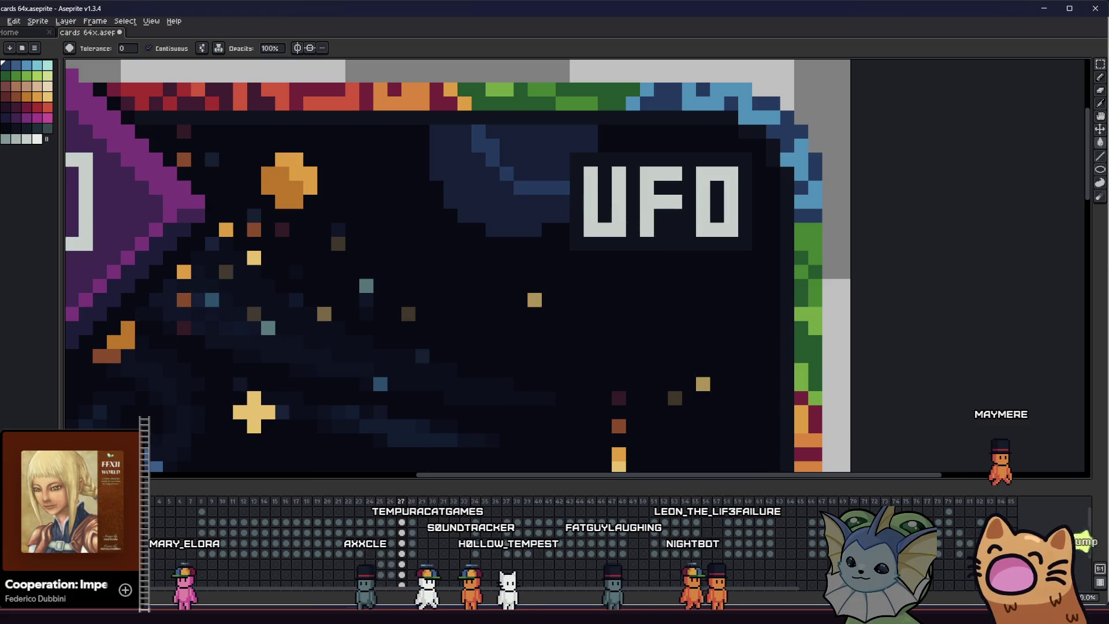
key("Right")
key("Left")
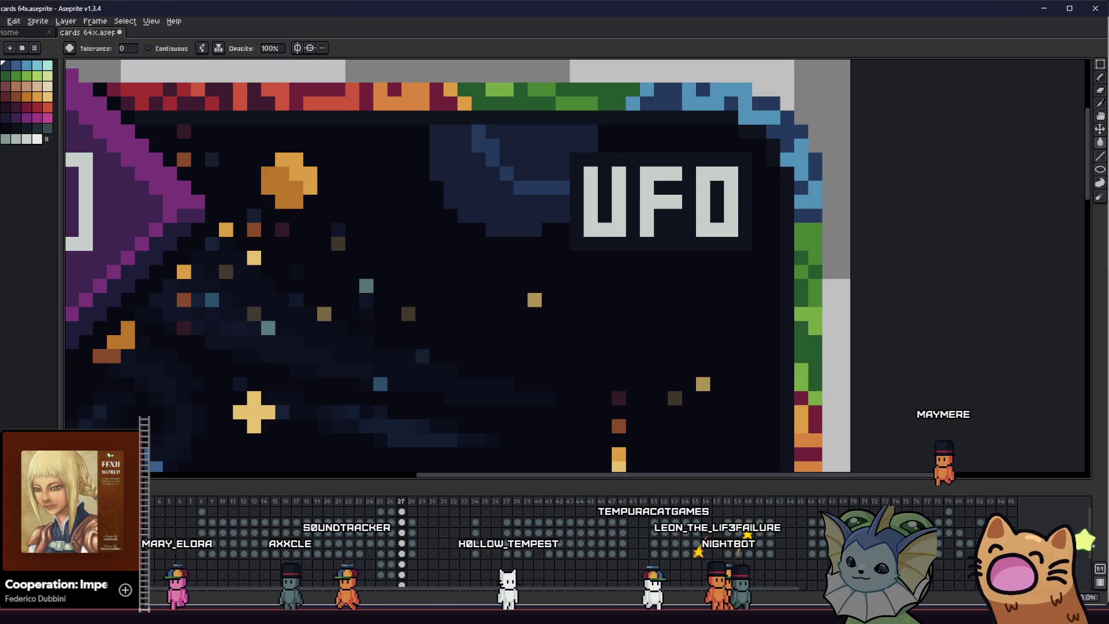
key("Right")
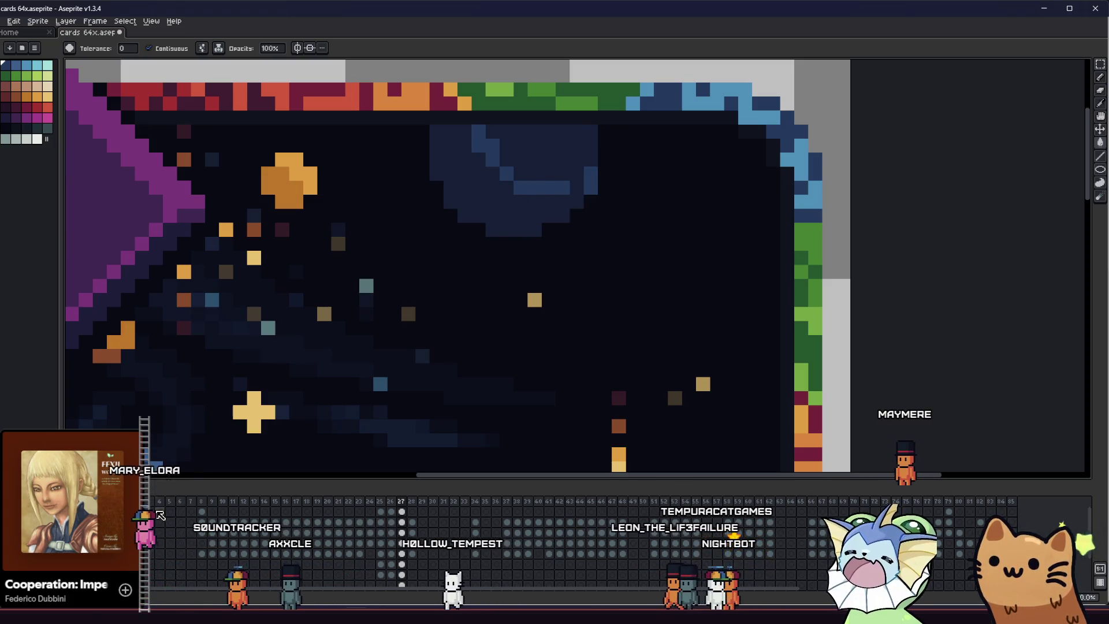
key("b")
key("ctrl+z")
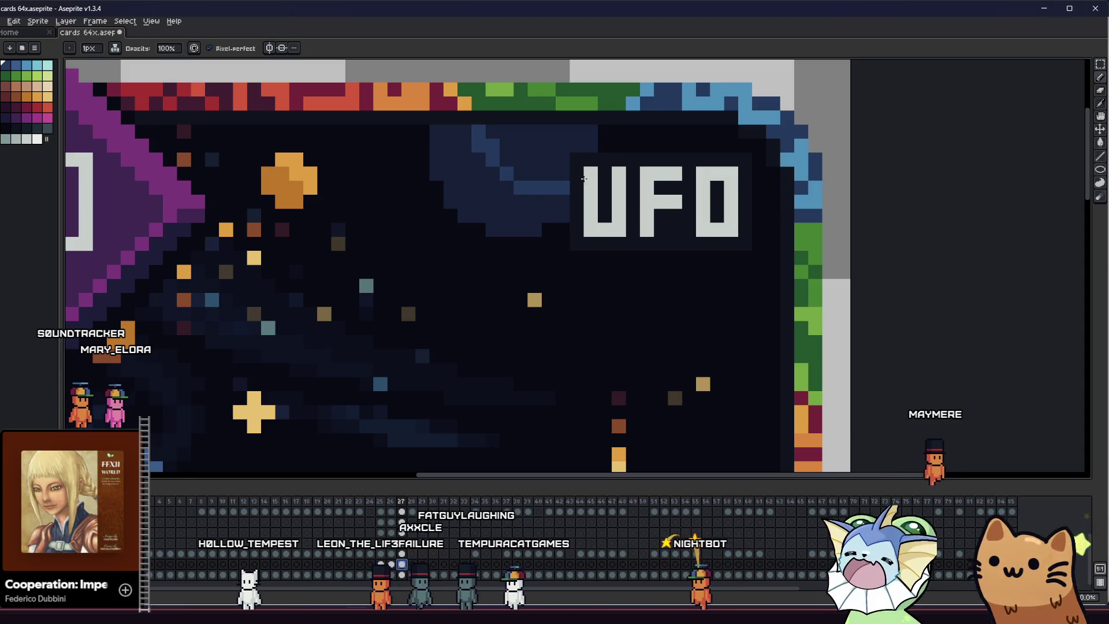
scroll(421, 218, "down", 1)
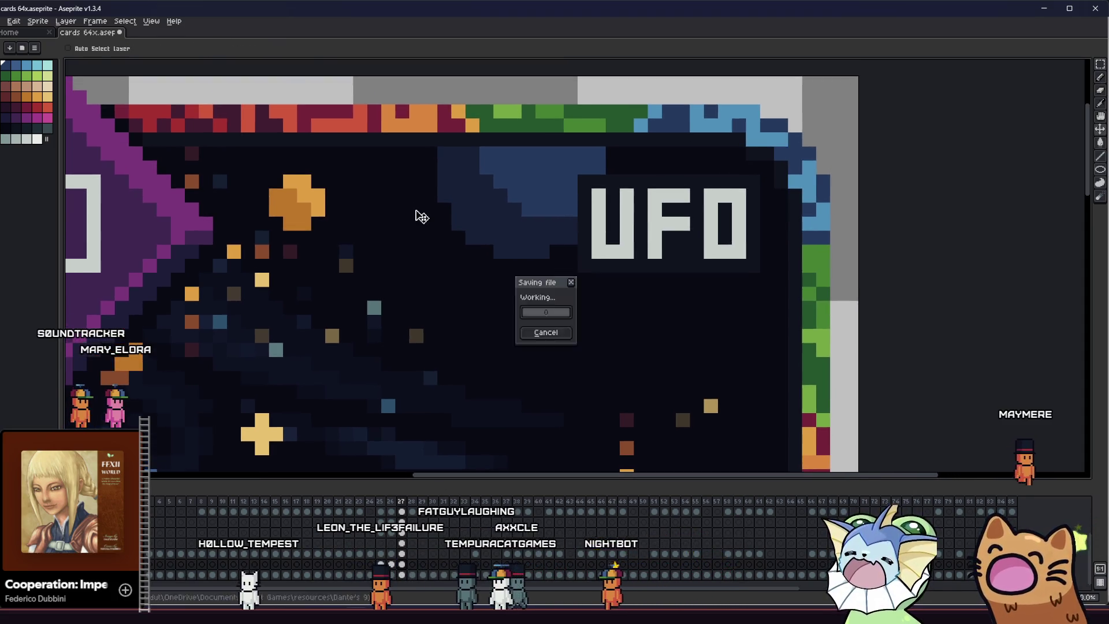
Draw a diagonal staircase of darker pixels into the blue shape behind the title and recentre the card
key("g")
scroll(394, 228, "down", 2)
left_click_drag(394, 227, 365, 235)
scroll(404, 217, "down", 1)
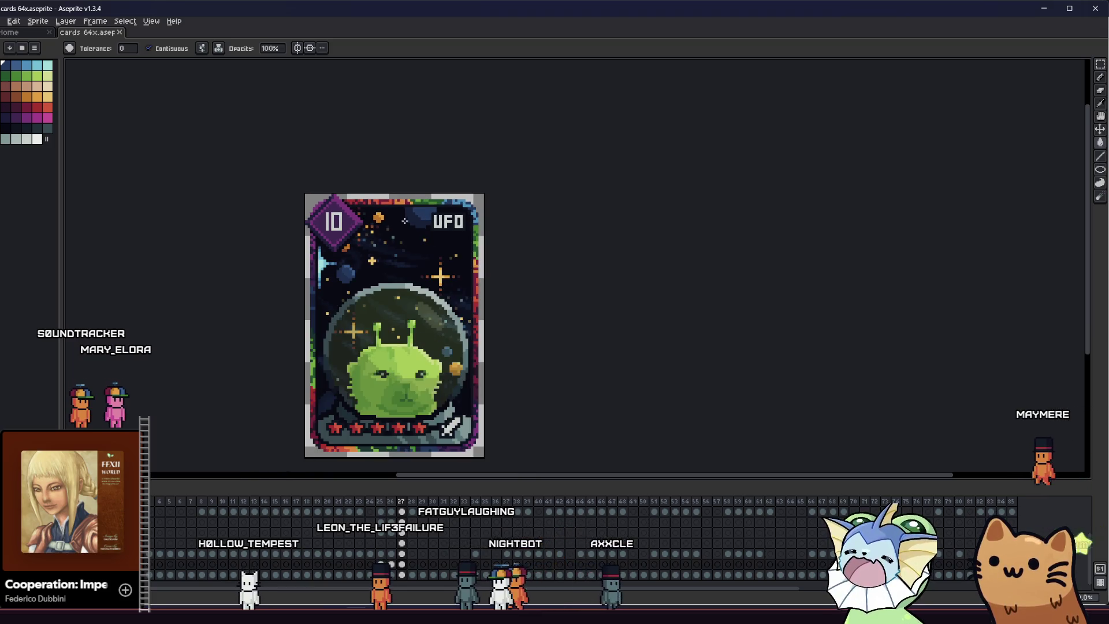
scroll(409, 211, "up", 4)
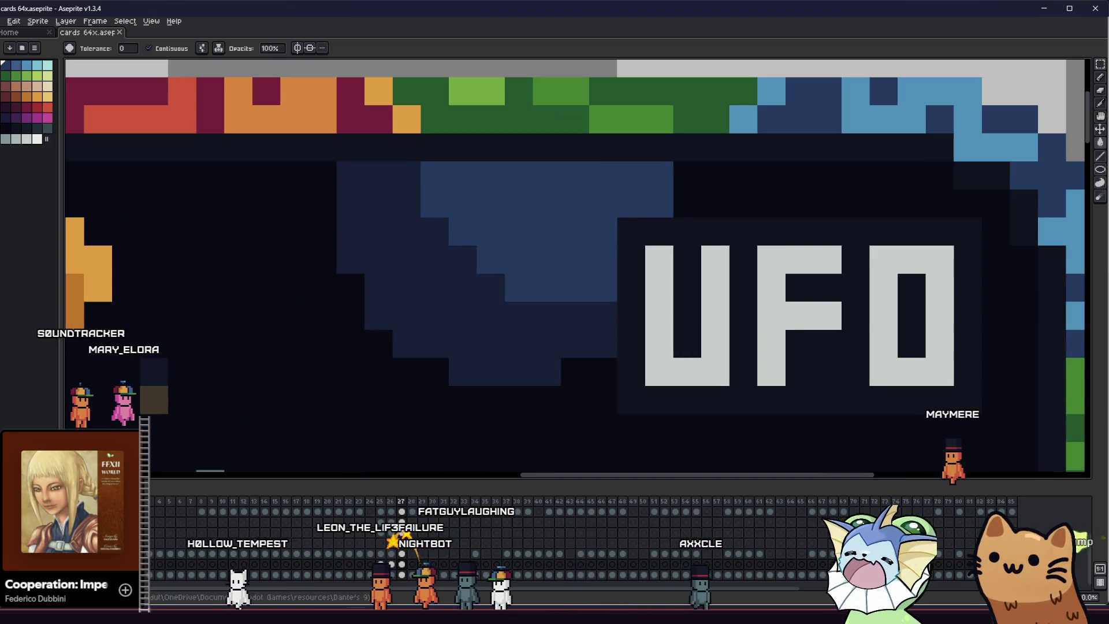
scroll(492, 285, "down", 3)
scroll(492, 285, "up", 1)
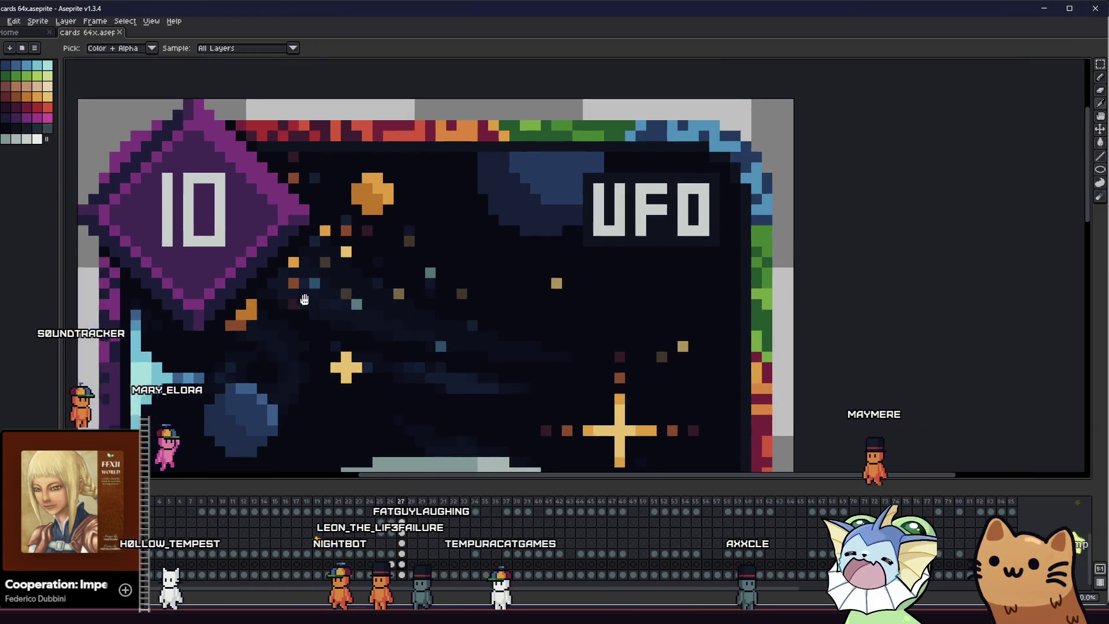
scroll(493, 284, "up", 1)
scroll(492, 285, "down", 1)
scroll(541, 277, "down", 1)
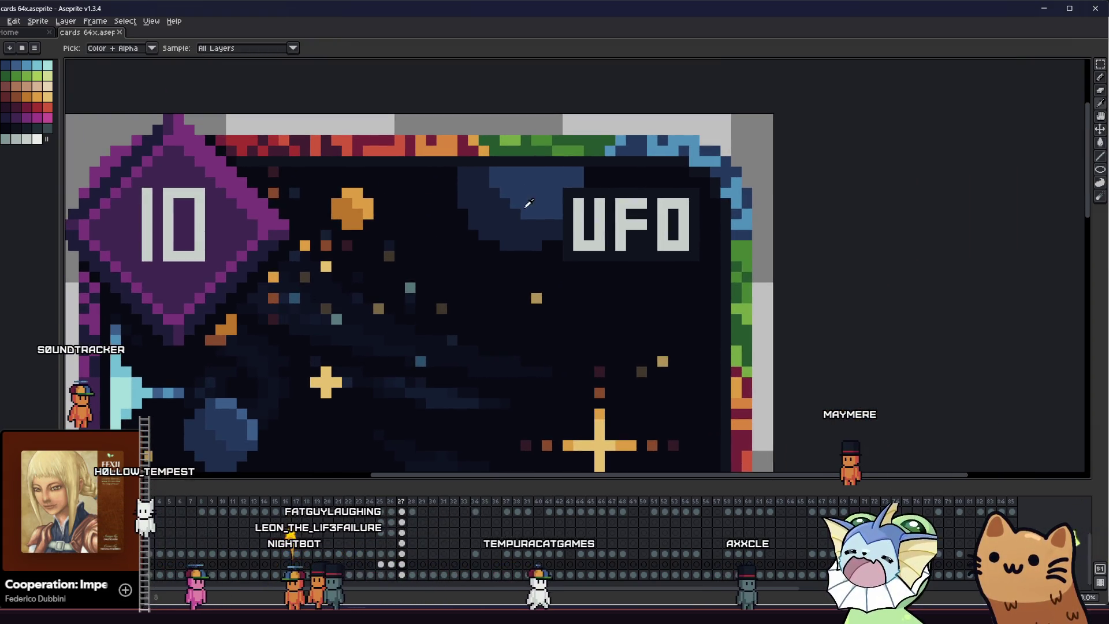
scroll(511, 215, "down", 2)
right_click(513, 275)
scroll(390, 277, "down", 1)
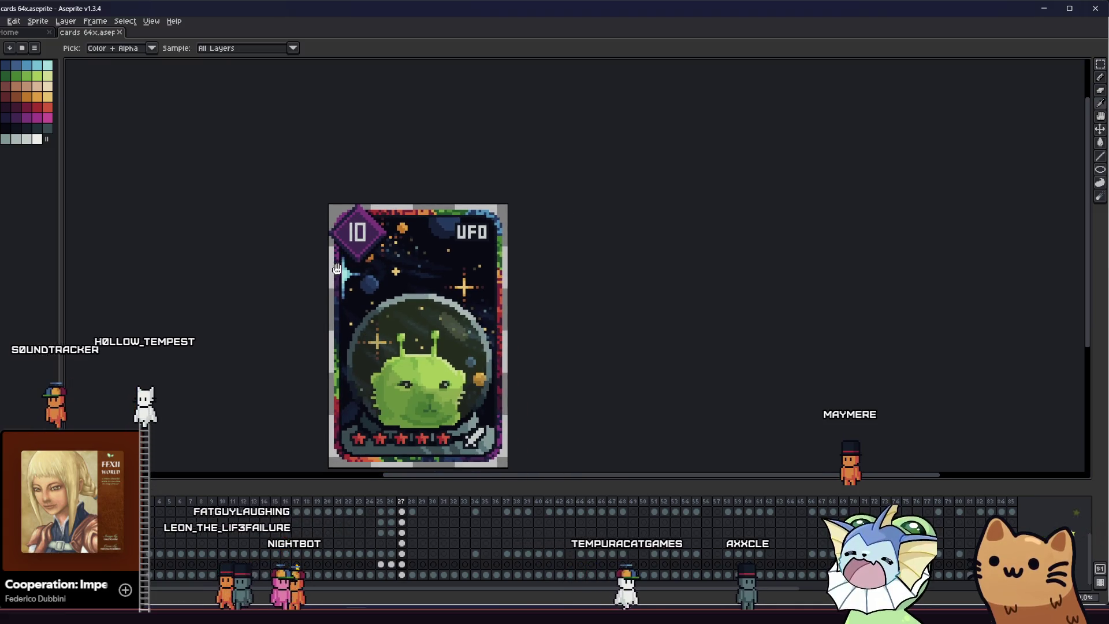
scroll(416, 243, "up", 2)
scroll(563, 195, "up", 2)
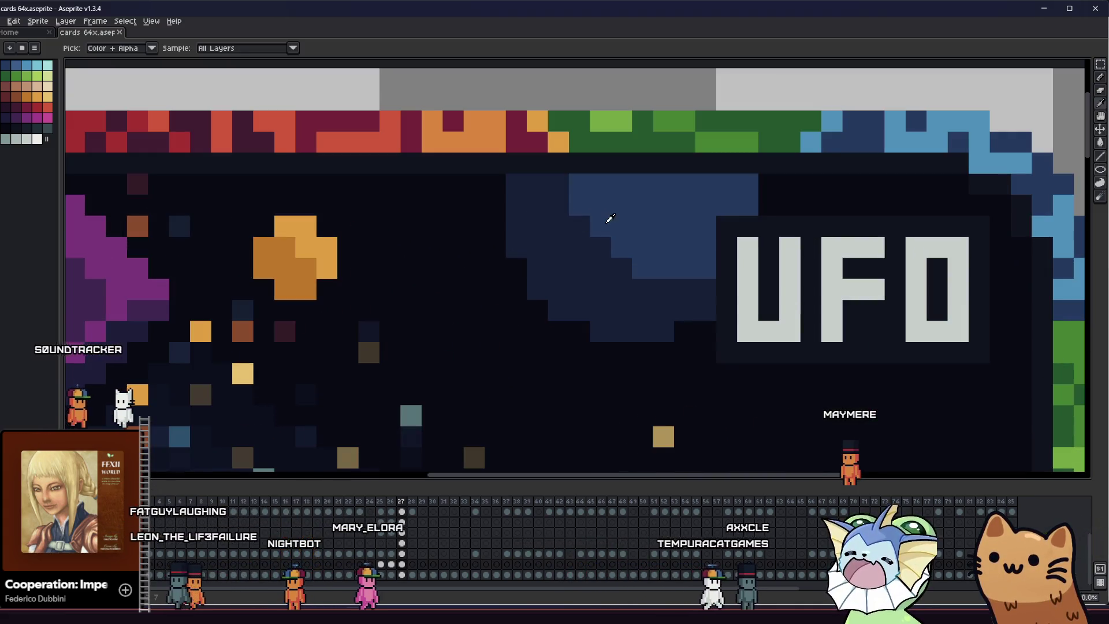
left_click_drag(582, 186, 644, 251)
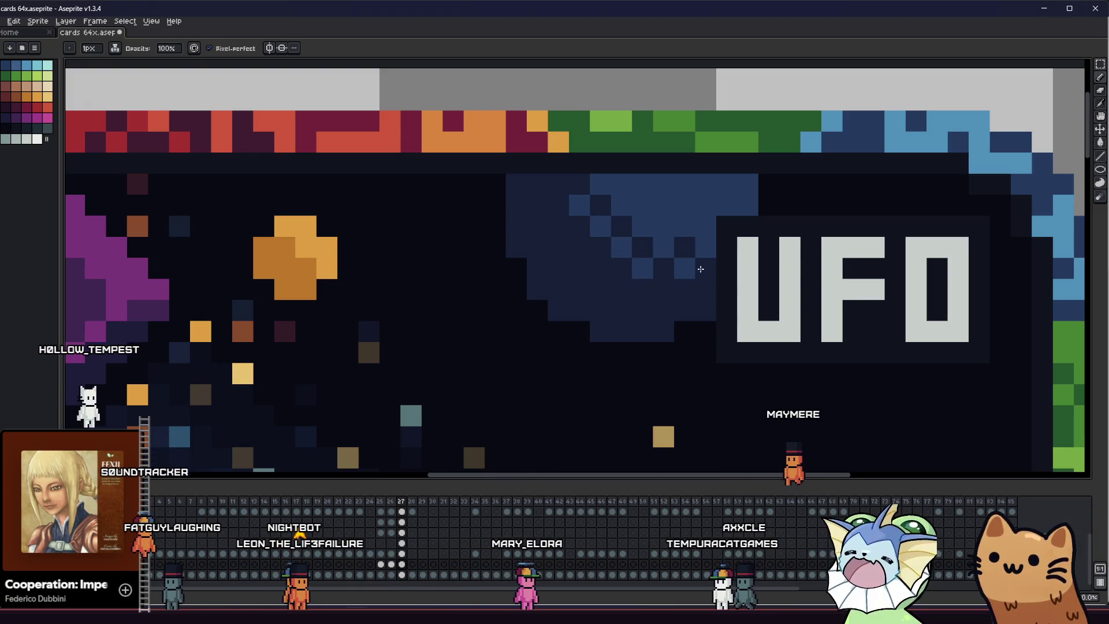
scroll(513, 312, "down", 5)
left_click_drag(514, 312, 186, 237)
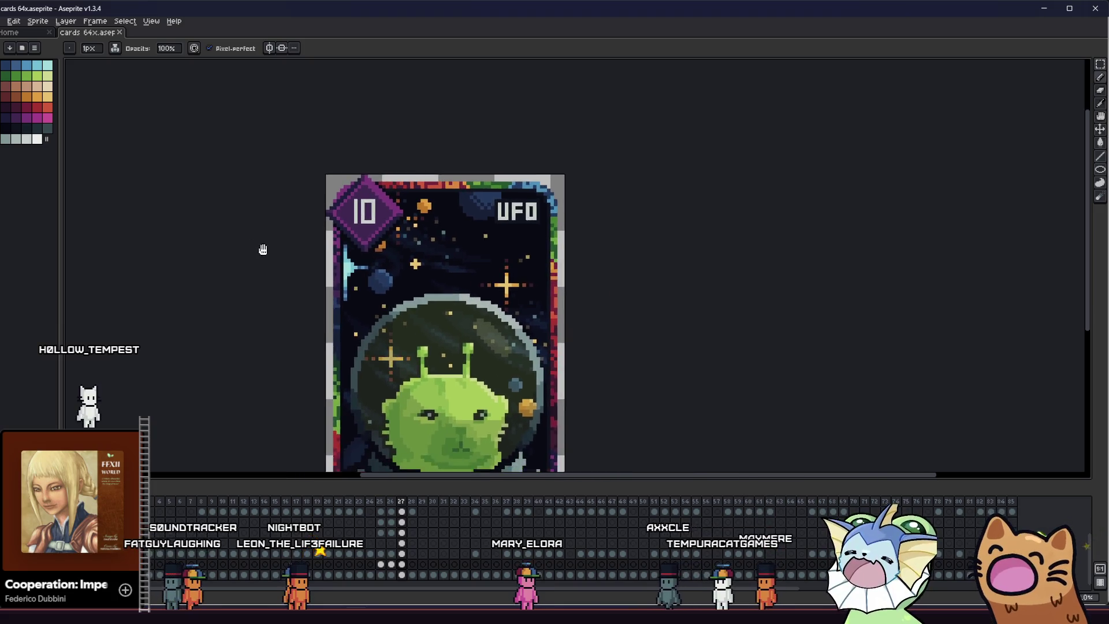
left_click_drag(186, 237, 353, 203)
scroll(233, 264, "up", 1)
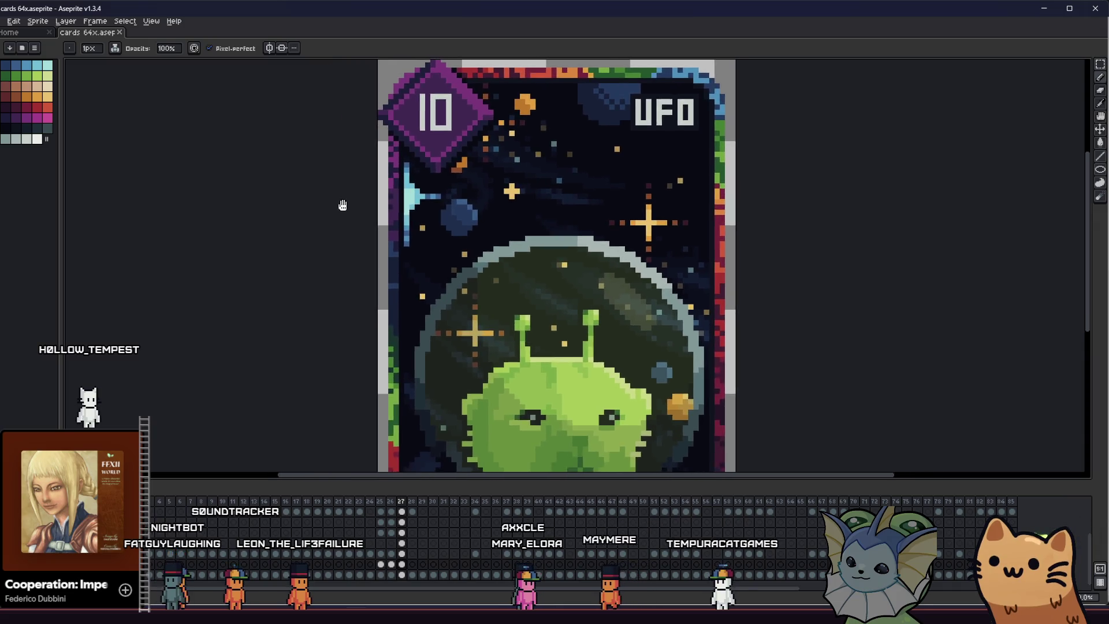
scroll(468, 213, "up", 1)
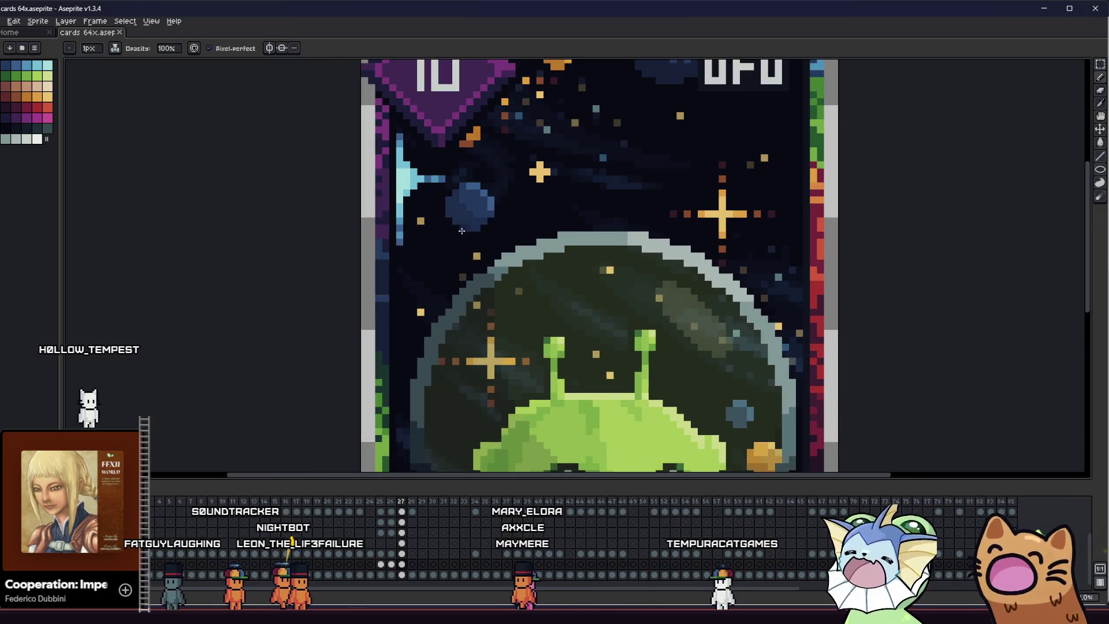
Sample a dark blue and dot shading pixels onto the small blue planet at the card's left
key("i")
scroll(478, 197, "up", 2)
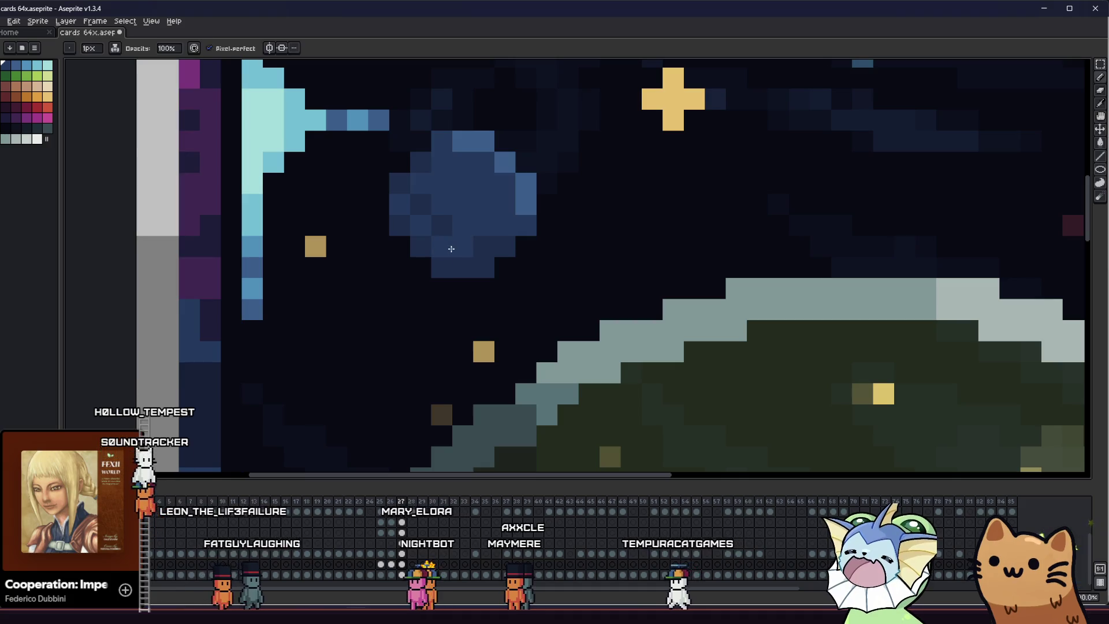
scroll(481, 250, "down", 4)
scroll(360, 285, "down", 1)
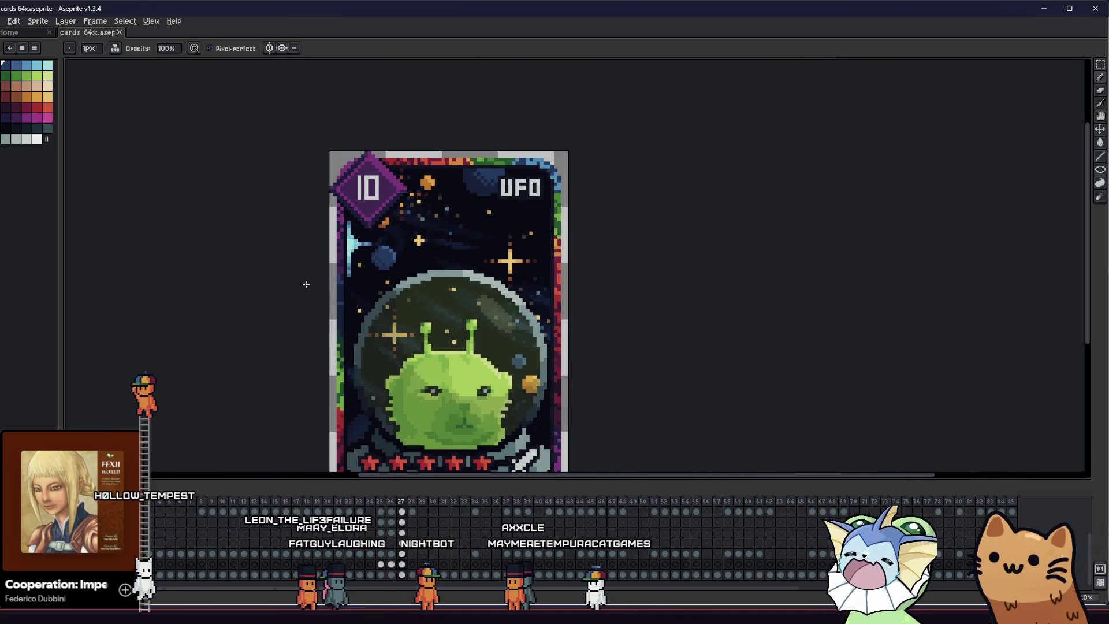
mouse_move(281, 282)
left_mouse_down()
mouse_move(250, 266)
mouse_move(291, 254)
left_mouse_up()
scroll(292, 255, "up", 1)
scroll(293, 254, "up", 2)
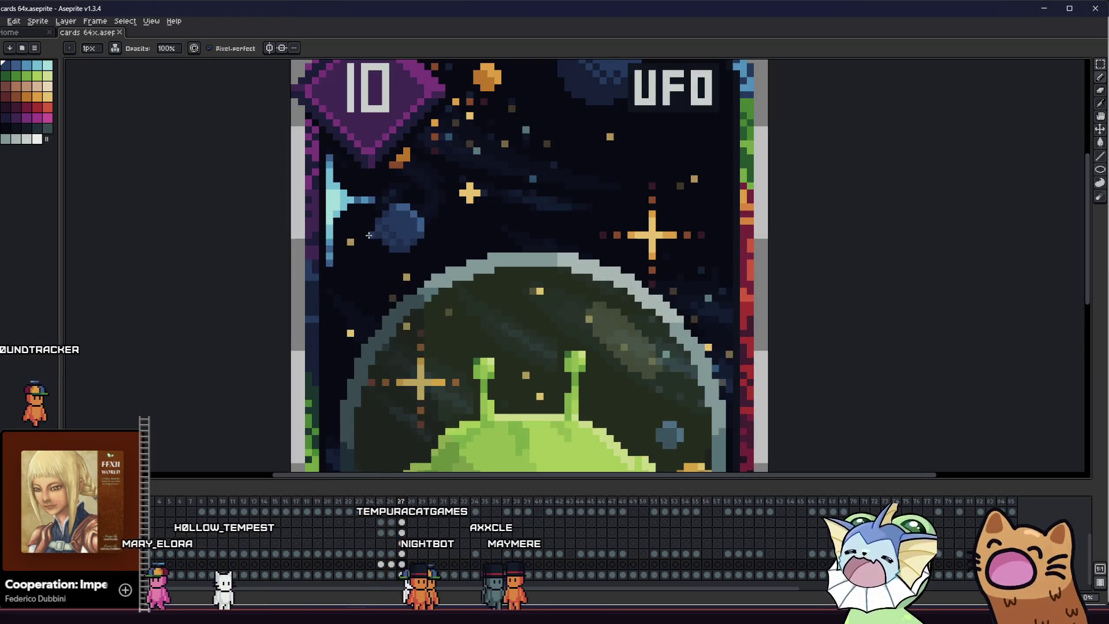
key("g")
scroll(381, 208, "up", 1)
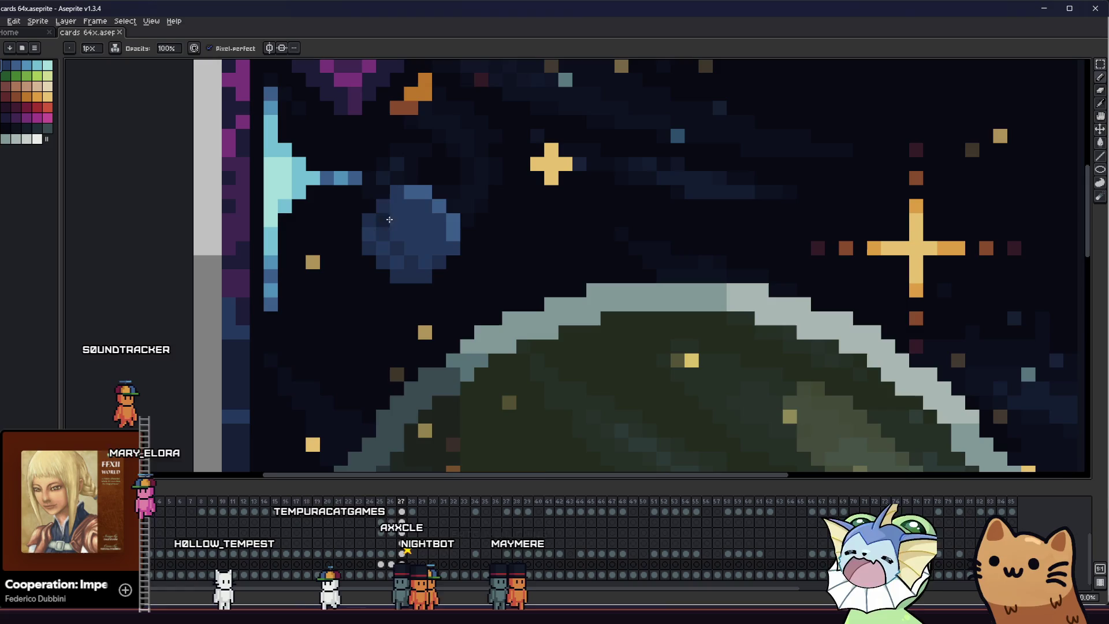
key("b")
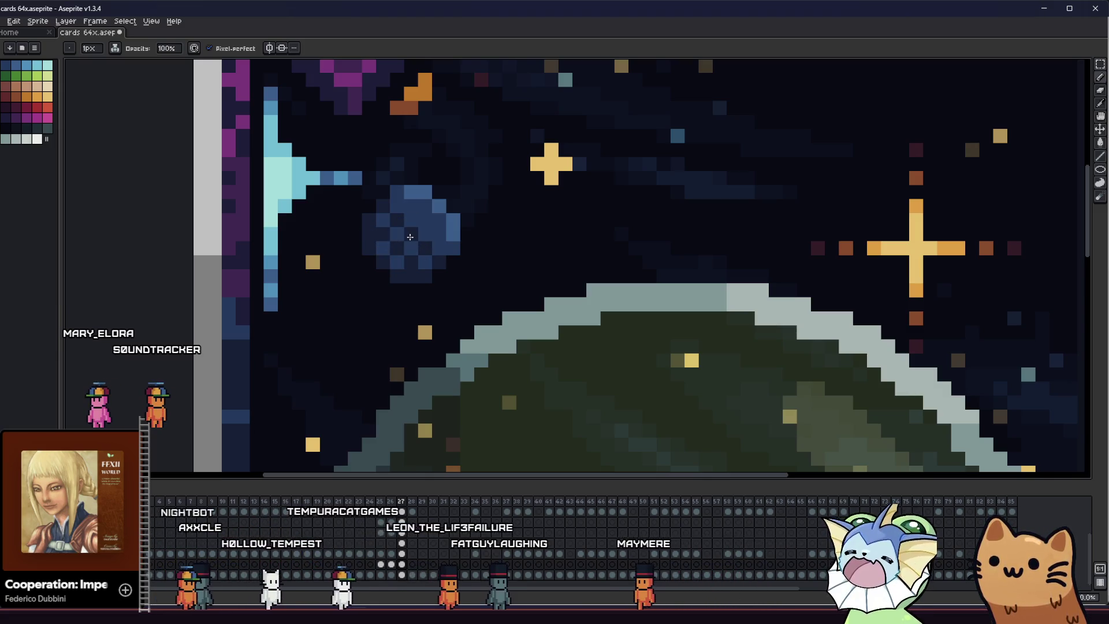
scroll(410, 236, "down", 2)
scroll(347, 286, "down", 1)
scroll(322, 306, "down", 1)
scroll(349, 297, "up", 2)
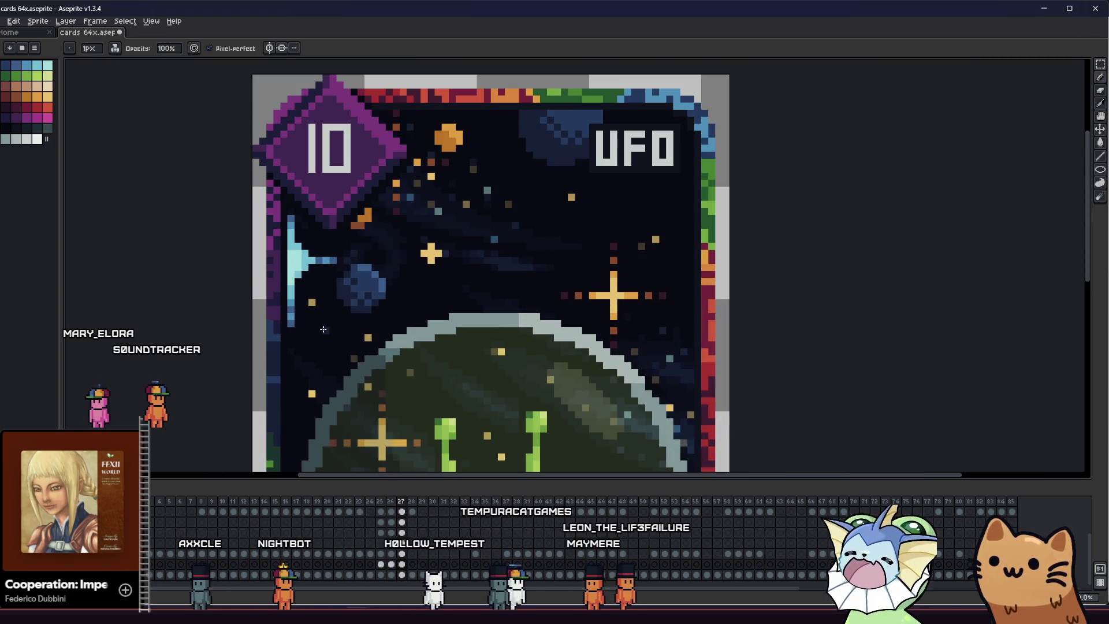
scroll(336, 330, "down", 2)
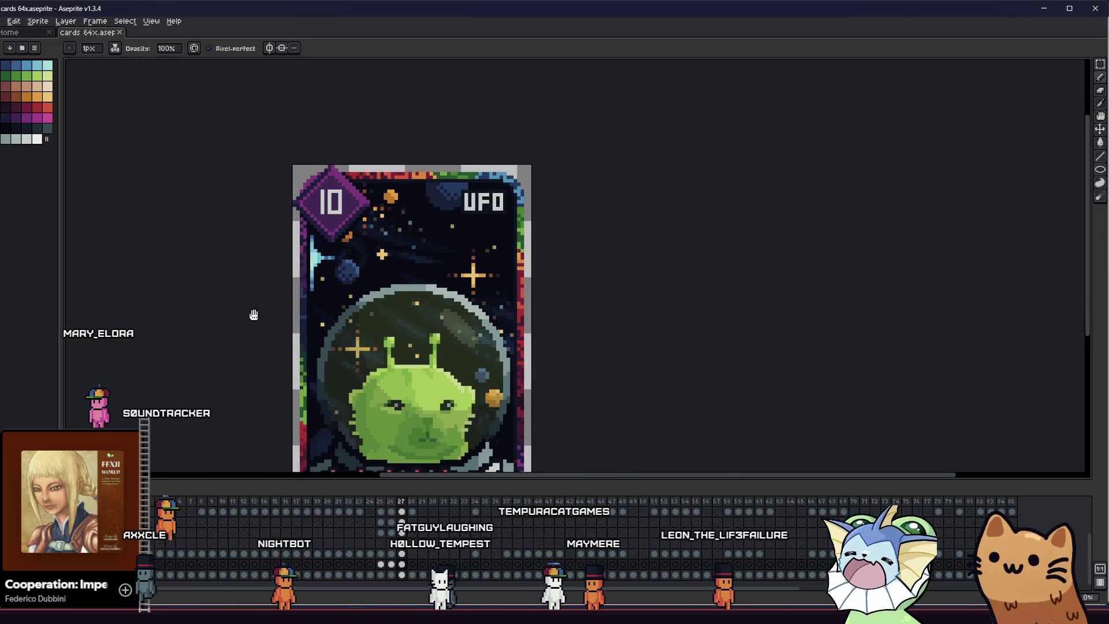
scroll(263, 299, "up", 1)
mouse_move(263, 299)
left_mouse_down()
mouse_move(329, 285)
mouse_move(366, 297)
mouse_move(387, 284)
mouse_move(380, 248)
mouse_move(270, 228)
mouse_move(329, 275)
mouse_move(318, 269)
left_mouse_up()
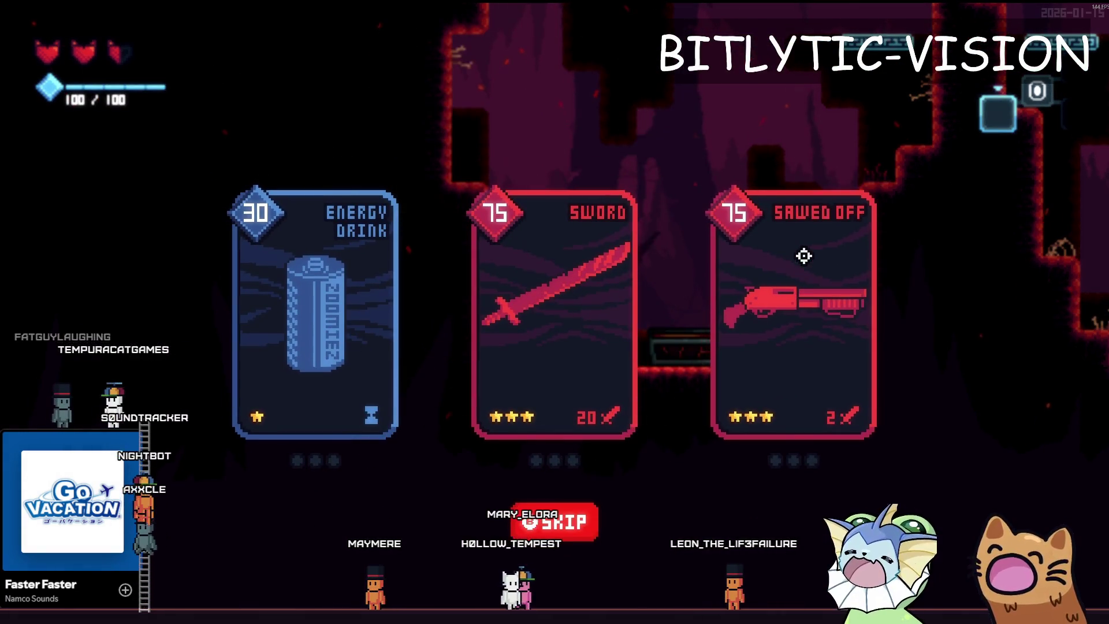
Take the Sword card as the reward in the game
left_click(567, 348)
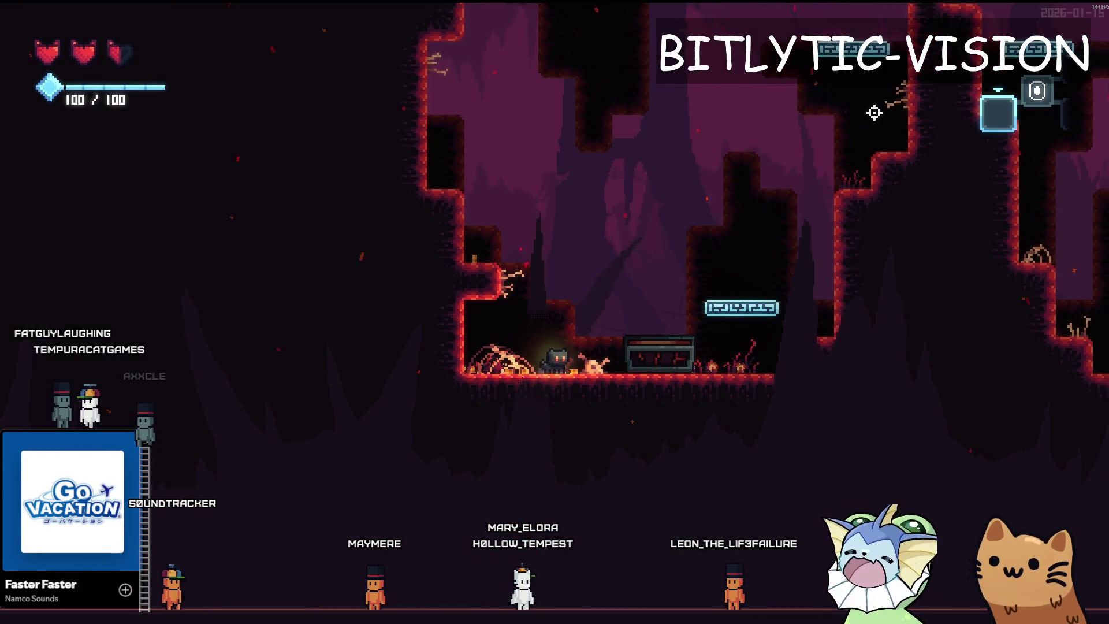
Teleport to the forge room via the debug menu, open the forge and pick the Bullet Hole sticker
key("space")
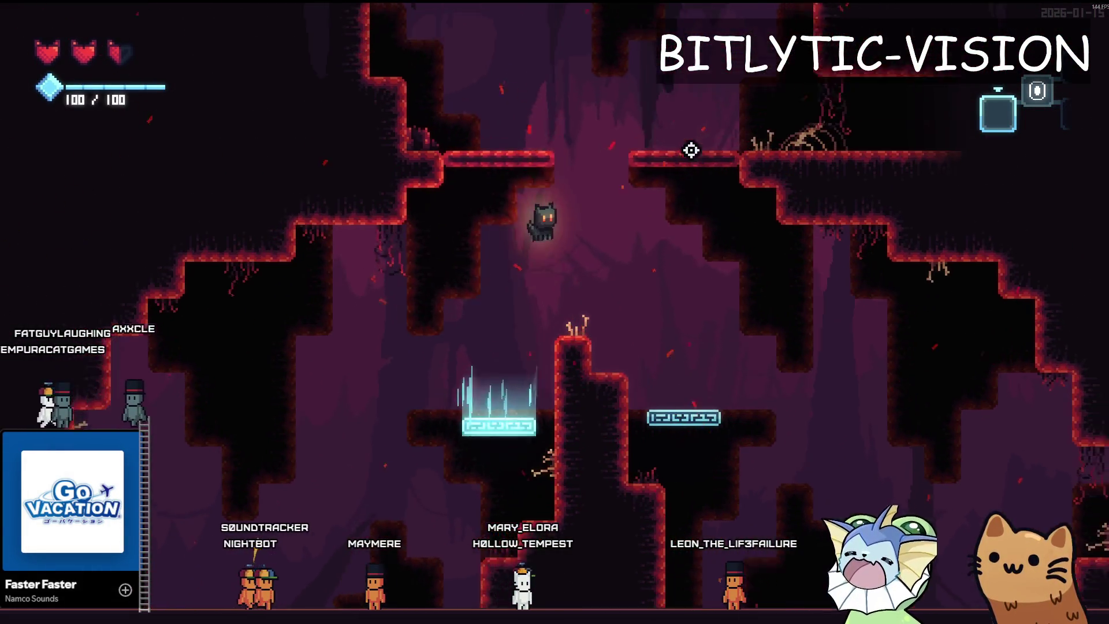
key("a")
key("d")
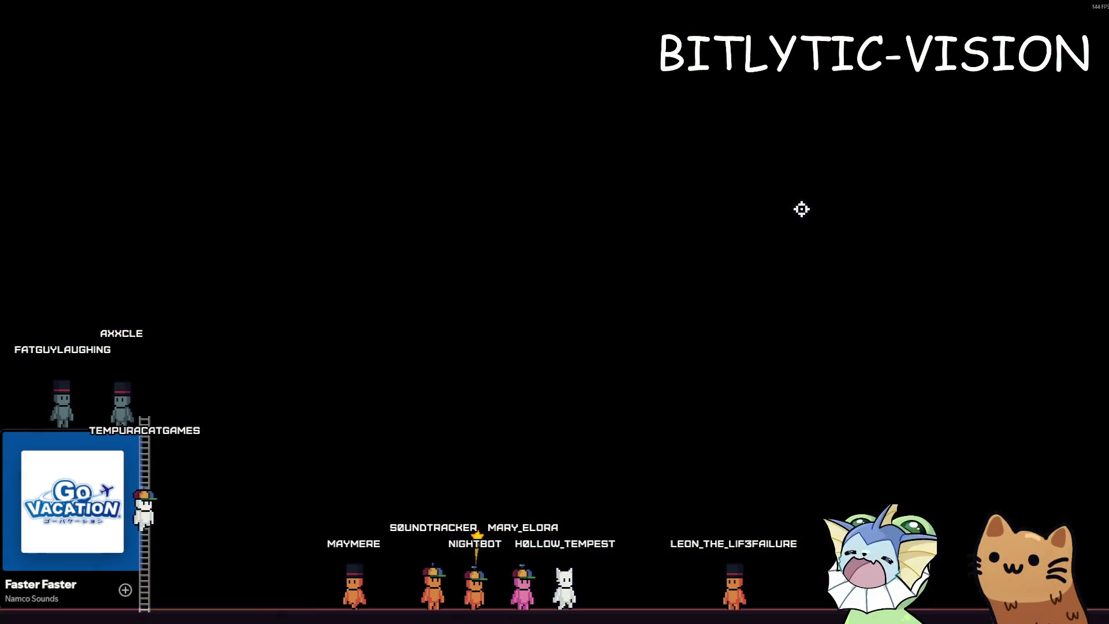
key("Escape")
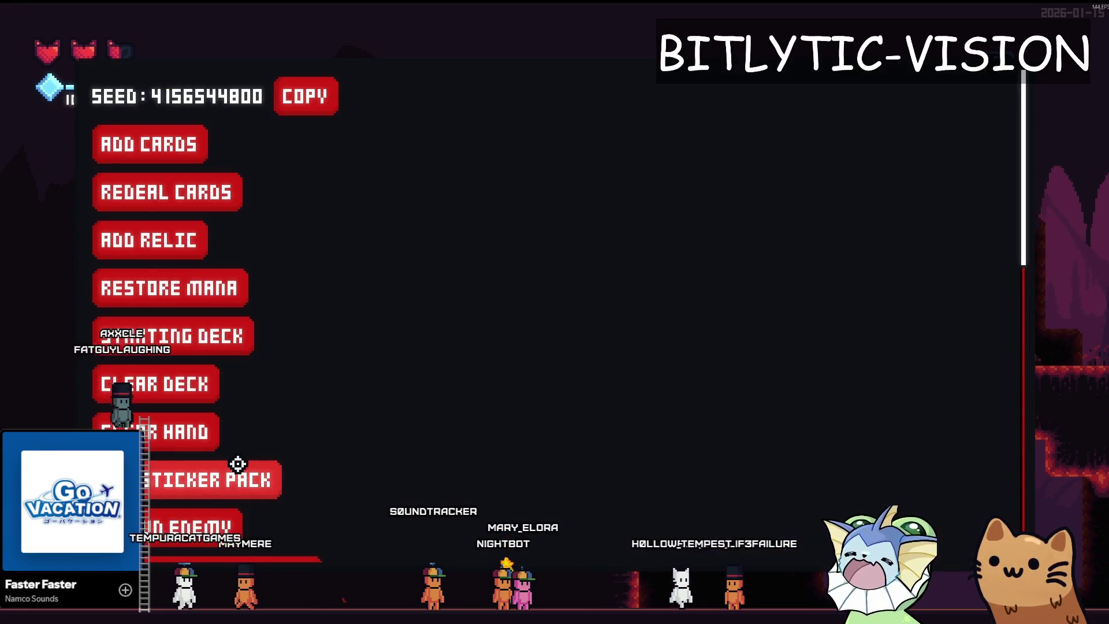
scroll(367, 457, "down", 5)
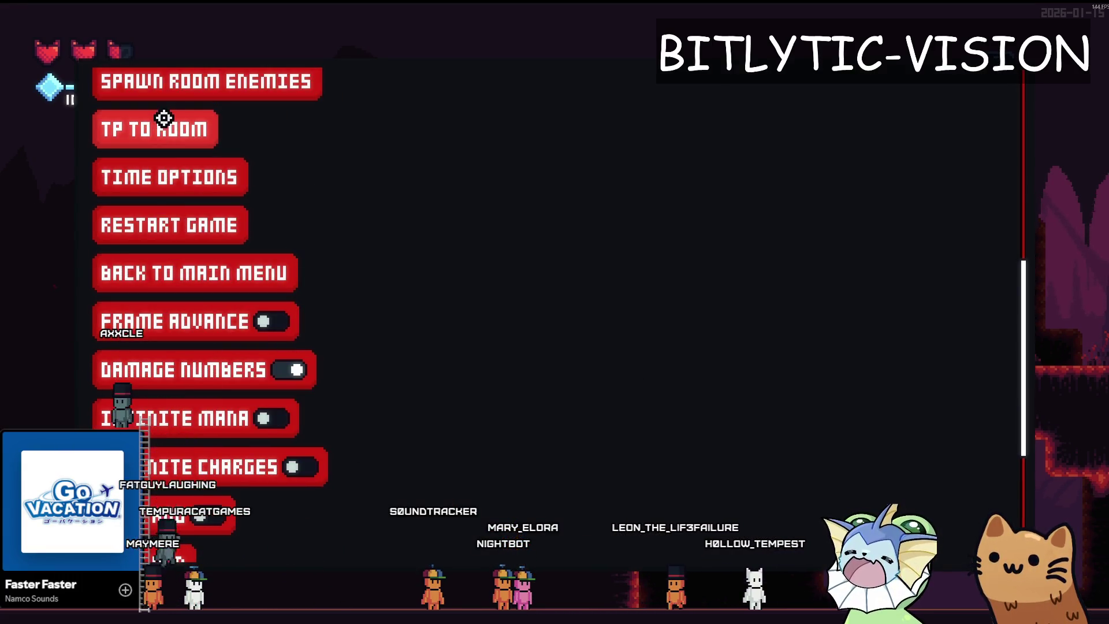
left_click(164, 121)
scroll(830, 401, "down", 1)
left_click(805, 475)
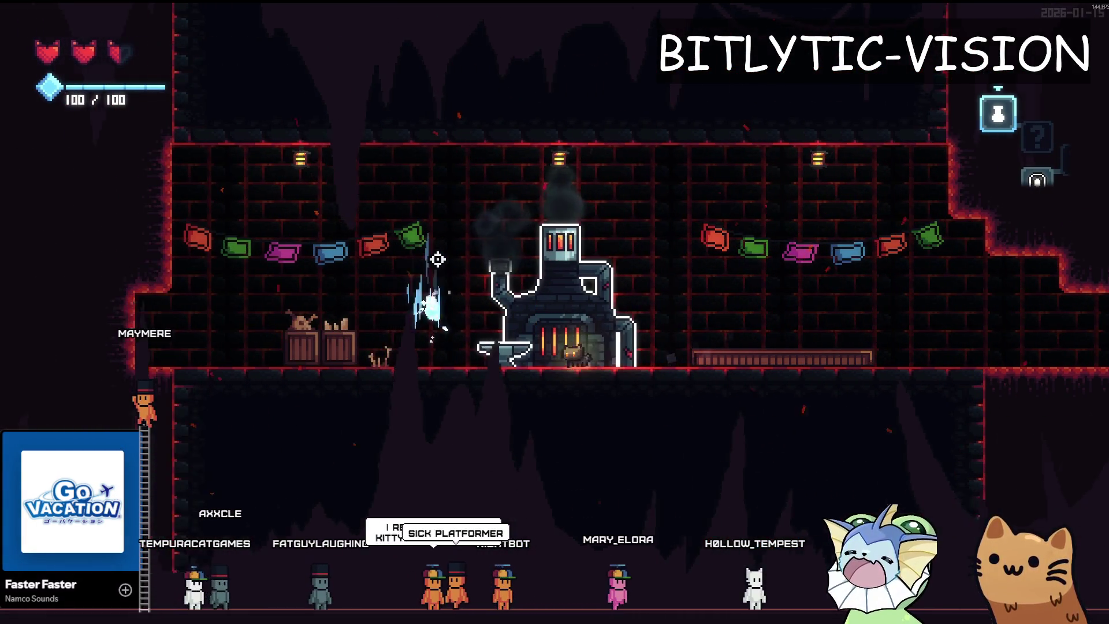
key("e")
scroll(451, 261, "down", 2)
scroll(441, 395, "up", 1)
scroll(441, 395, "down", 2)
scroll(625, 286, "up", 1)
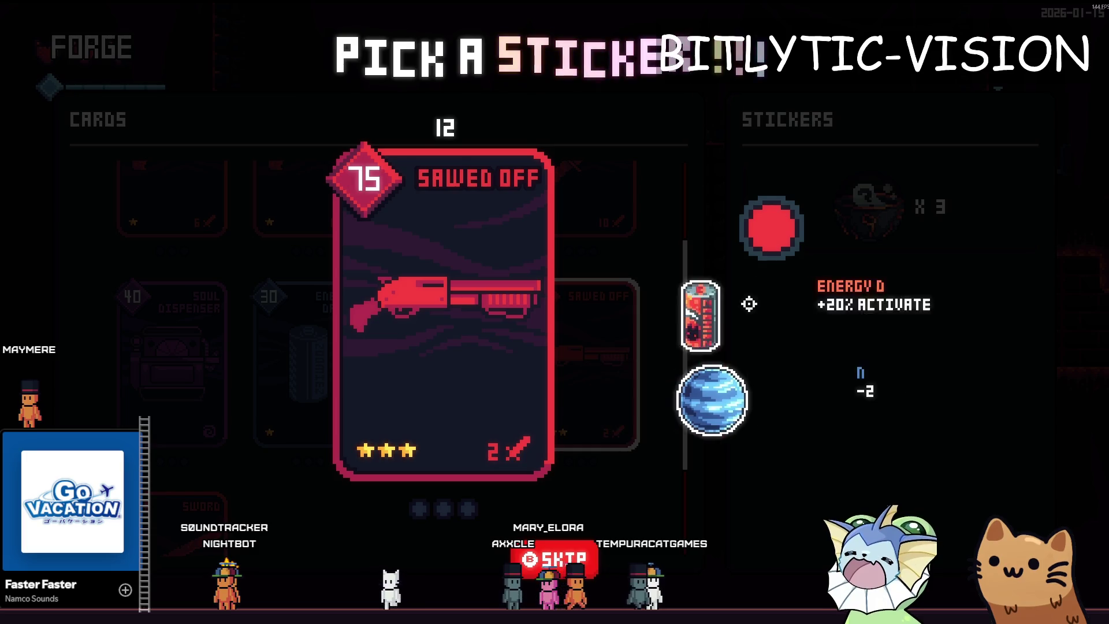
left_click(759, 227)
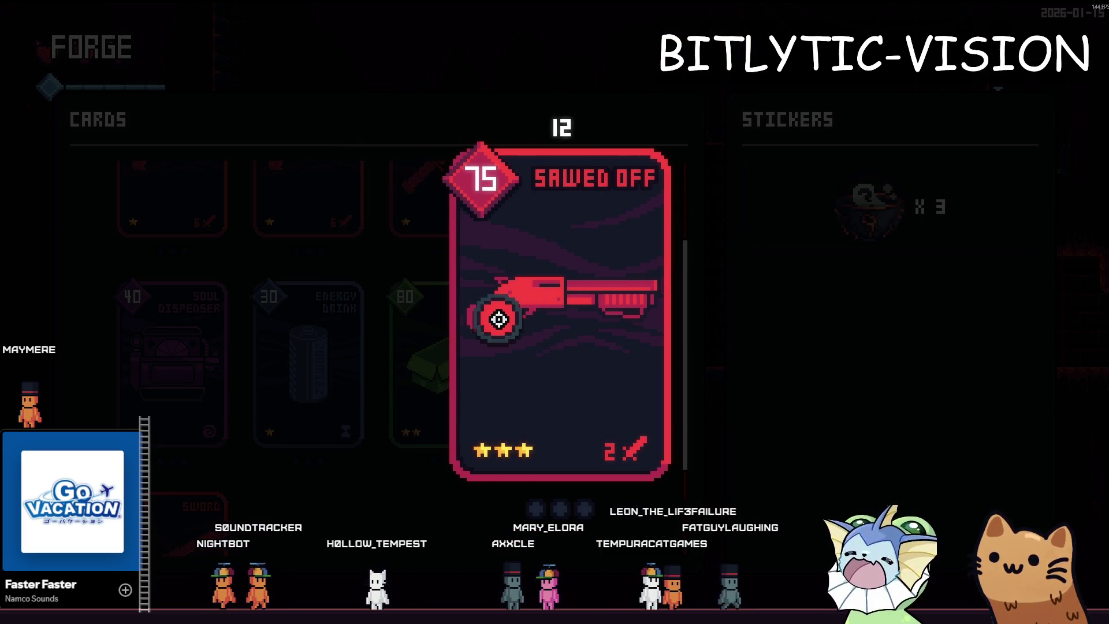
Place the Bullet Hole on the shotgun and a Jupiter sticker on the card's lower right, confirming both
left_click(592, 231)
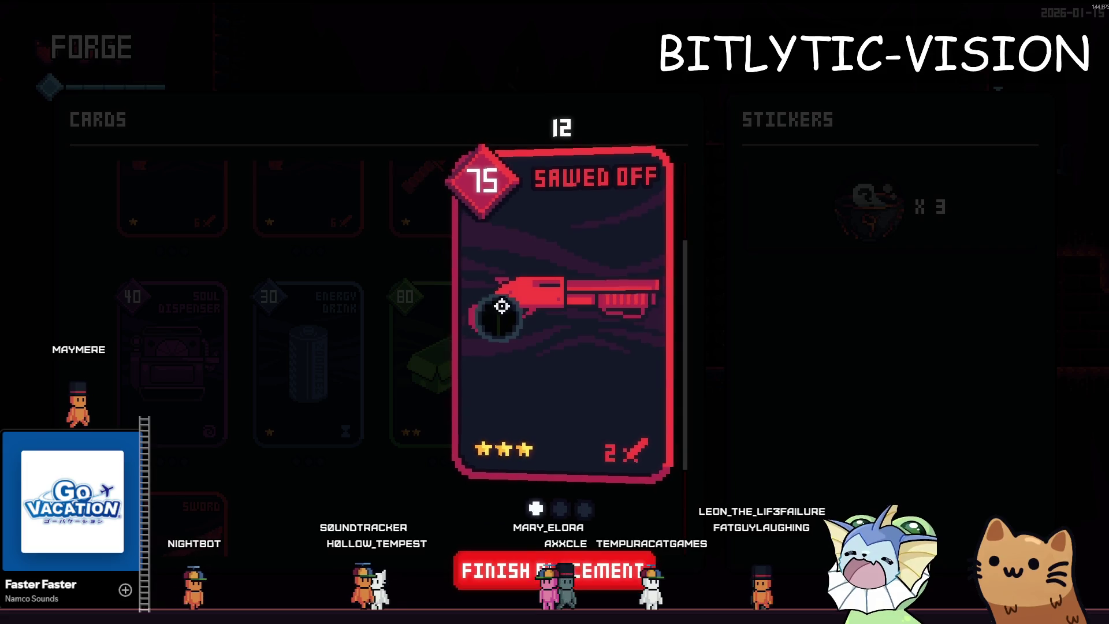
left_click(554, 571)
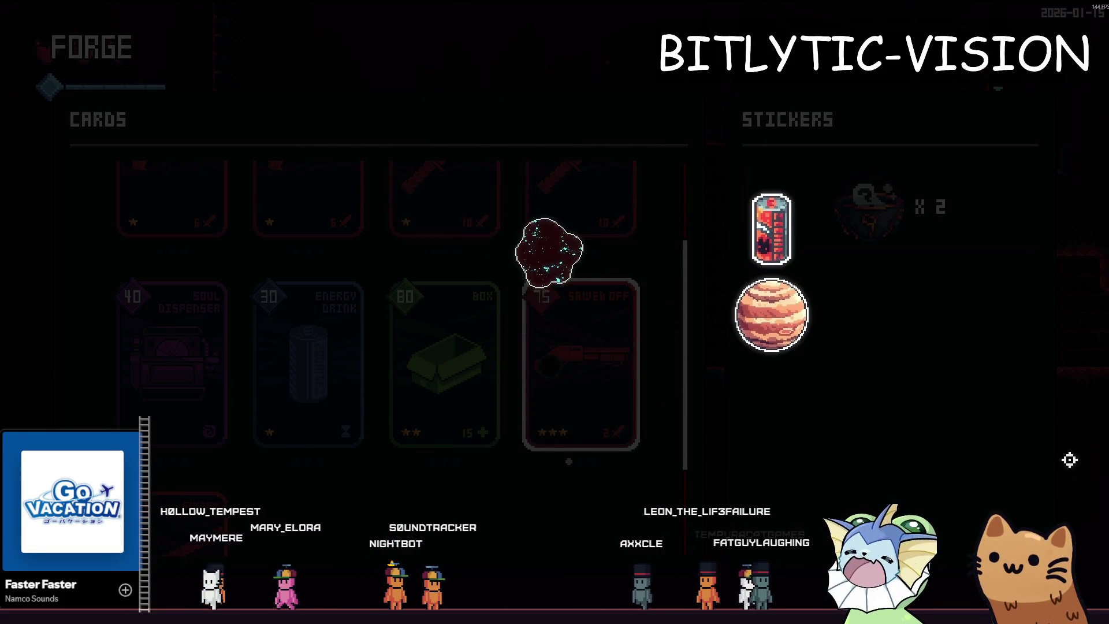
left_click(619, 310)
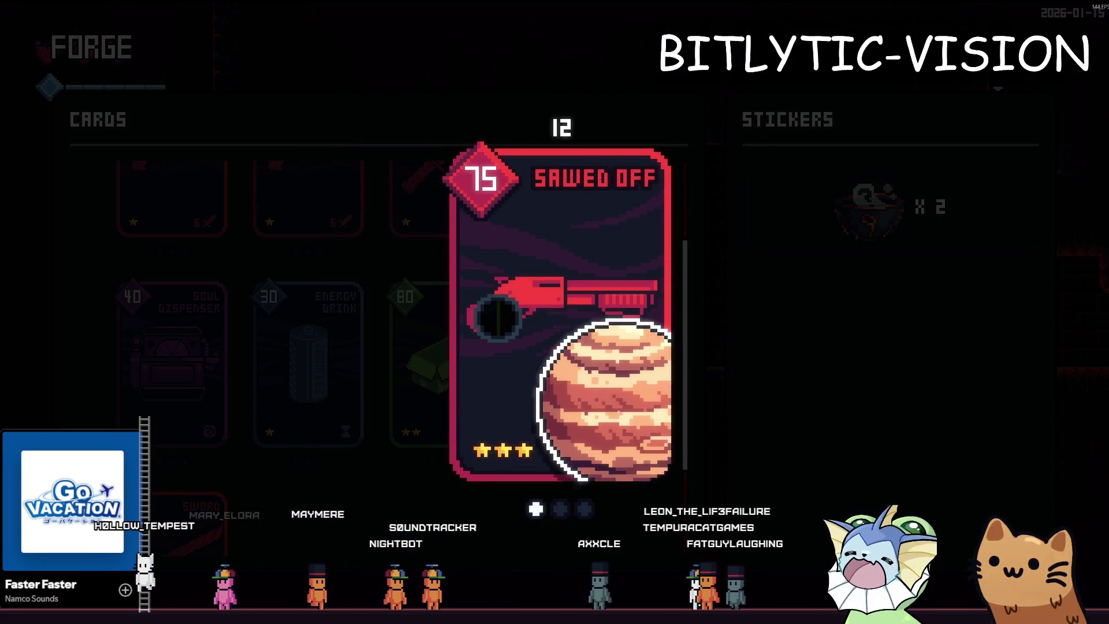
left_click(664, 330)
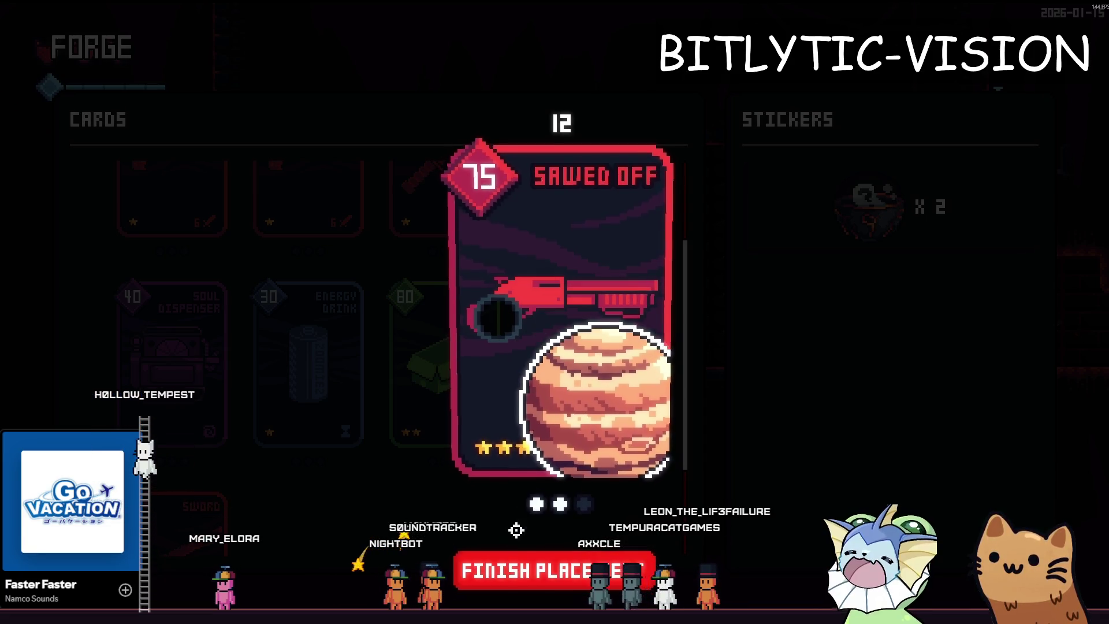
left_click(515, 530)
key("Escape")
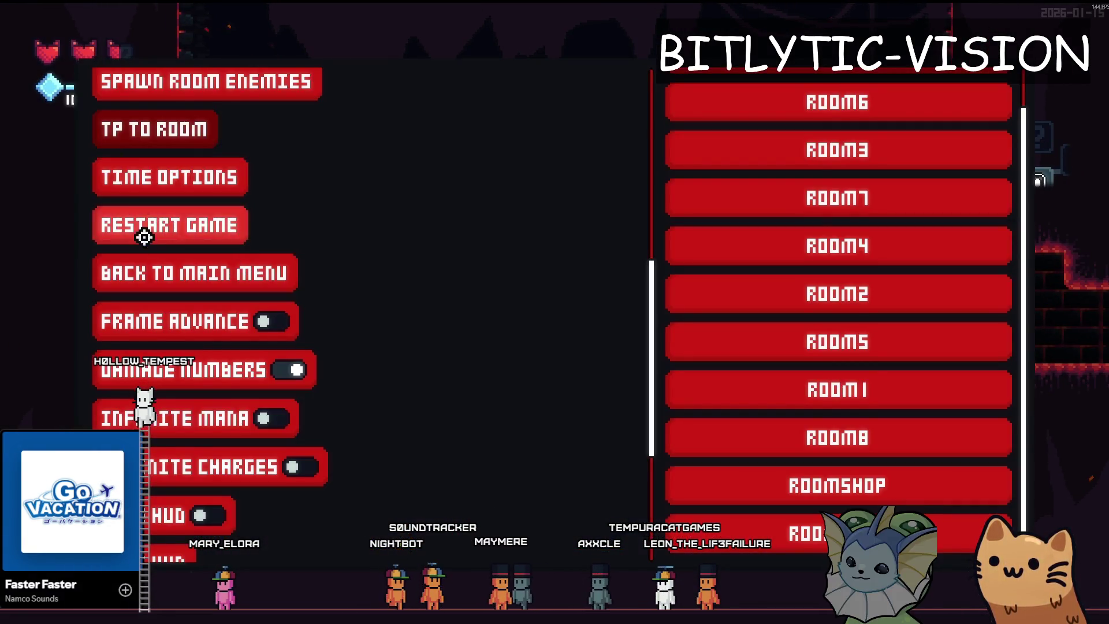
scroll(144, 235, "up", 4)
scroll(142, 257, "up", 1)
Spawn a DPS dummy in the forge room through the debug Spawn Enemy list
key("Escape")
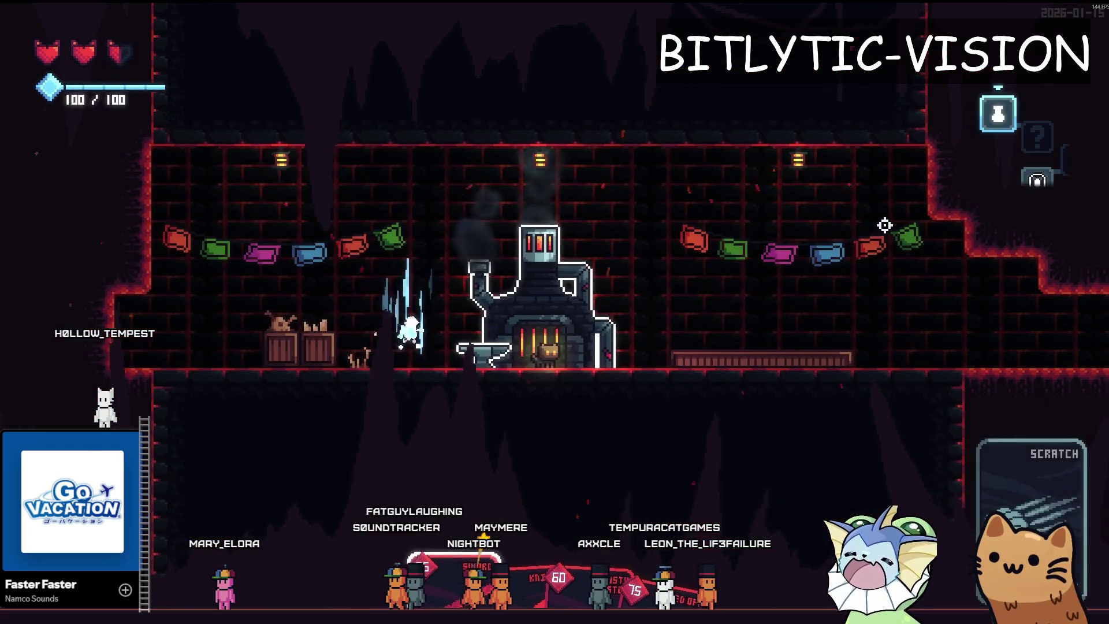
key("a")
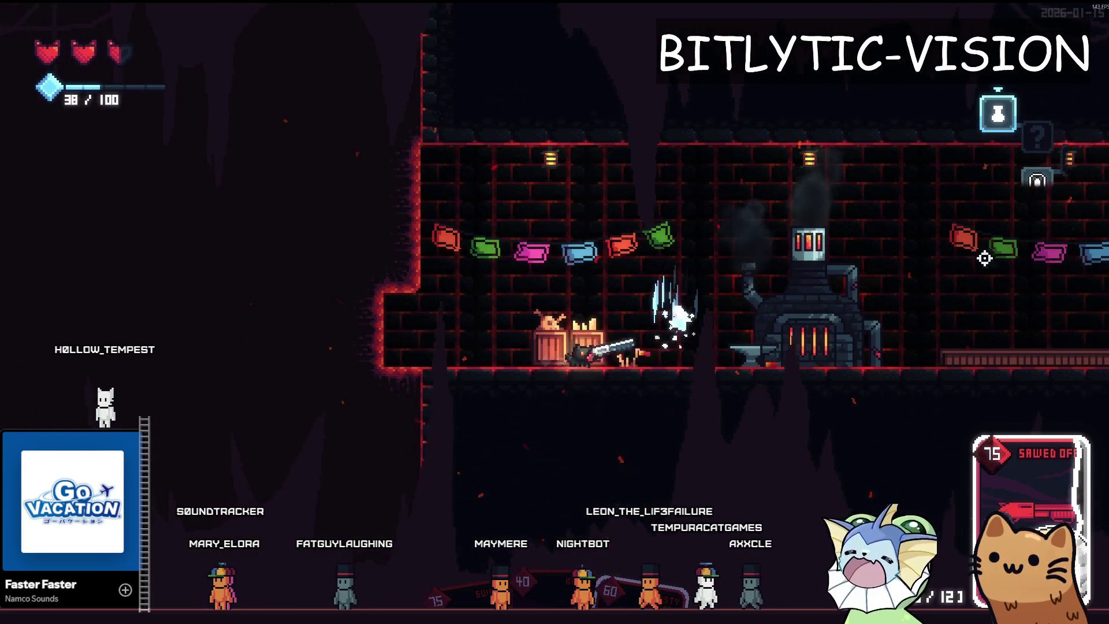
key("Escape")
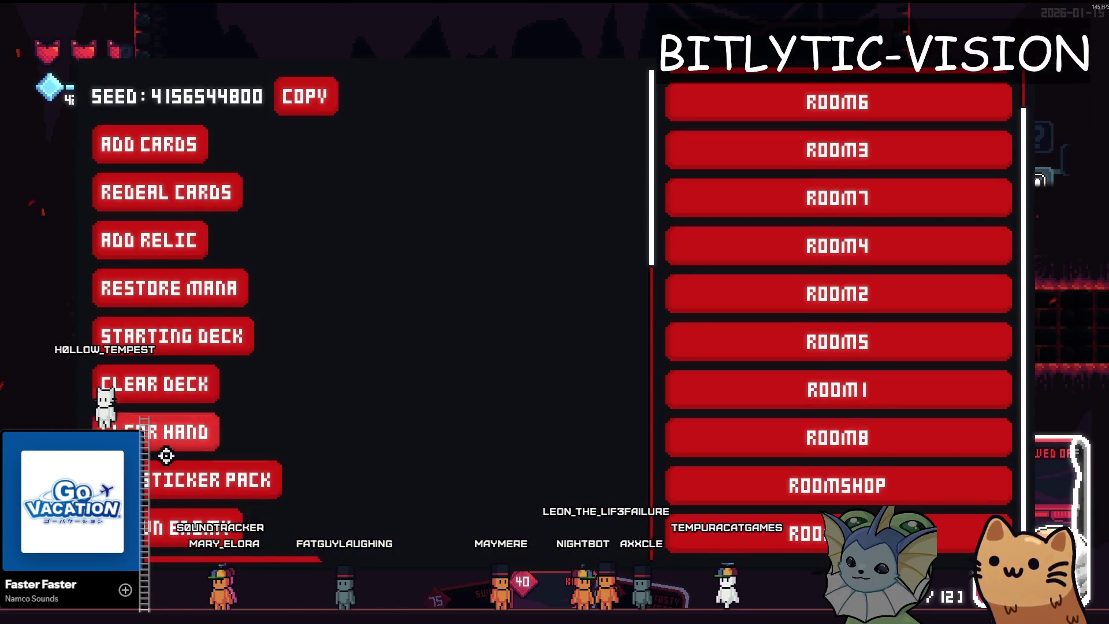
scroll(136, 355, "down", 5)
left_click(150, 227)
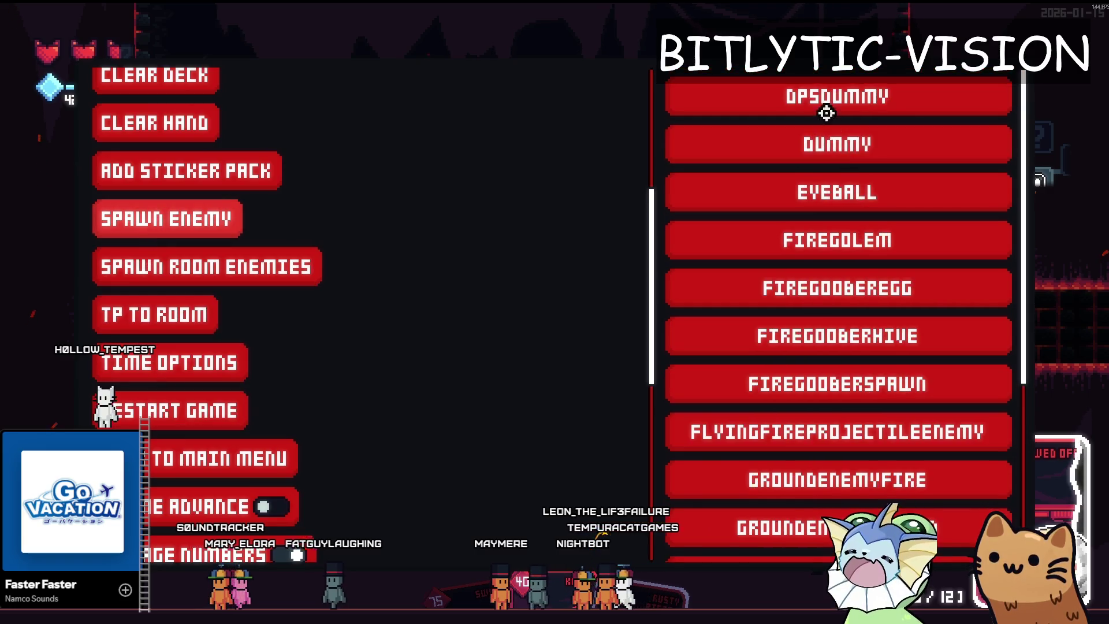
left_click(837, 100)
left_click(698, 306)
key("Escape")
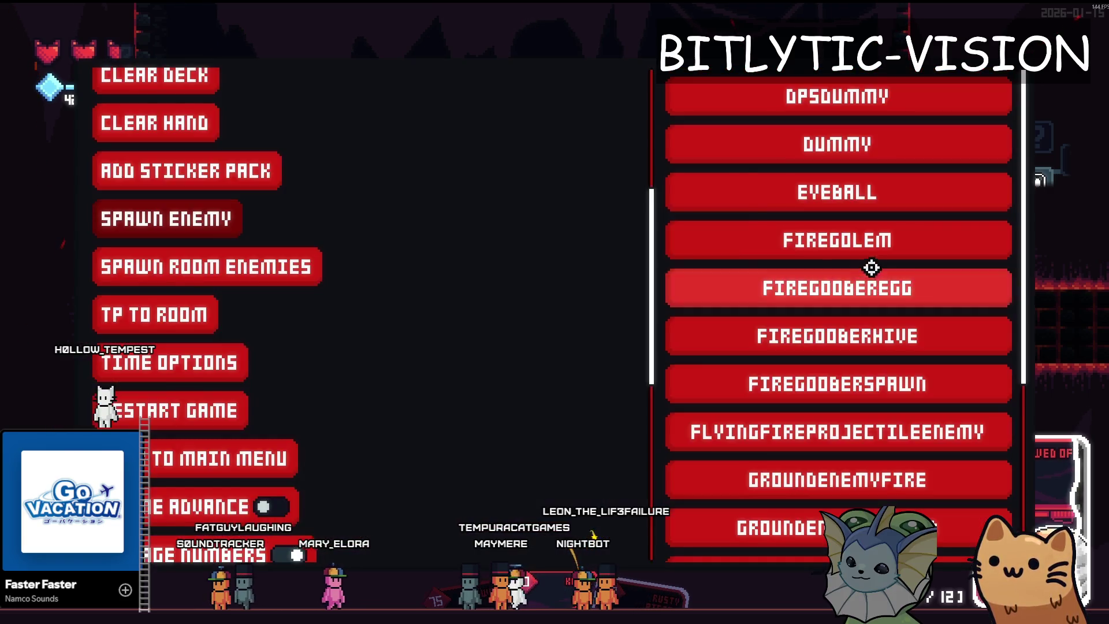
key("Escape")
Fire the Sawed Off at the dummies, then use a sticker pack on it and pick the Mars sticker
left_click(981, 280)
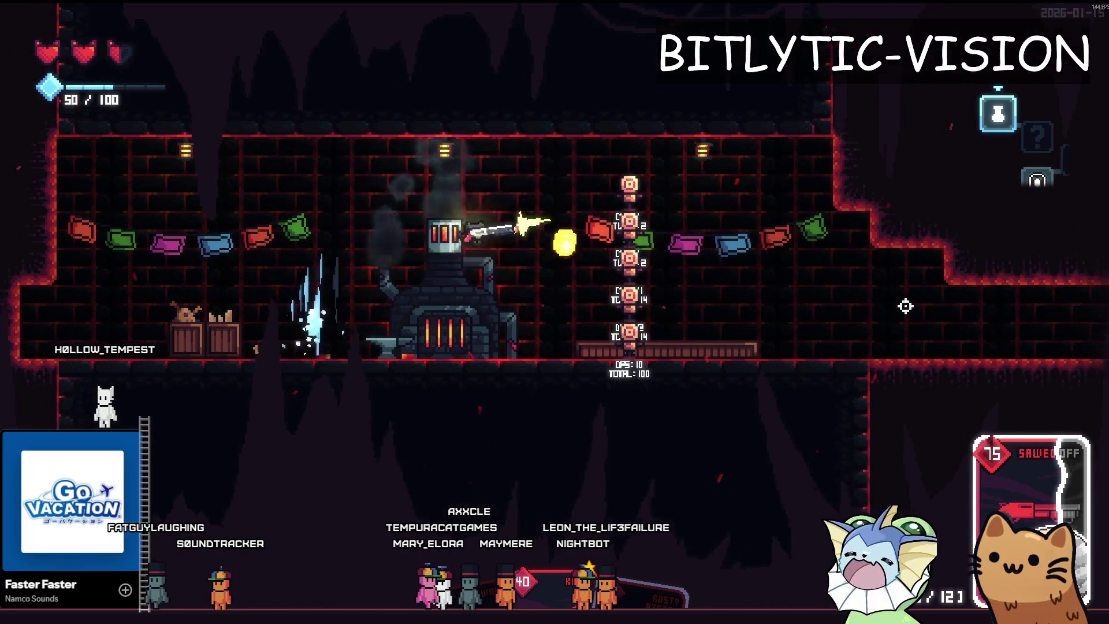
key("d")
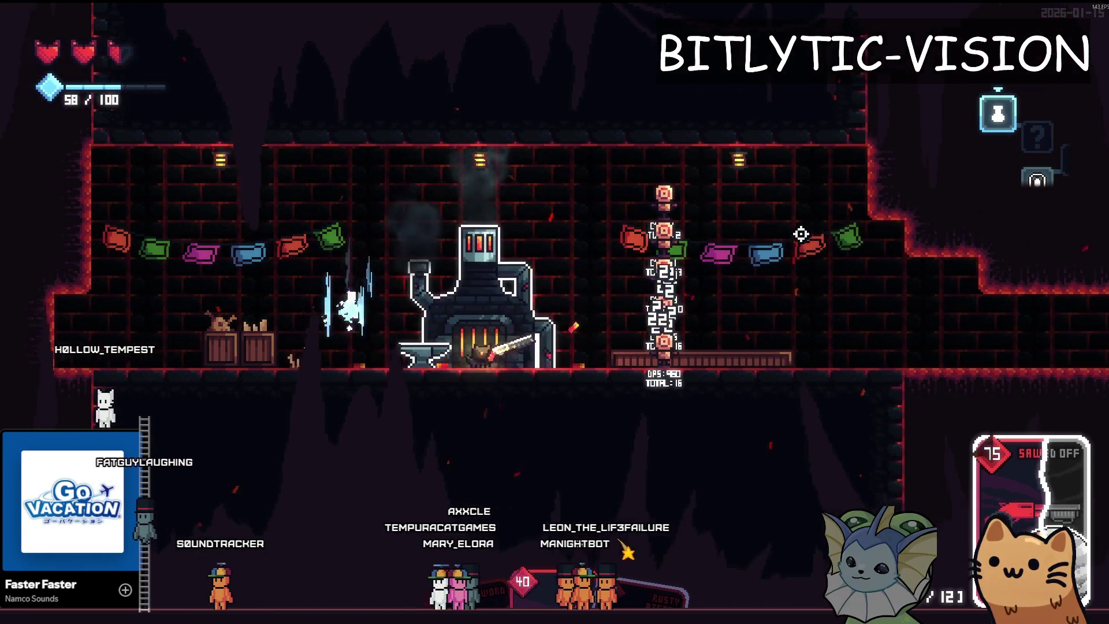
key("a")
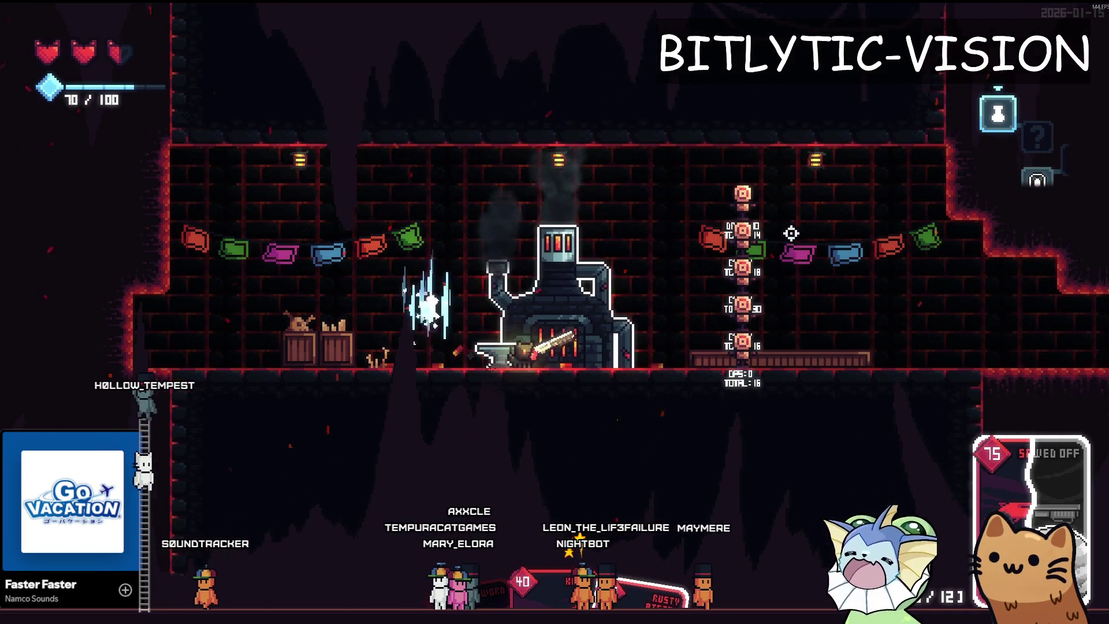
key("e")
left_click(594, 373)
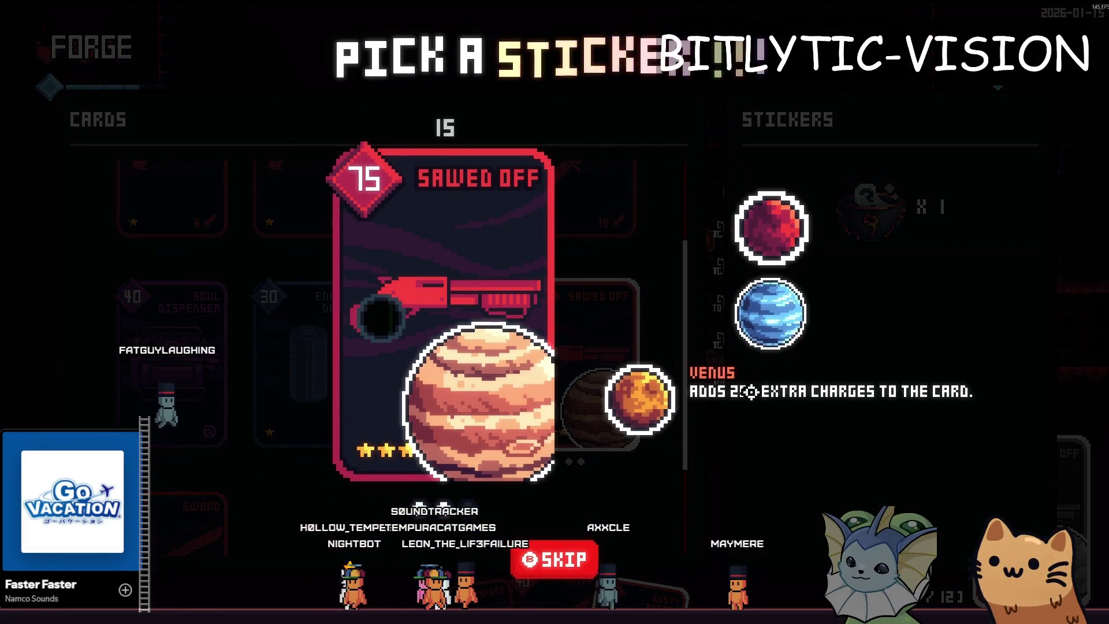
mouse_move(771, 228)
left_click(772, 215)
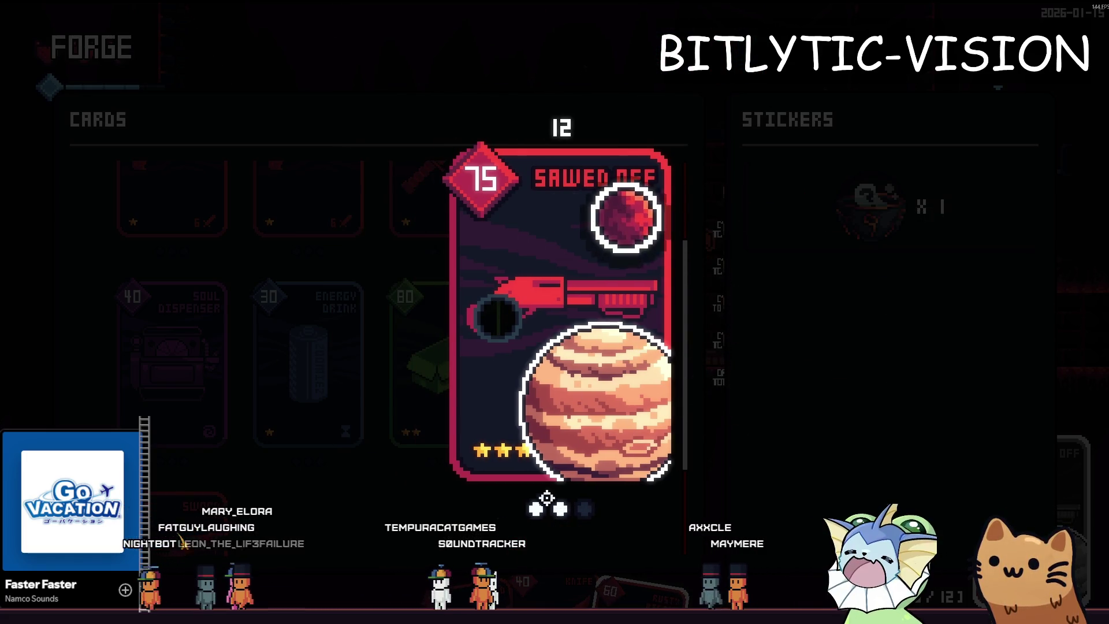
Finish placing the Mars sticker on the Sawed Off card and walk around the forge
left_click(546, 570)
key("d")
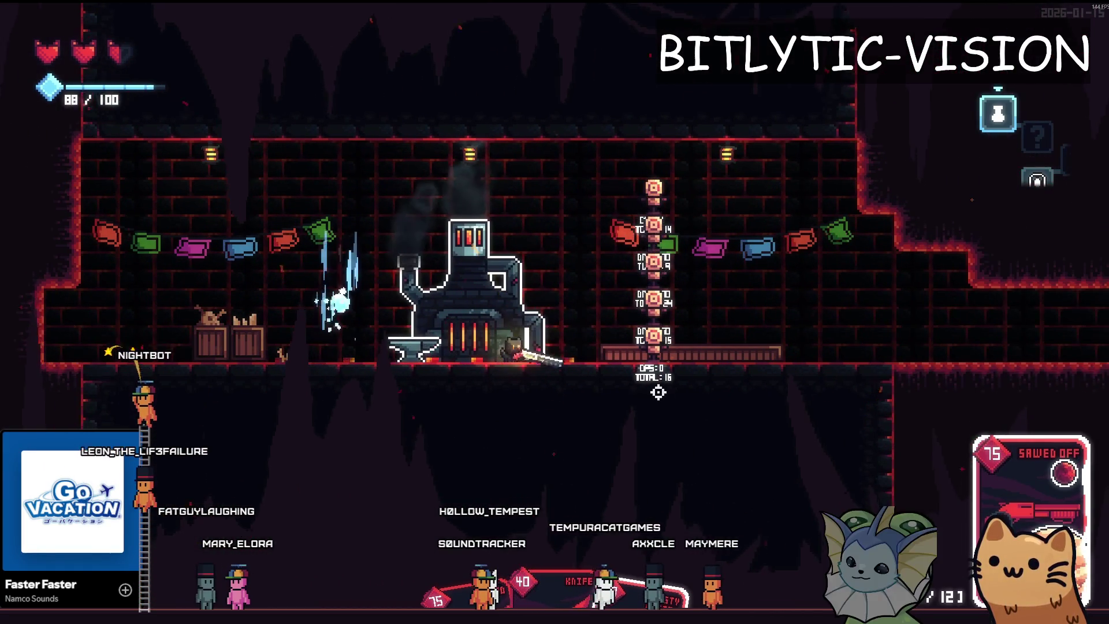
key("d")
key("a")
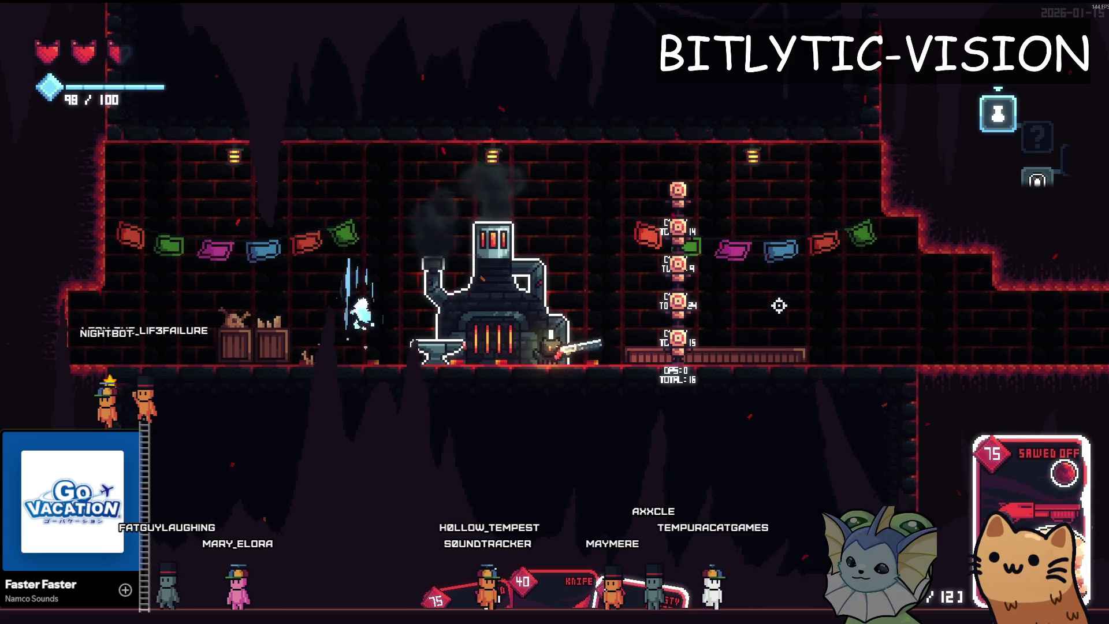
Grant the Remote Detonator relic from the debug menu's relic list
key("F1")
scroll(148, 307, "up", 3)
left_click(156, 243)
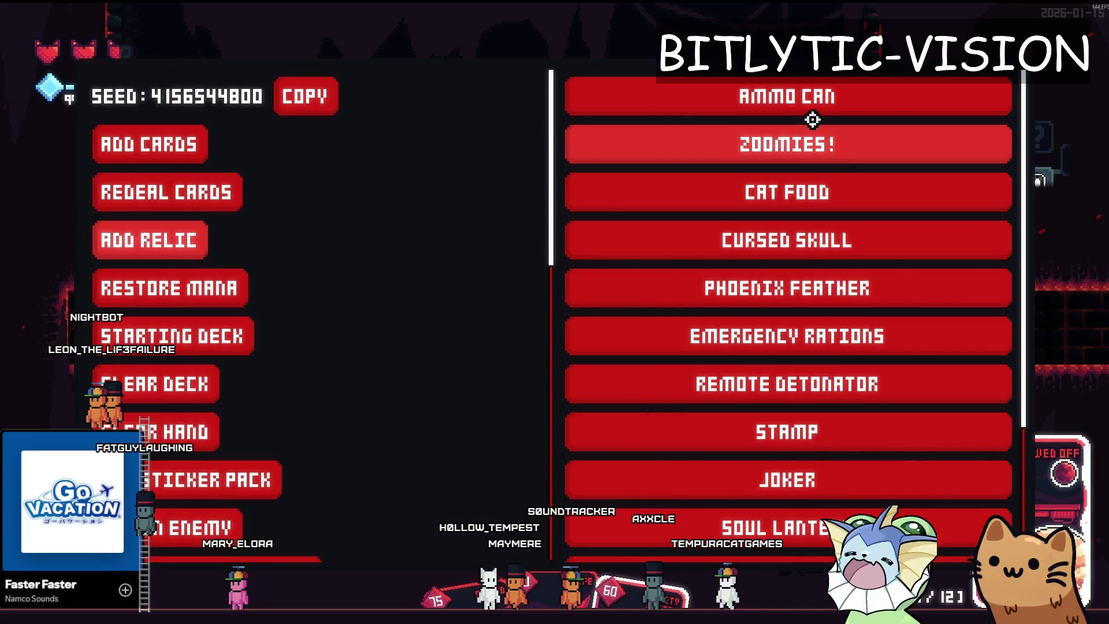
scroll(795, 373, "down", 3)
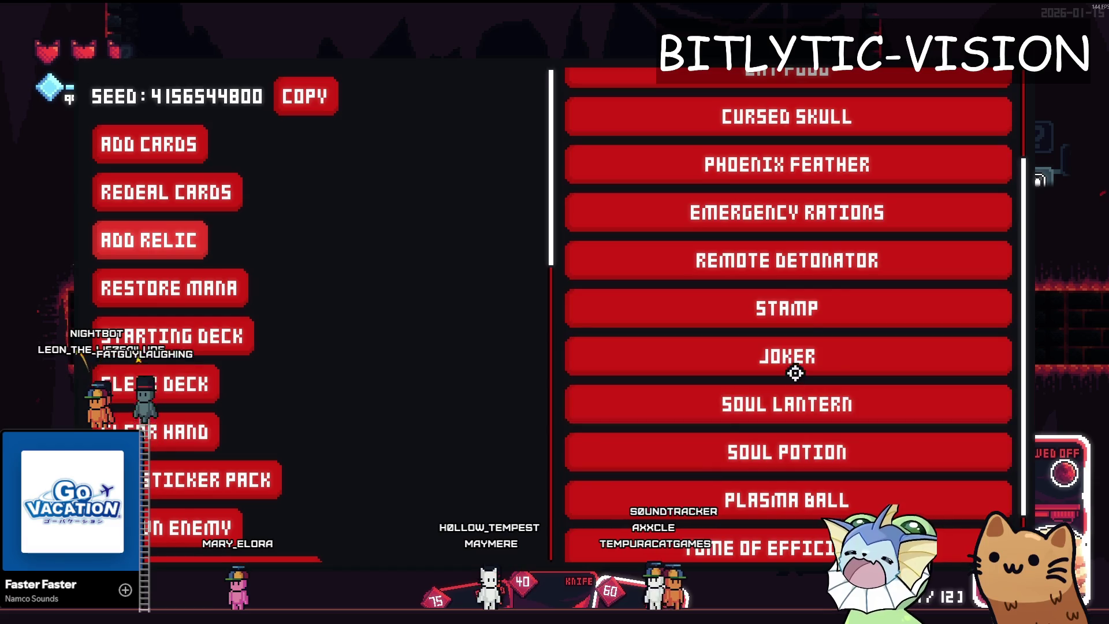
left_click(782, 261)
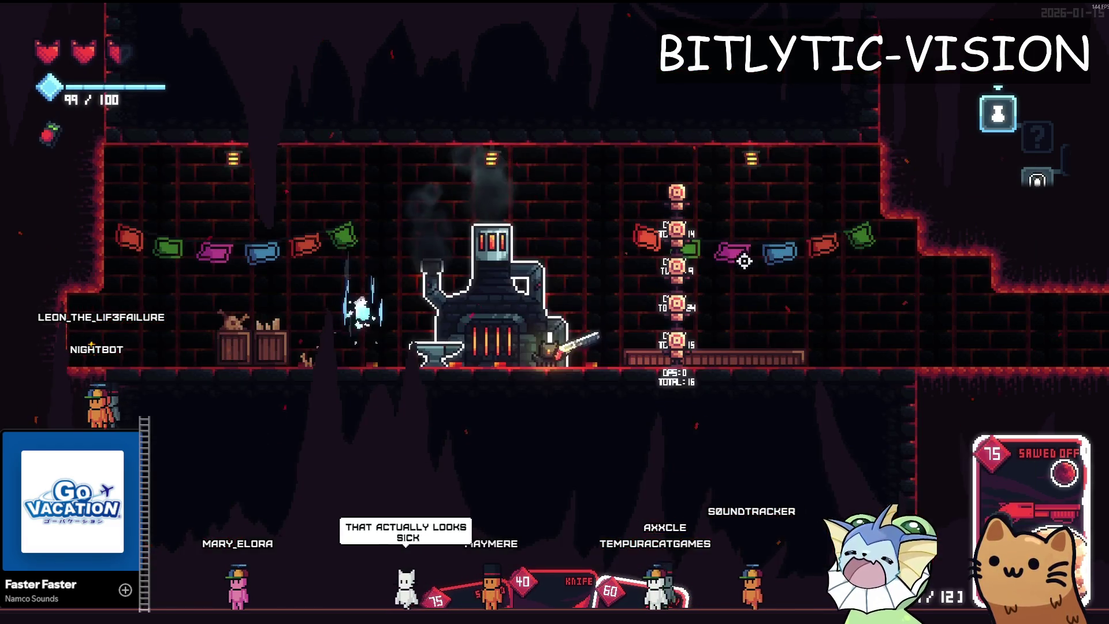
Spawn two enemies from the debug list, the dark one beside the crates
key("F1")
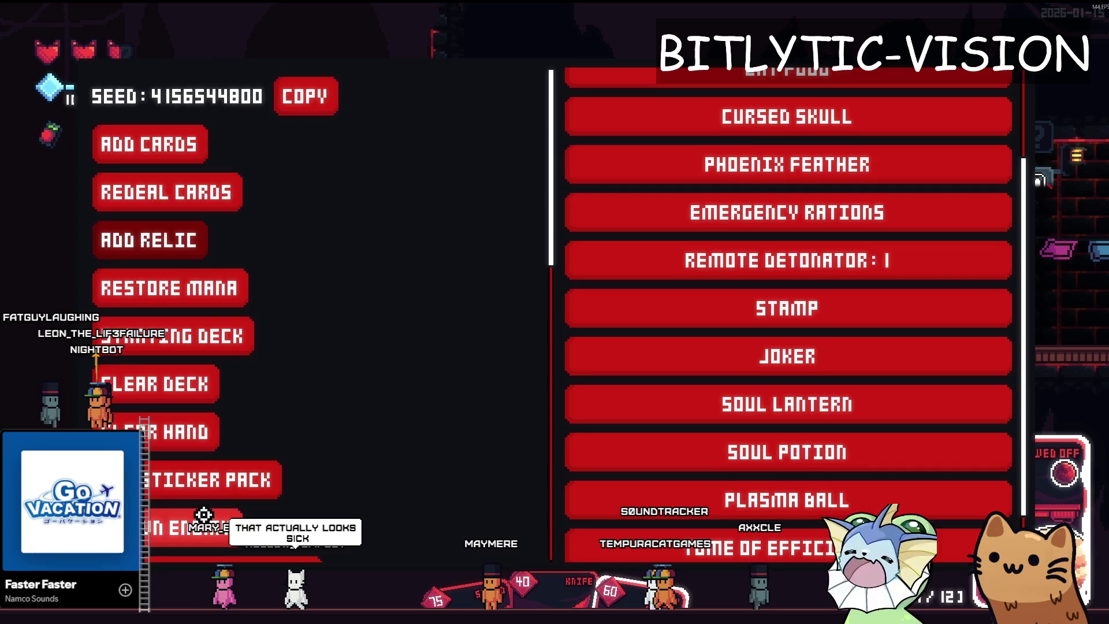
scroll(202, 515, "down", 3)
left_click(174, 404)
left_click(806, 154)
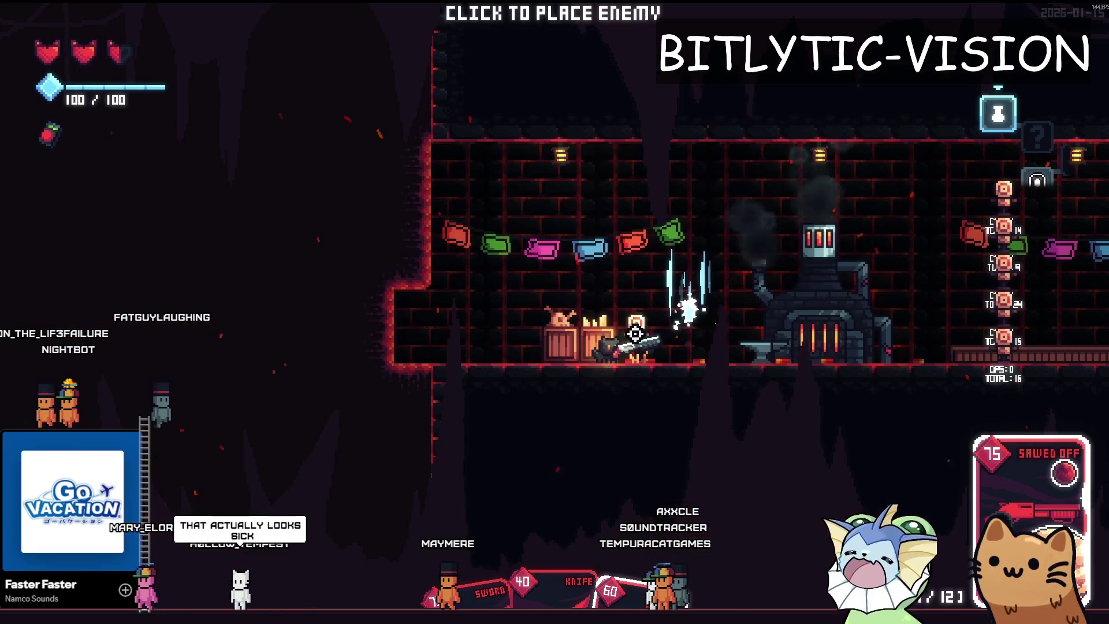
left_click(639, 325)
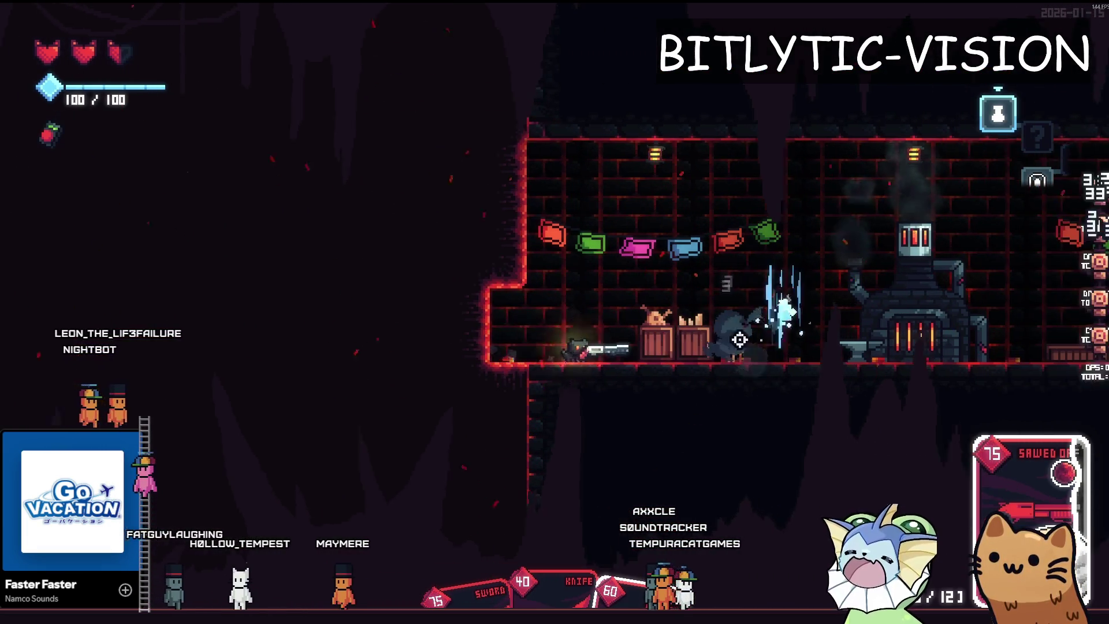
key("F1")
left_click(820, 143)
left_click(624, 276)
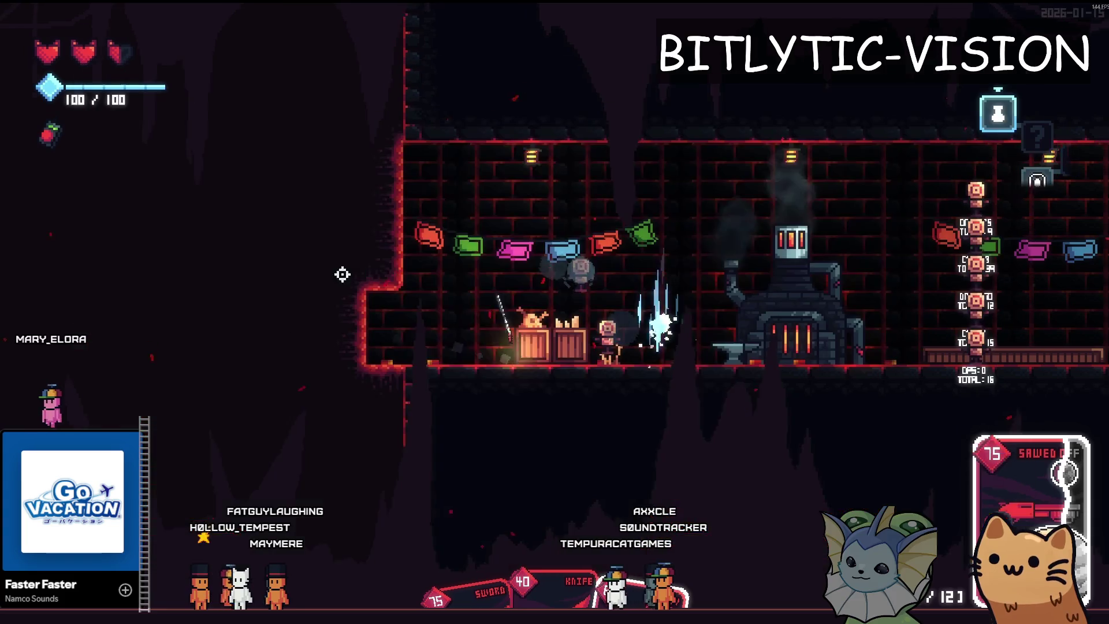
Check the relic list again, bring up the game's settings, then switch to the Steam library
key("F1")
left_click(150, 240)
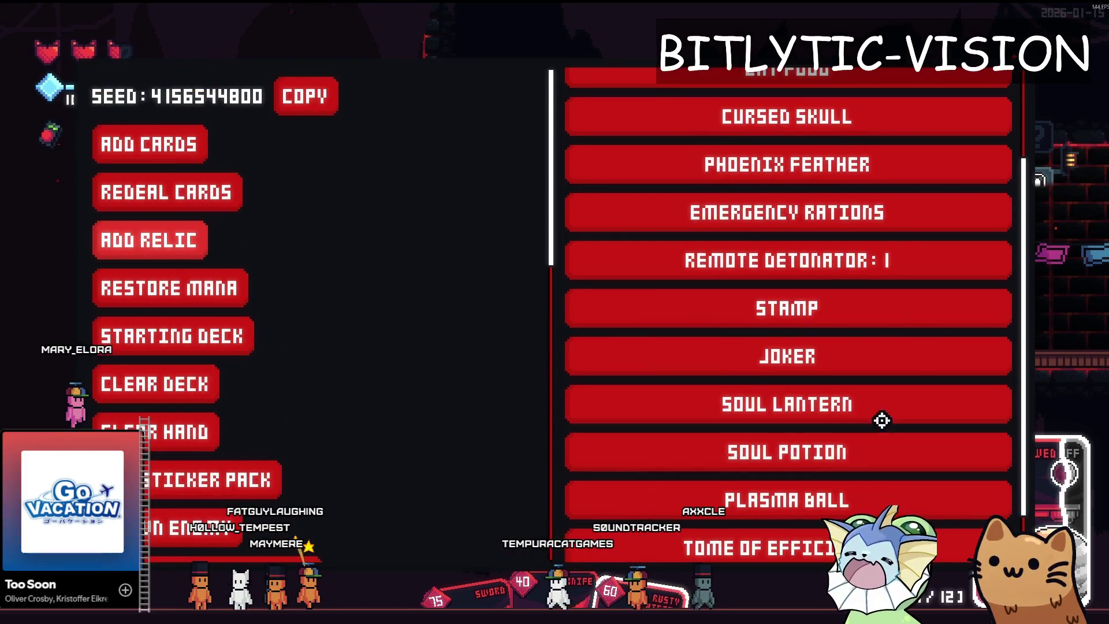
scroll(879, 390, "down", 1)
scroll(870, 374, "up", 3)
scroll(832, 434, "down", 3)
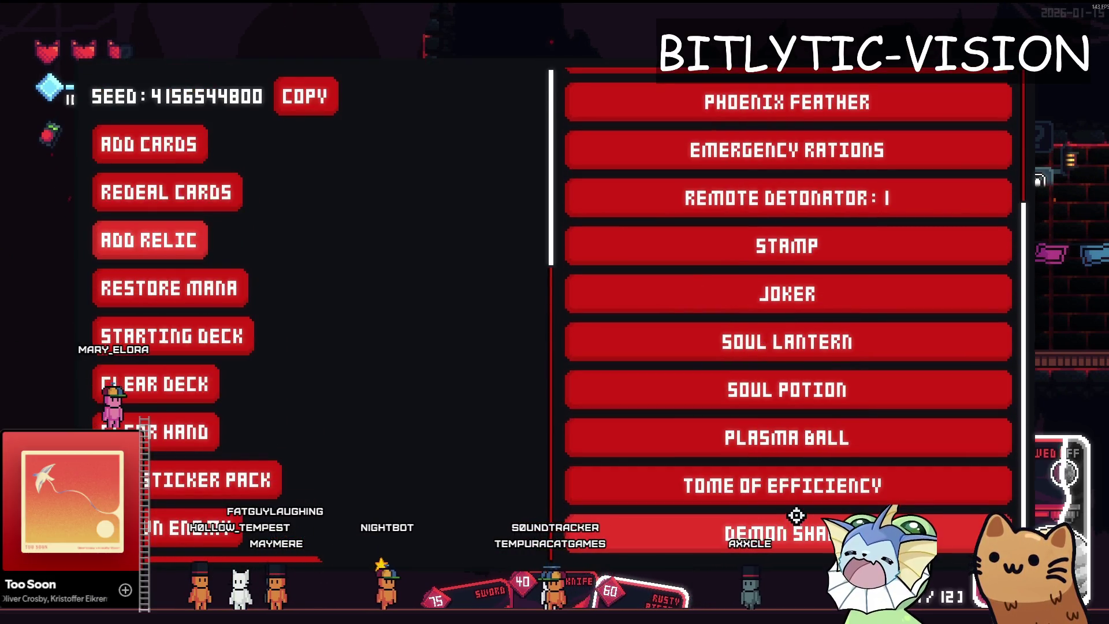
scroll(788, 453, "up", 3)
key("F1")
key("Escape")
key("Escape")
key("Escape")
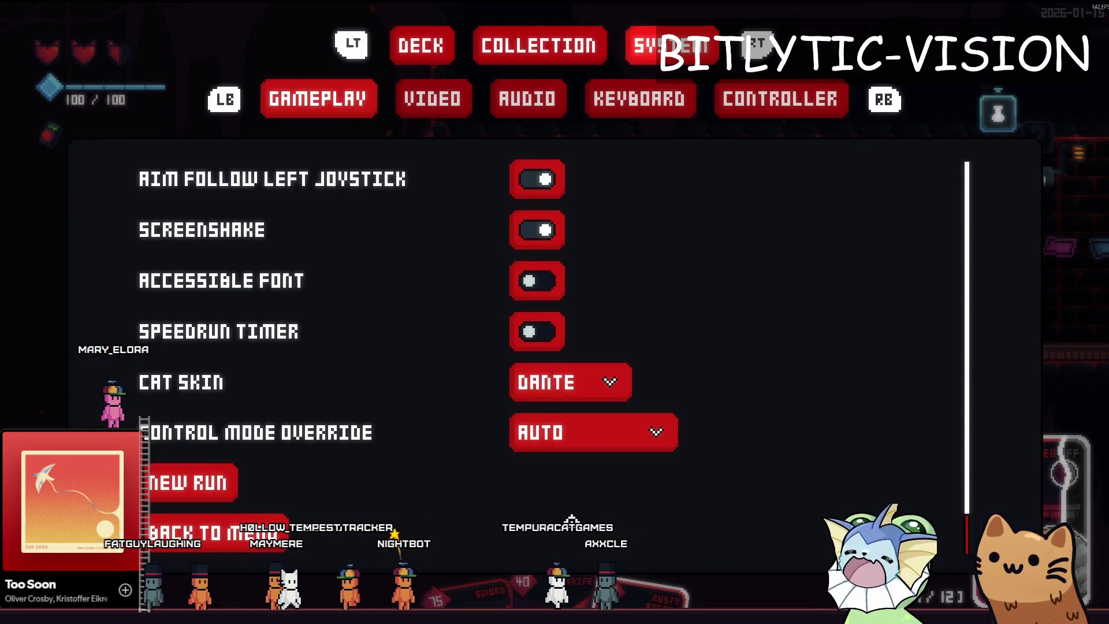
scroll(867, 406, "down", 1)
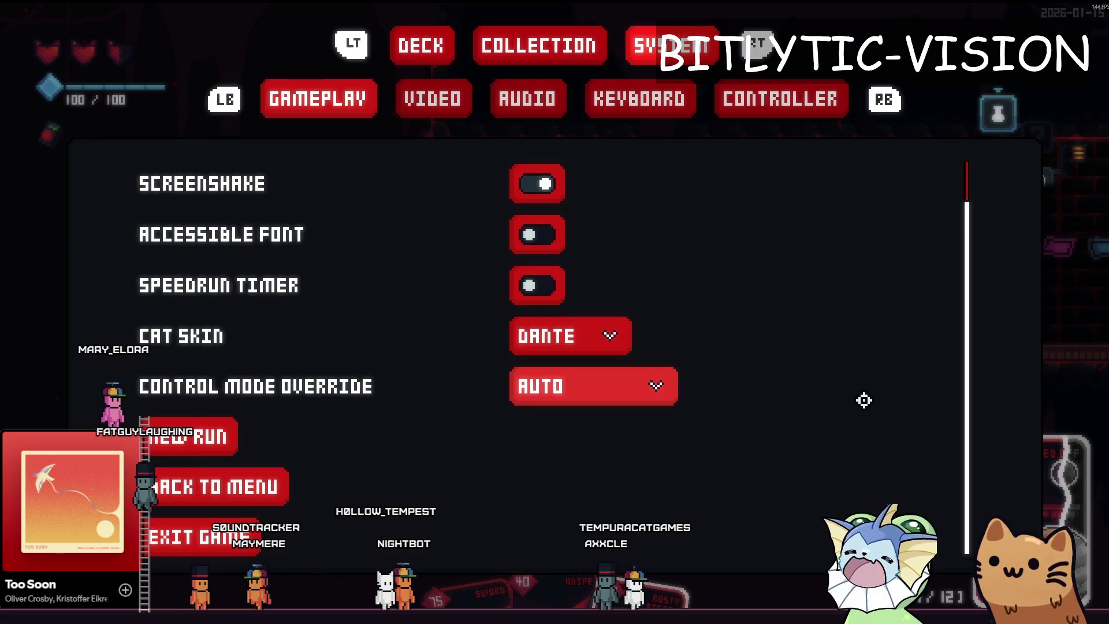
key("alt+Tab")
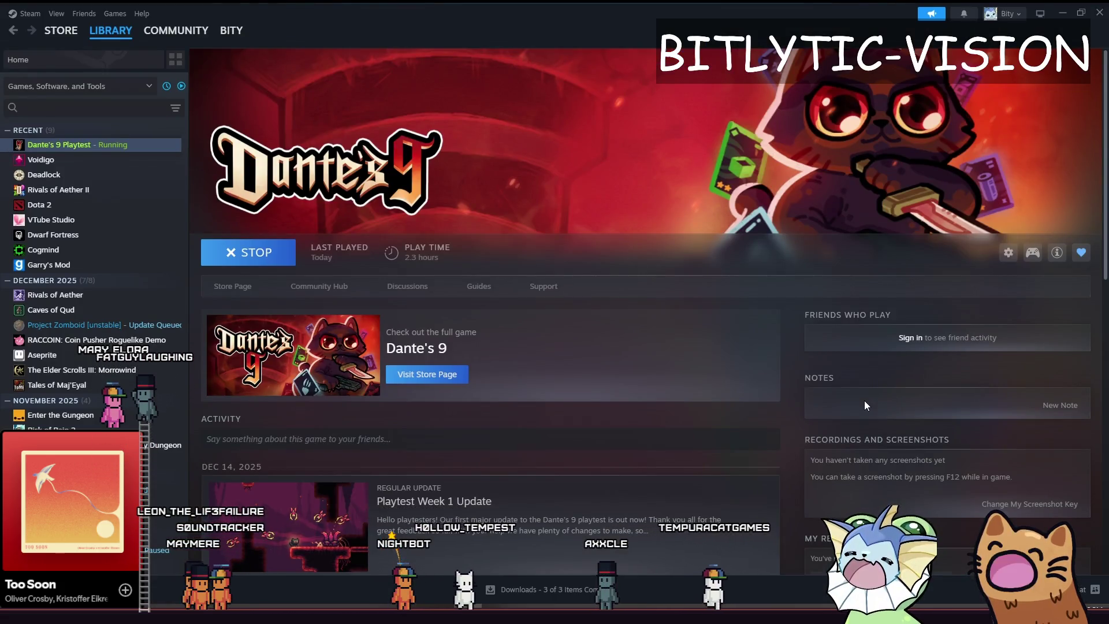
View the Dante's 9 store page, copy its URL, select the playtest invitation text, return to Godot
left_click(234, 288)
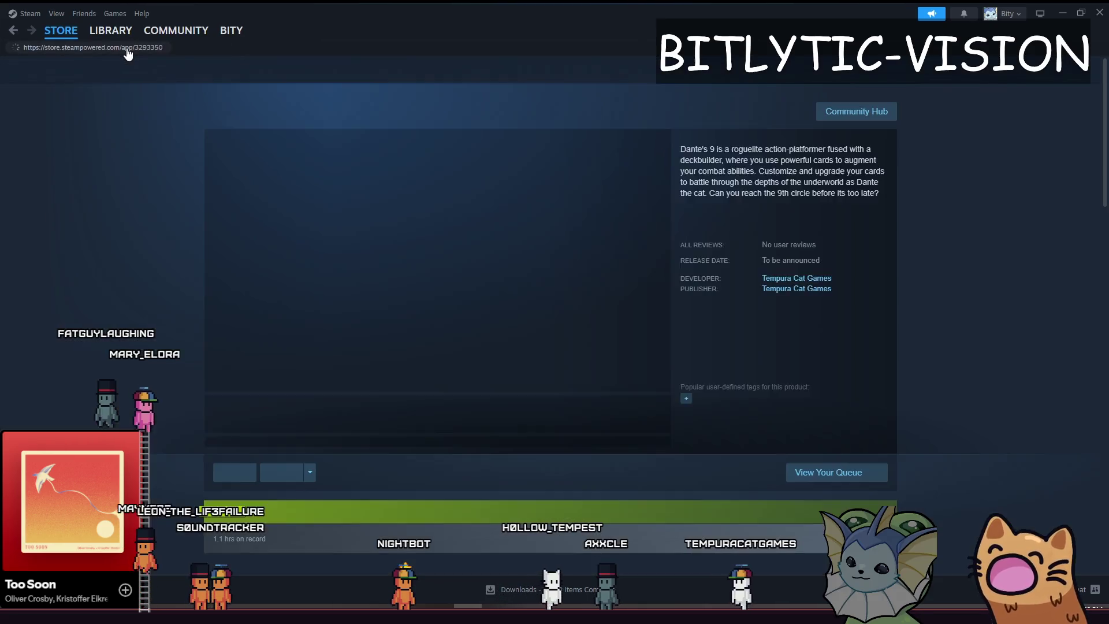
left_click(128, 49)
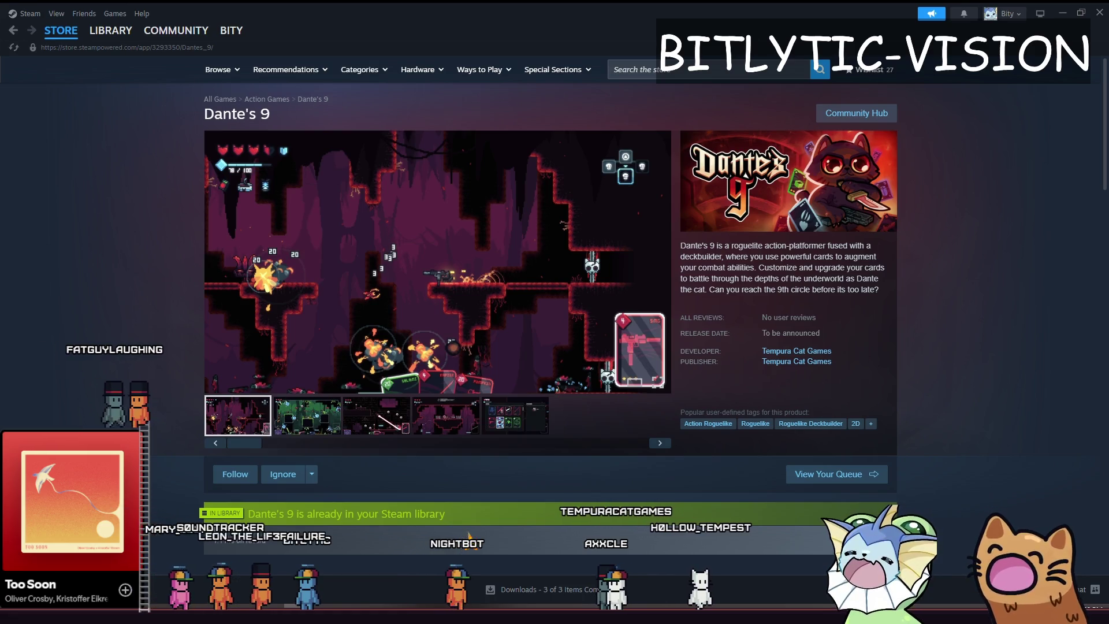
scroll(955, 419, "down", 3)
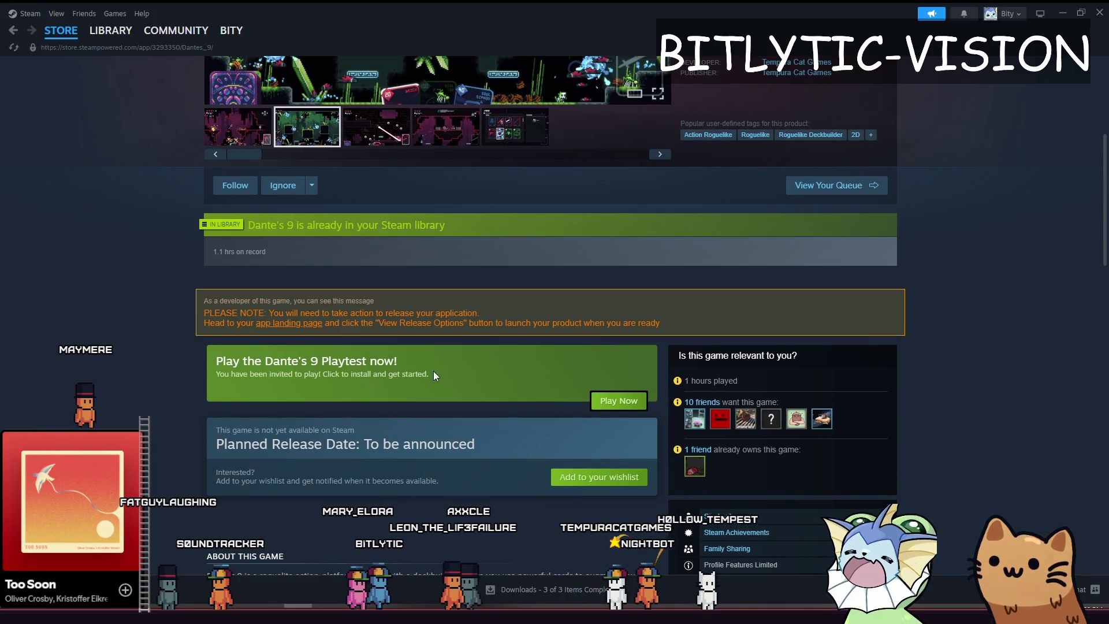
left_click_drag(435, 376, 232, 362)
scroll(488, 396, "up", 3)
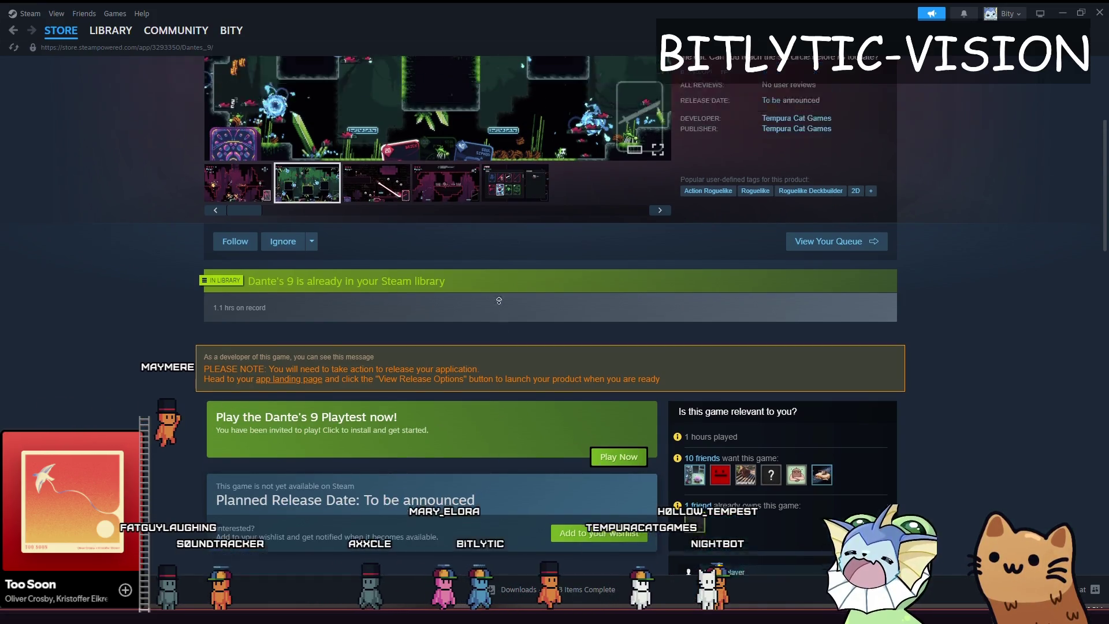
scroll(474, 278, "up", 1)
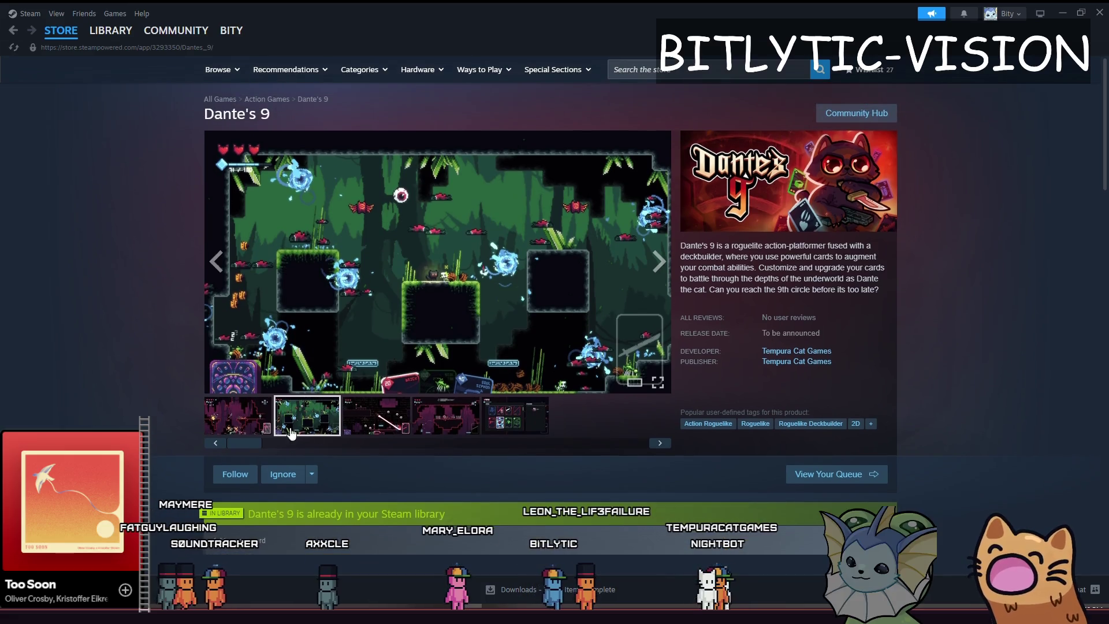
key("alt+Tab")
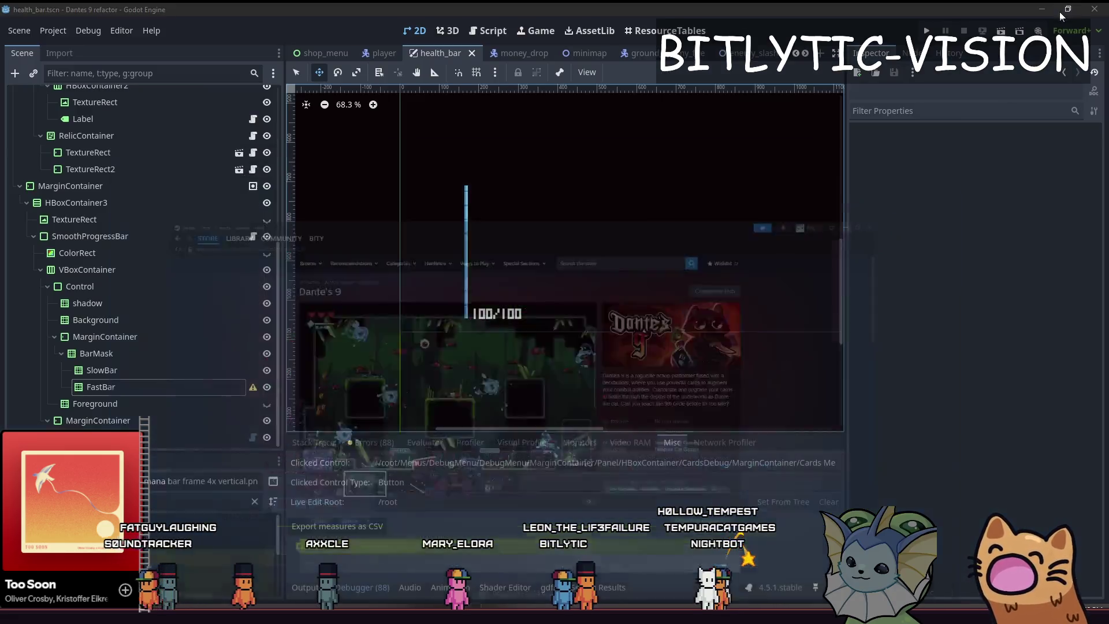
Pan the health bar canvas slightly and run the project with F5
mouse_move(613, 292)
left_mouse_down()
mouse_move(650, 226)
mouse_move(667, 262)
left_mouse_up()
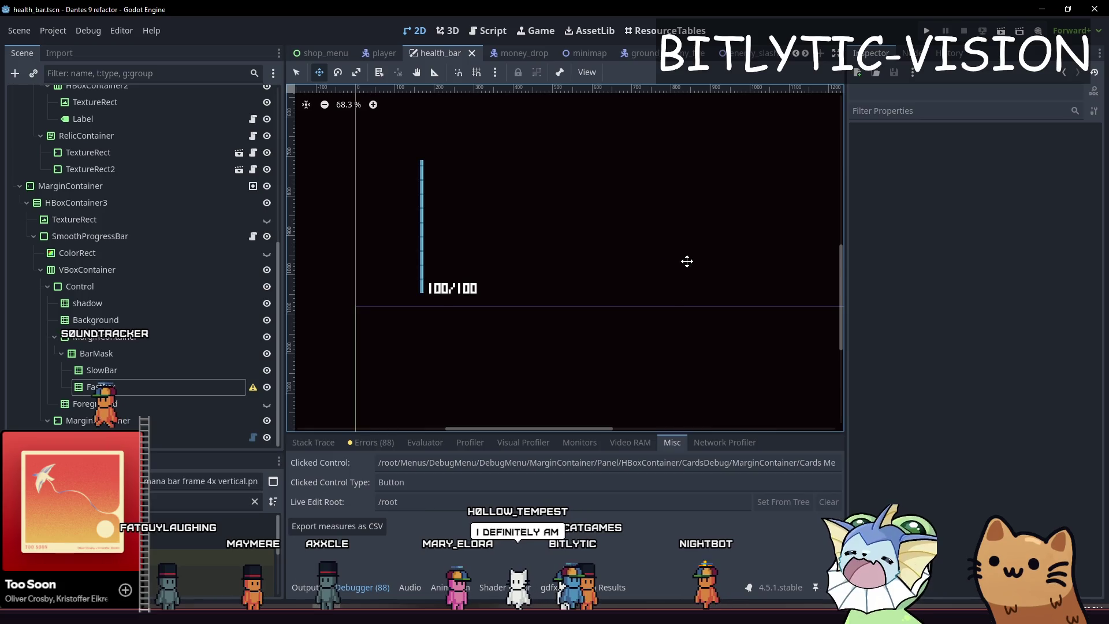
key("F5")
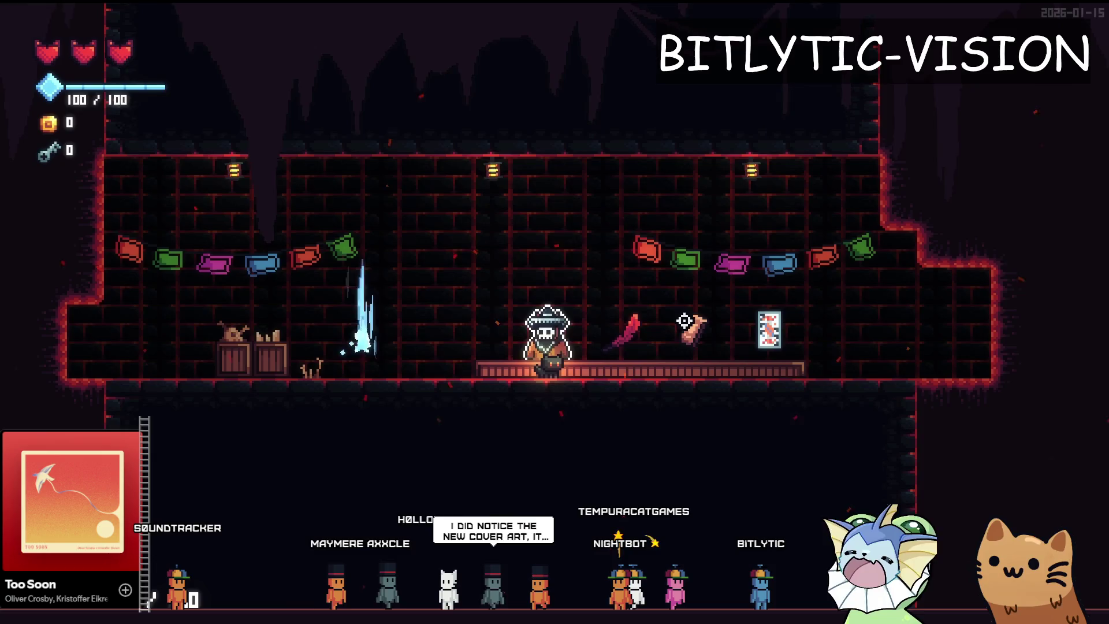
Add the Pistol and AWP cards through the debug menu's Add Cards list
key("grave")
left_click(182, 146)
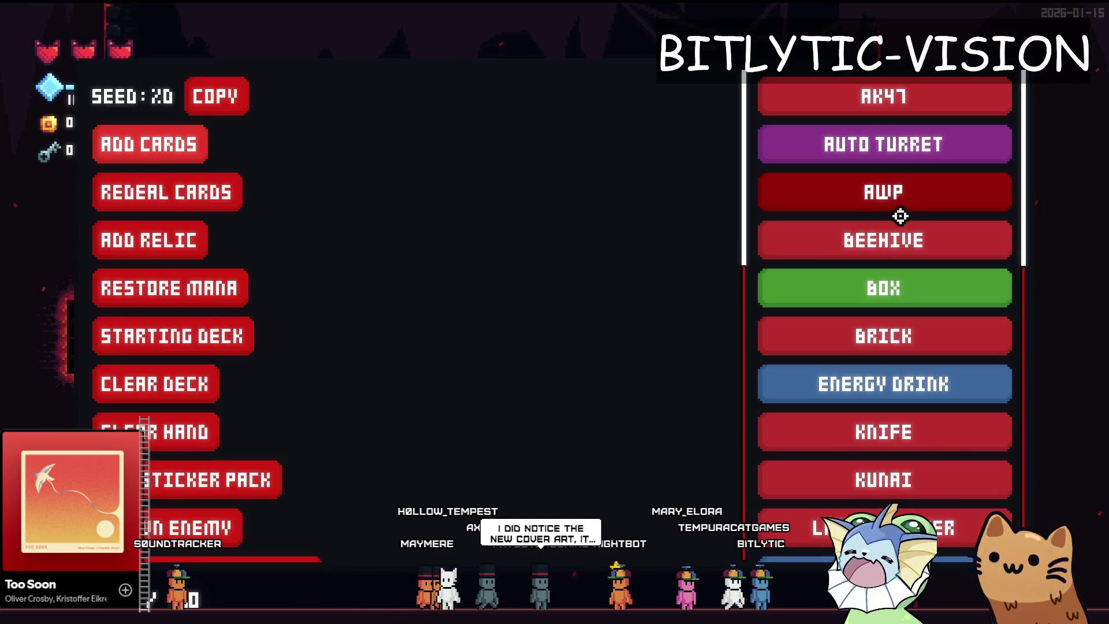
scroll(858, 333, "down", 3)
scroll(869, 321, "down", 2)
left_click(871, 364)
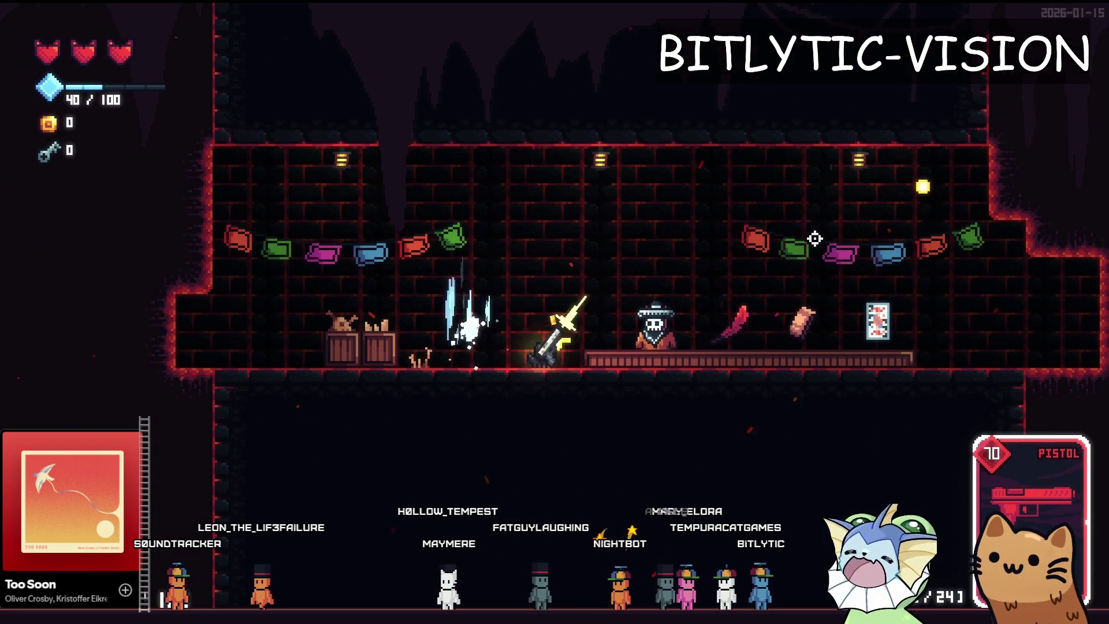
key("grave")
scroll(849, 171, "up", 4)
left_click(807, 131)
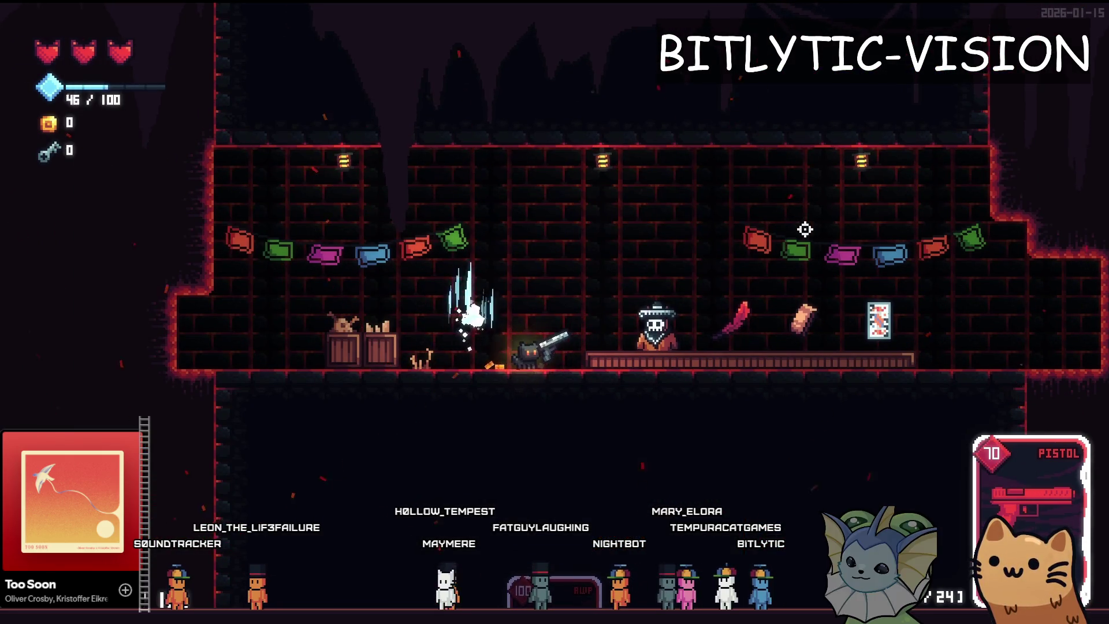
key("grave")
scroll(206, 317, "down", 5)
left_click(884, 130)
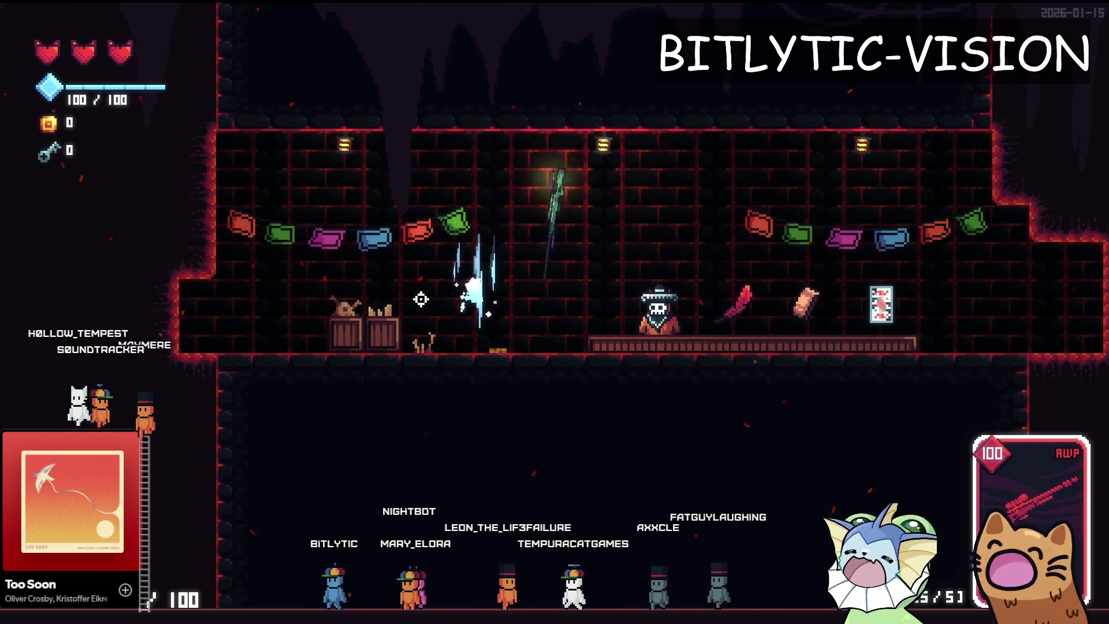
Fire and drop the AWP, add another AWP, fire it at the right wall and drop it
left_click(916, 168)
key("q")
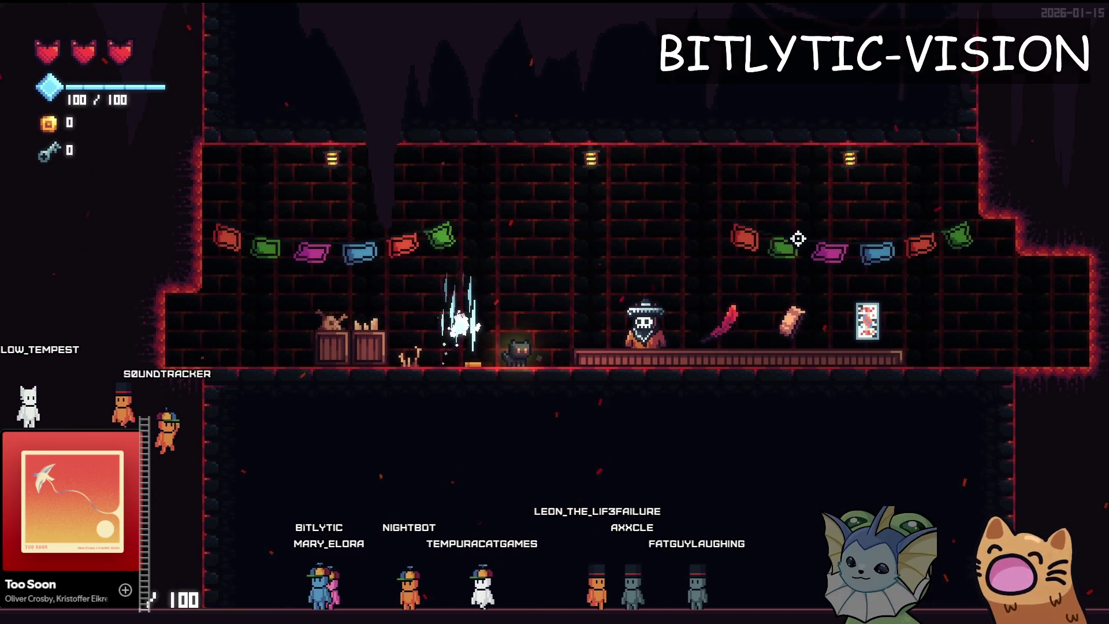
key("F1")
left_click(868, 131)
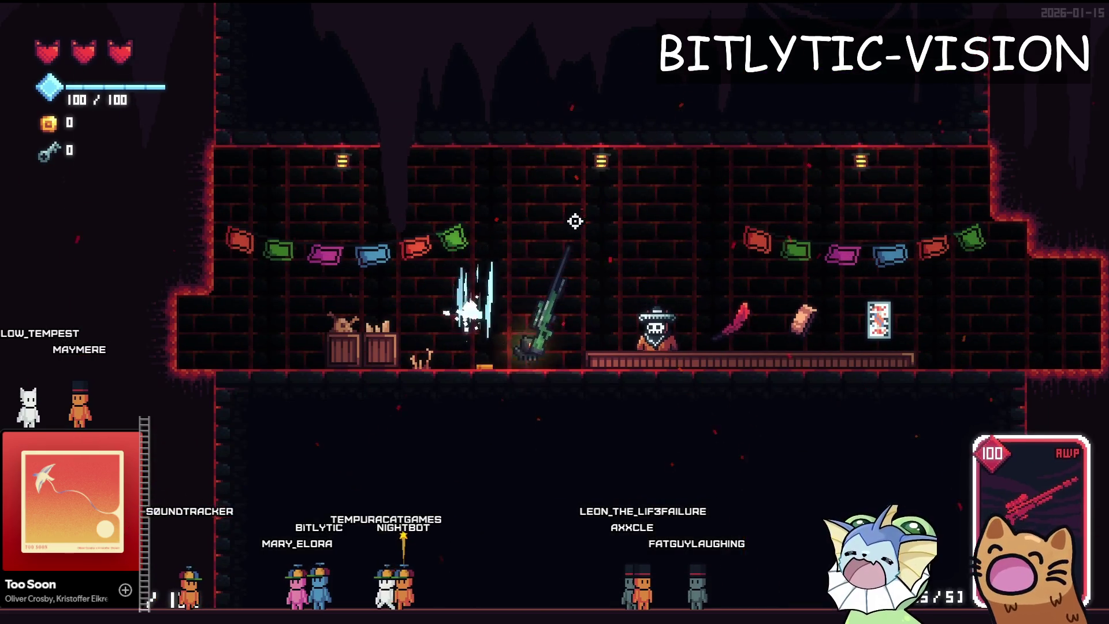
left_click(995, 203)
key("F1")
Add the Salmon Storm card and use its ability, halting on the null navigation map error
key("F1")
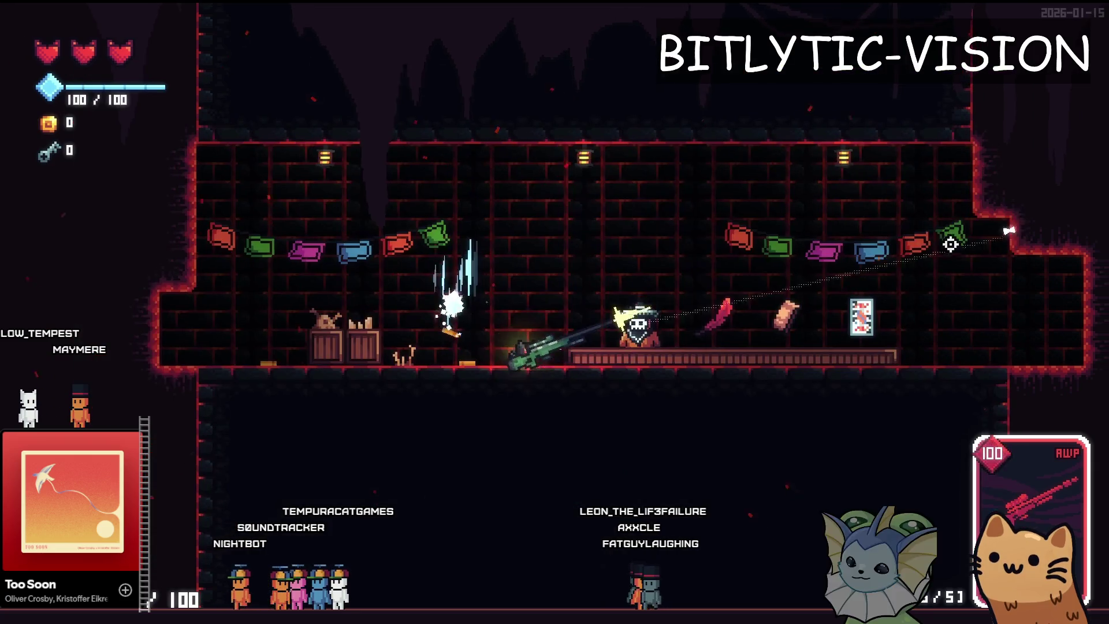
key("F1")
scroll(888, 391, "down", 5)
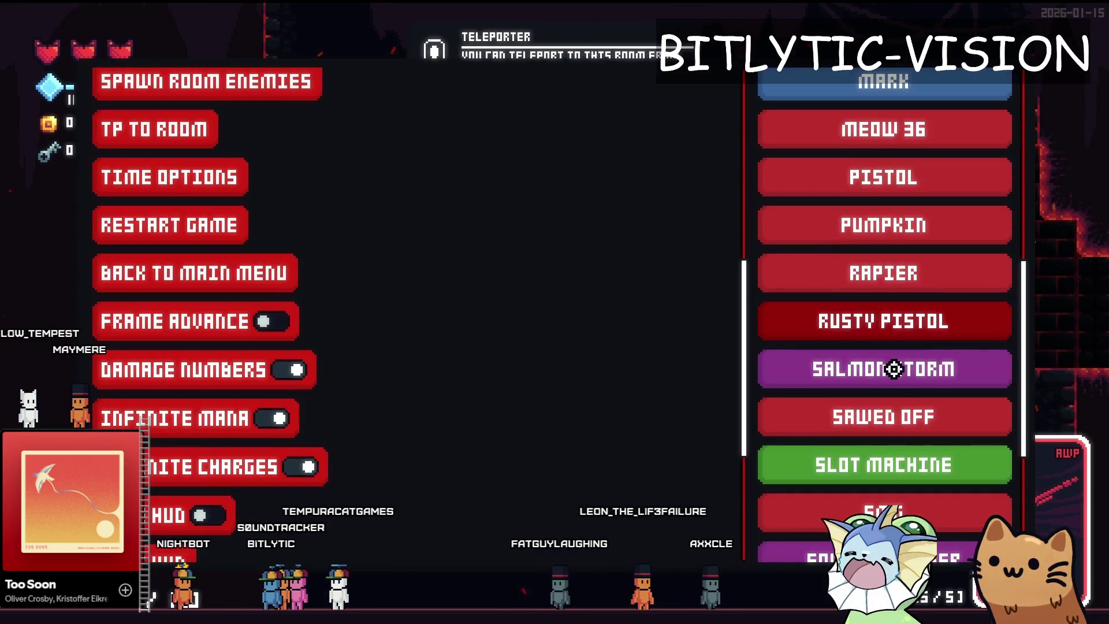
scroll(893, 368, "down", 5)
left_click(909, 122)
key("F1")
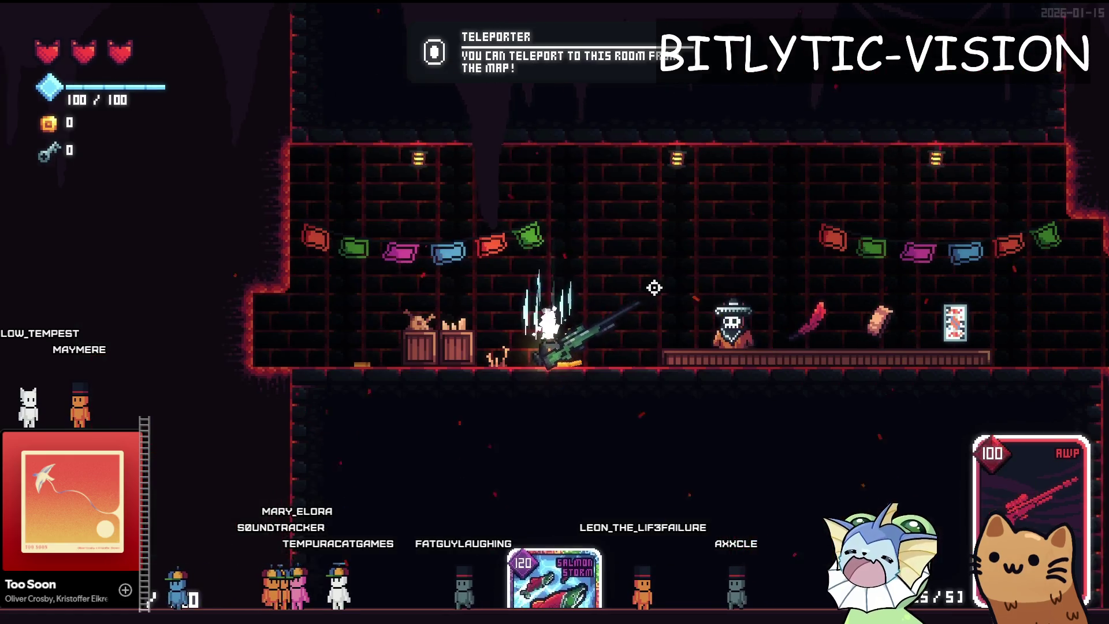
right_click(687, 298)
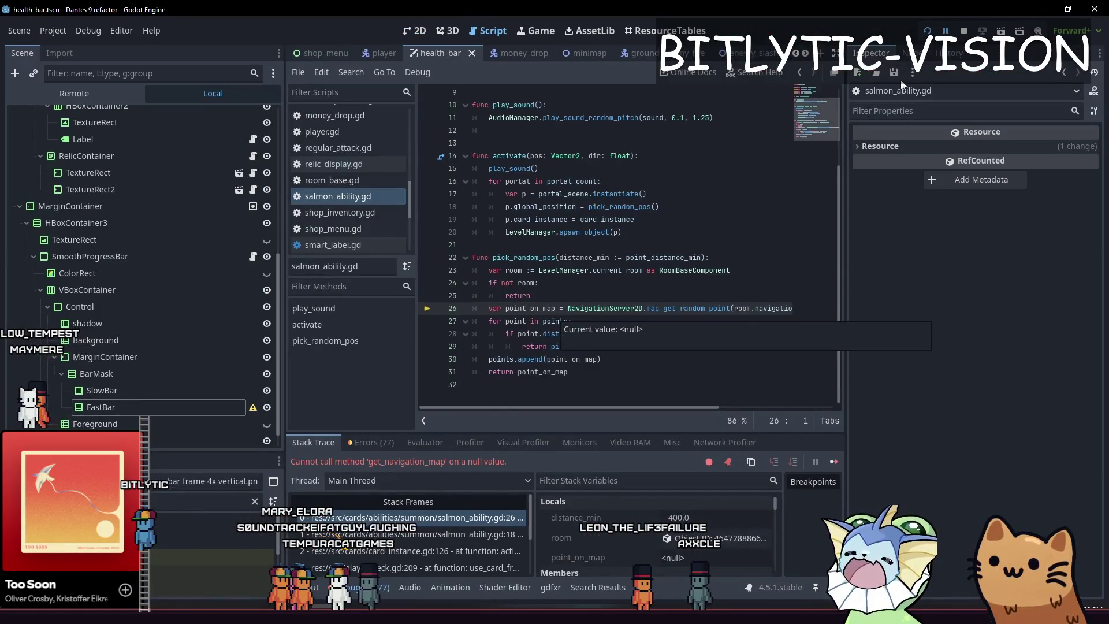
Restart Dante's 9 from the Godot toolbar's Run Project button
left_click(926, 30)
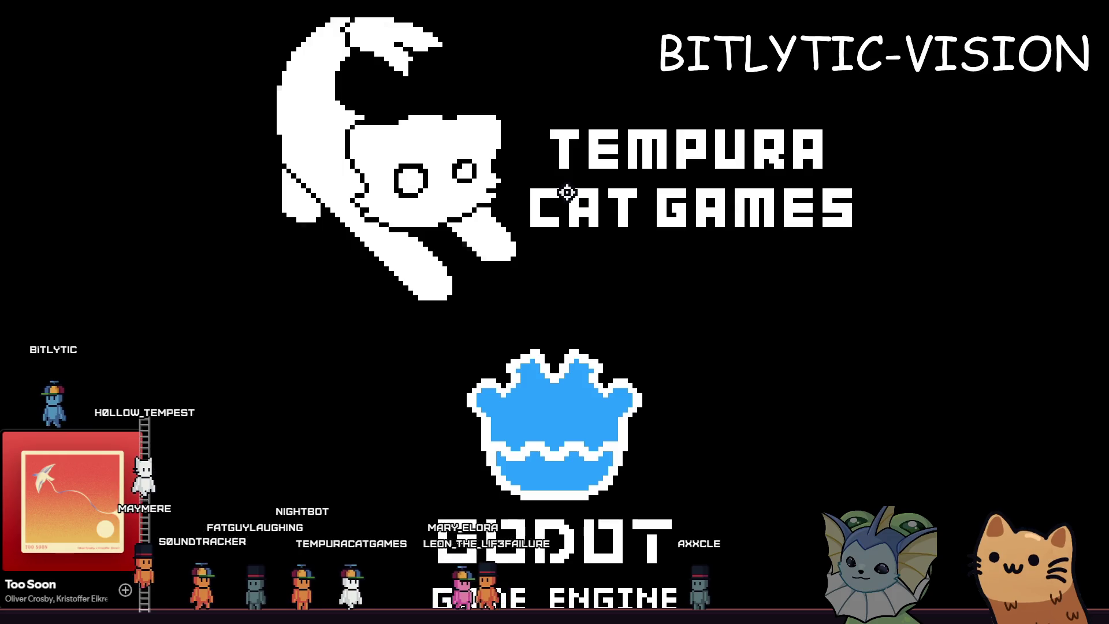
scroll(151, 278, "down", 5)
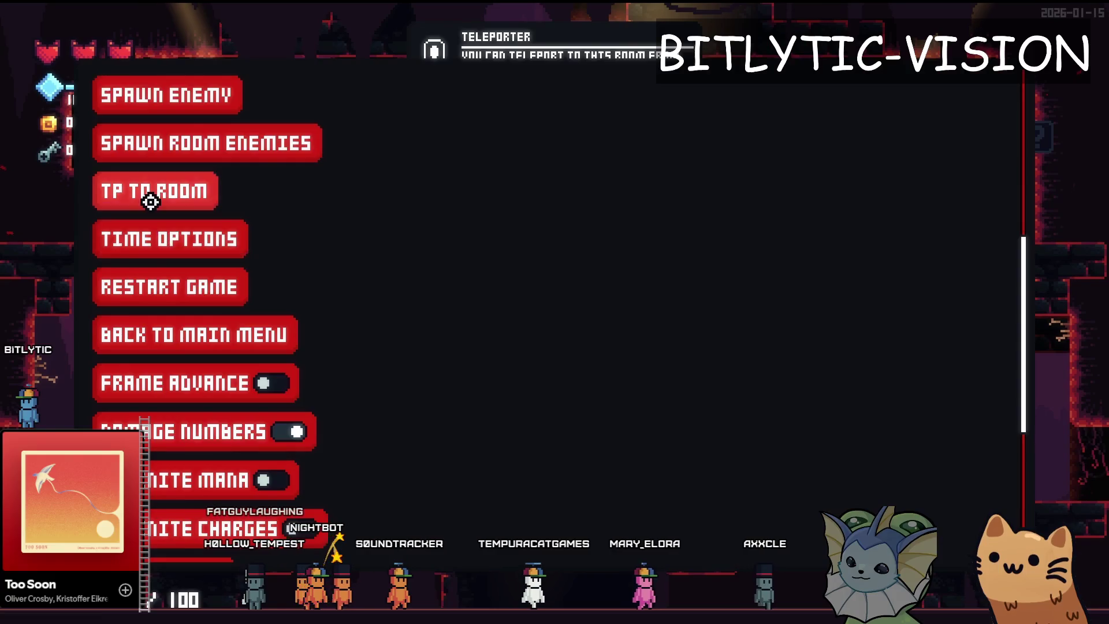
scroll(149, 194, "up", 5)
Add the Salmon Storm card and cast it in the teleporter room without crashing
left_click(153, 152)
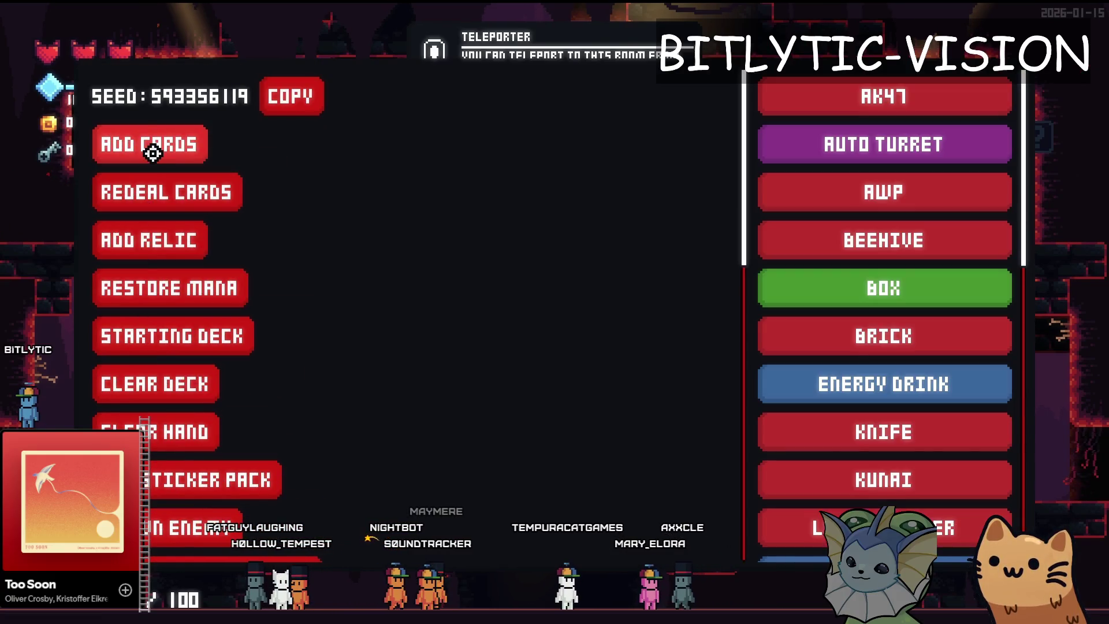
scroll(849, 343, "down", 5)
left_click(850, 331)
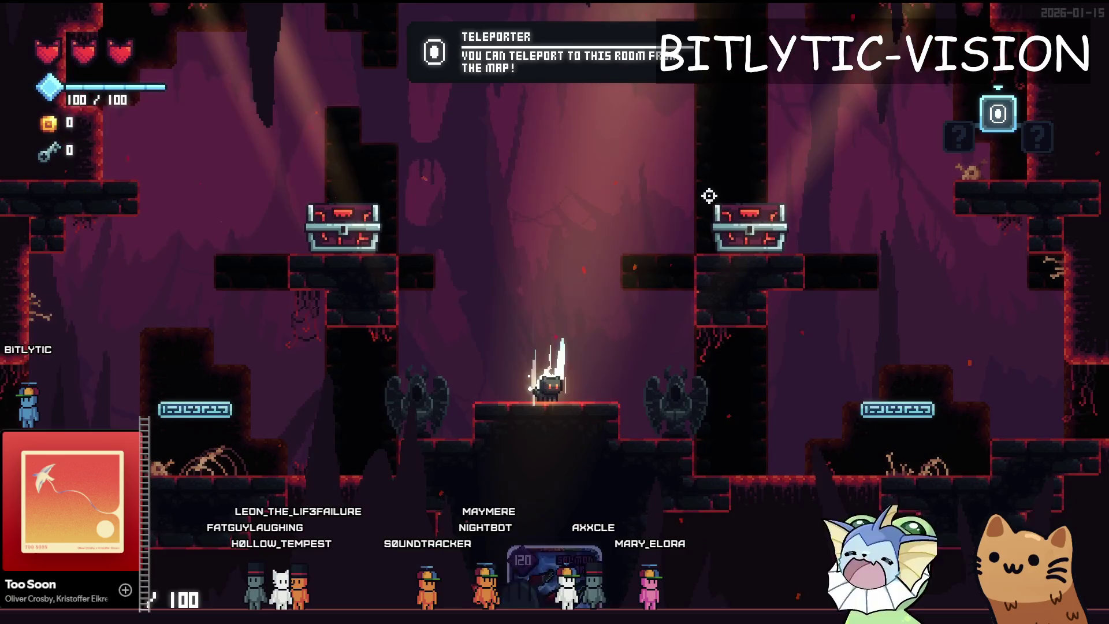
scroll(209, 398, "down", 5)
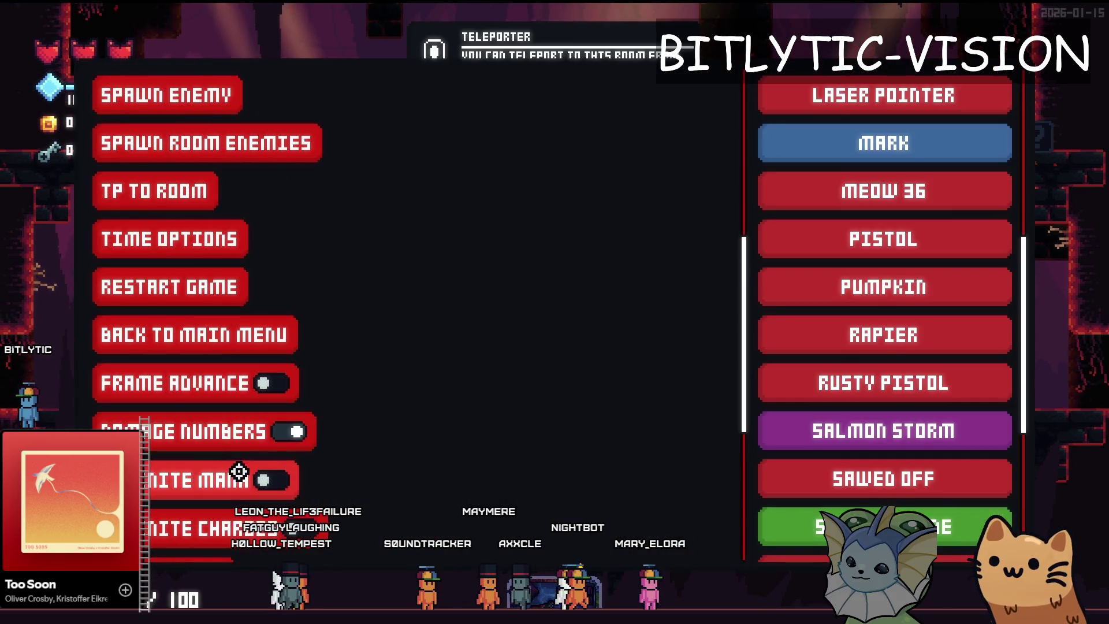
left_click(205, 142)
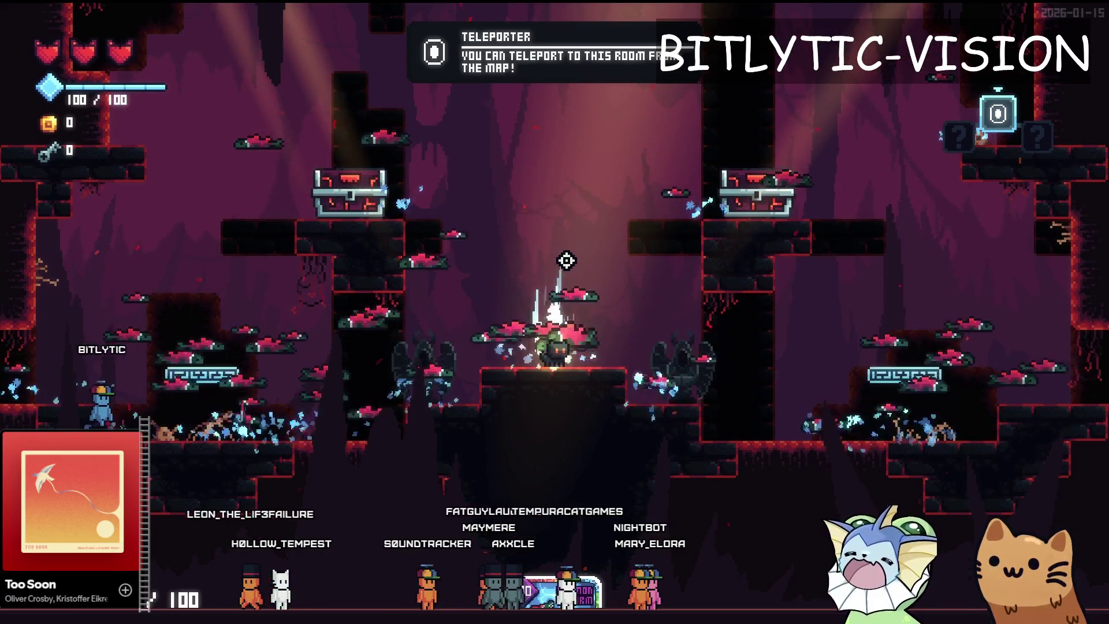
Climb and run through the nearby cave rooms to the chest, drop back to the teleporter, close the game
key("space")
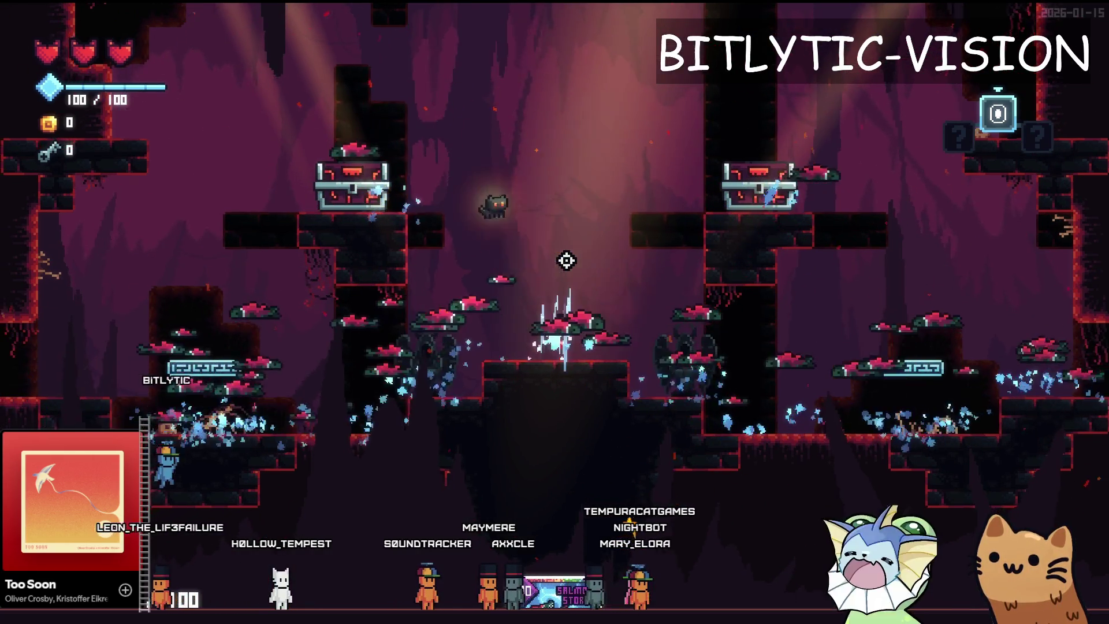
key("d")
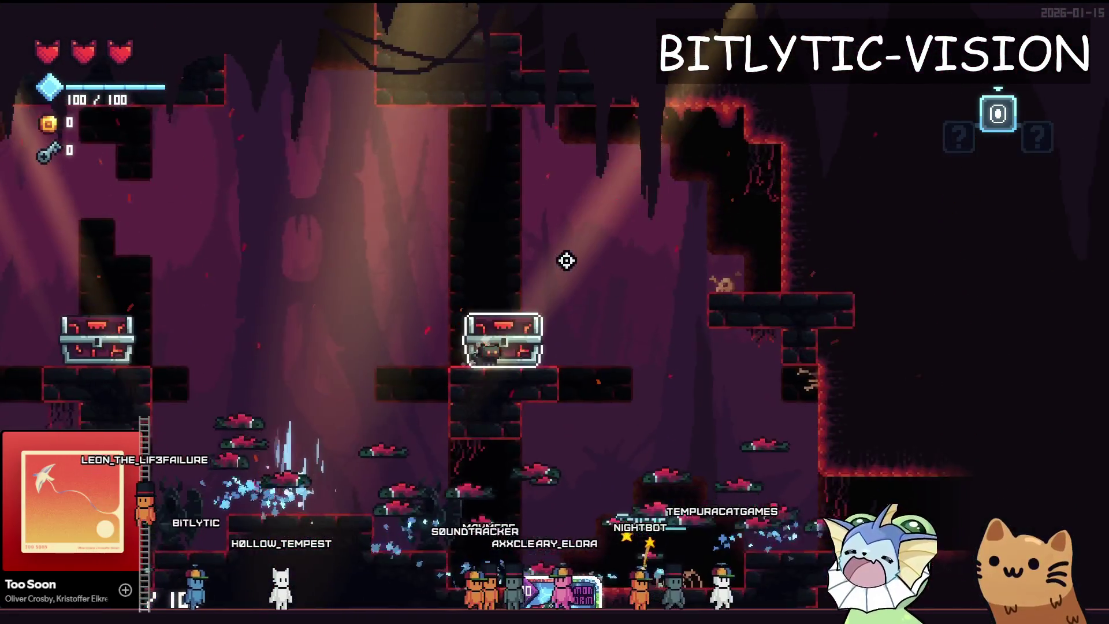
key("d")
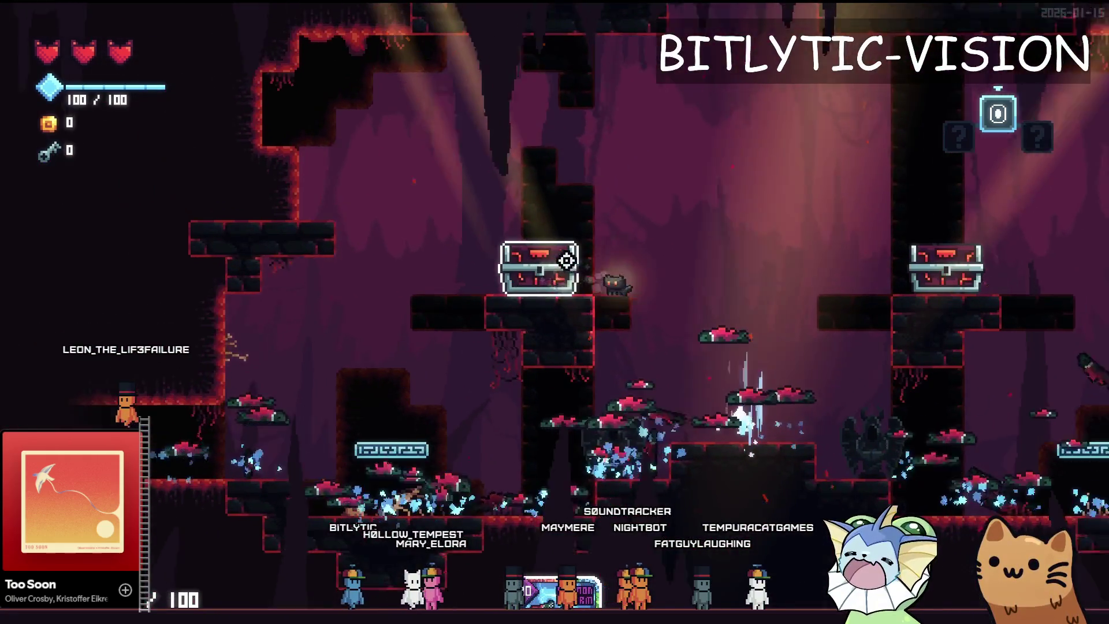
key("space")
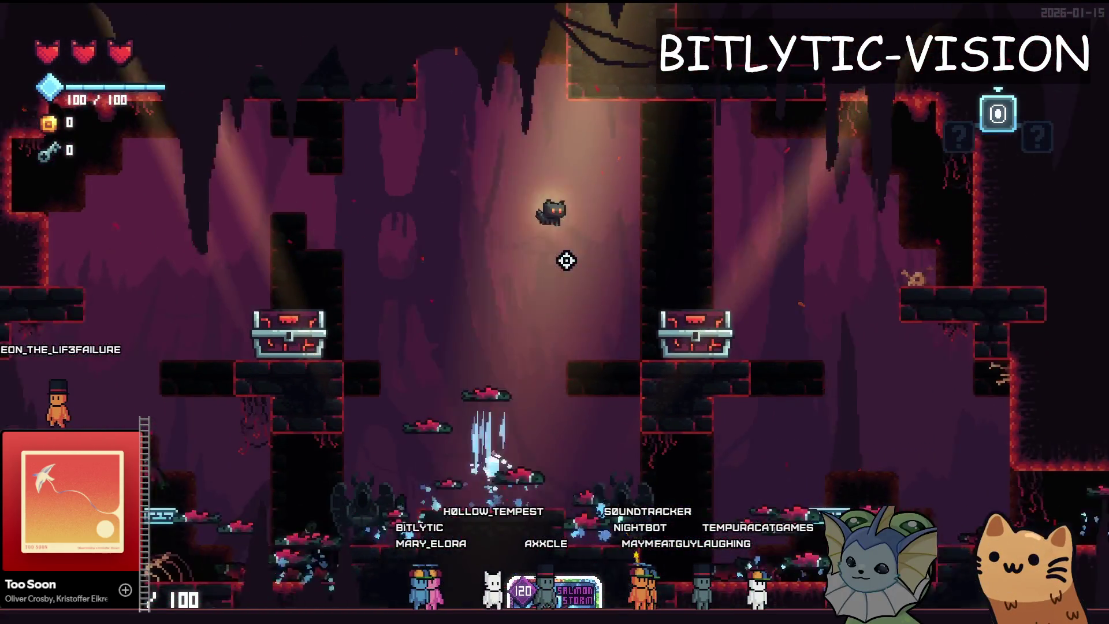
key("d")
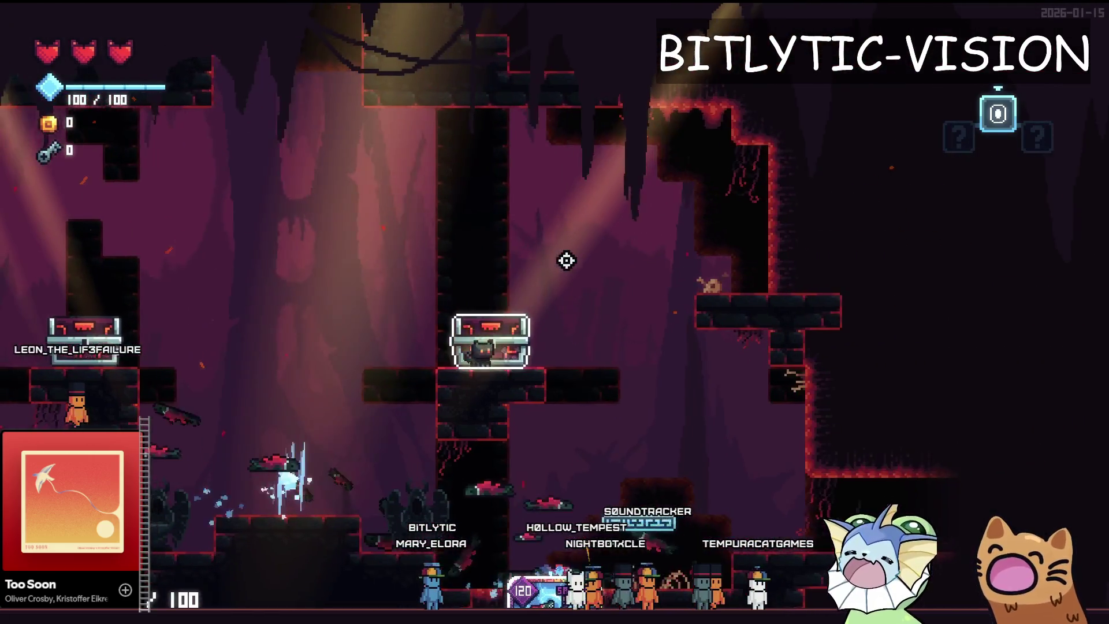
key("s")
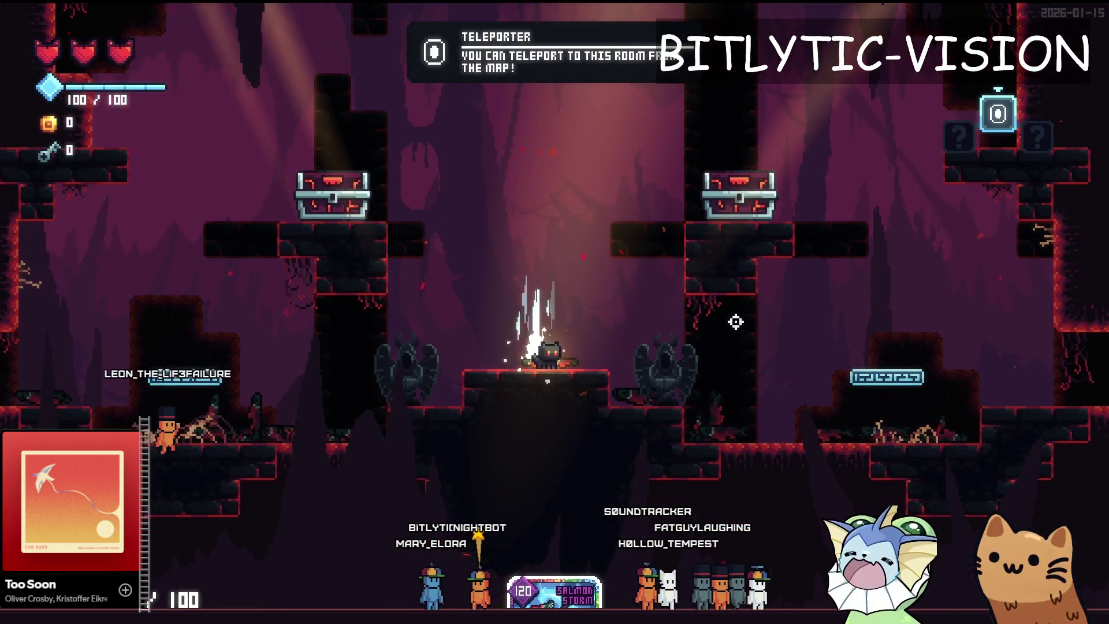
key("F8")
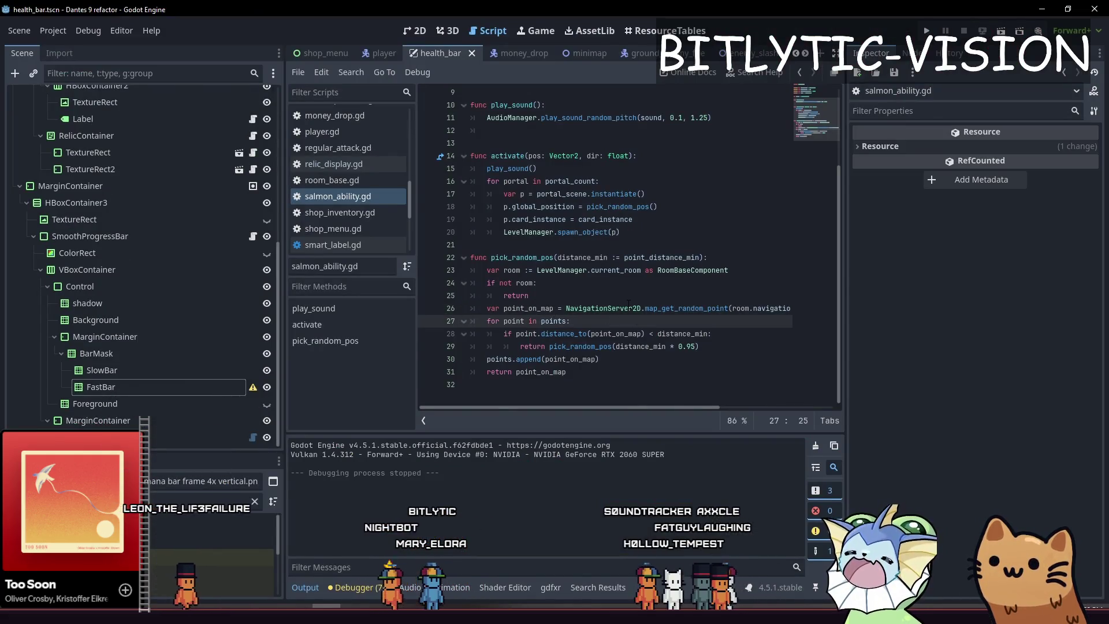
Select FastBar in the 2D scene and lower its Anchor Bottom from 0.15 to 0, emptying the bar
left_click(648, 286)
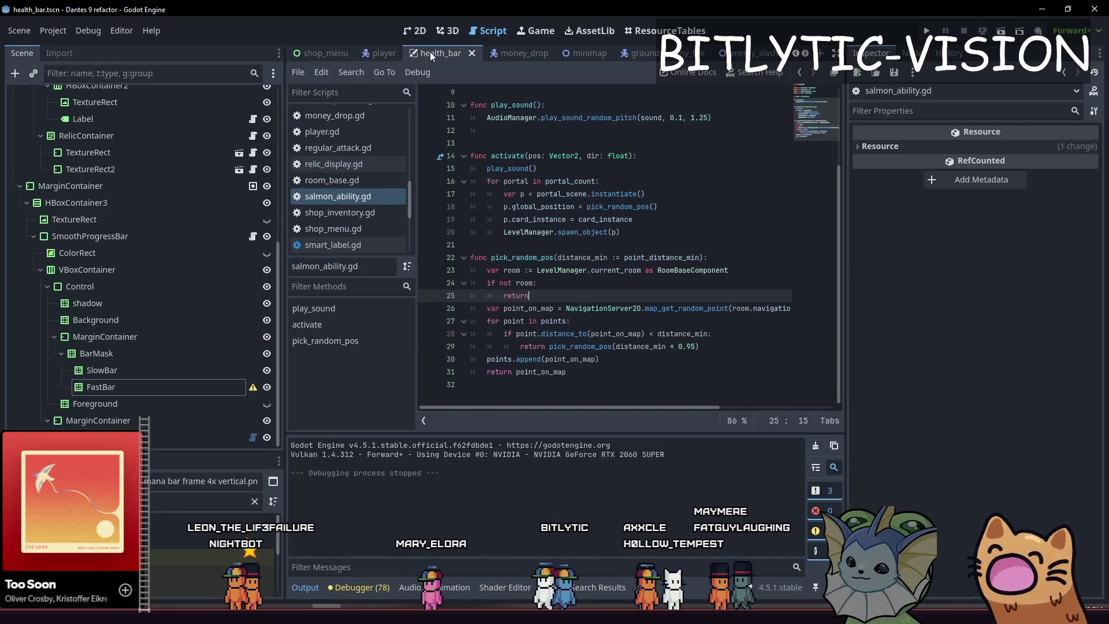
left_click(414, 30)
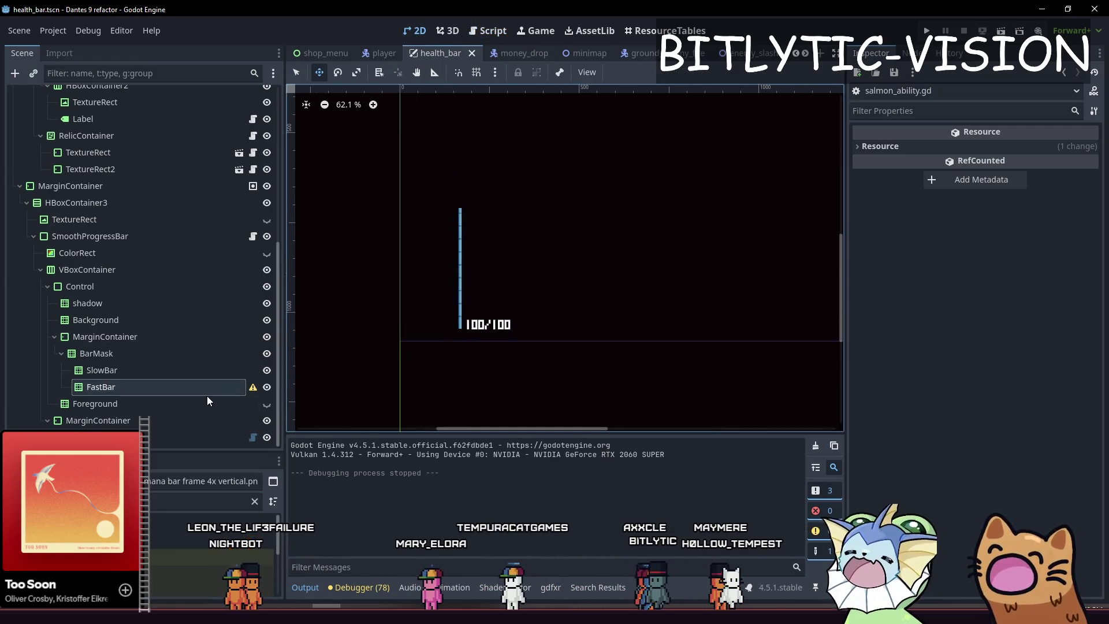
left_click(101, 387)
scroll(487, 309, "up", 2)
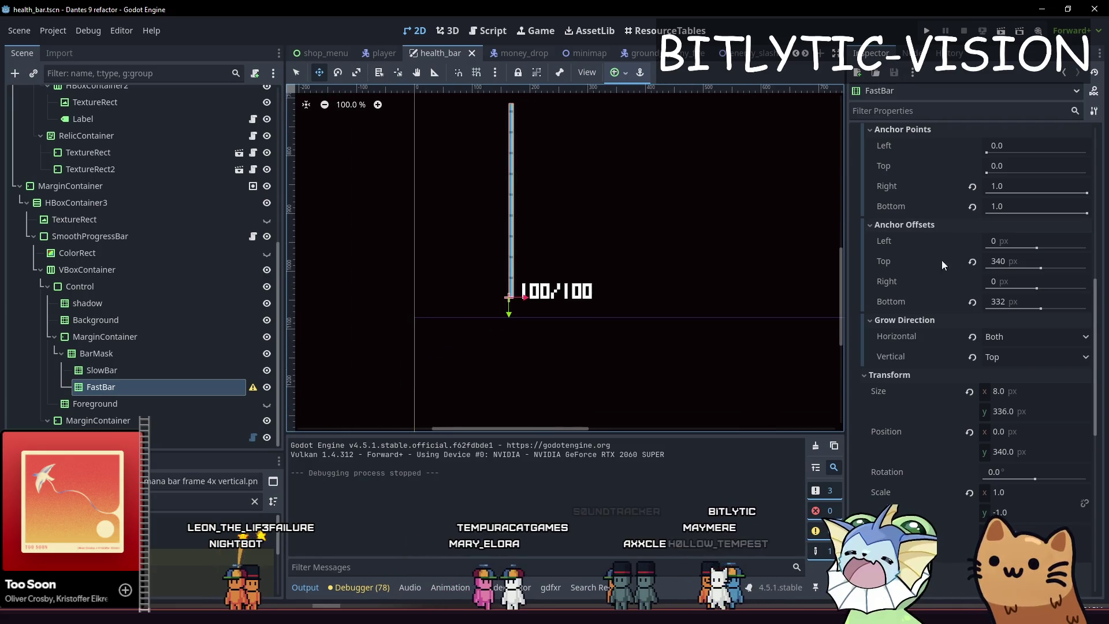
scroll(895, 260, "up", 3)
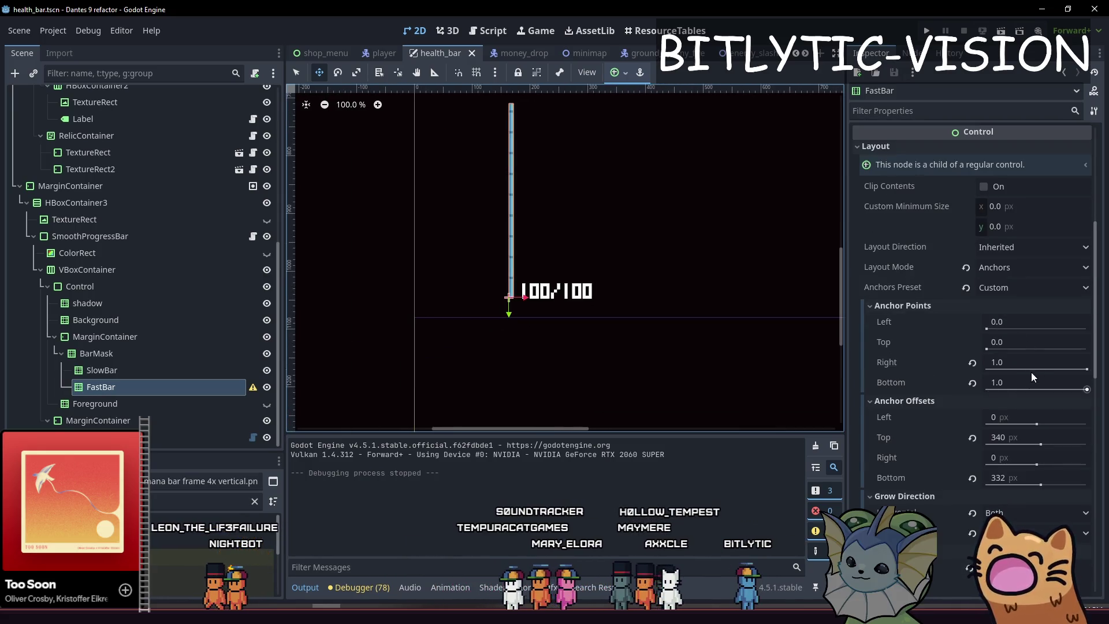
left_click(1082, 391)
left_click_drag(1044, 391, 1084, 390)
scroll(1083, 347, "down", 2)
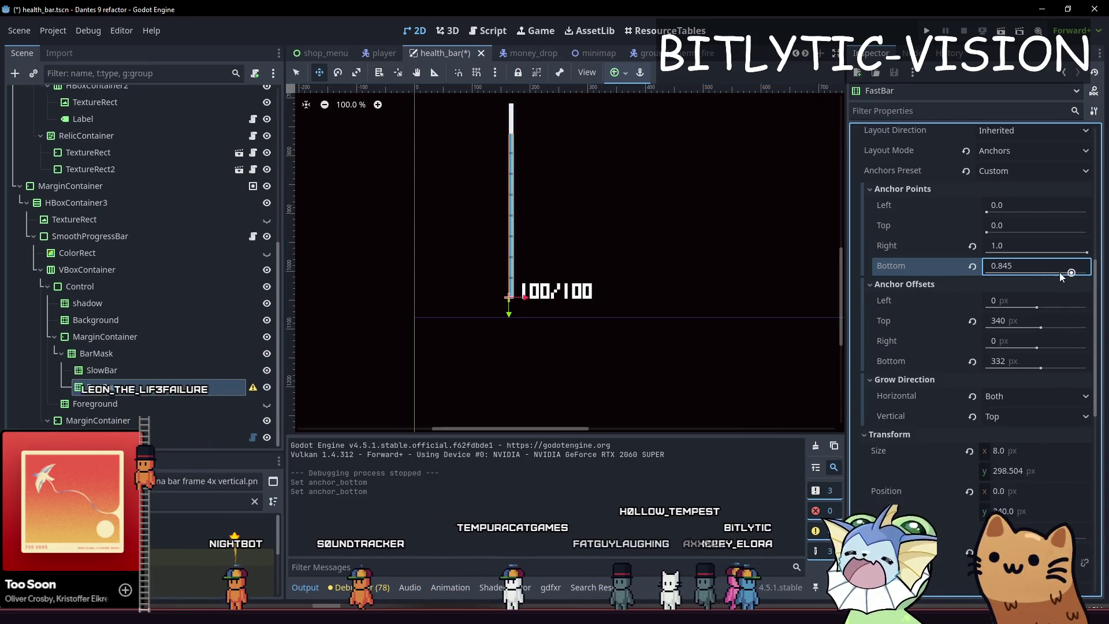
left_click_drag(1085, 272, 1033, 276)
key("BackSpace")
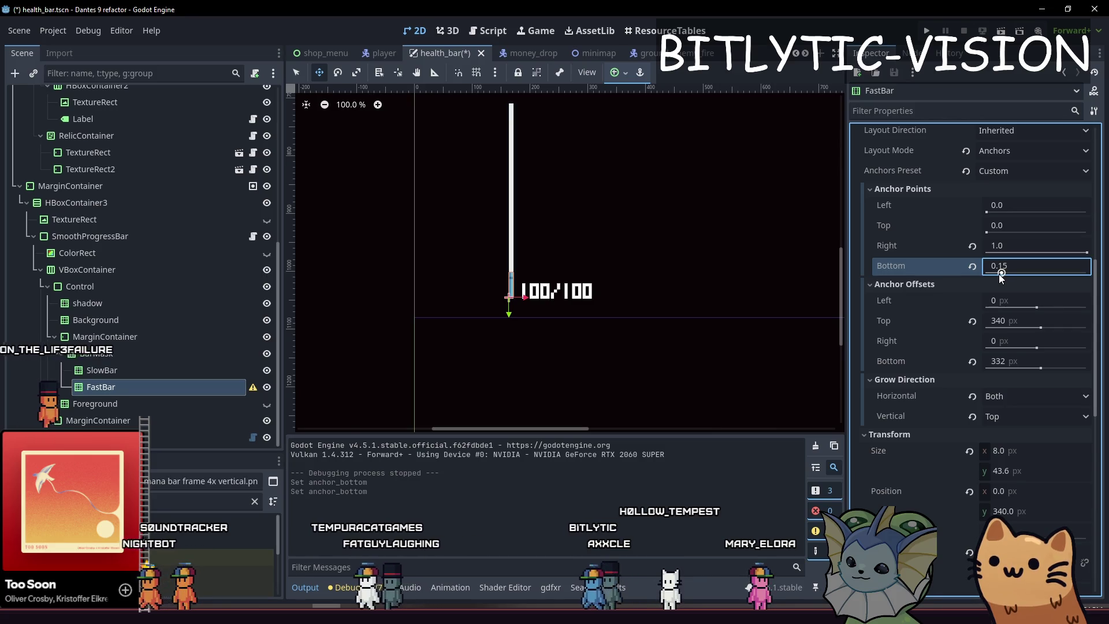
left_click_drag(1000, 275, 985, 274)
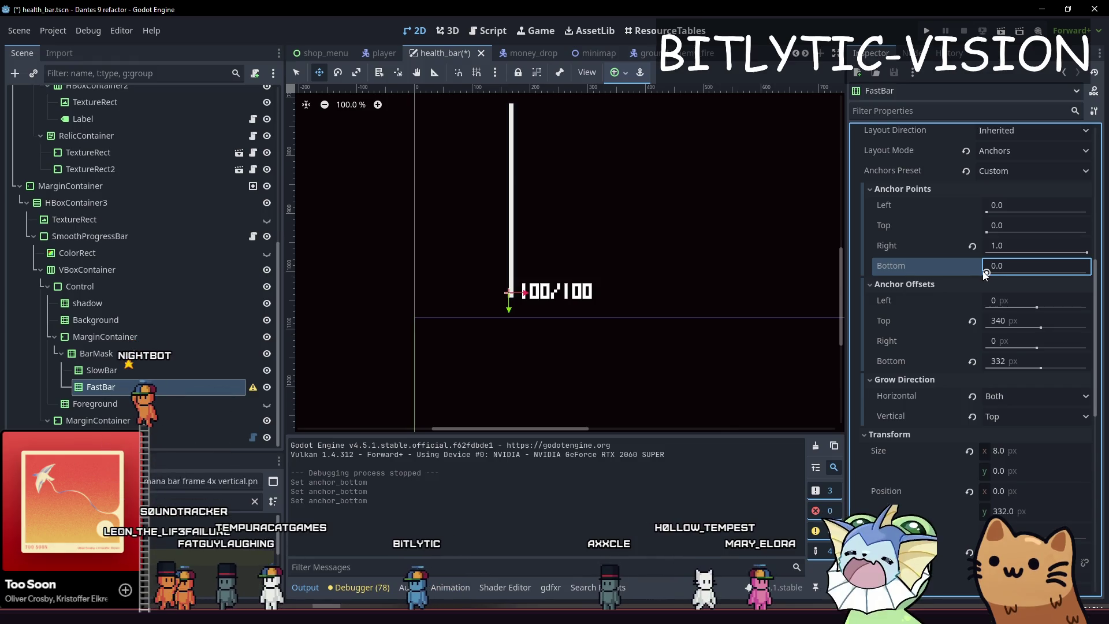
left_click(495, 37)
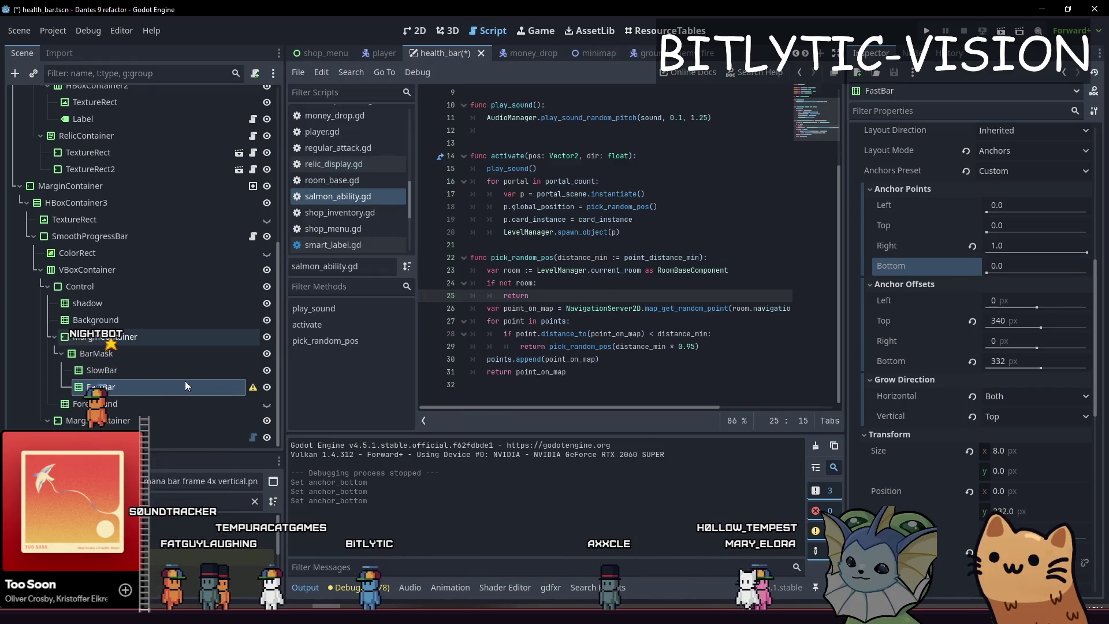
Add start_bottom and start_top variables in update_bar_size and restore the bar.position.y adjustment
left_click(252, 237)
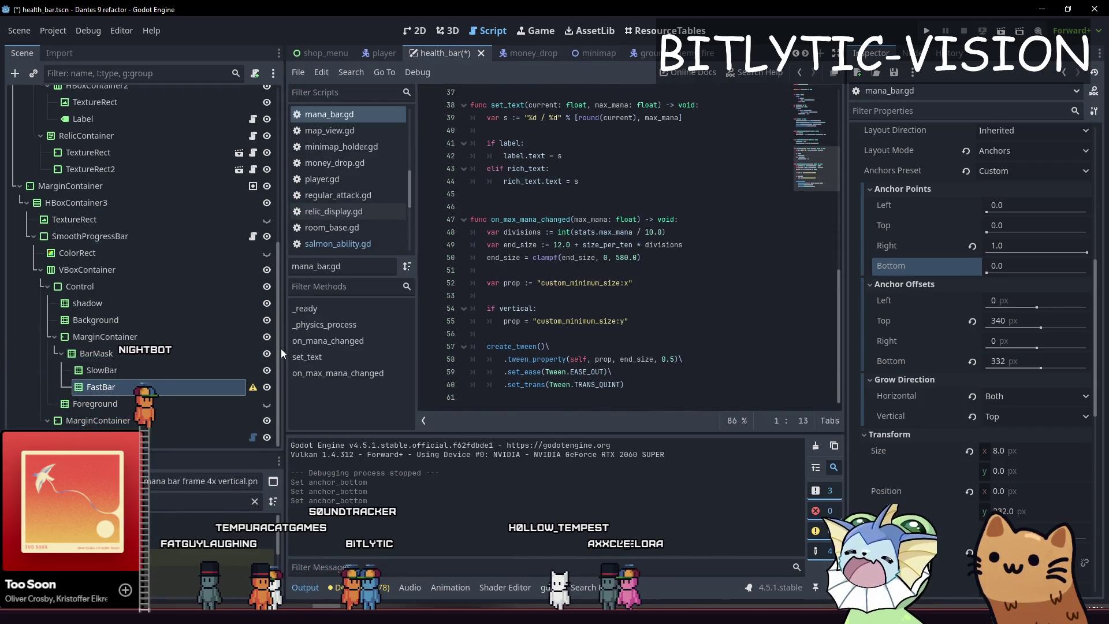
left_click_drag(283, 356, 252, 333)
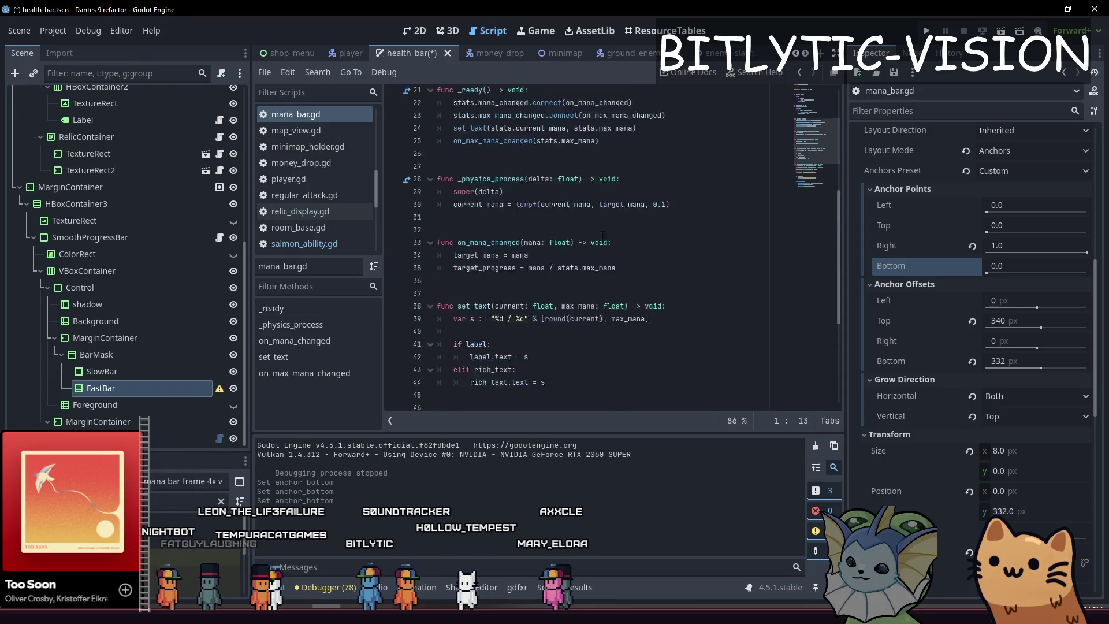
scroll(479, 117, "up", 10)
left_click(486, 93, "ctrl")
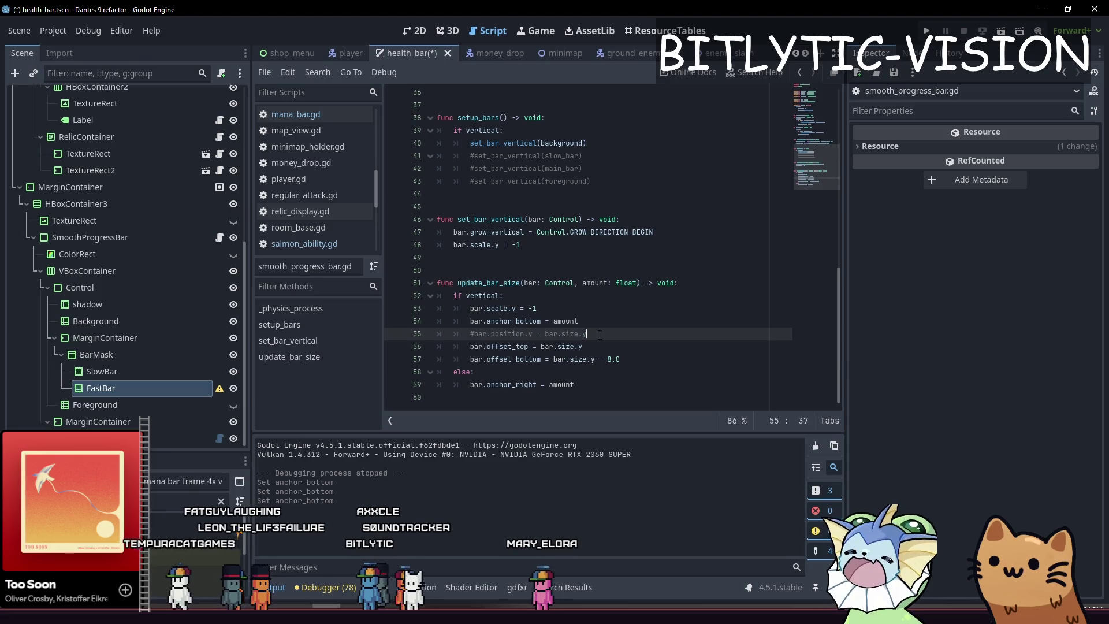
key("Up")
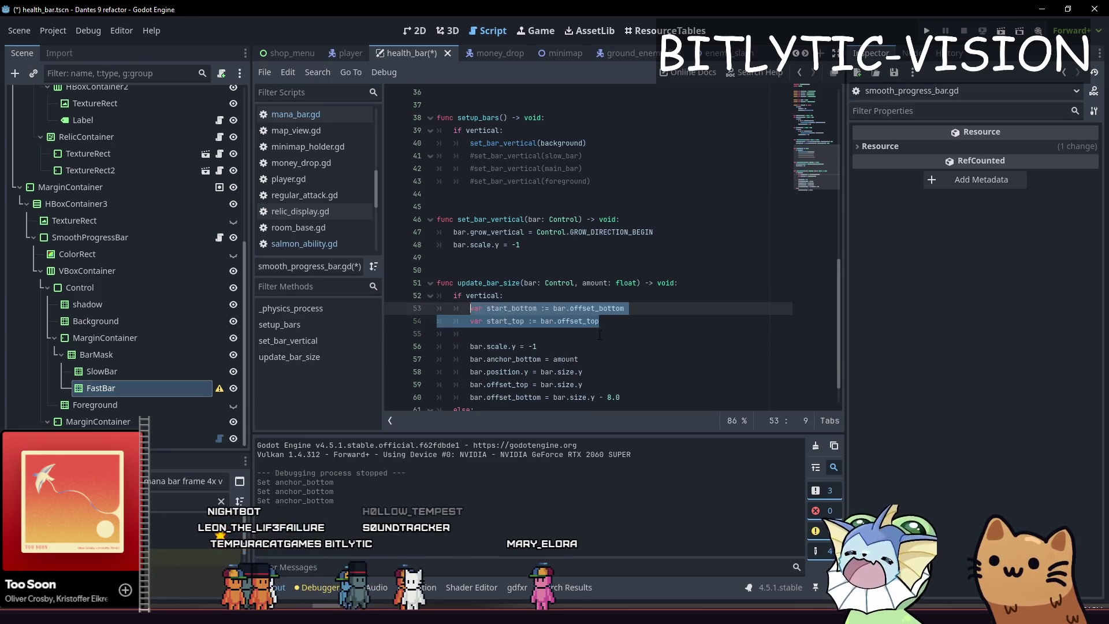
key("alt+Down")
key("alt+Down")
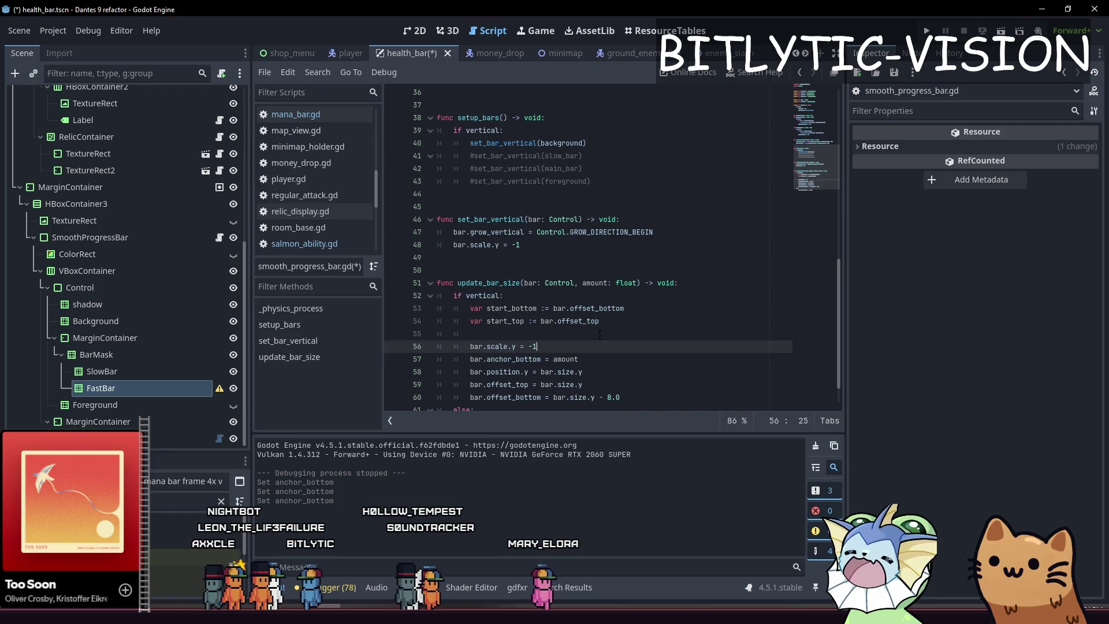
key("alt+Down")
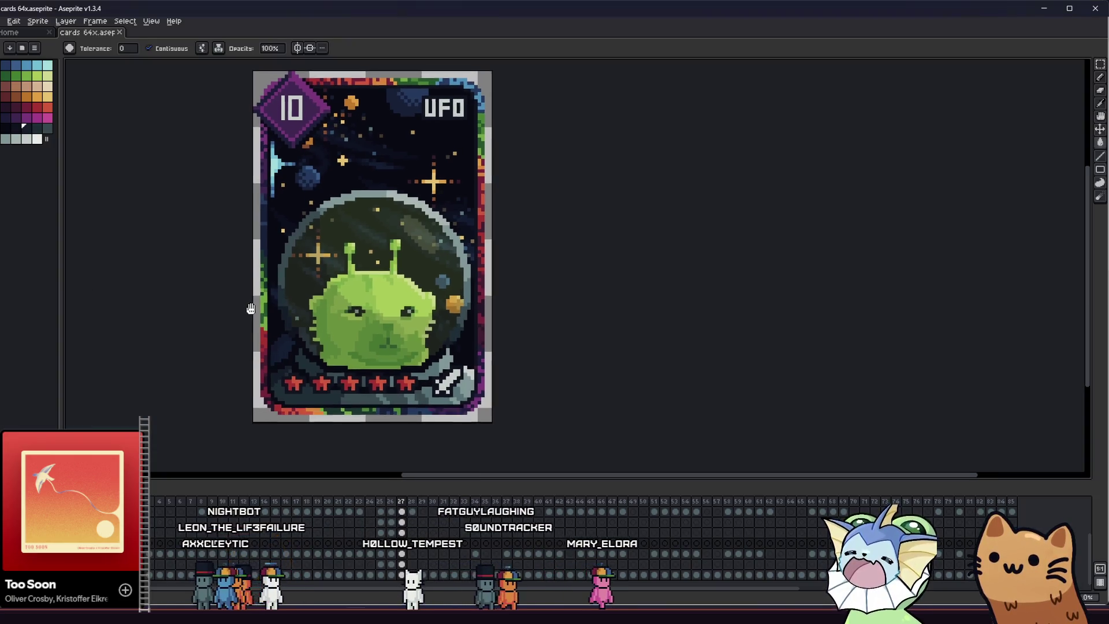
Select the art inset, nudge it up four pixels toward the 10 badge, and commit the move
left_click_drag(253, 143, 494, 421)
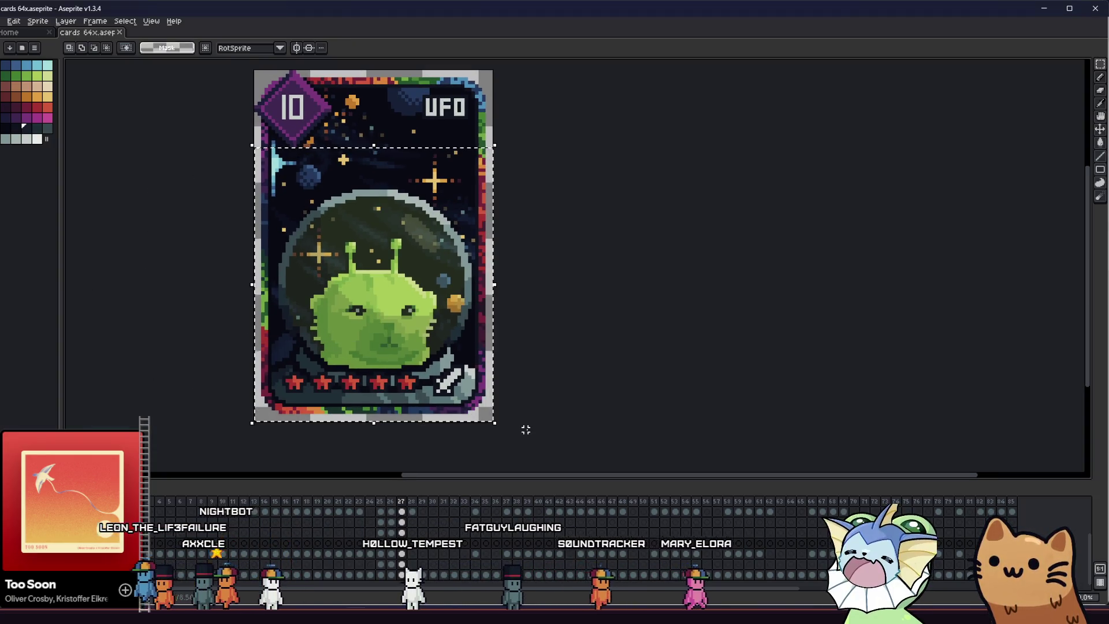
key("Return")
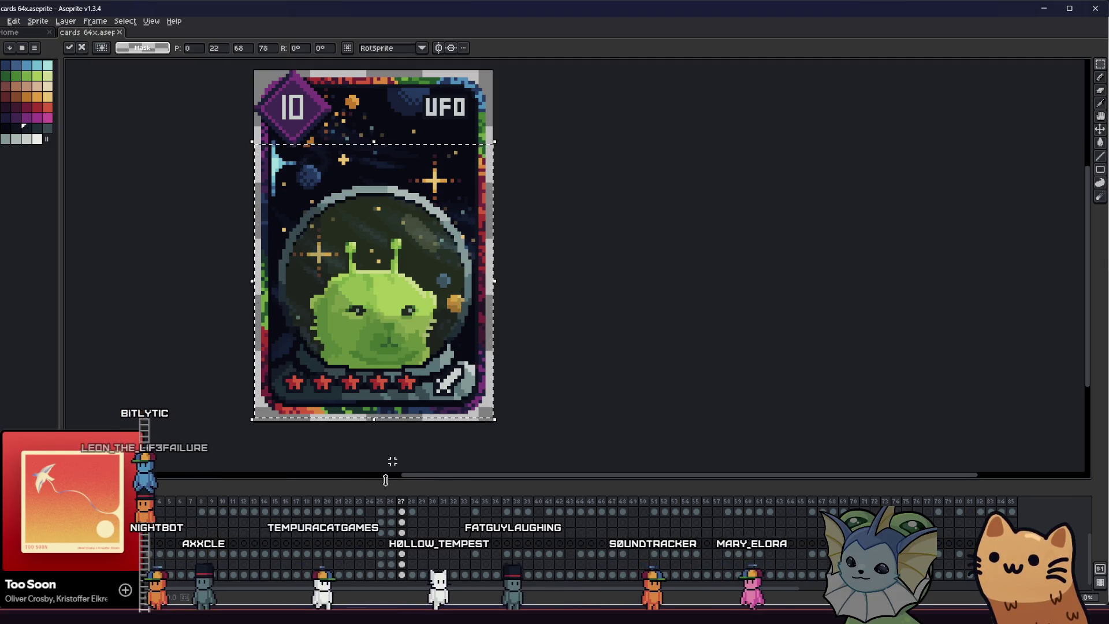
key("Up")
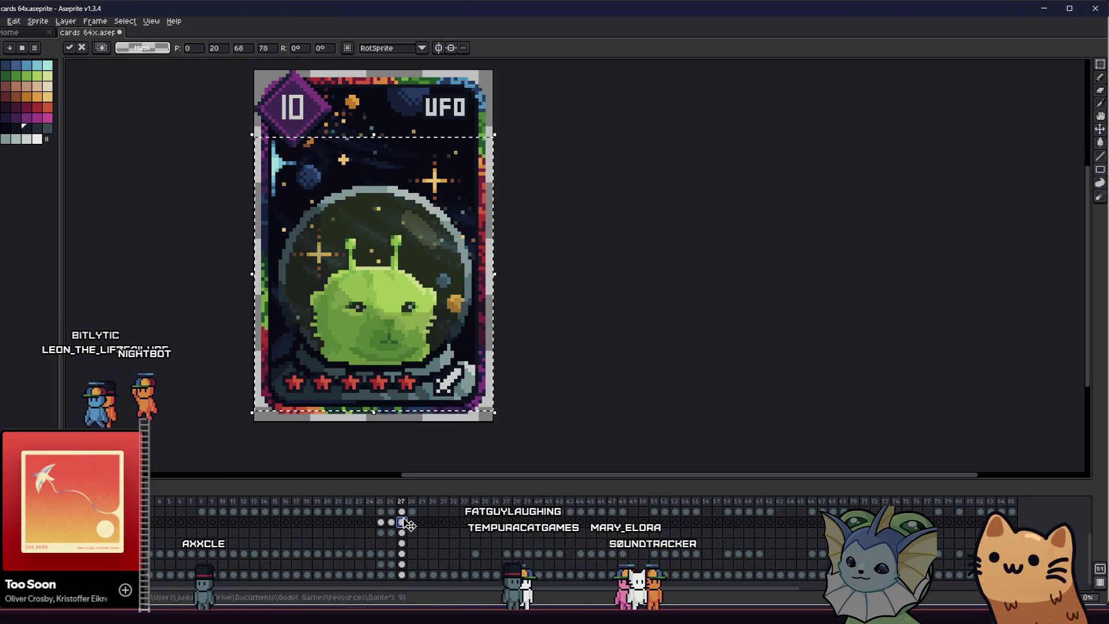
key("Up")
key("Up")
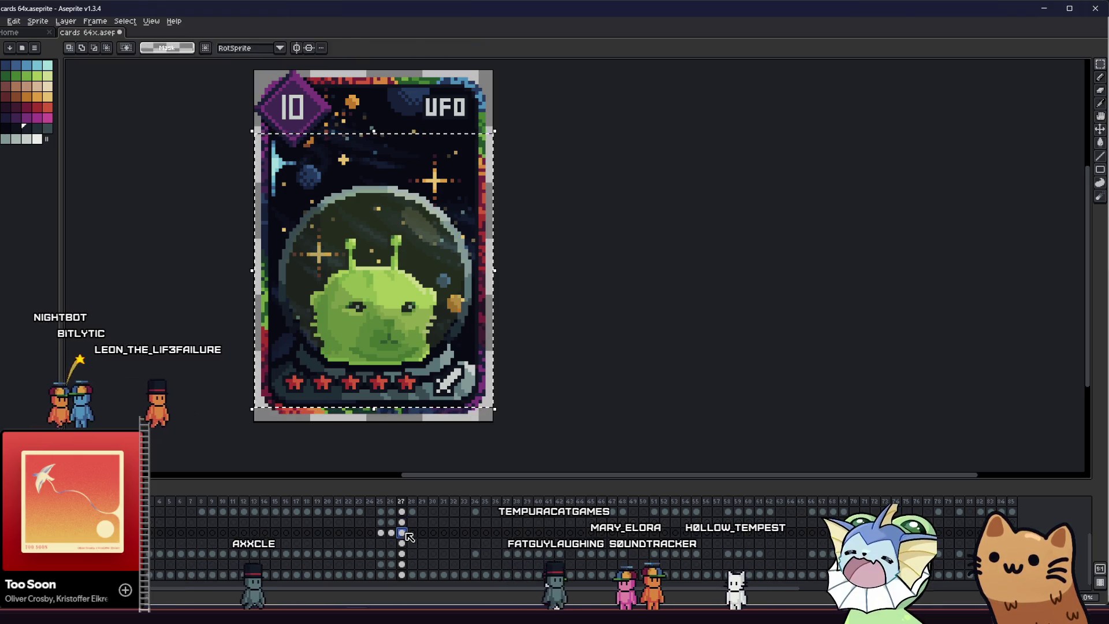
key("Up")
key("Up")
key("Up")
key("Up")
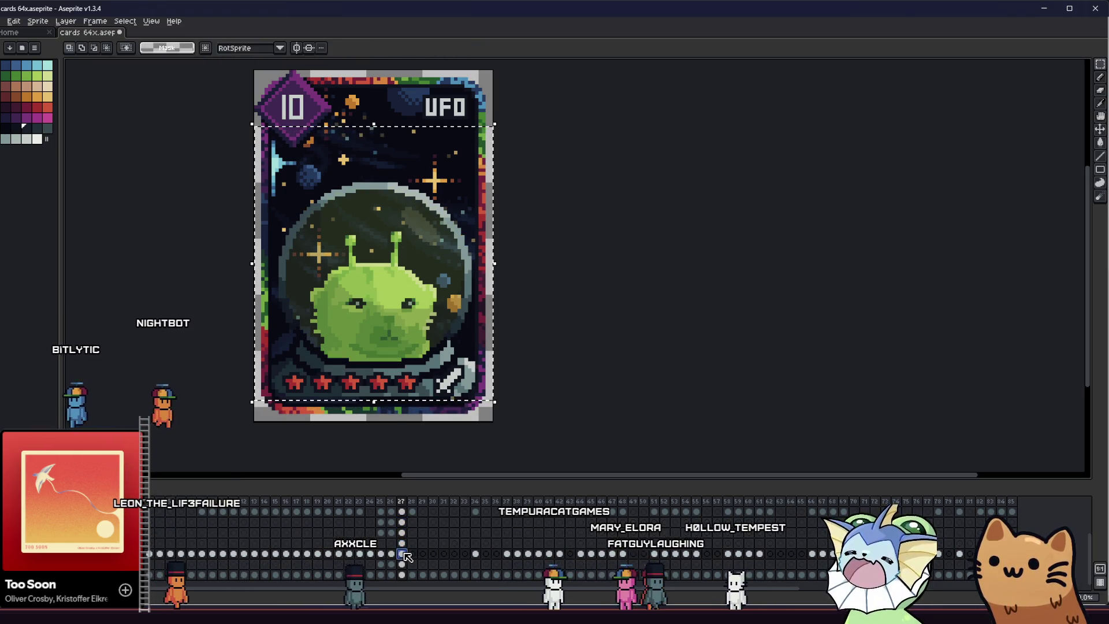
key("Up")
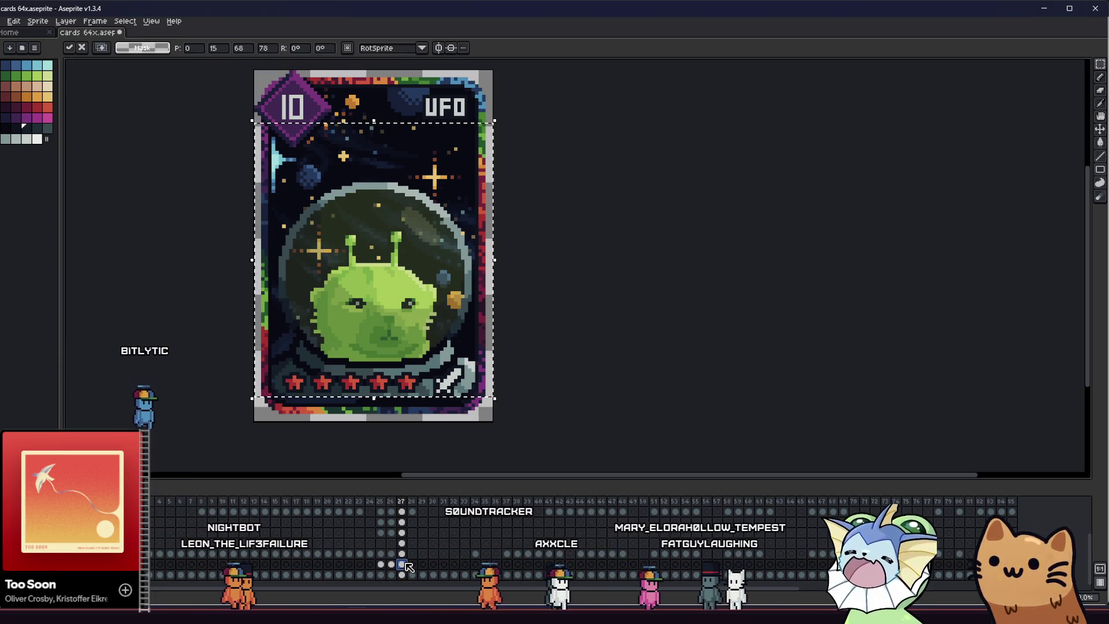
key("ctrl+d")
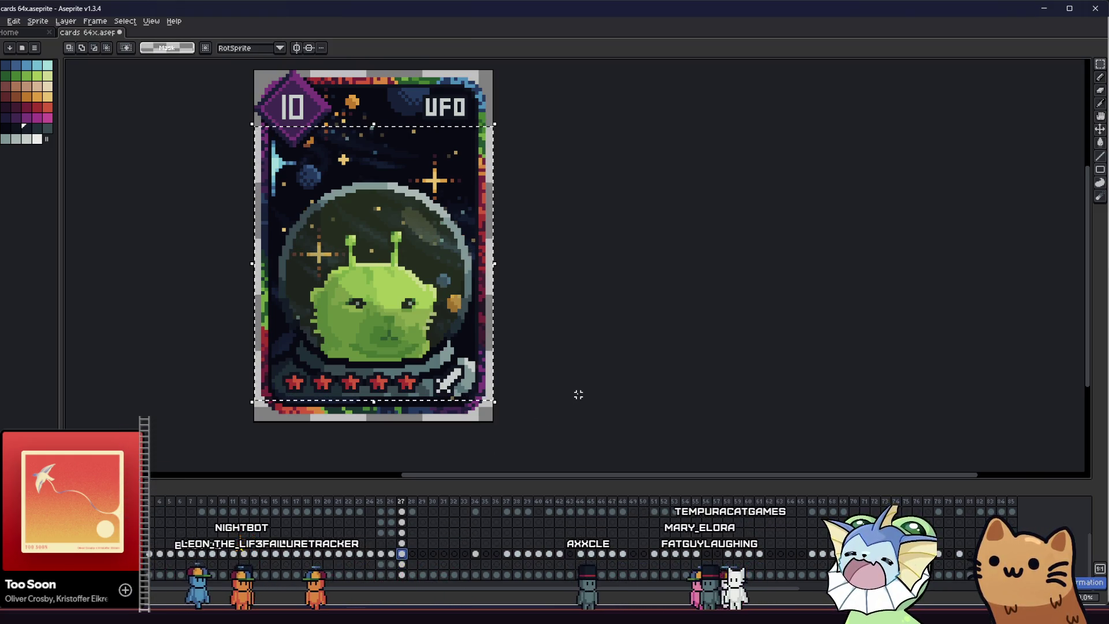
key("Down")
key("Down")
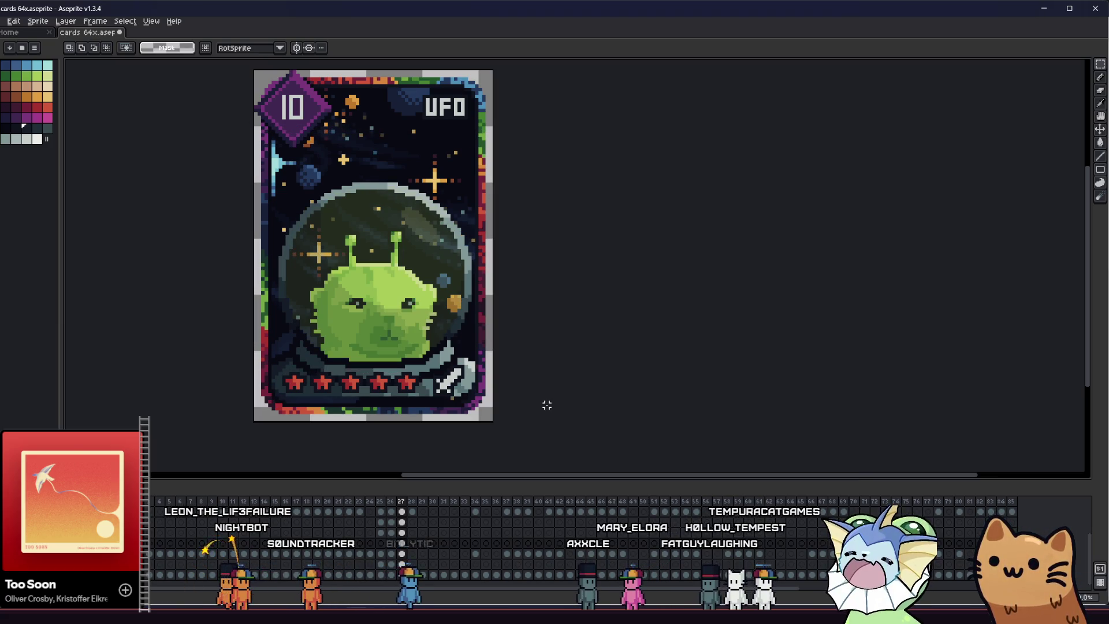
mouse_move(544, 388)
left_mouse_down()
mouse_move(756, 433)
mouse_move(804, 432)
left_mouse_up()
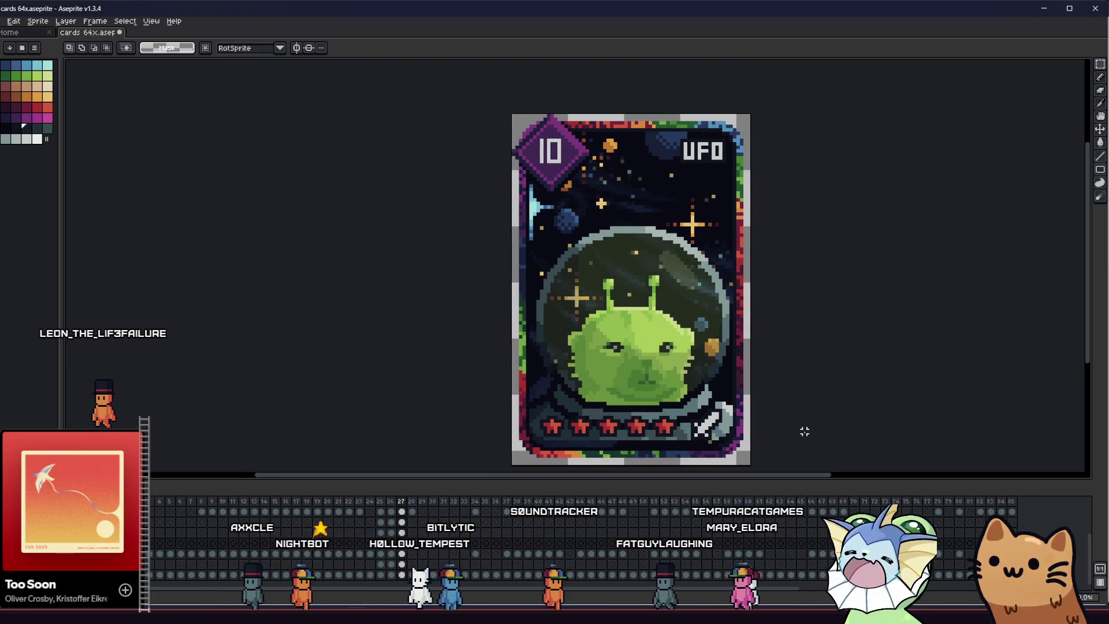
Draw a light-grey line under the red stars and bucket-fill the dark band grey, then recentre the card
left_click_drag(780, 434, 693, 418)
scroll(693, 418, "up", 1)
scroll(693, 417, "up", 2)
left_click_drag(501, 456, 381, 402)
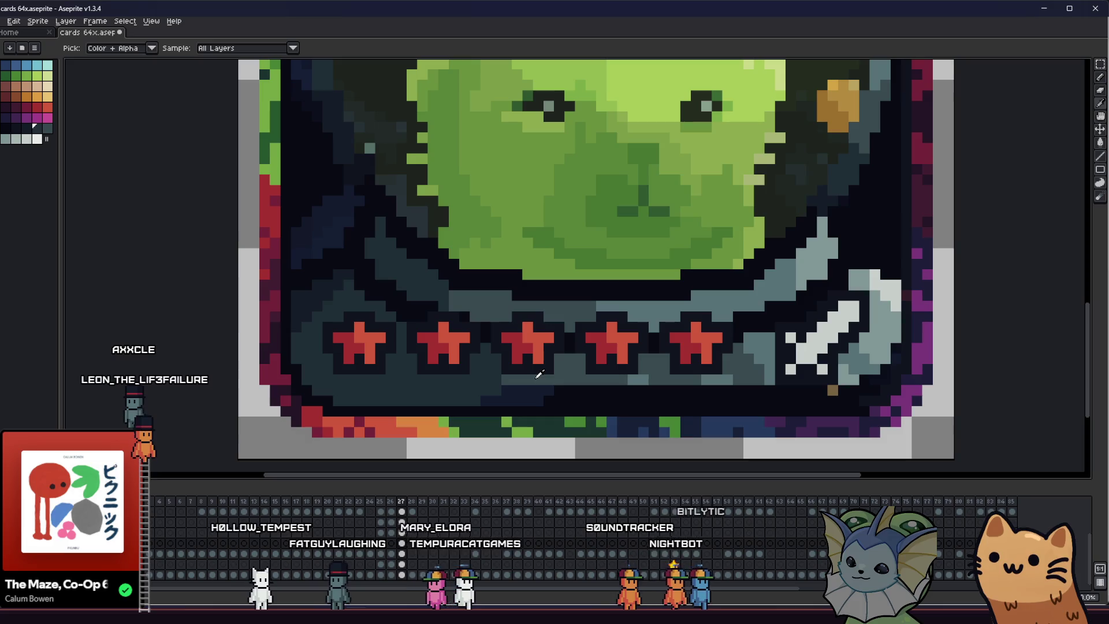
left_click_drag(481, 400, 841, 396)
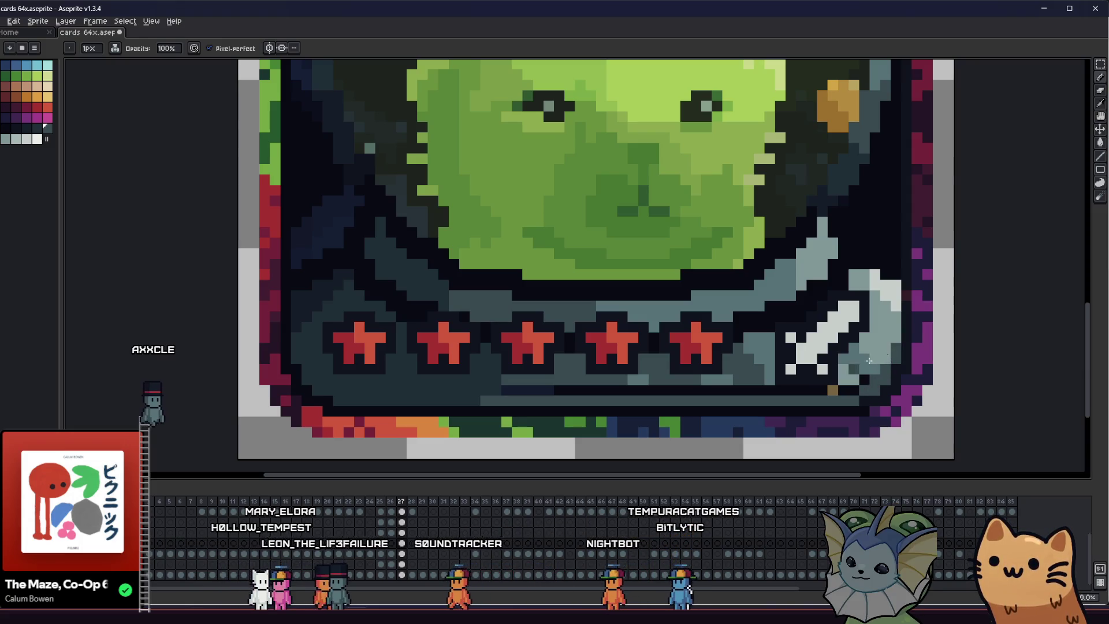
key("g")
left_click(821, 388)
key("b")
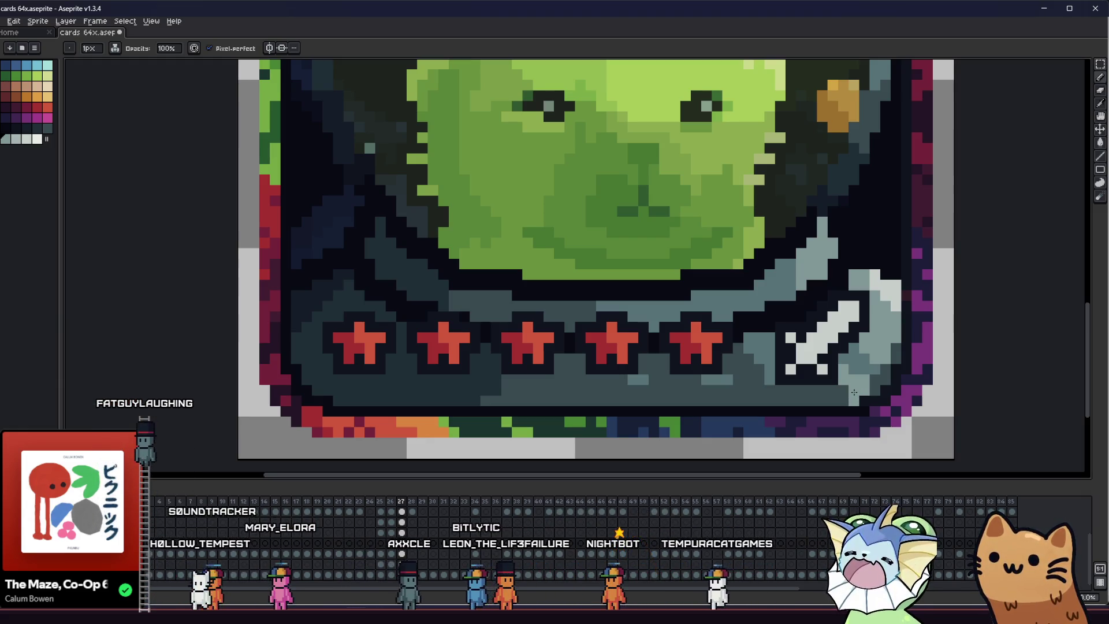
scroll(664, 260, "down", 3)
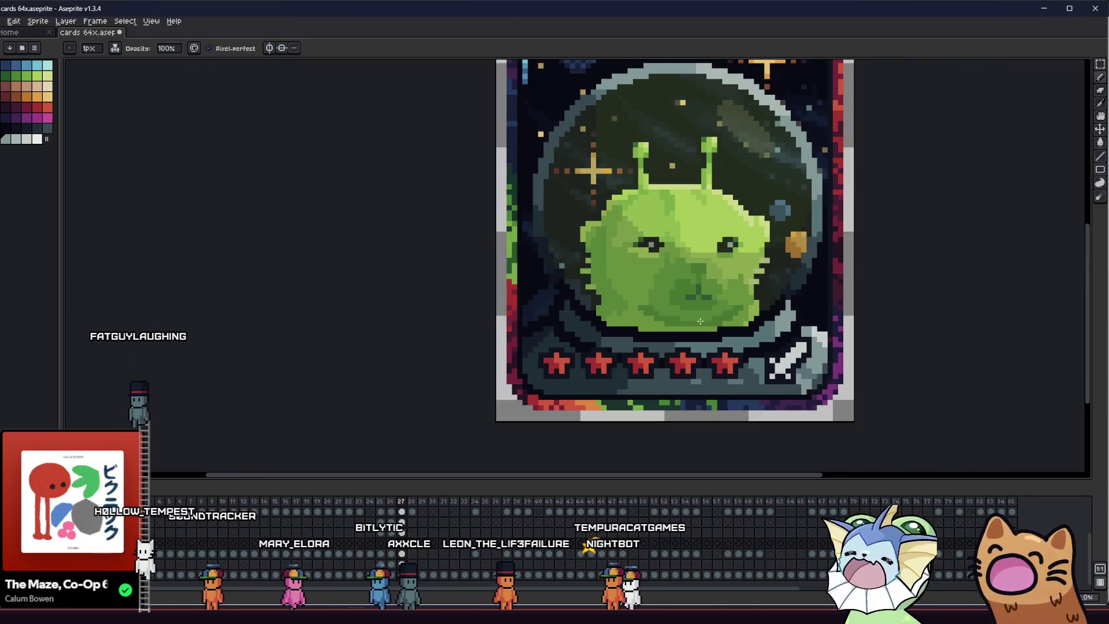
left_click_drag(528, 349, 463, 407)
scroll(396, 378, "down", 1)
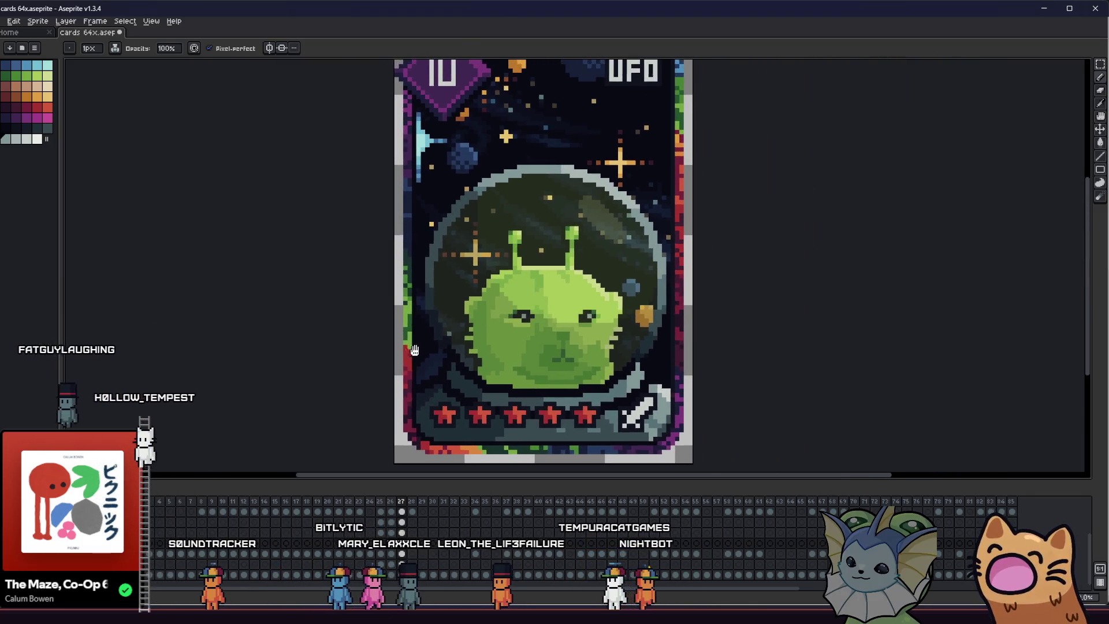
left_click_drag(396, 378, 404, 357)
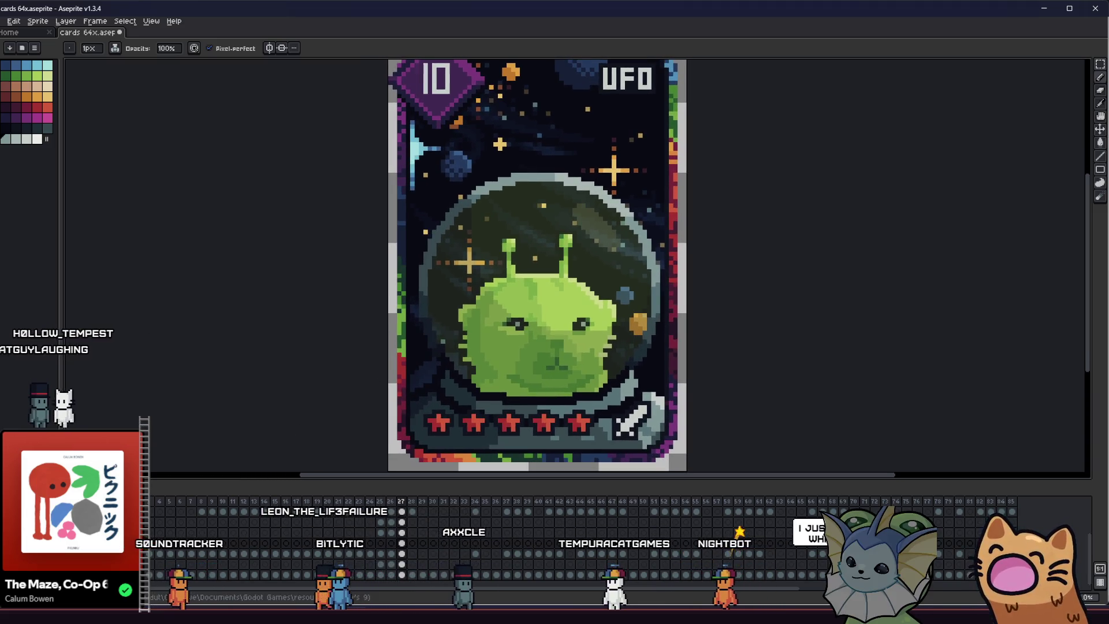
left_click_drag(767, 342, 739, 372)
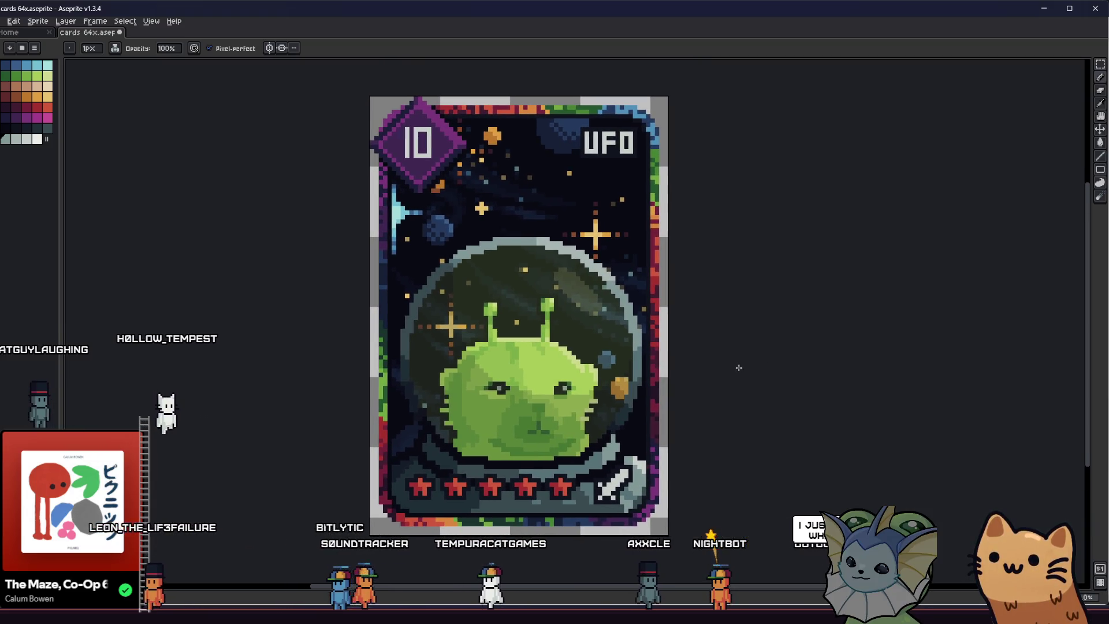